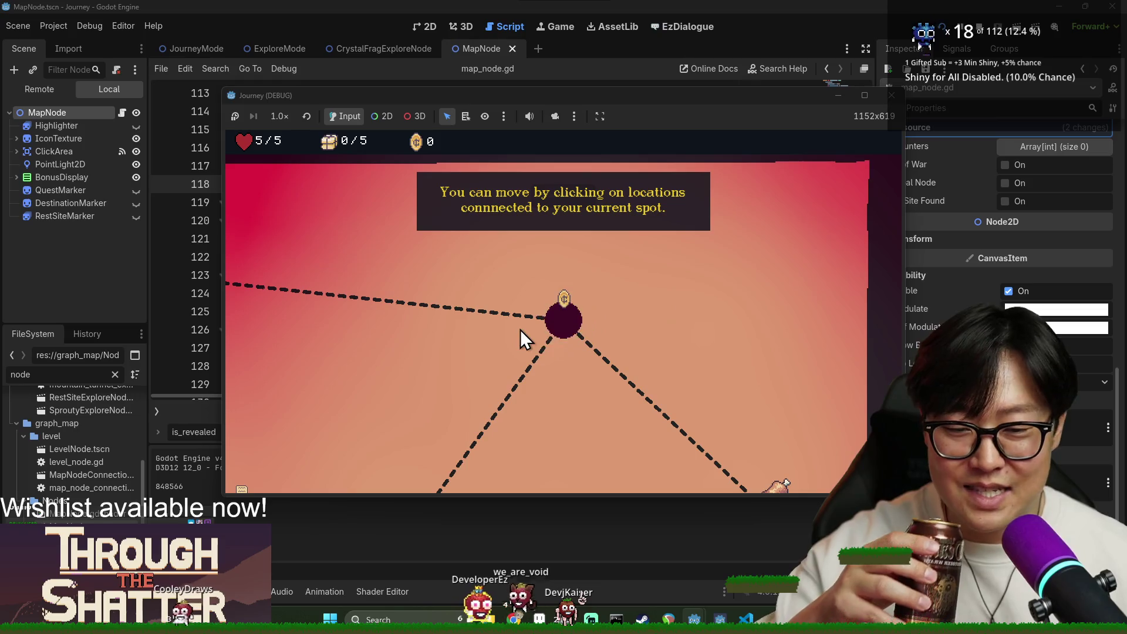
Dismiss the tutorial popups, maximize the game window, and move right, then down to the bottom node
left_click(562, 326)
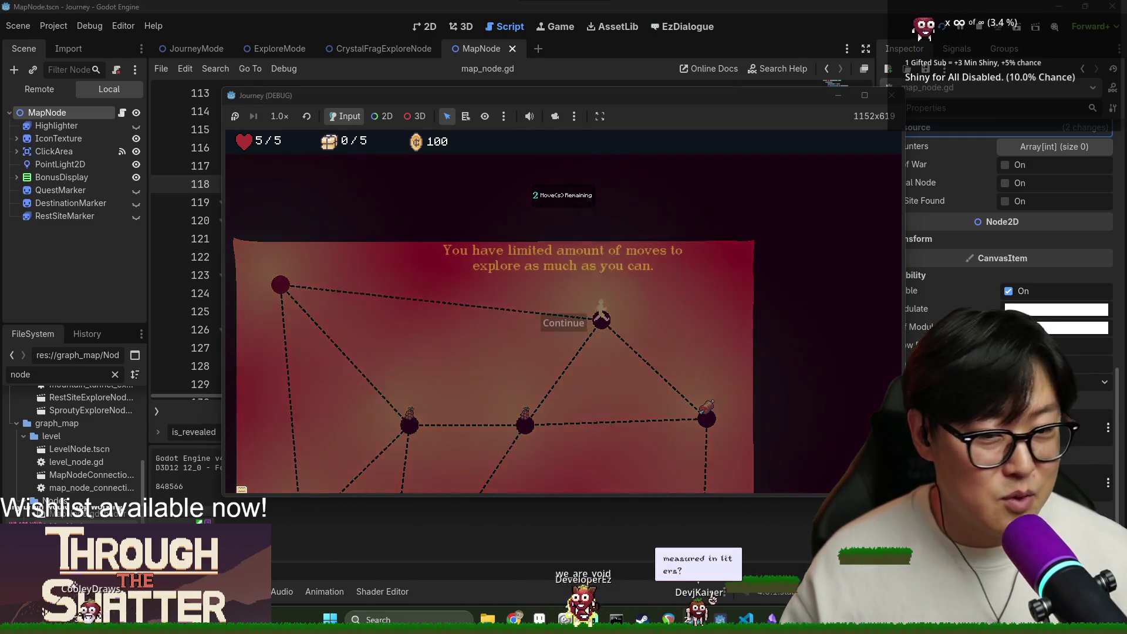
left_click(575, 329)
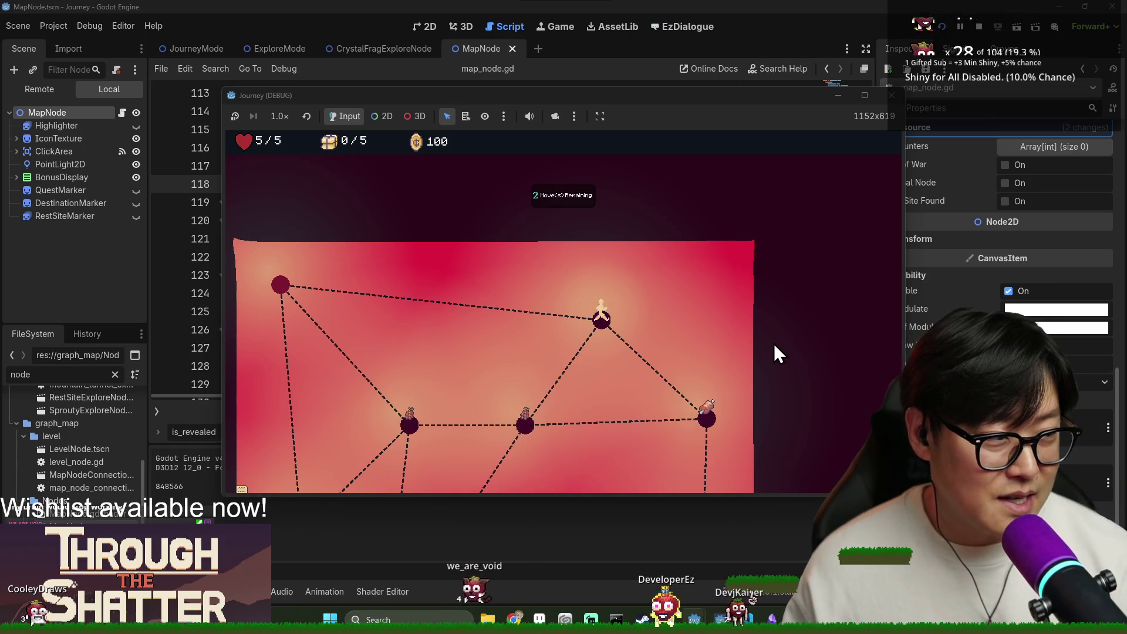
left_click(711, 418)
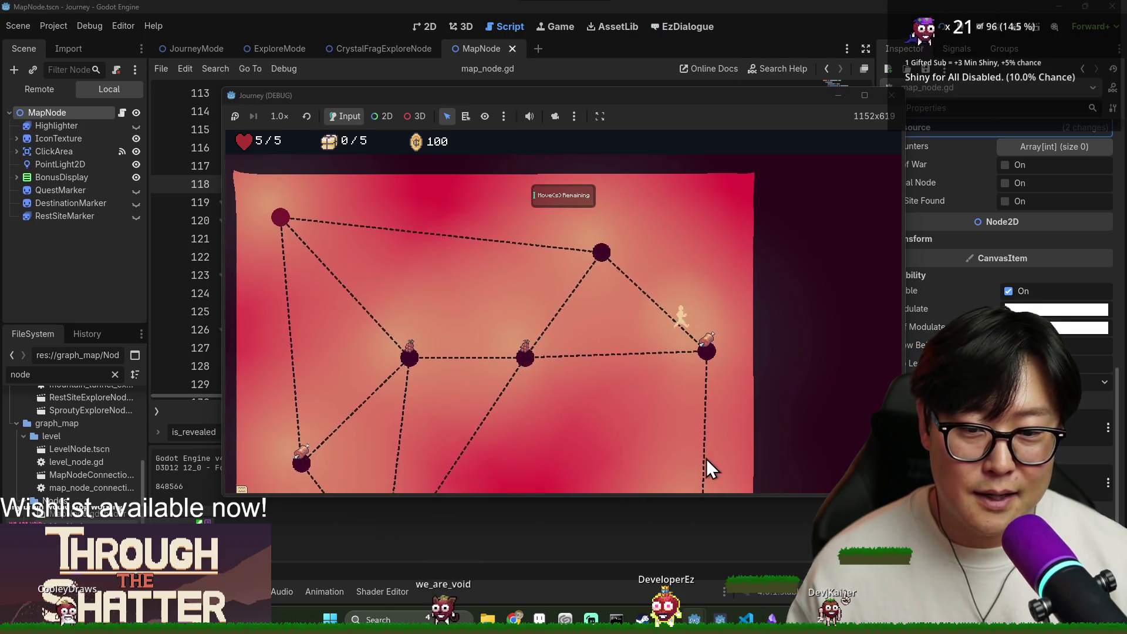
double_click(745, 96)
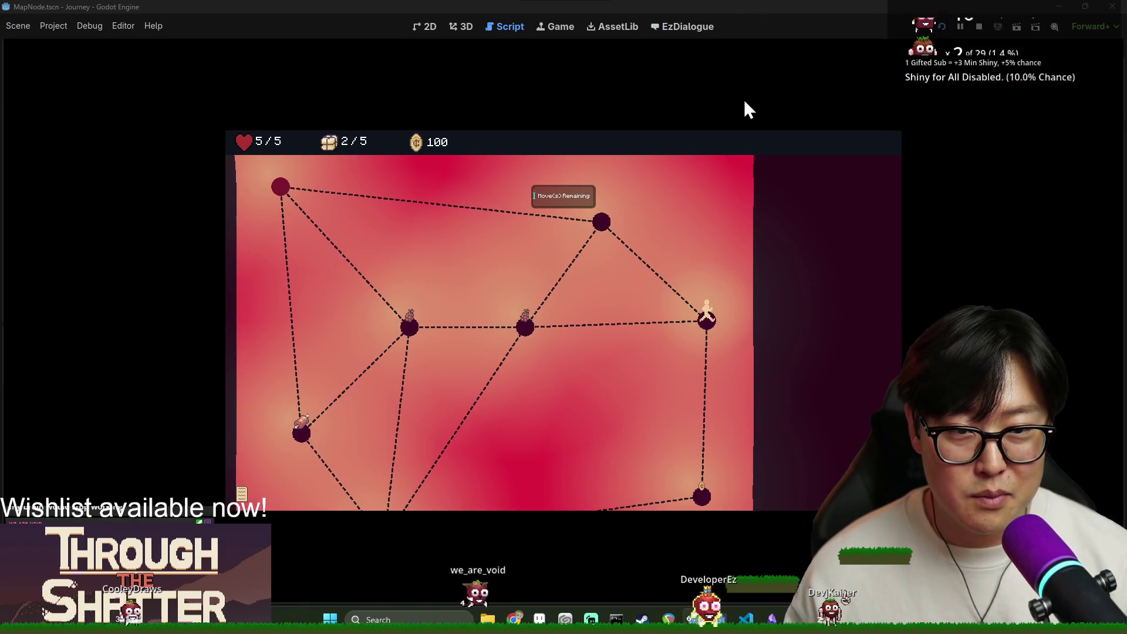
left_click(703, 491)
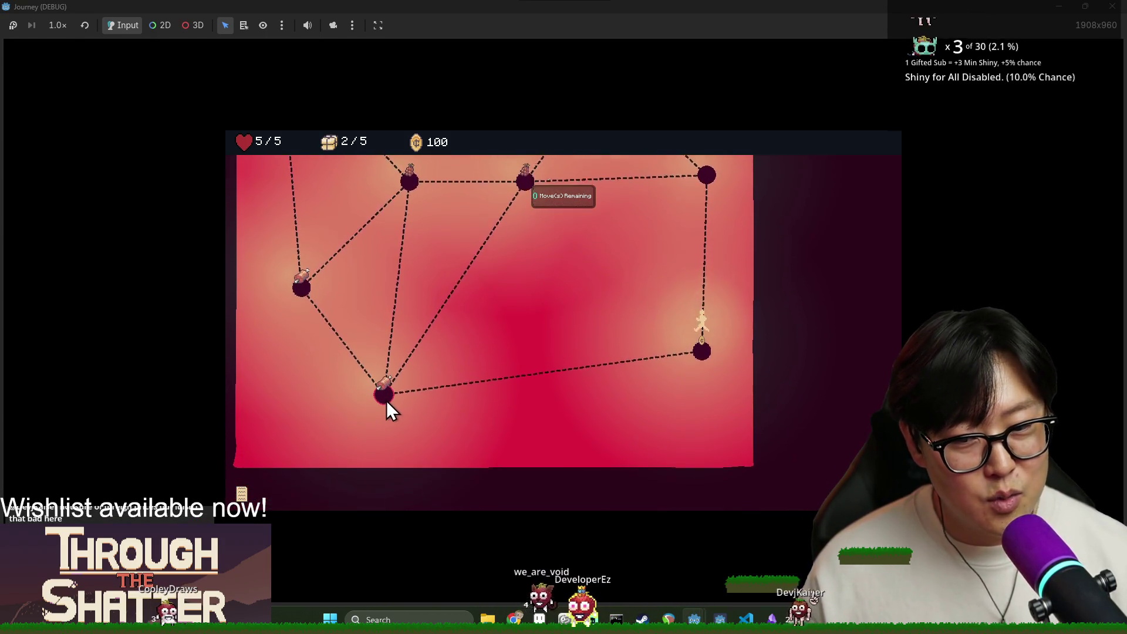
left_click(565, 250)
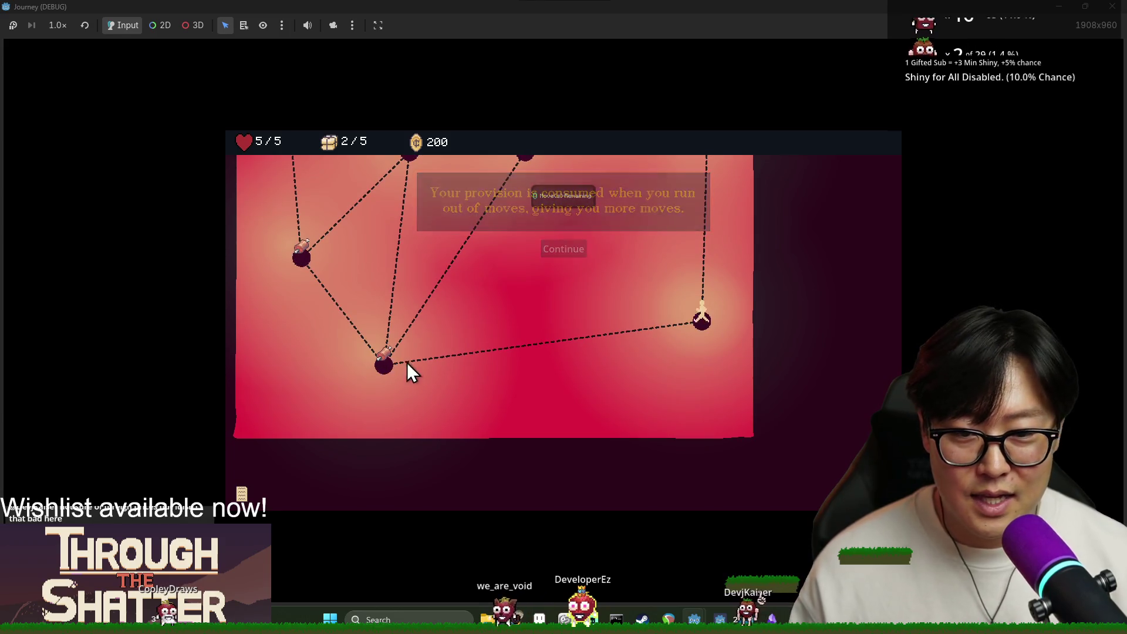
Walk the character through the bottom-left, meat, bomb, grapes and left map nodes
left_click(386, 369)
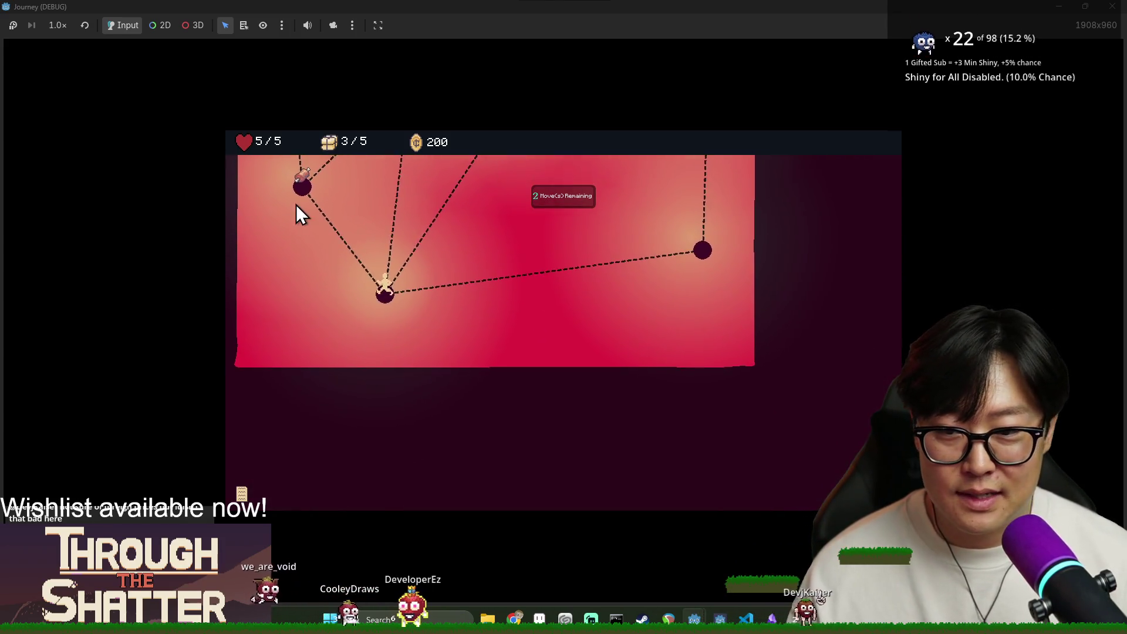
left_click(301, 191)
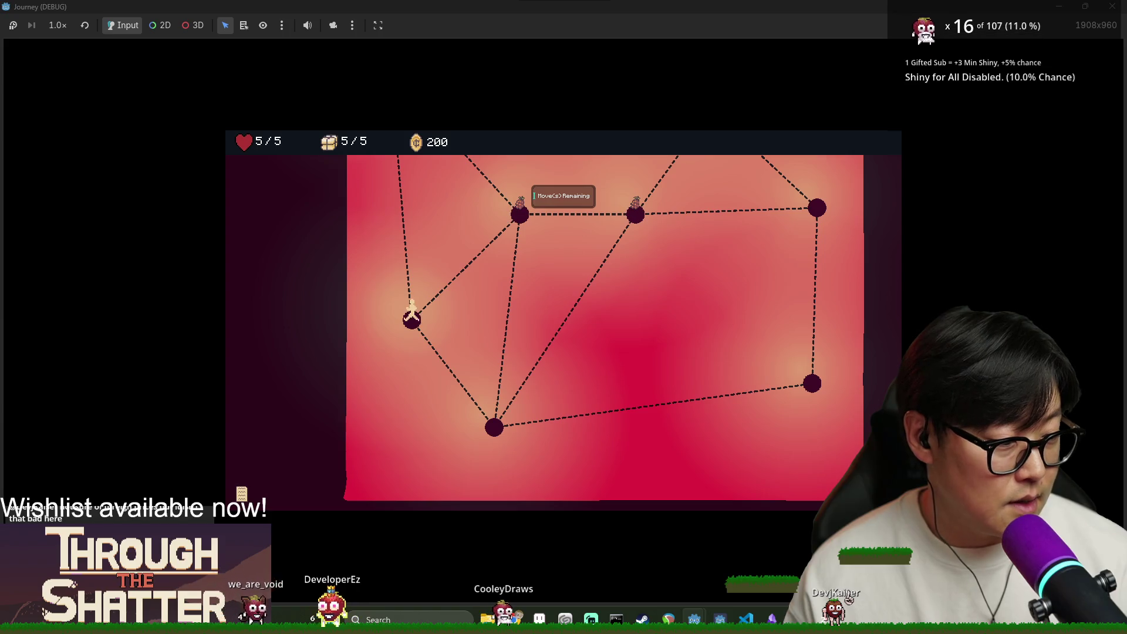
left_click(520, 215)
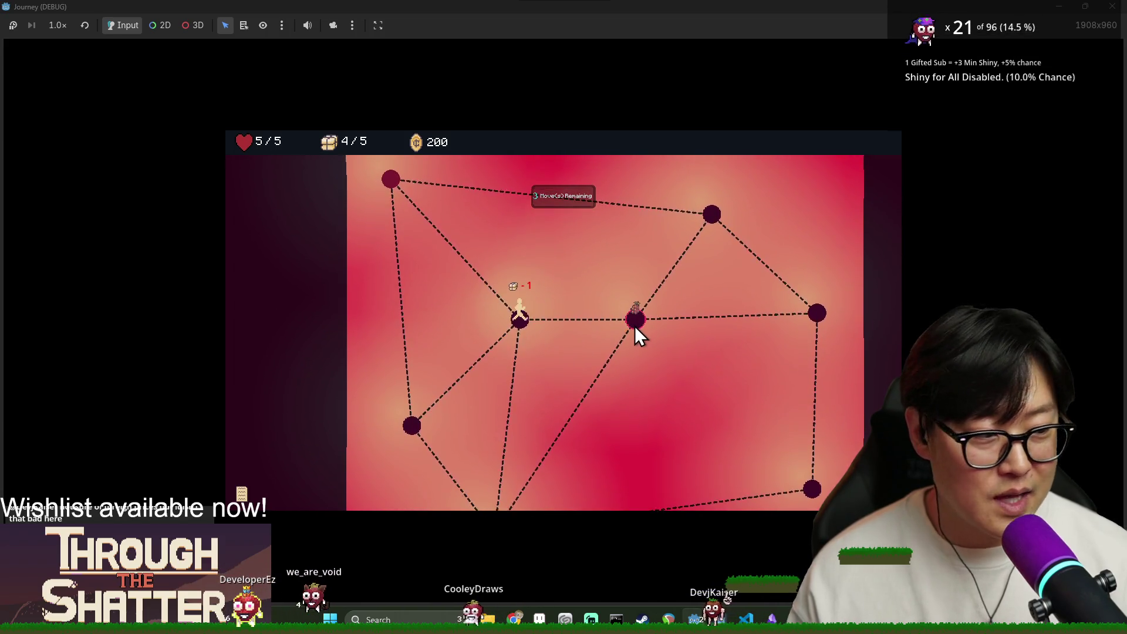
left_click(635, 326)
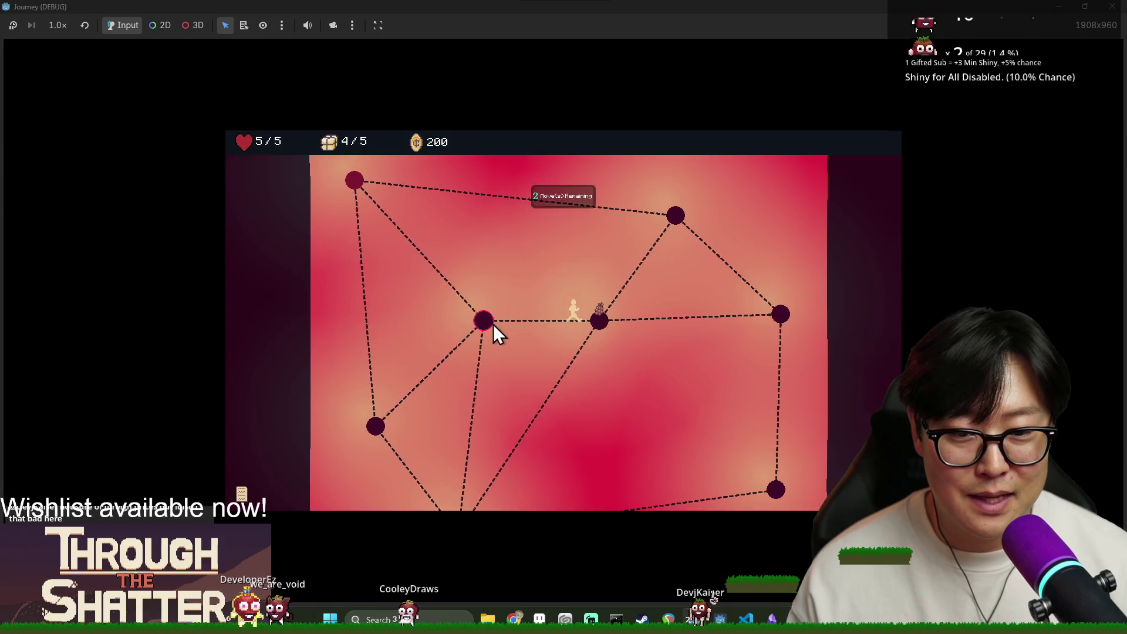
left_click(449, 321)
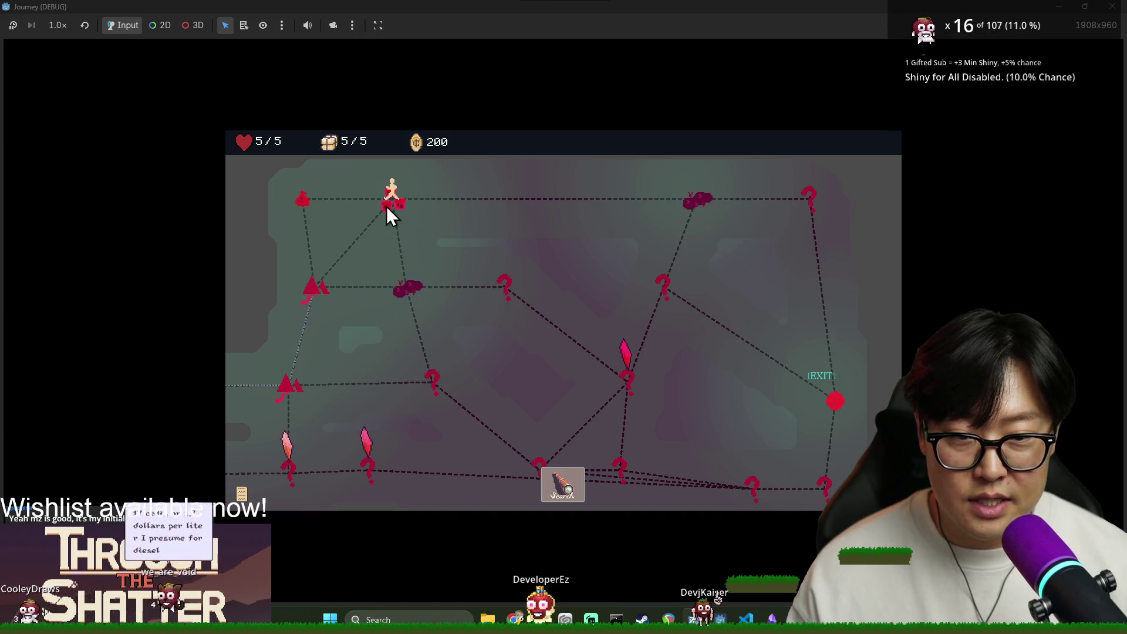
Replace self with icon_texture on lines 125 and 127 of map_node.gd and save
key("alt+Tab")
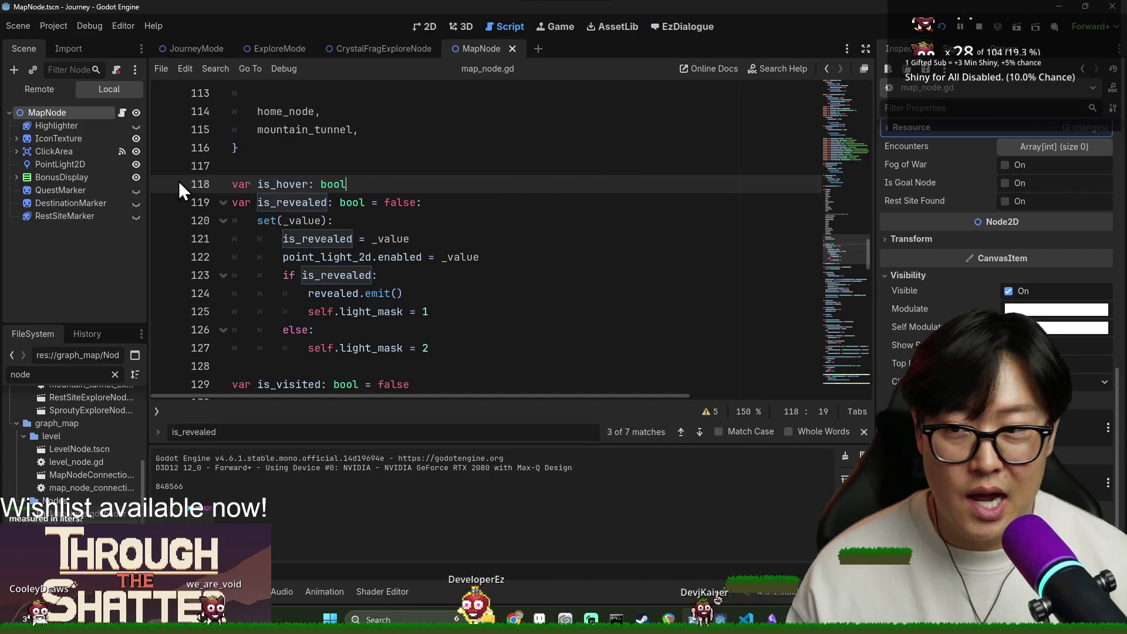
double_click(321, 311)
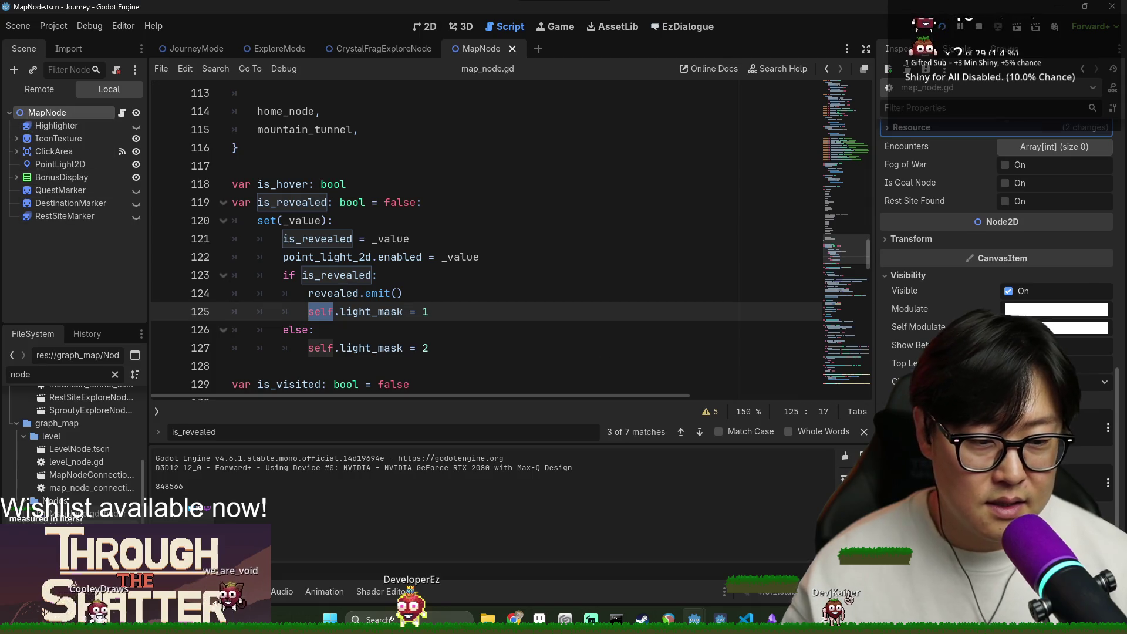
scroll(887, 373, "down", 2)
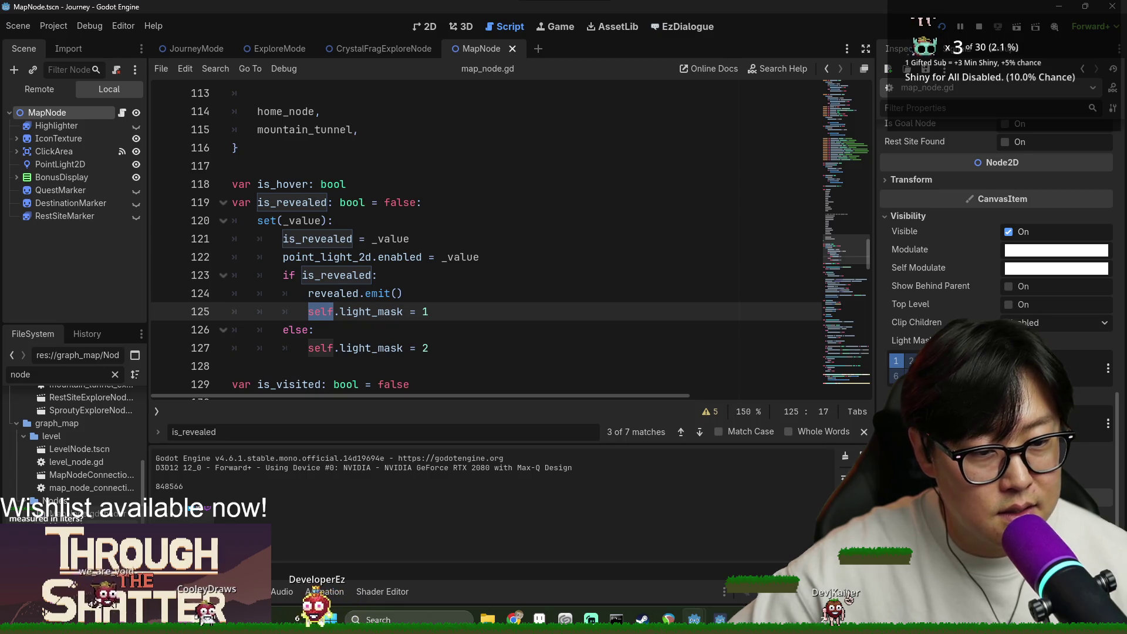
scroll(999, 265, "down", 1)
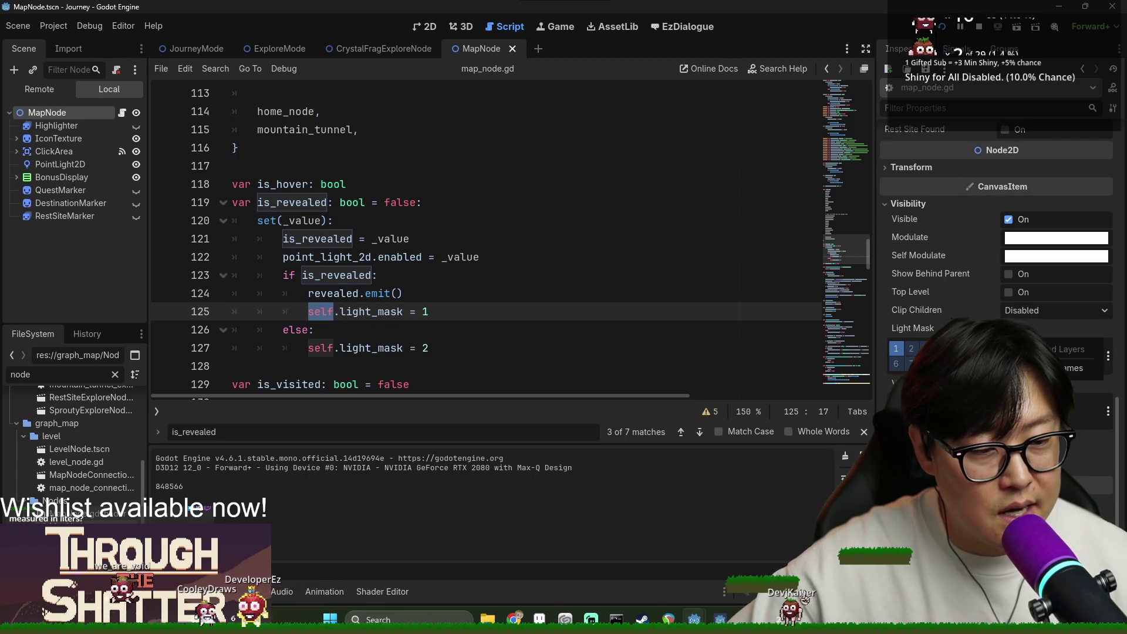
double_click(320, 348)
type("icon_texture")
key("Up")
key("Up")
key("Home")
key("ctrl+shift+Right")
type("icon_texture")
key("ctrl+s")
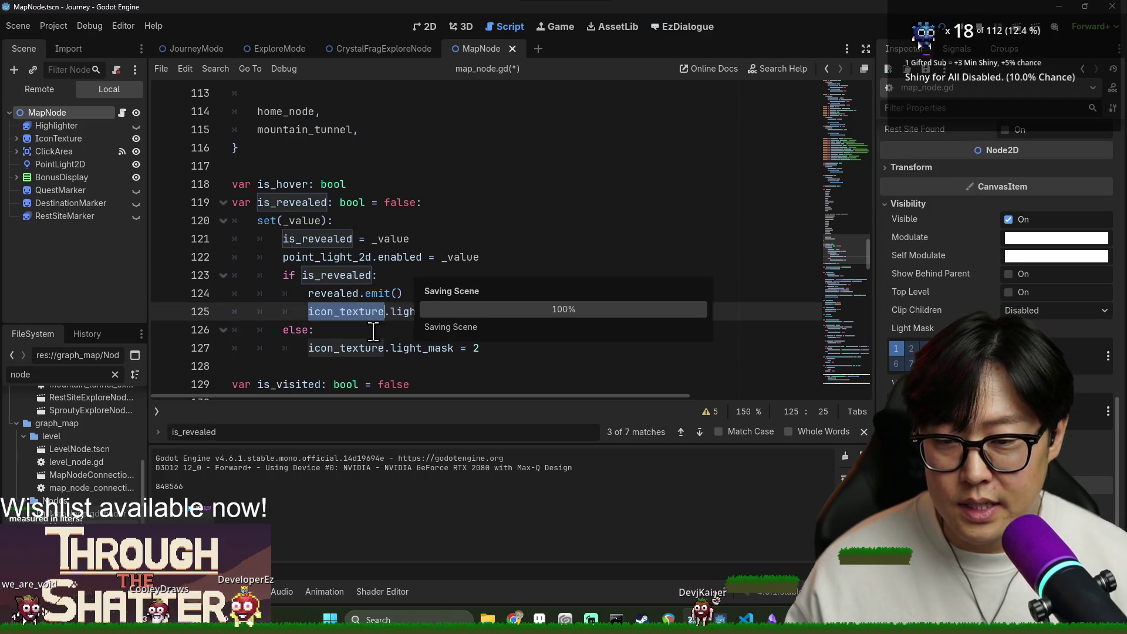
Inspect the icon_texture and light_mask identifiers on line 125
left_click(350, 293)
left_click(428, 311)
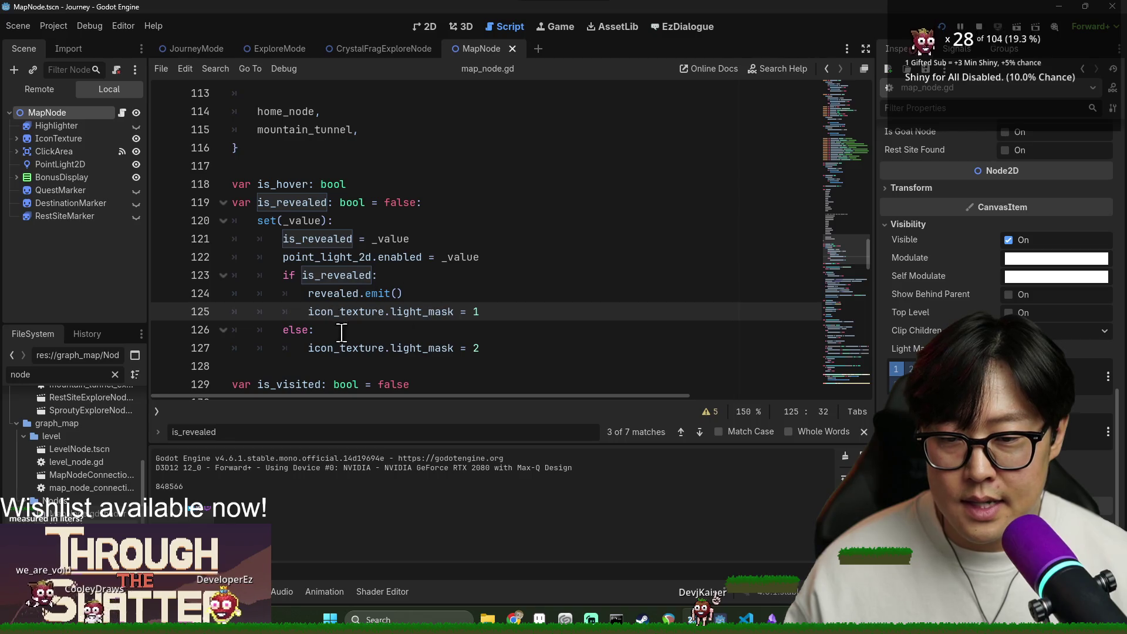
double_click(413, 312)
double_click(339, 311)
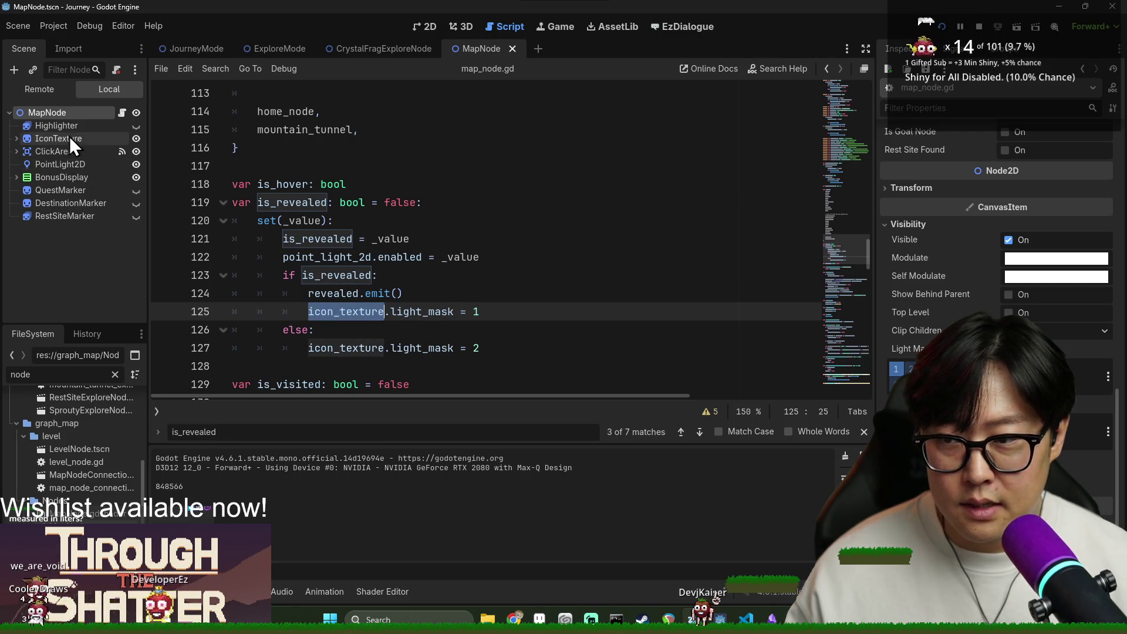
double_click(430, 311)
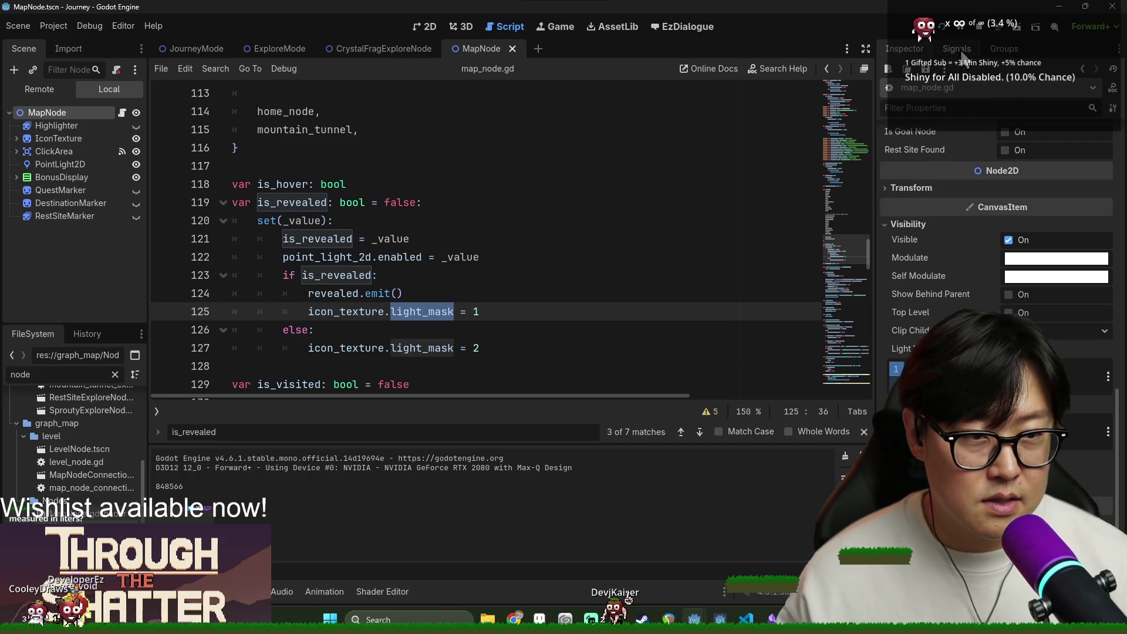
Open the CanvasItem documentation via the visibility_changed signal in the Signals list
left_click(957, 48)
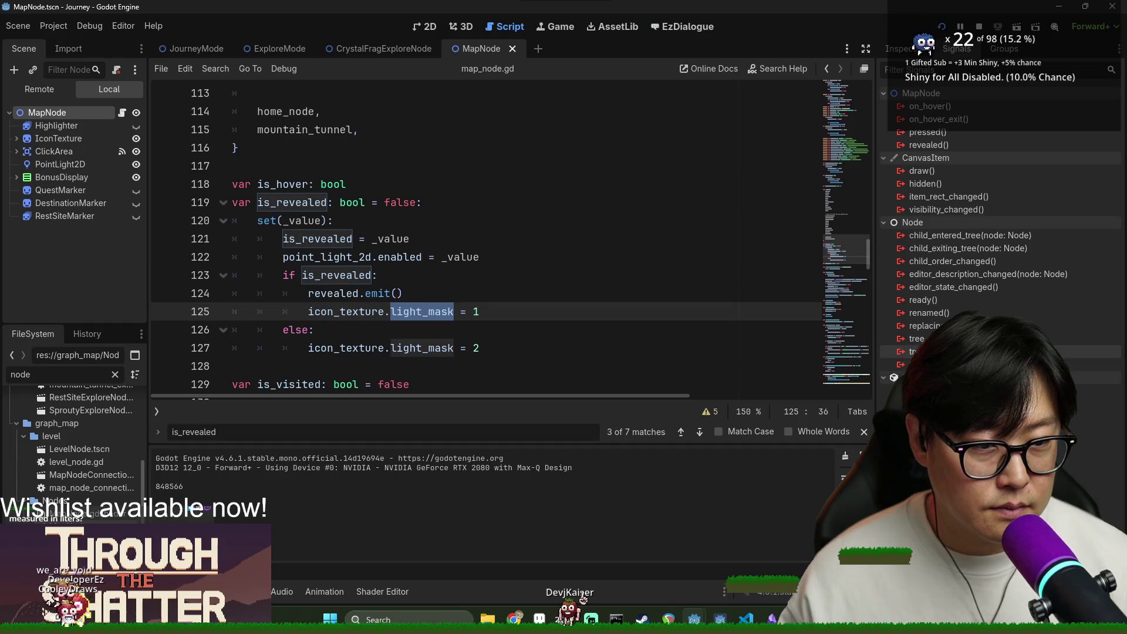
mouse_move(950, 206)
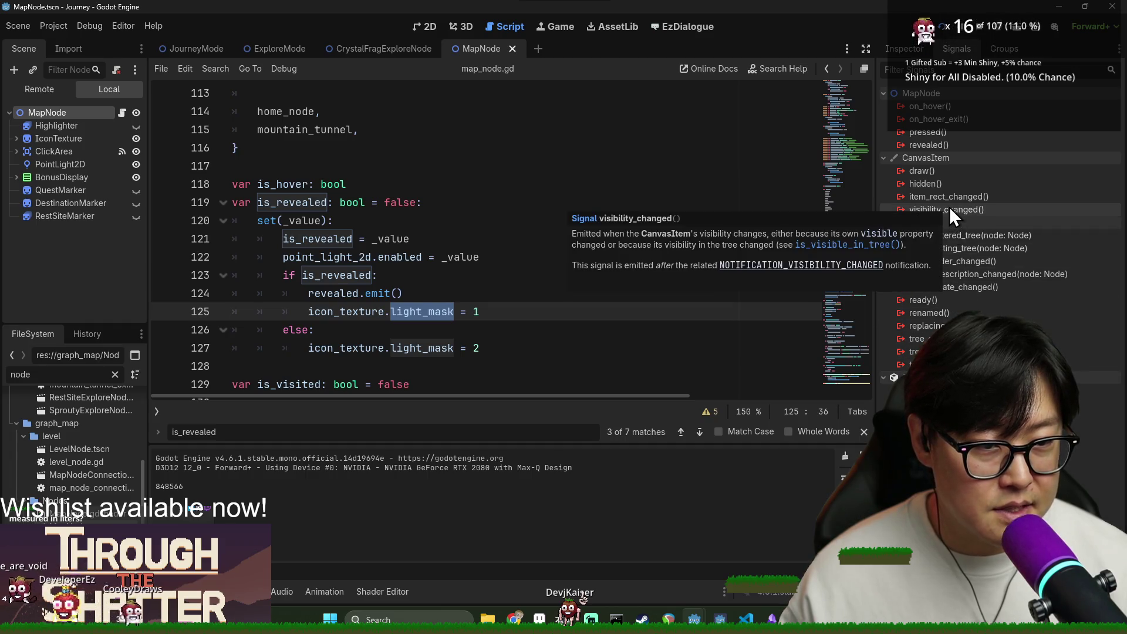
double_click(947, 209)
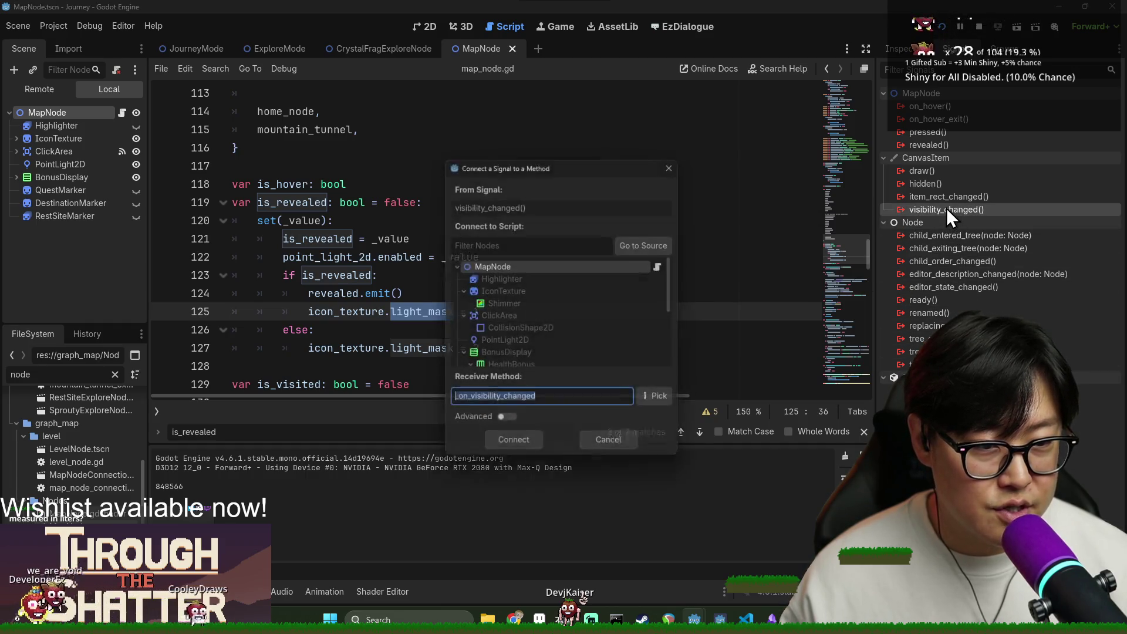
right_click(952, 209)
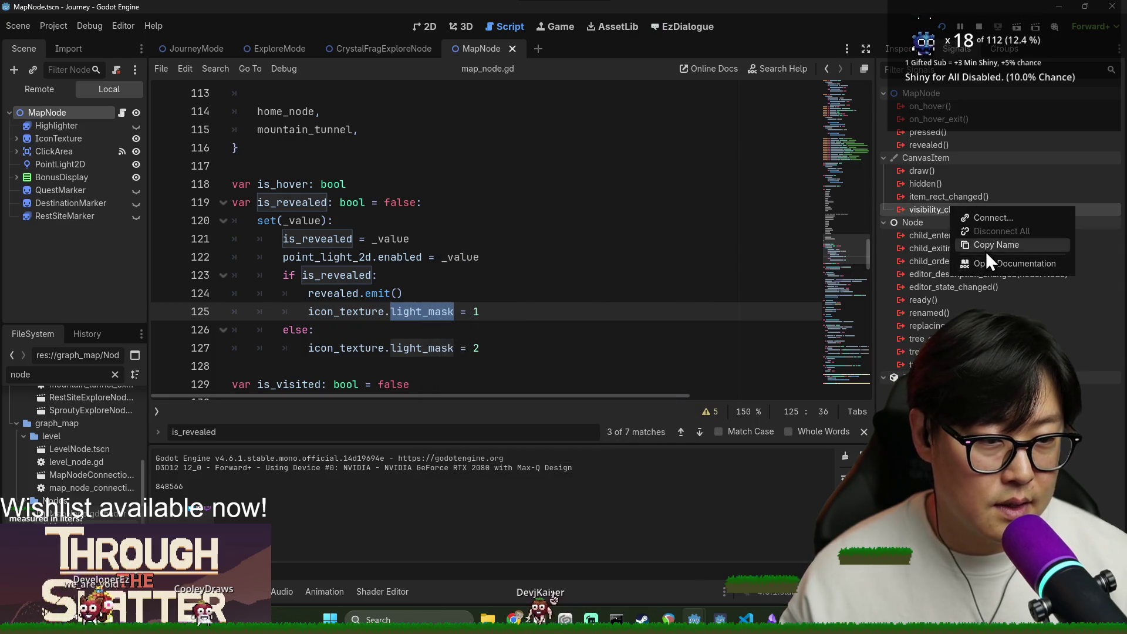
left_click(988, 262)
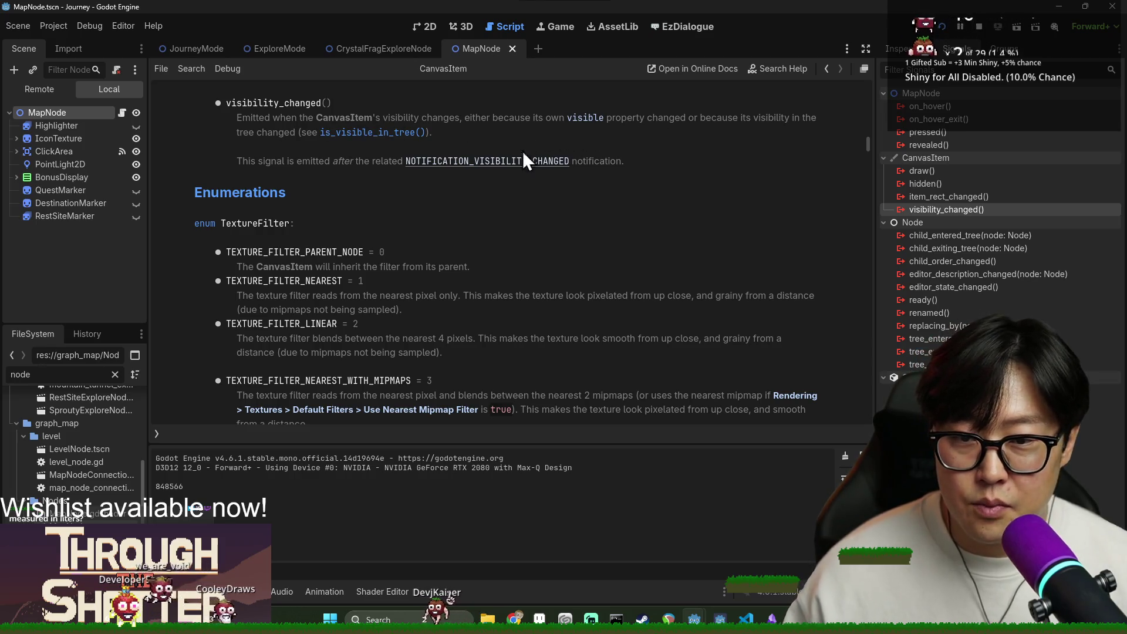
Search the documentation for light_mask and jump to its property description
key("ctrl+f")
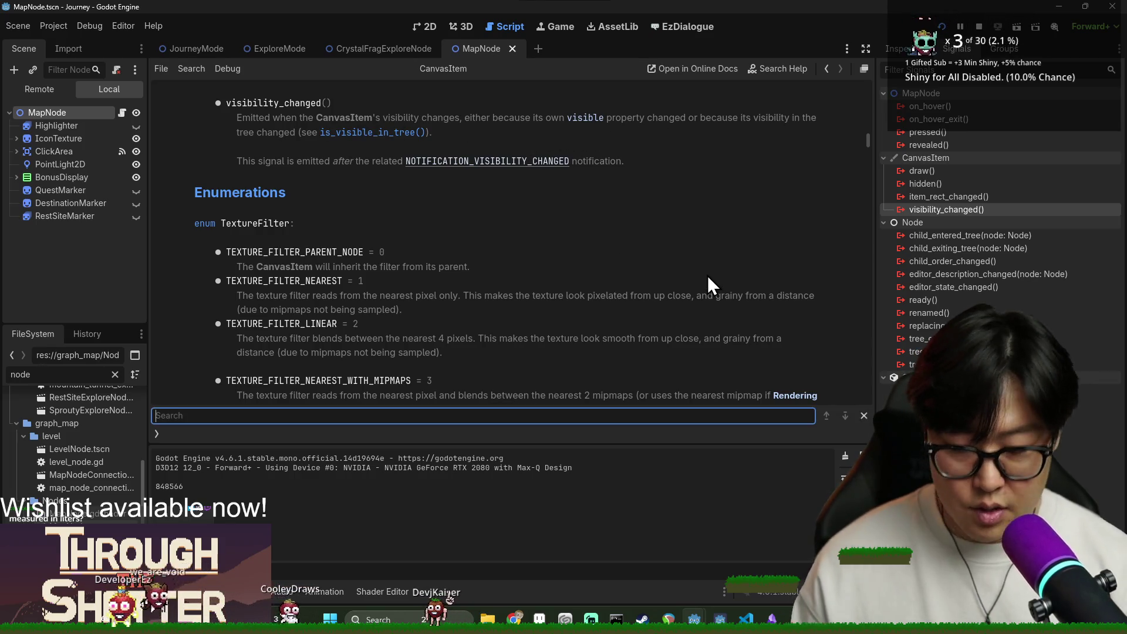
type("light_mask")
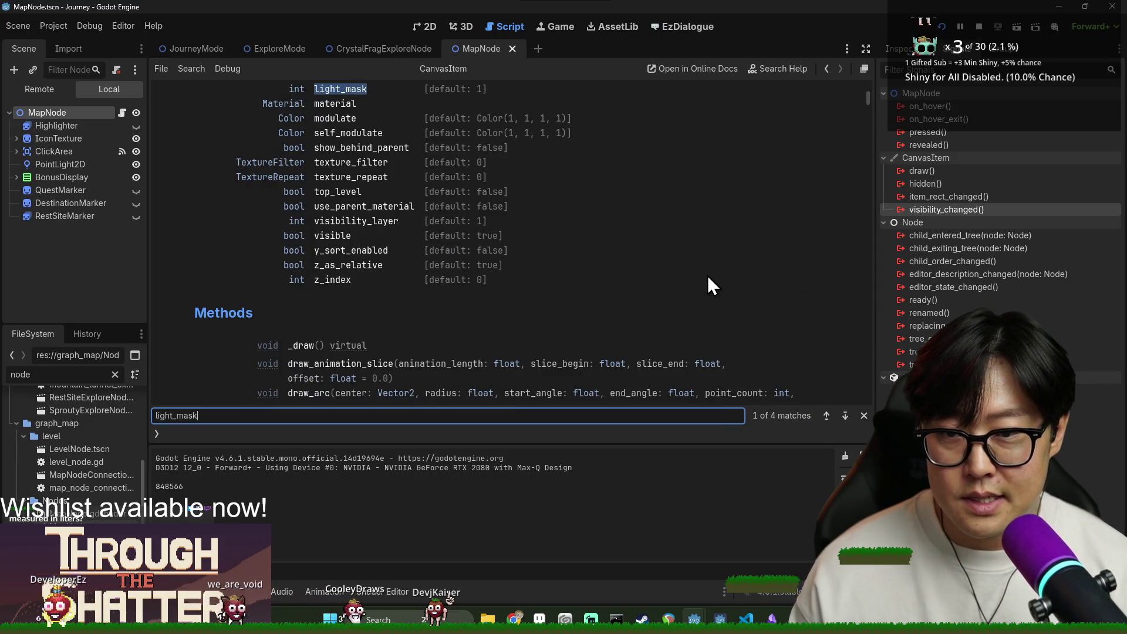
left_click(338, 90)
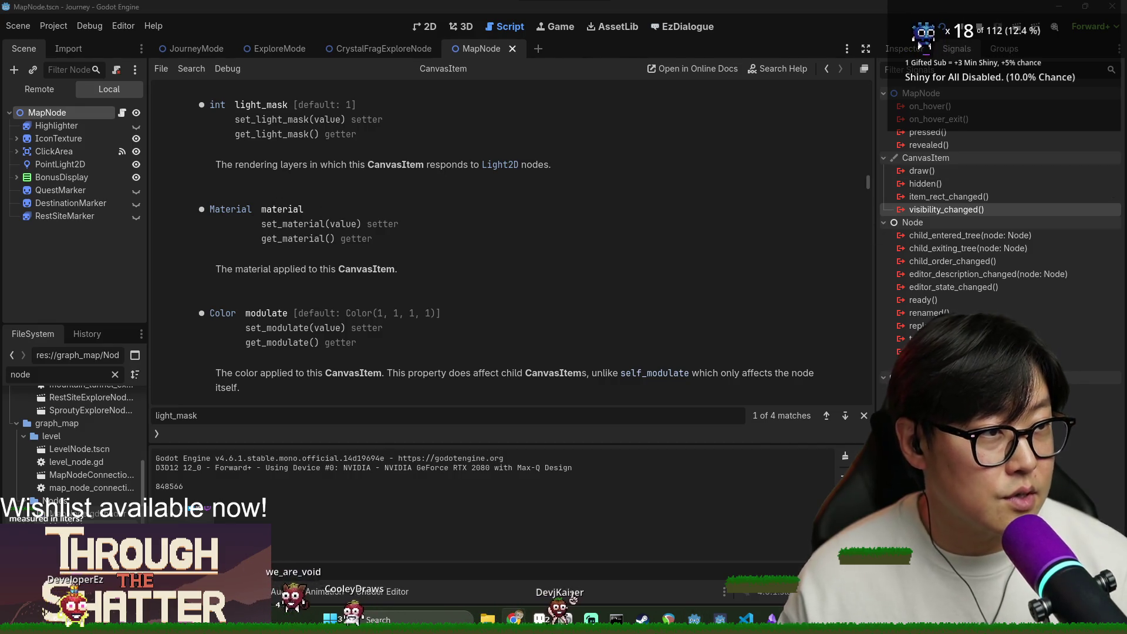
key("super+2")
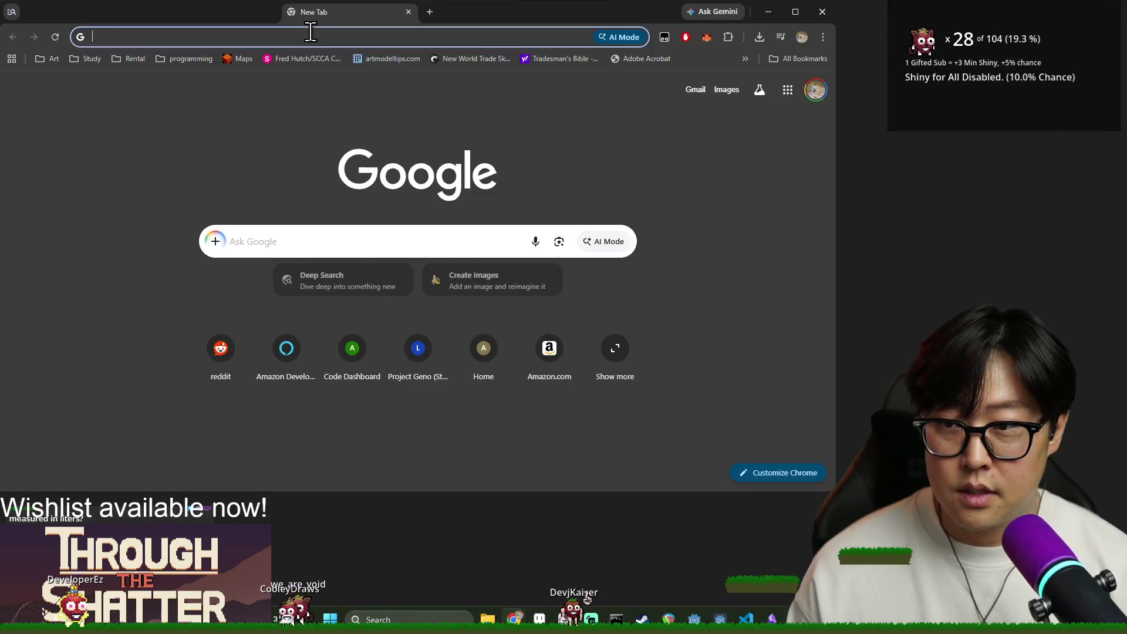
Google 'godot signal or notification for light_mask change'
type("godot signa")
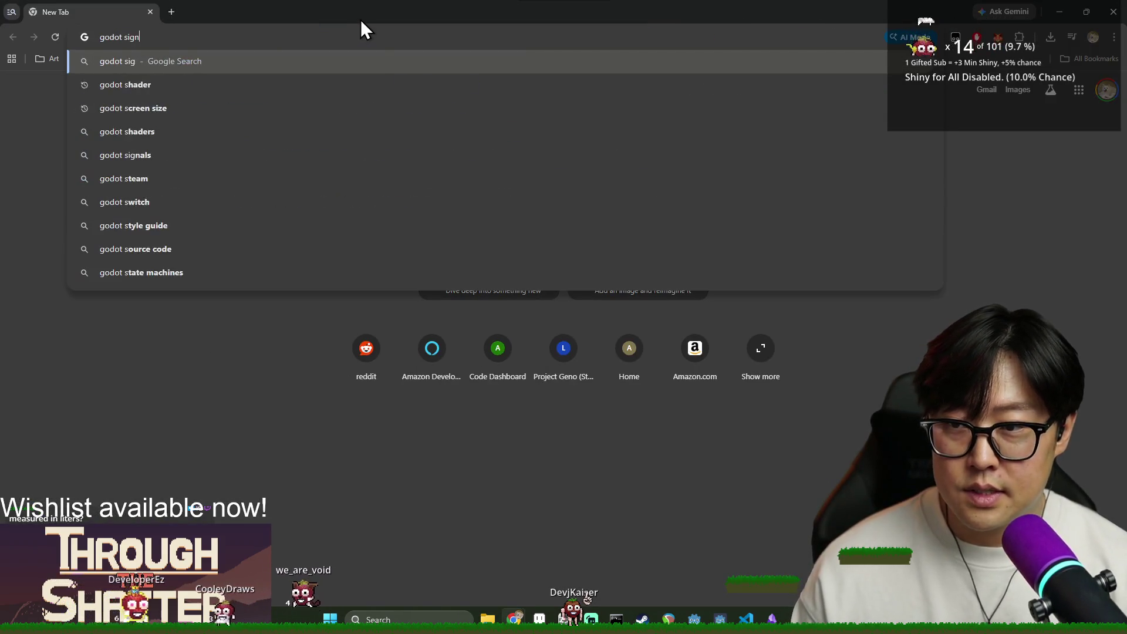
type("l o")
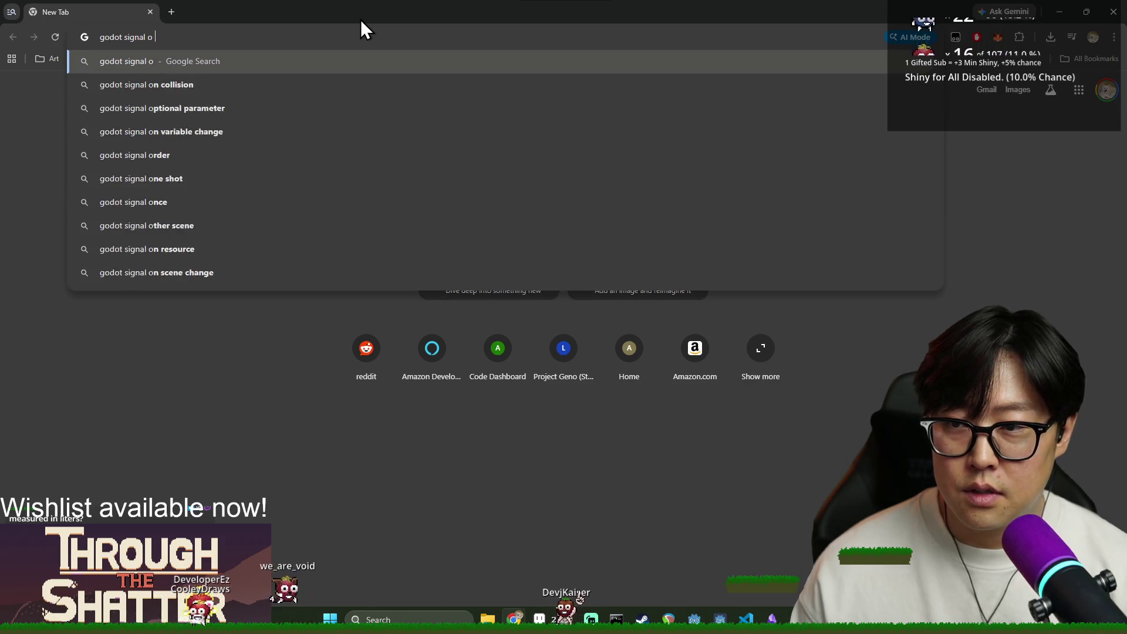
type("r notification fo")
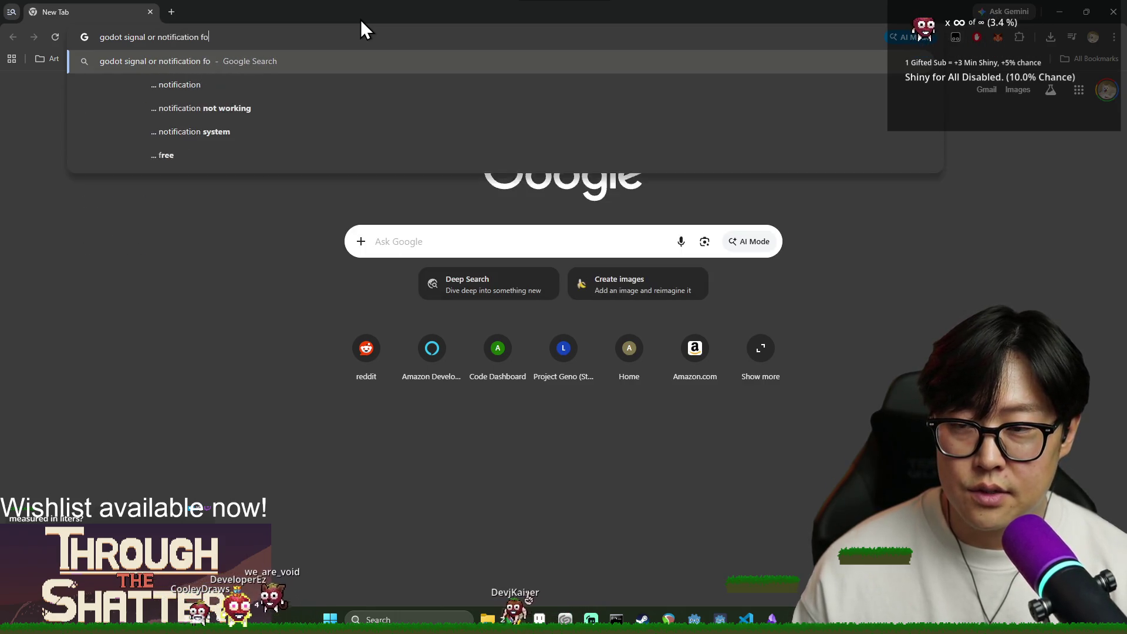
type("r light_am")
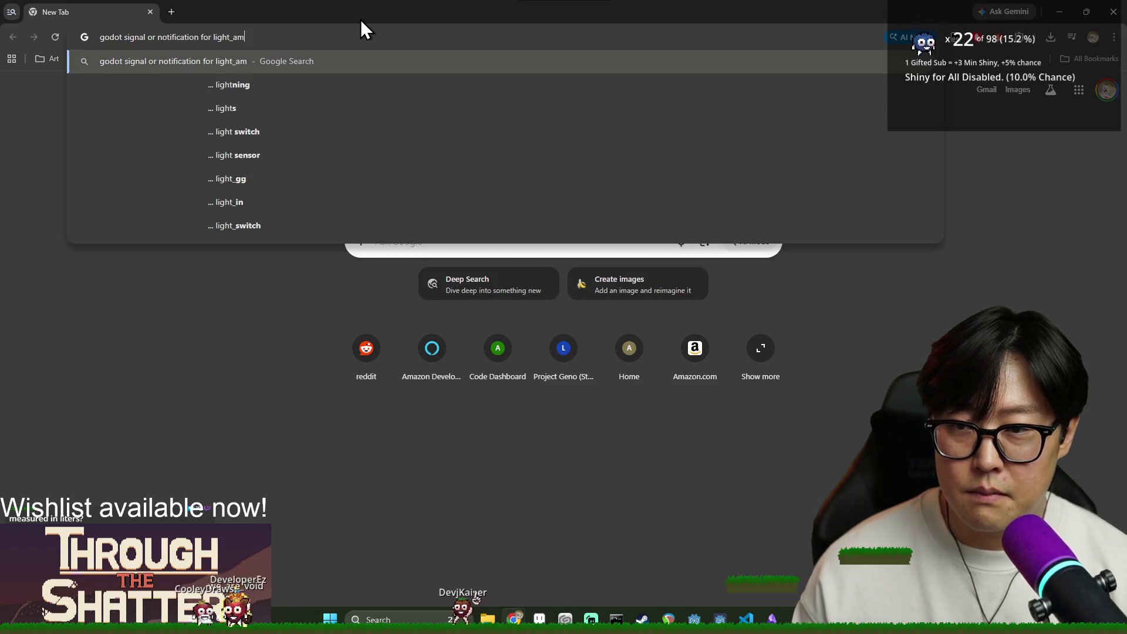
key("BackSpace")
key("BackSpace")
type("mask change")
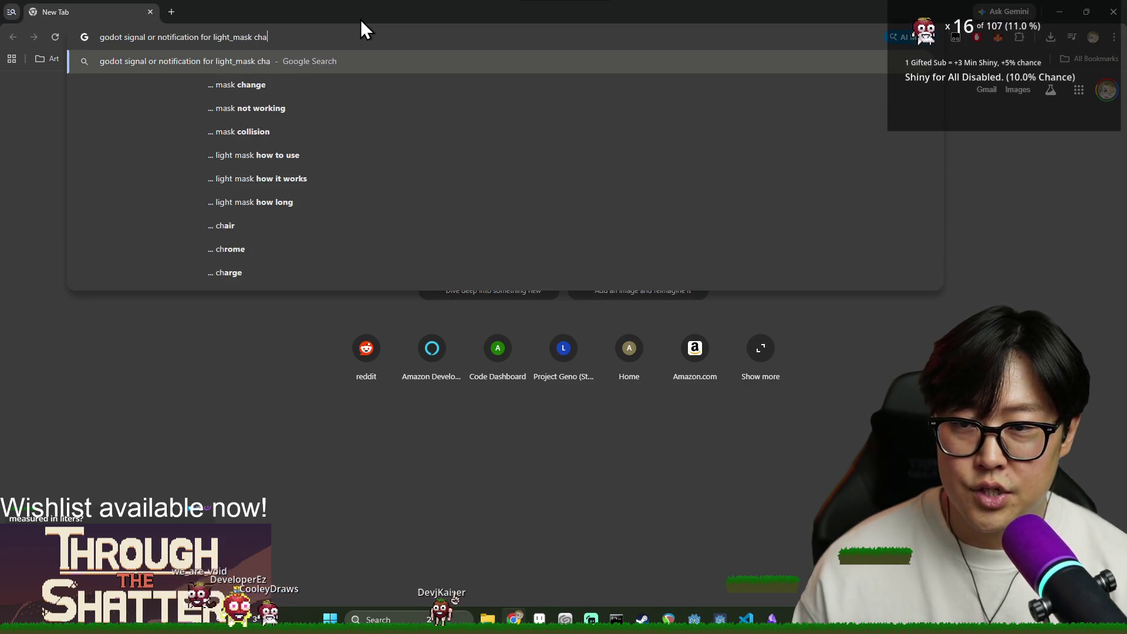
key("Return")
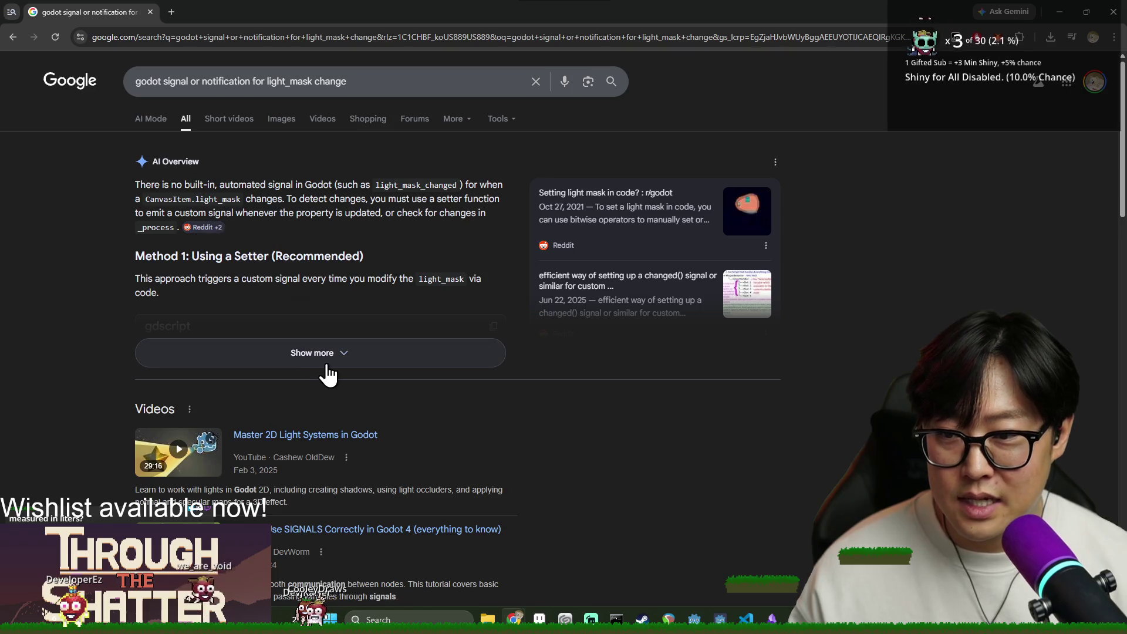
Expand the full AI Overview and scroll through its Method 1 and Method 2 code
scroll(354, 371, "down", 2)
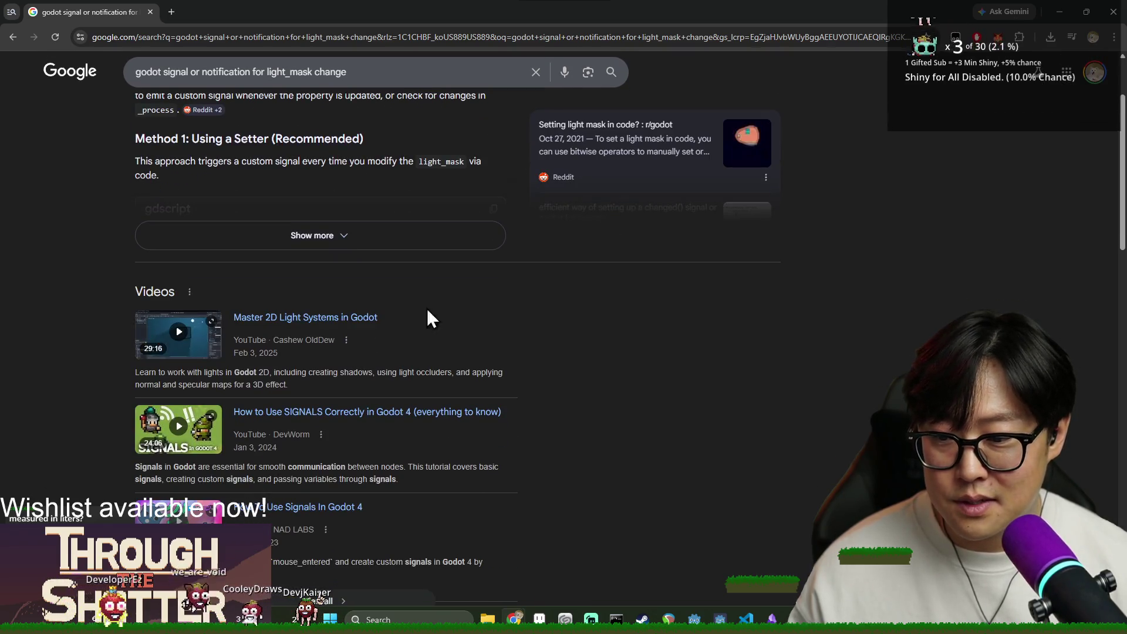
scroll(354, 249, "up", 2)
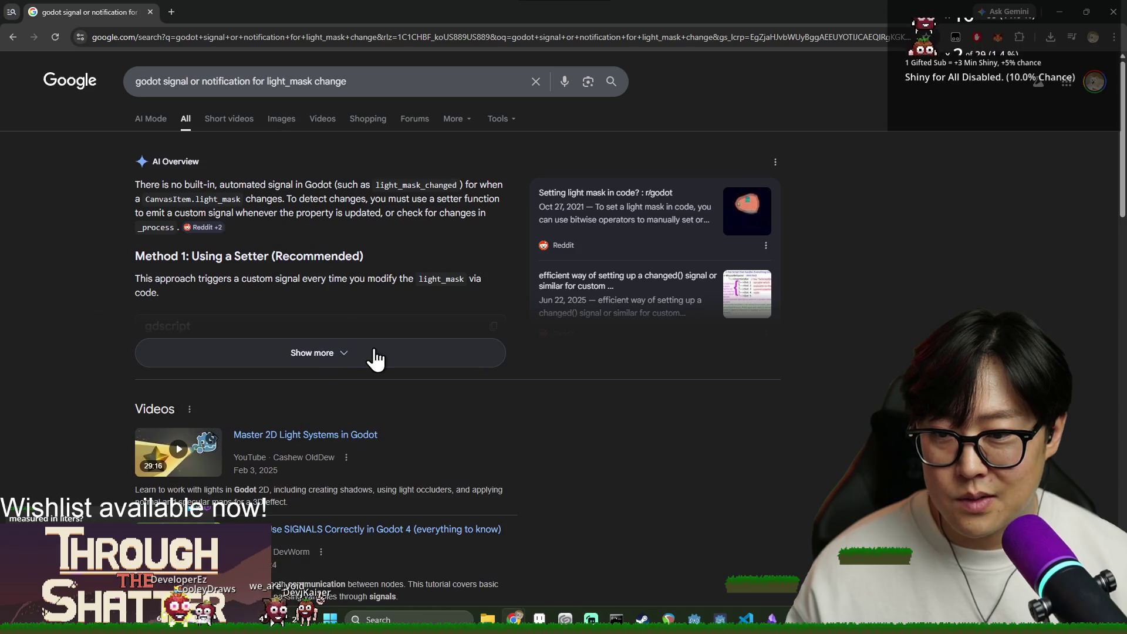
left_click(344, 366)
scroll(338, 391, "down", 5)
scroll(341, 392, "down", 3)
scroll(345, 392, "up", 7)
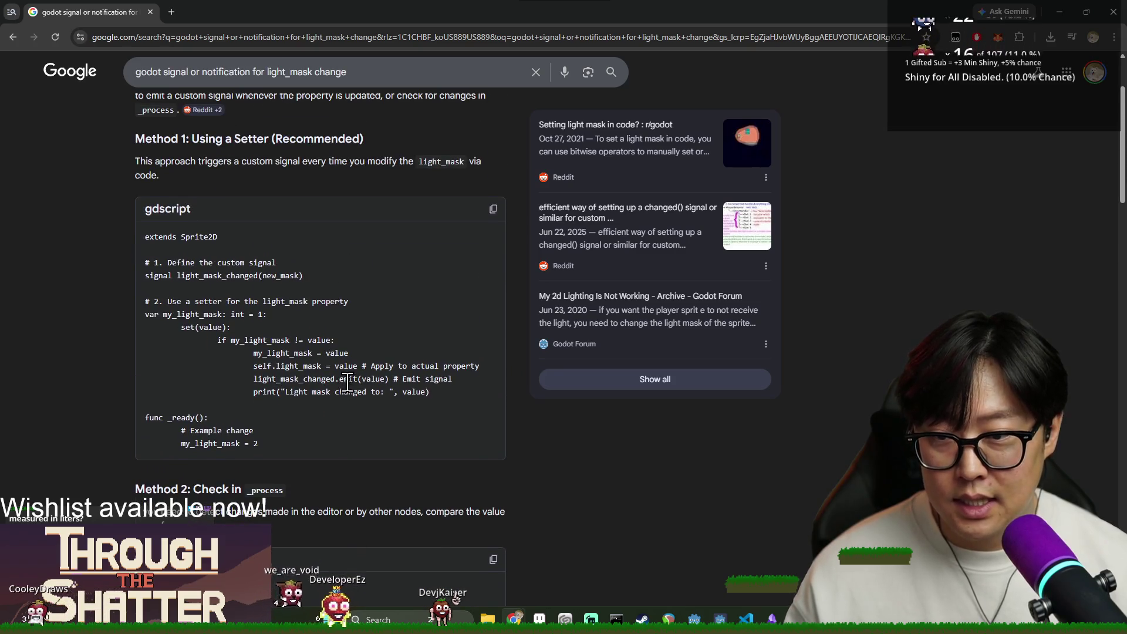
scroll(348, 383, "up", 1)
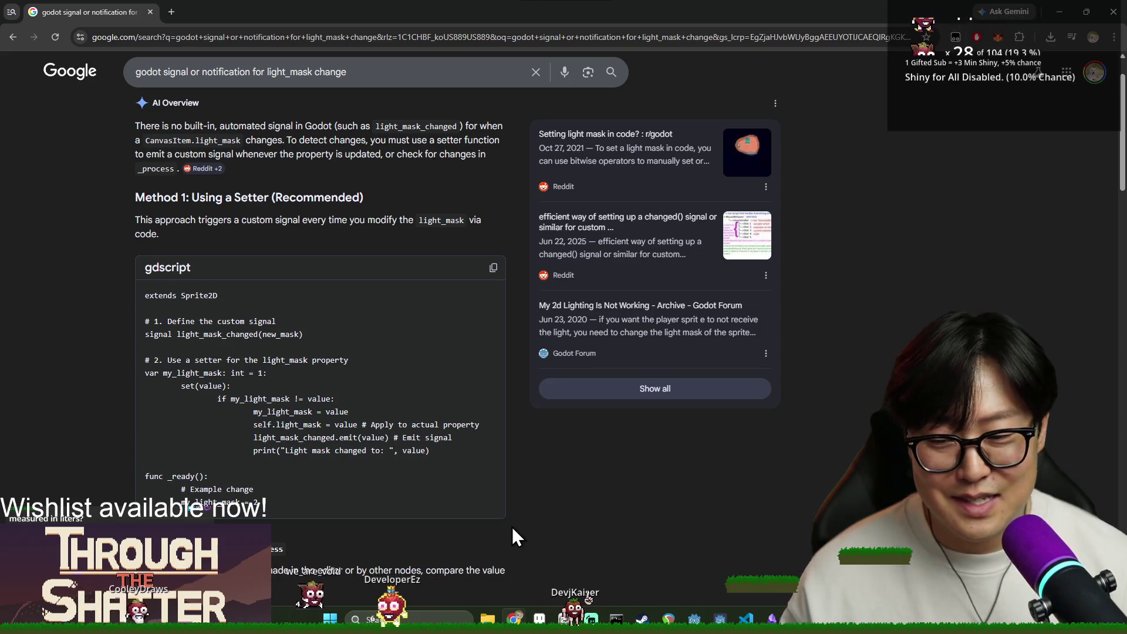
scroll(640, 493, "down", 4)
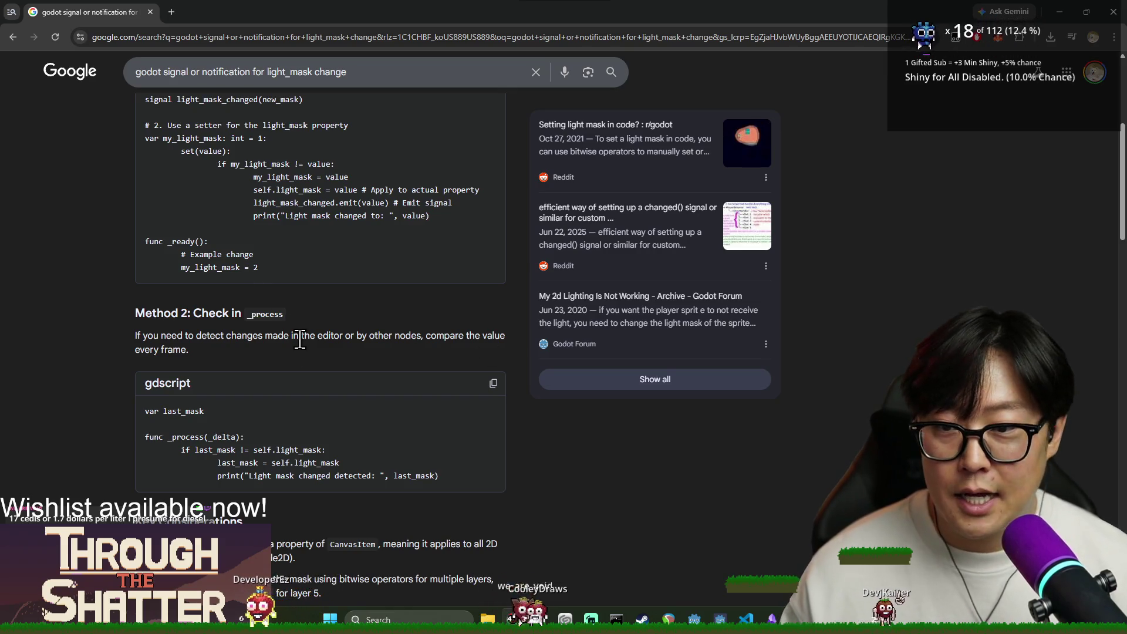
scroll(242, 310, "up", 2)
scroll(242, 310, "up", 2)
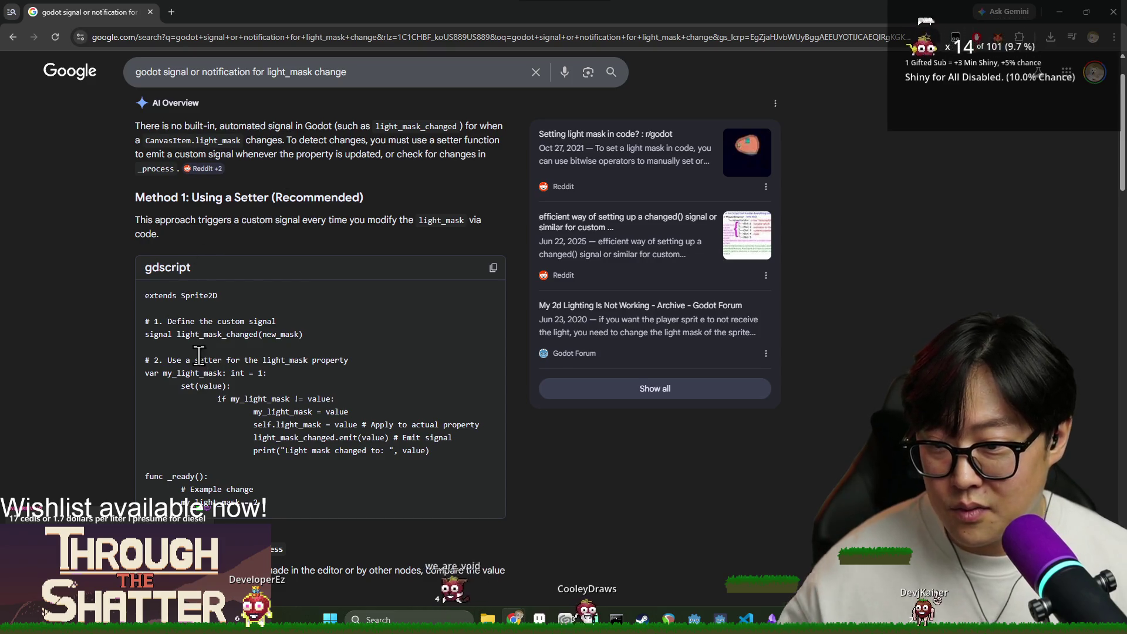
scroll(198, 317, "down", 1)
Highlight the signal and setter code while reading, then return to map_node.gd in Godot
mouse_move(195, 276)
left_mouse_down()
mouse_move(297, 340)
mouse_move(241, 313)
mouse_move(232, 276)
mouse_move(243, 304)
mouse_move(135, 273)
mouse_move(197, 276)
left_mouse_up()
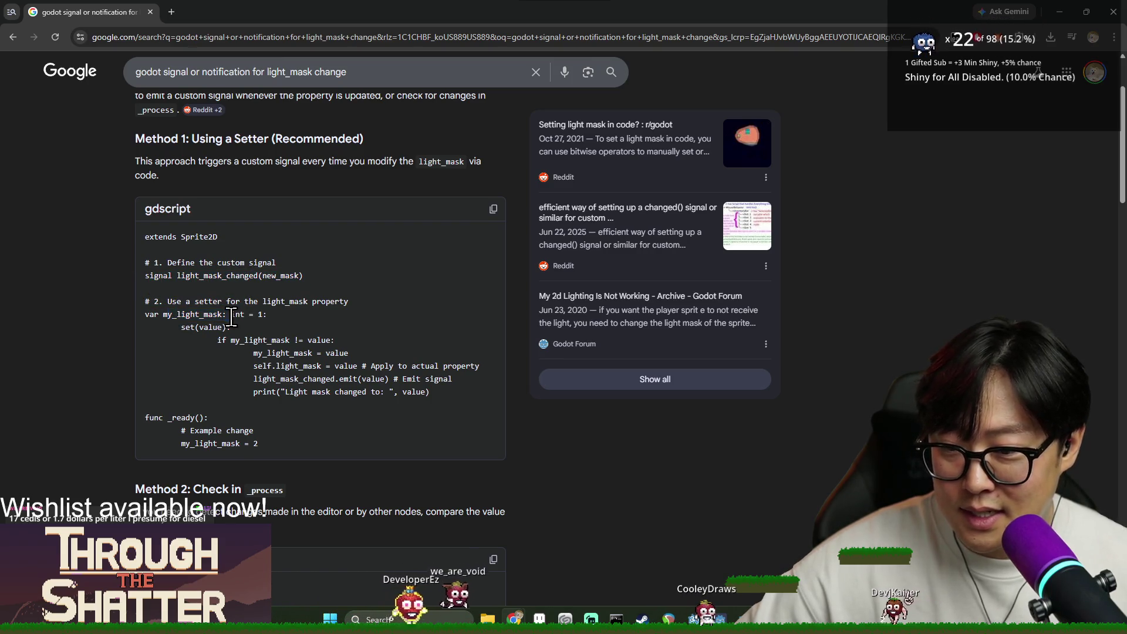
left_click_drag(214, 329, 269, 349)
left_click(269, 348)
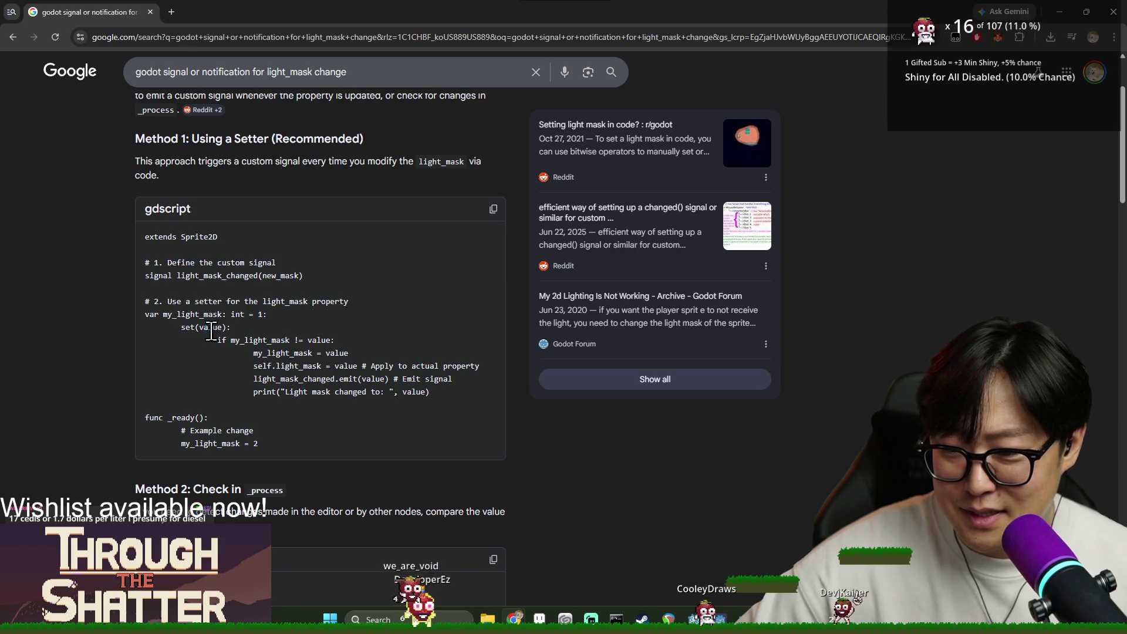
left_click_drag(182, 307, 434, 394)
scroll(341, 347, "down", 3)
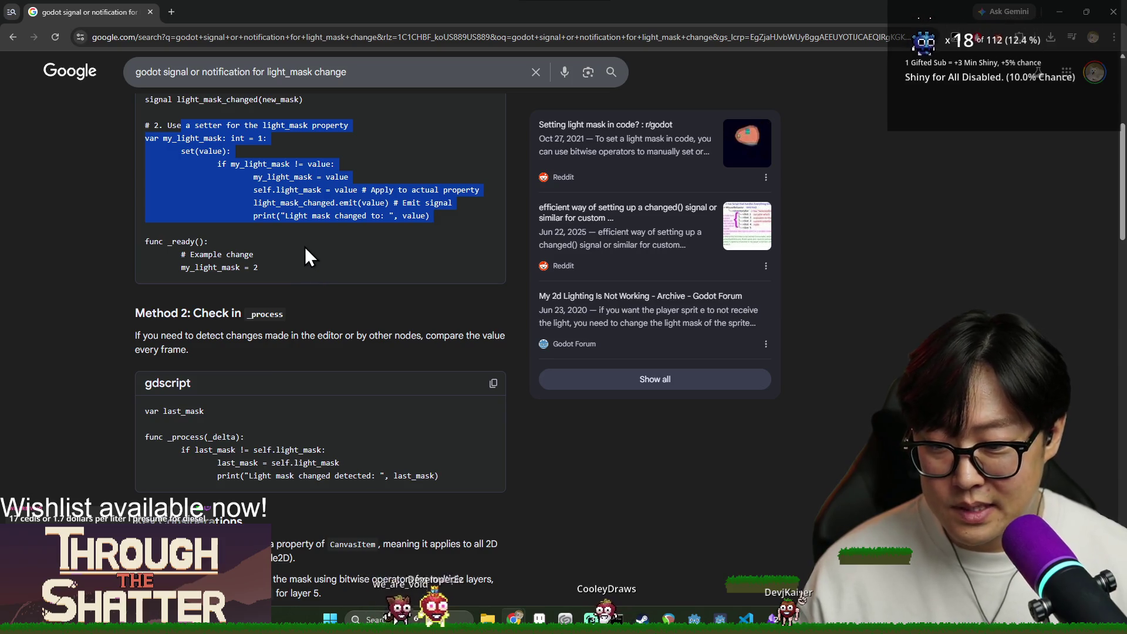
scroll(305, 247, "down", 4)
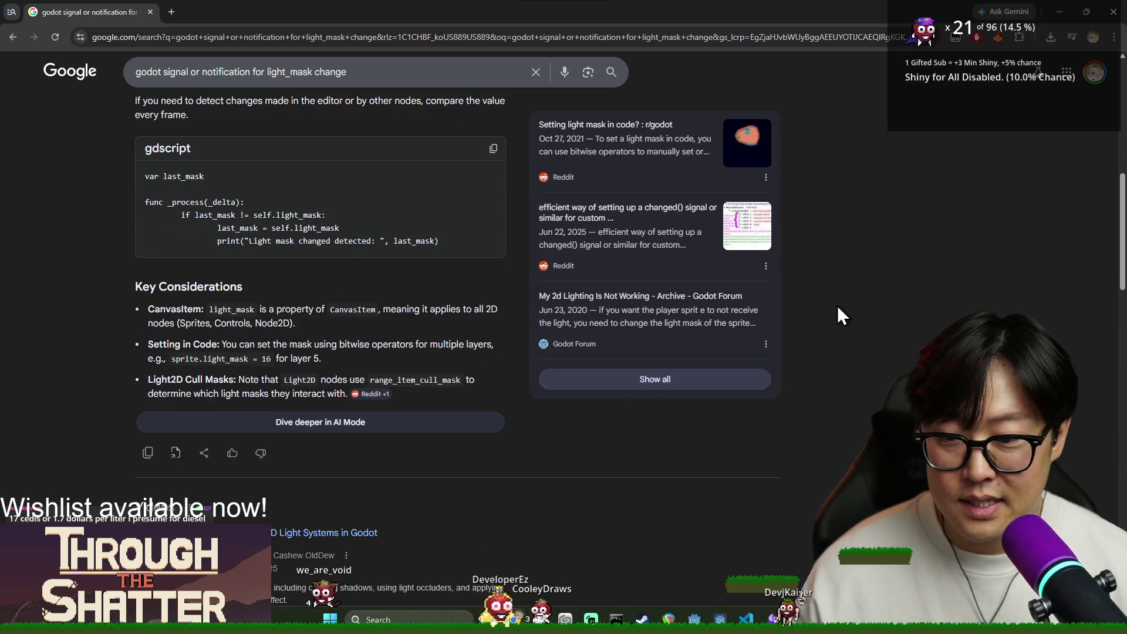
key("alt+Tab")
key("alt+Left")
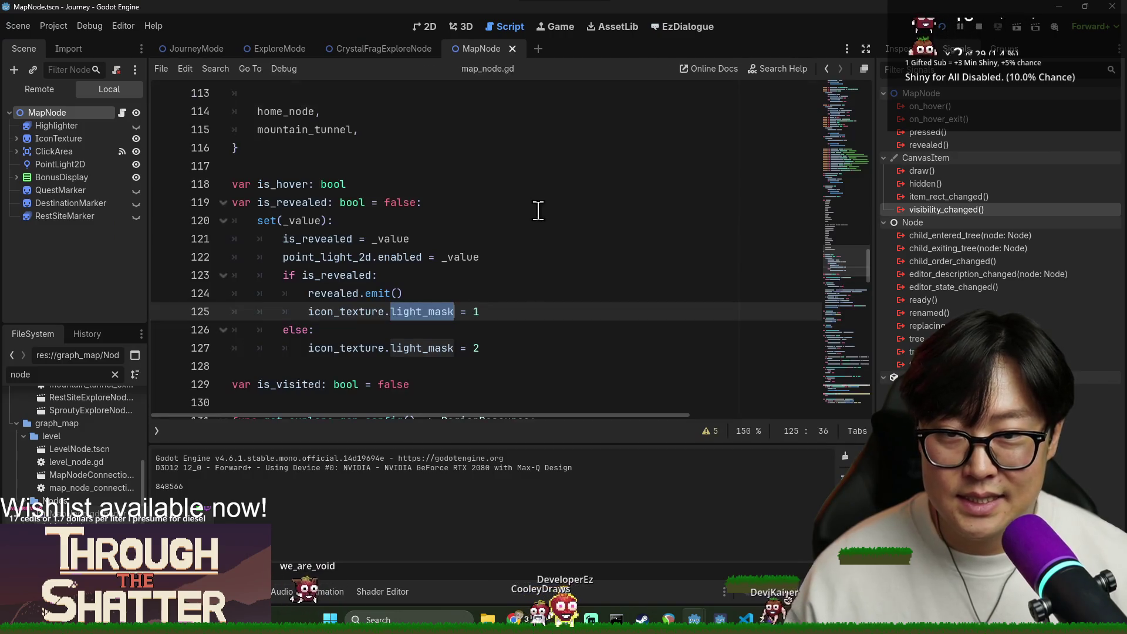
Save the scene and select revealed and icon_texture in the is_revealed setter
left_click(392, 311)
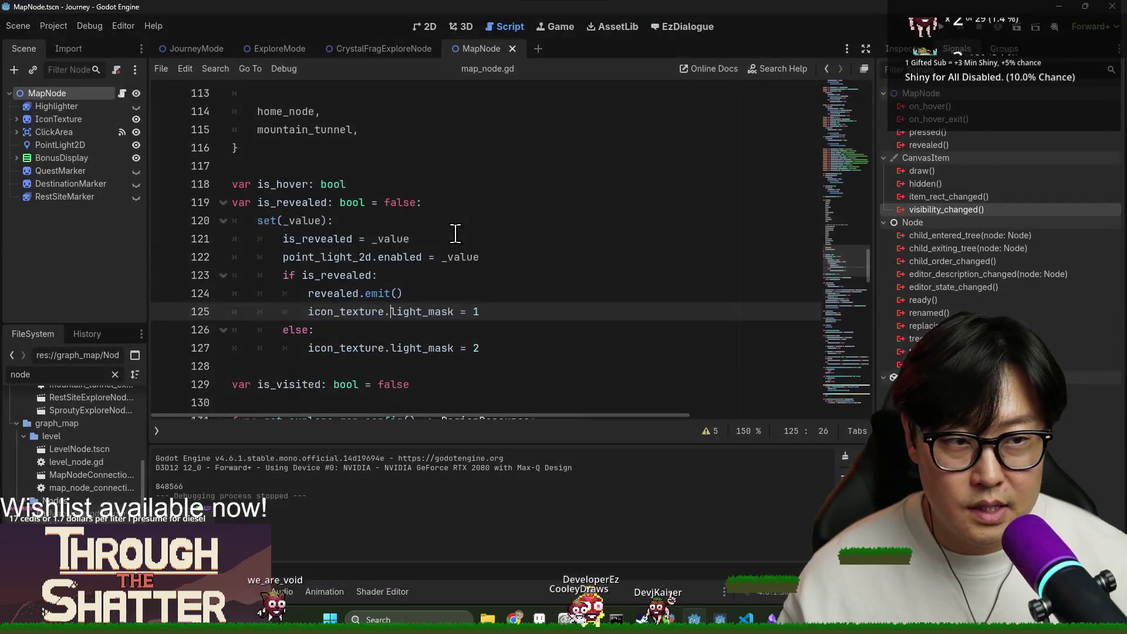
left_click(410, 238)
key("ctrl+s")
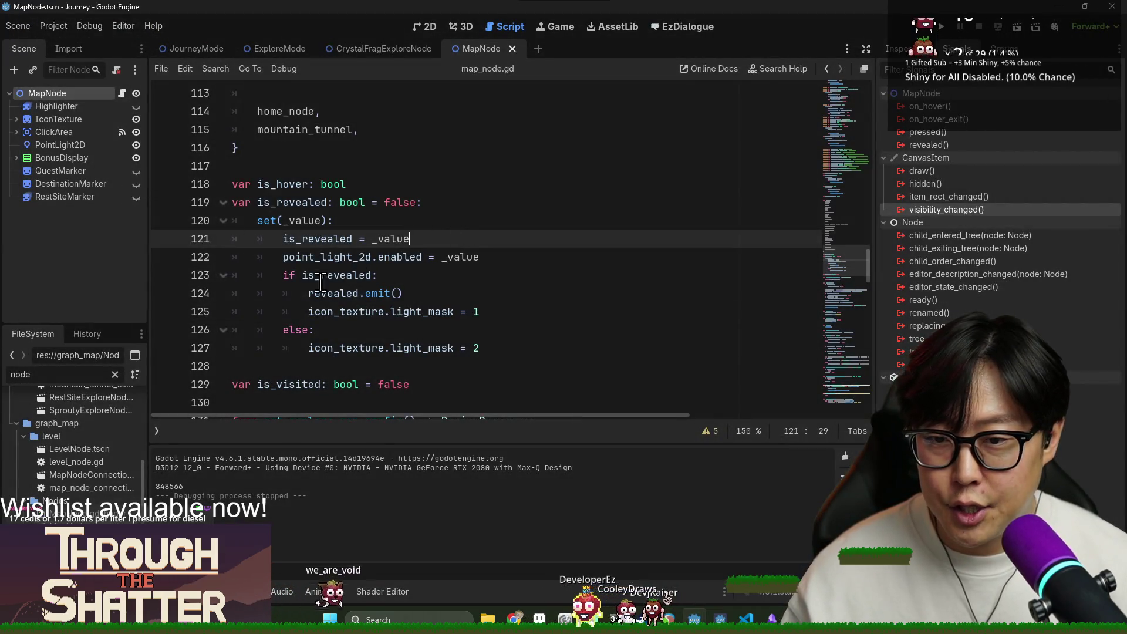
double_click(340, 293)
double_click(343, 315)
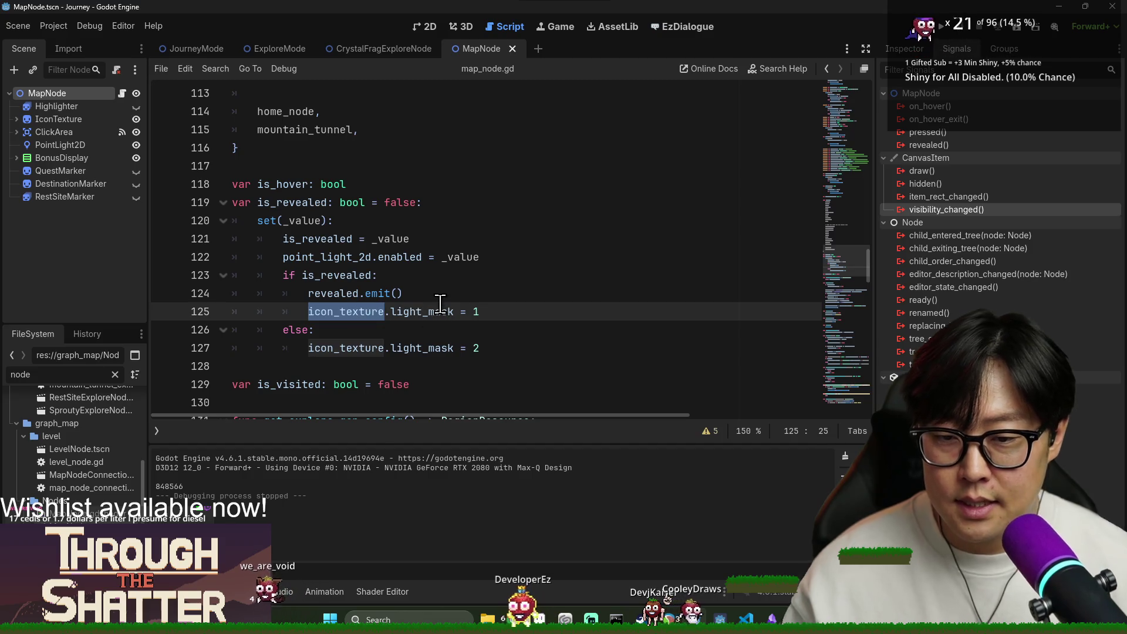
Scroll through the setter code and select the is_revealed variable name
mouse_move(440, 303)
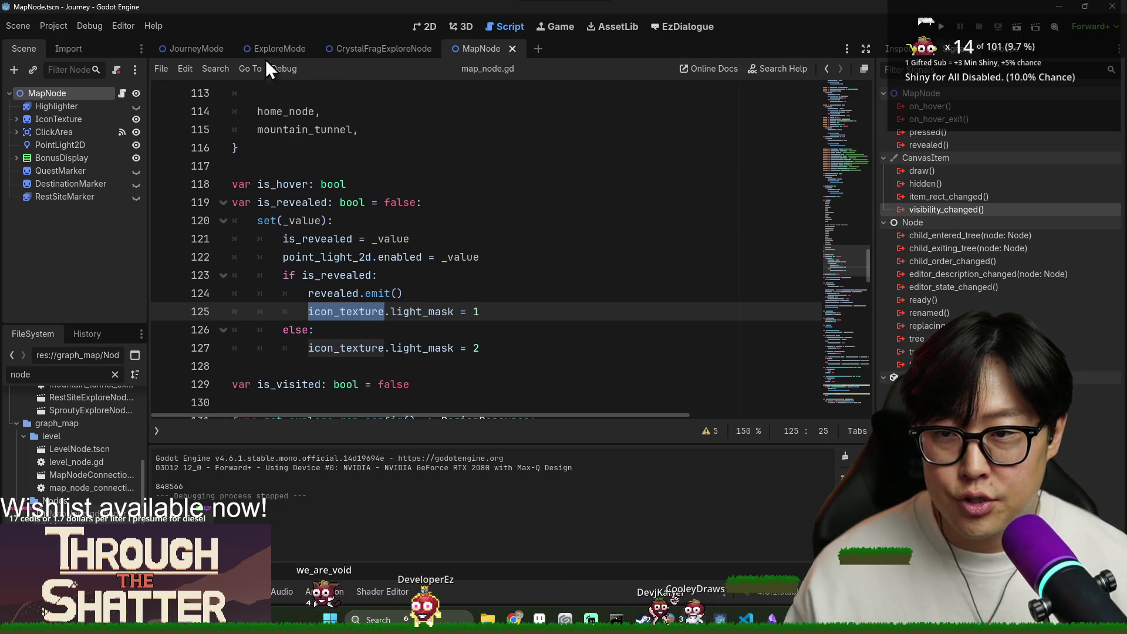
mouse_move(372, 47)
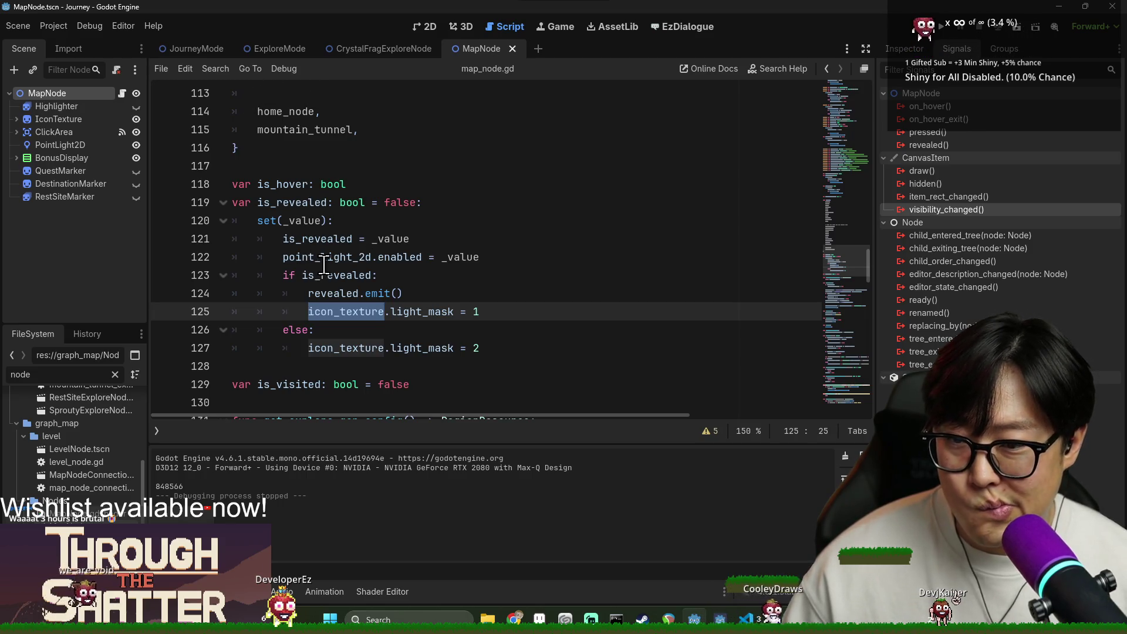
scroll(300, 238, "down", 1)
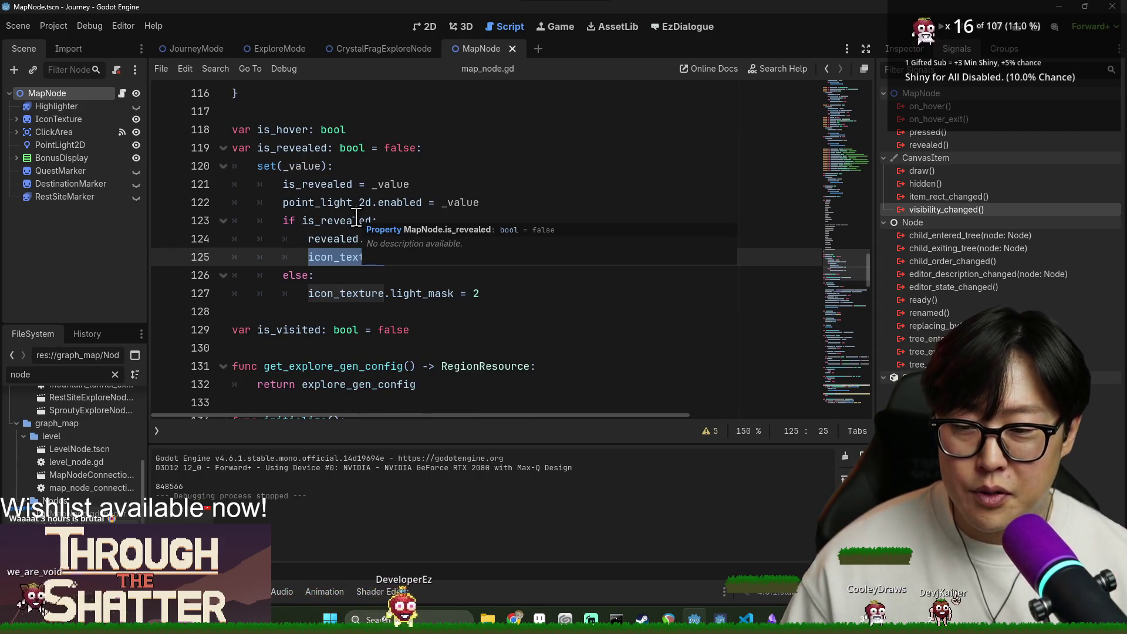
scroll(399, 196, "down", 2)
scroll(401, 217, "up", 2)
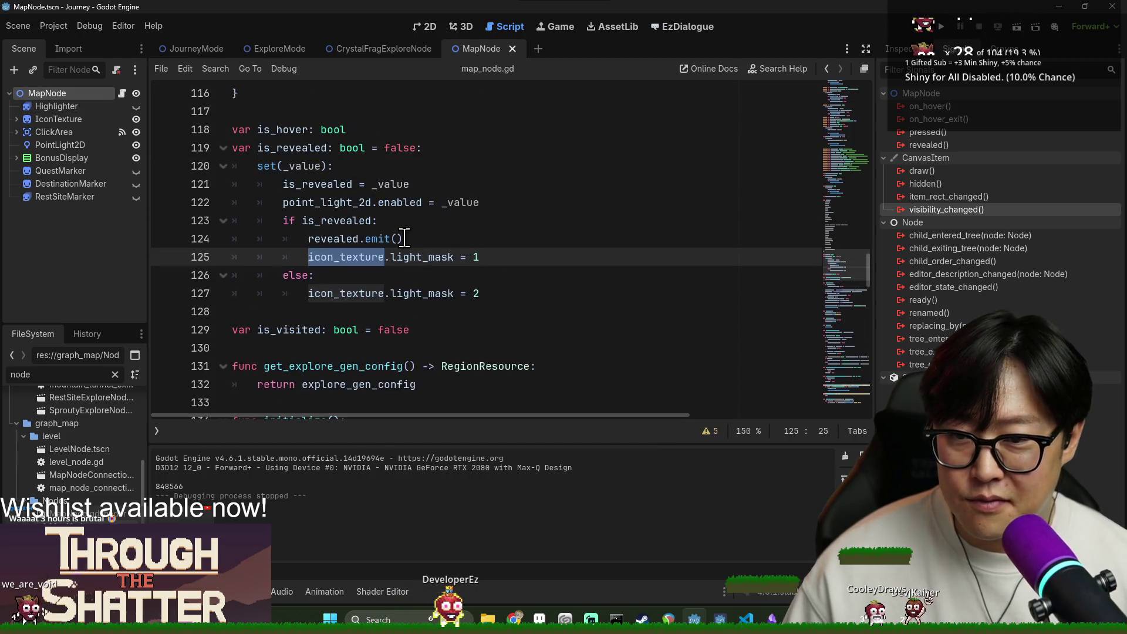
scroll(379, 226, "down", 1)
scroll(370, 226, "up", 3)
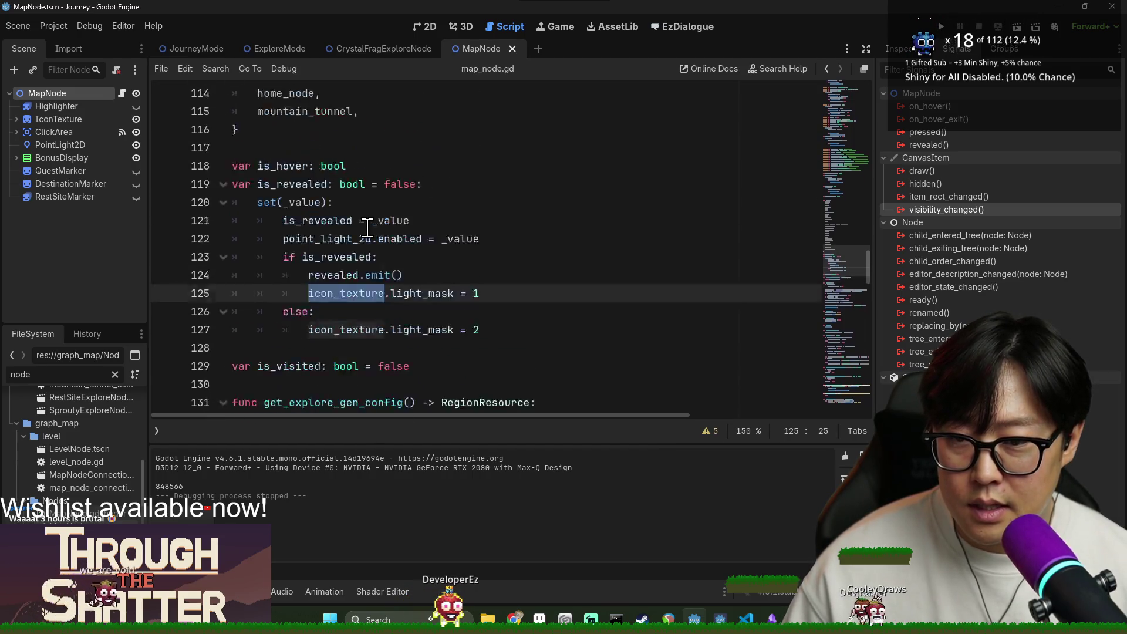
scroll(368, 227, "down", 3)
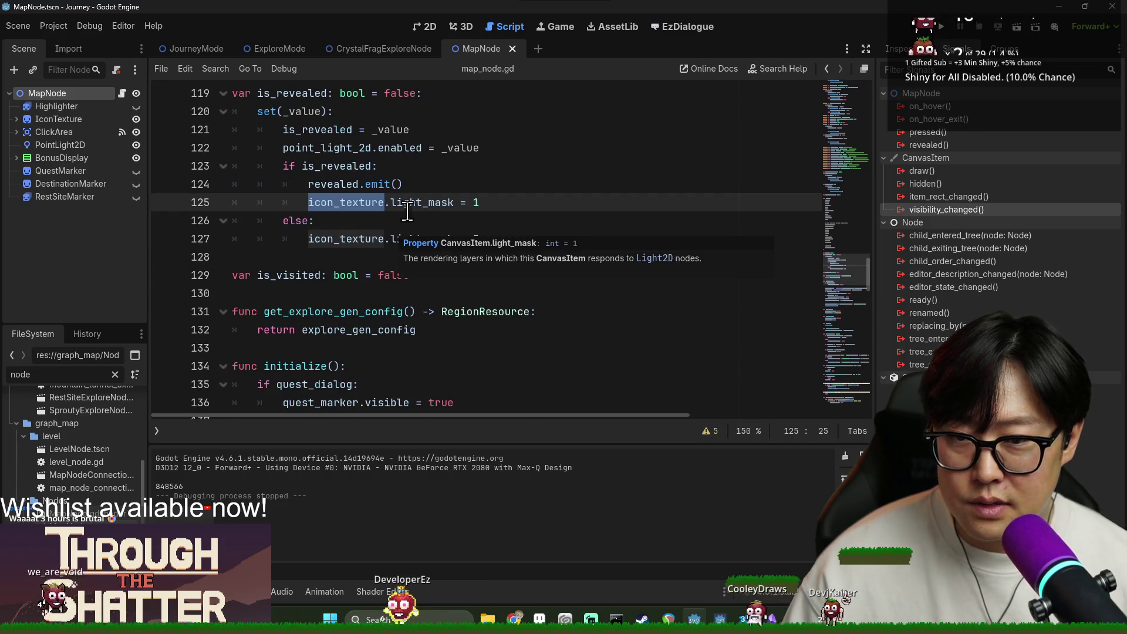
scroll(339, 169, "up", 1)
double_click(323, 147)
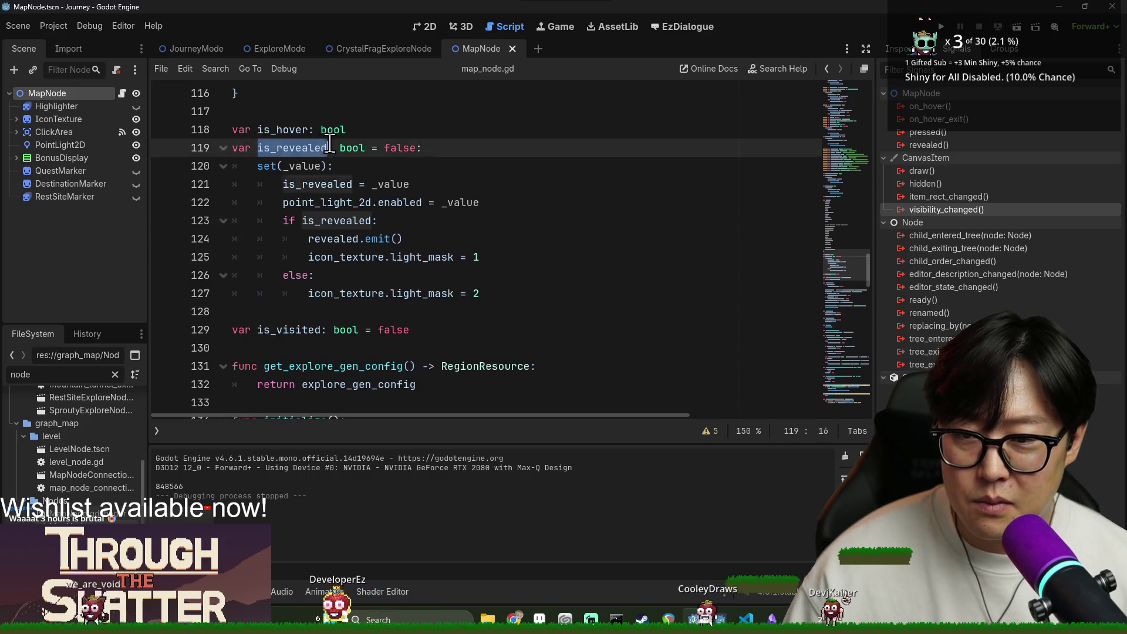
Select the is_revealed declaration on line 119
left_click(335, 148)
mouse_move(335, 148)
left_mouse_down()
mouse_move(257, 148)
mouse_move(416, 147)
left_mouse_up()
left_click(259, 151)
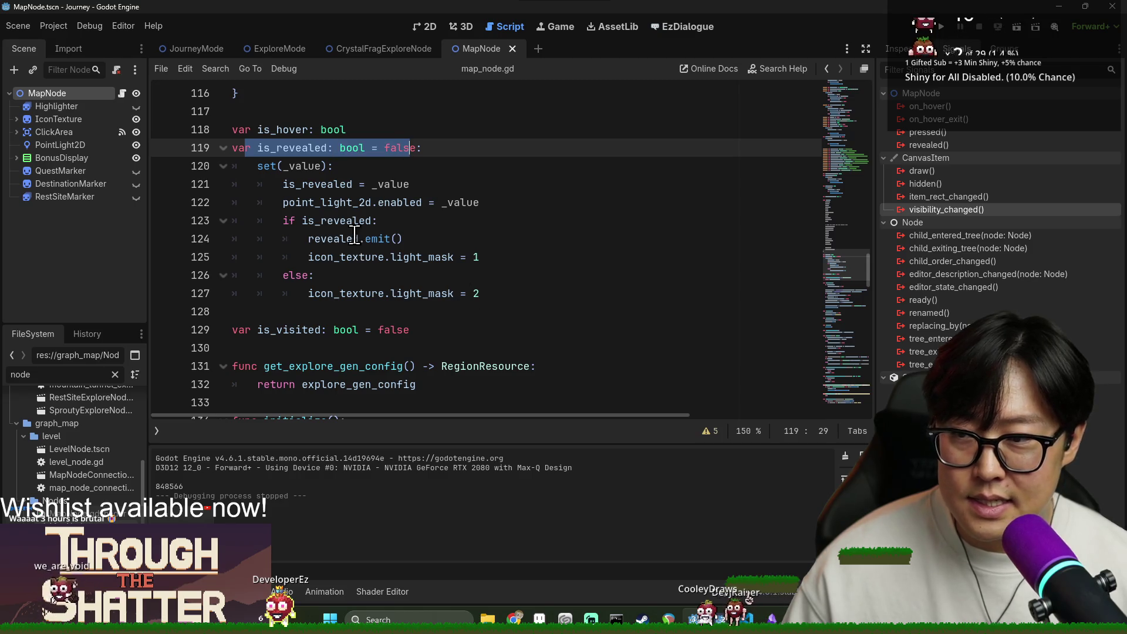
Collapse the addons, explore_mode, bsp, graph_map and items folders in the FileSystem dock
scroll(47, 474, "up", 5)
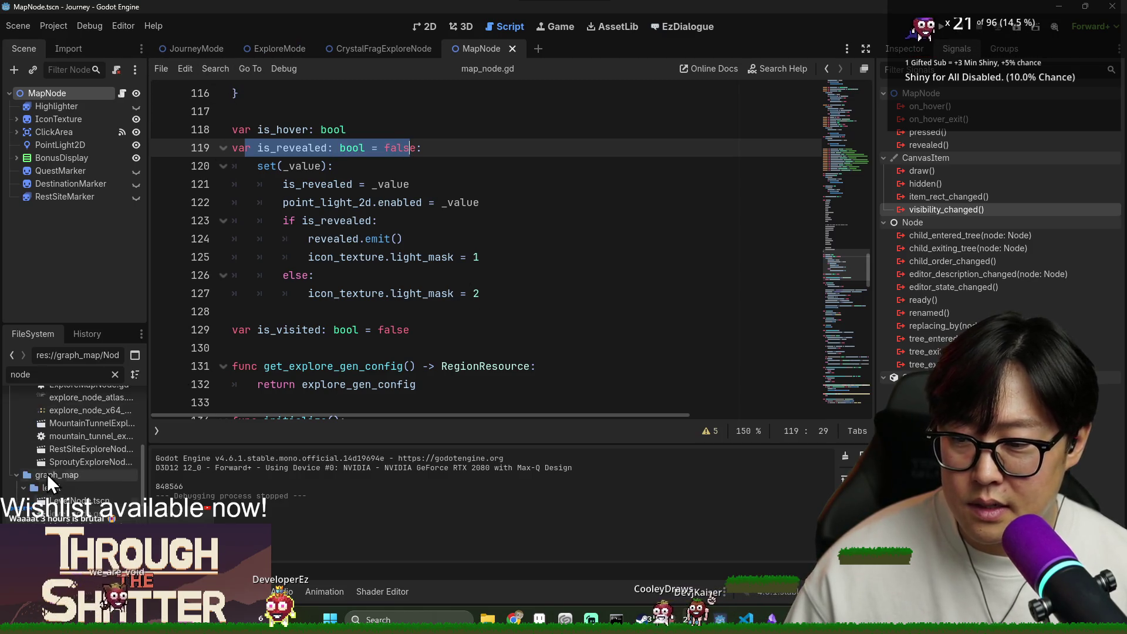
scroll(47, 481, "up", 10)
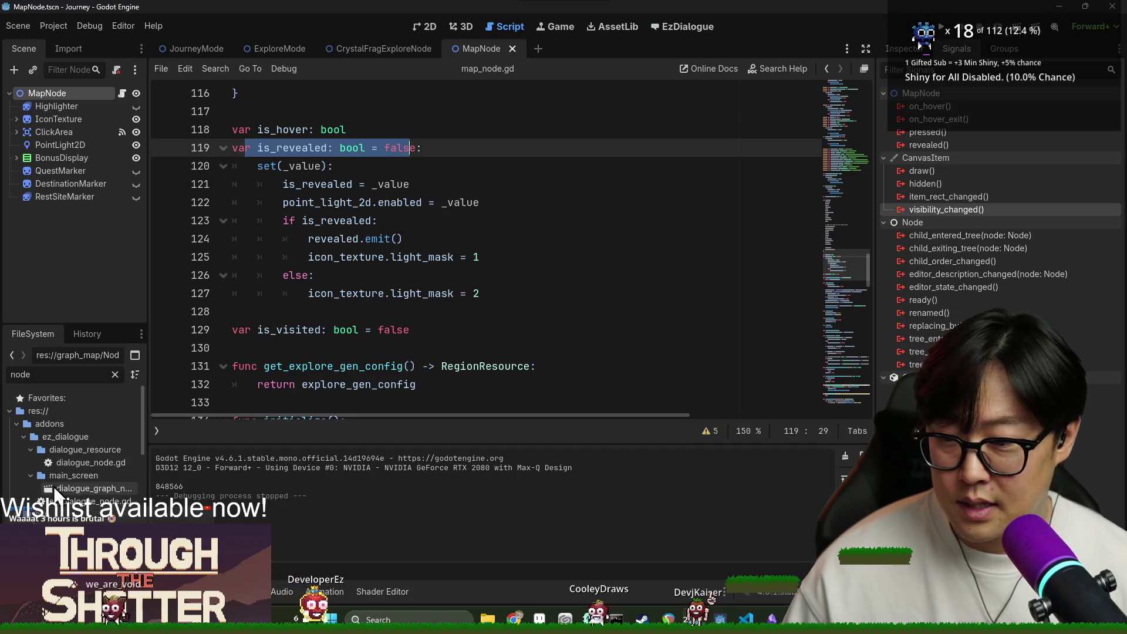
left_click(16, 424)
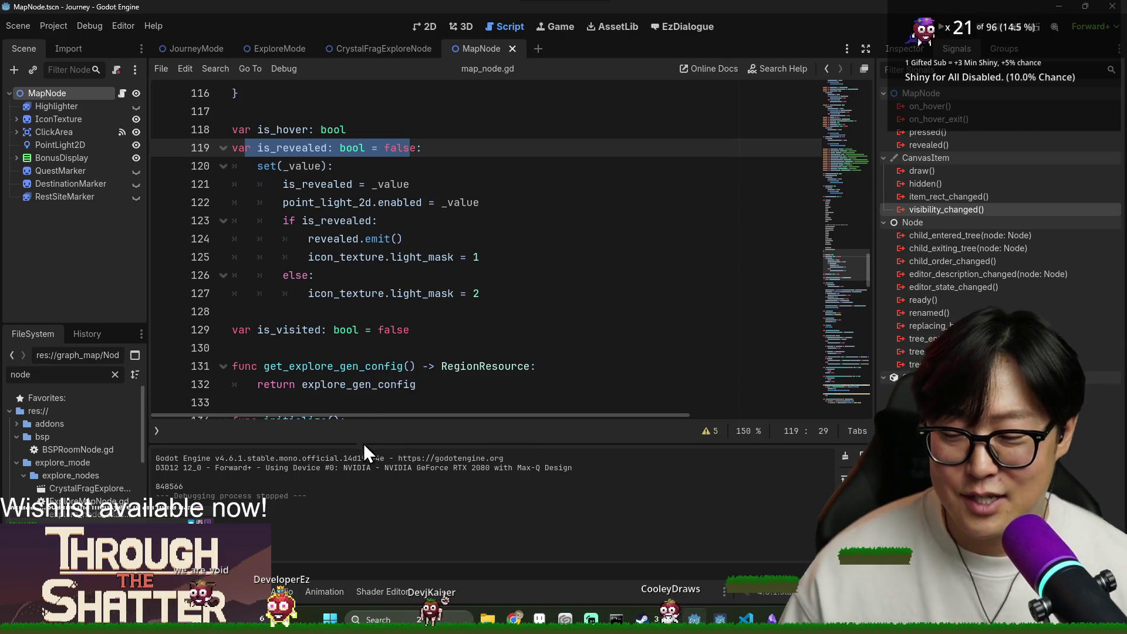
left_click(16, 462)
scroll(12, 423, "down", 1)
left_click(16, 411)
left_click(13, 438)
left_click(17, 448)
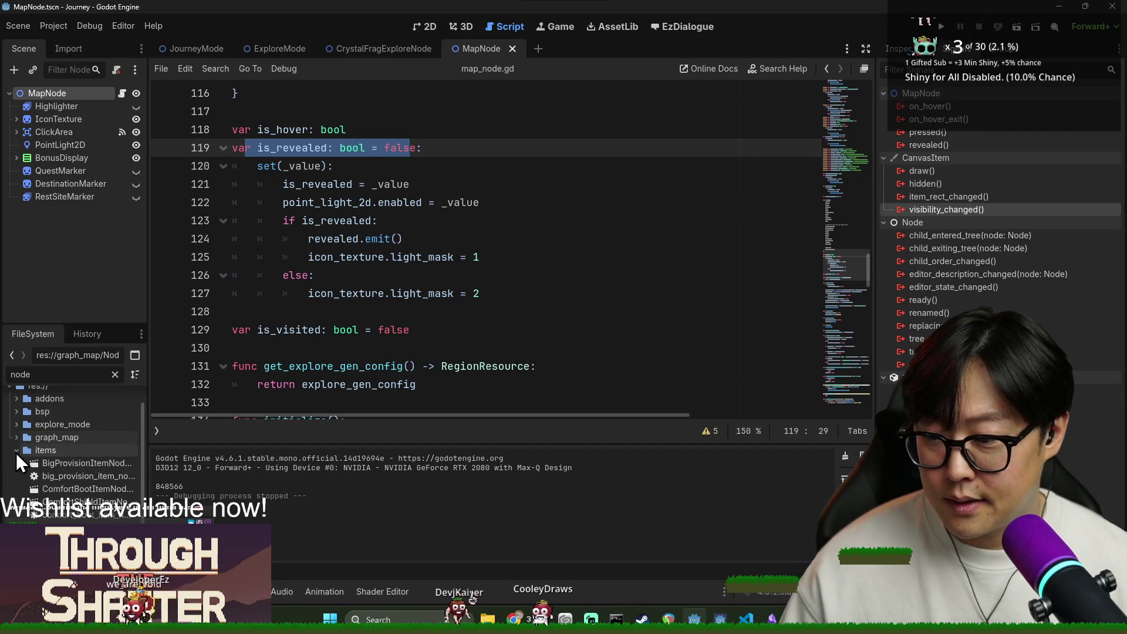
left_click(16, 440)
Clear the 'node' filter and expand global_controls to show its control scripts
left_click(115, 374)
scroll(76, 446, "down", 5)
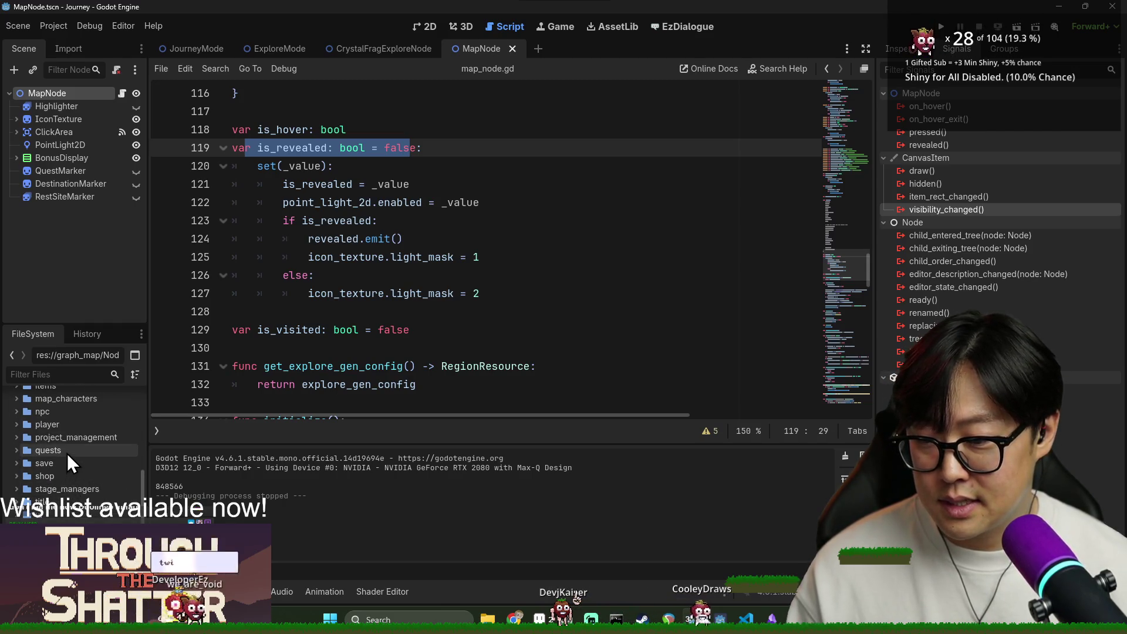
scroll(70, 499, "up", 1)
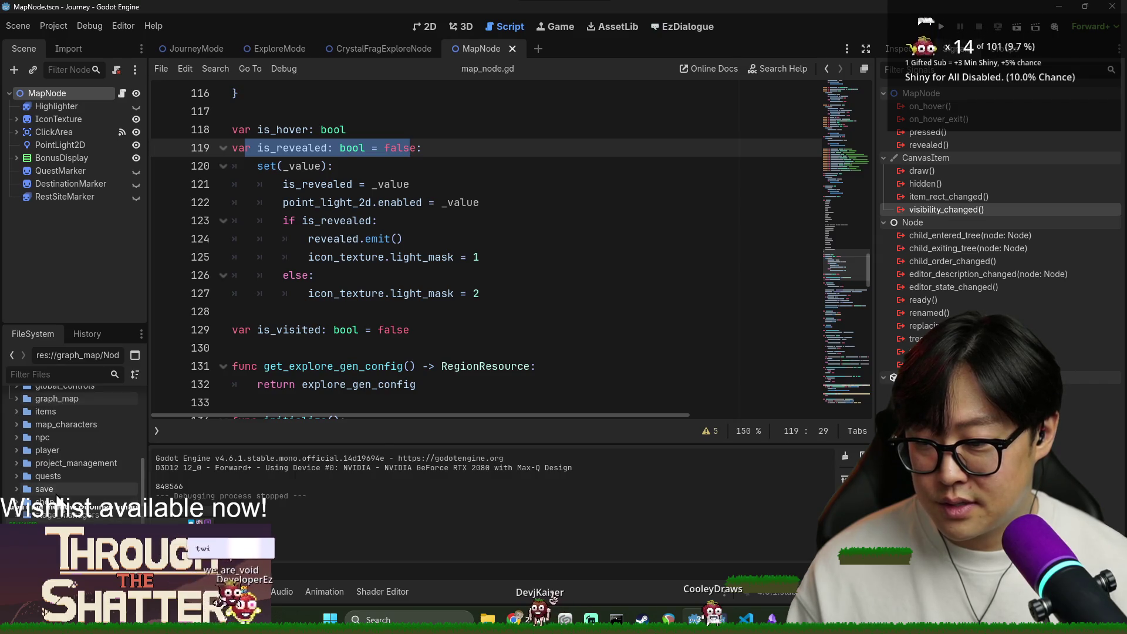
scroll(69, 496, "up", 1)
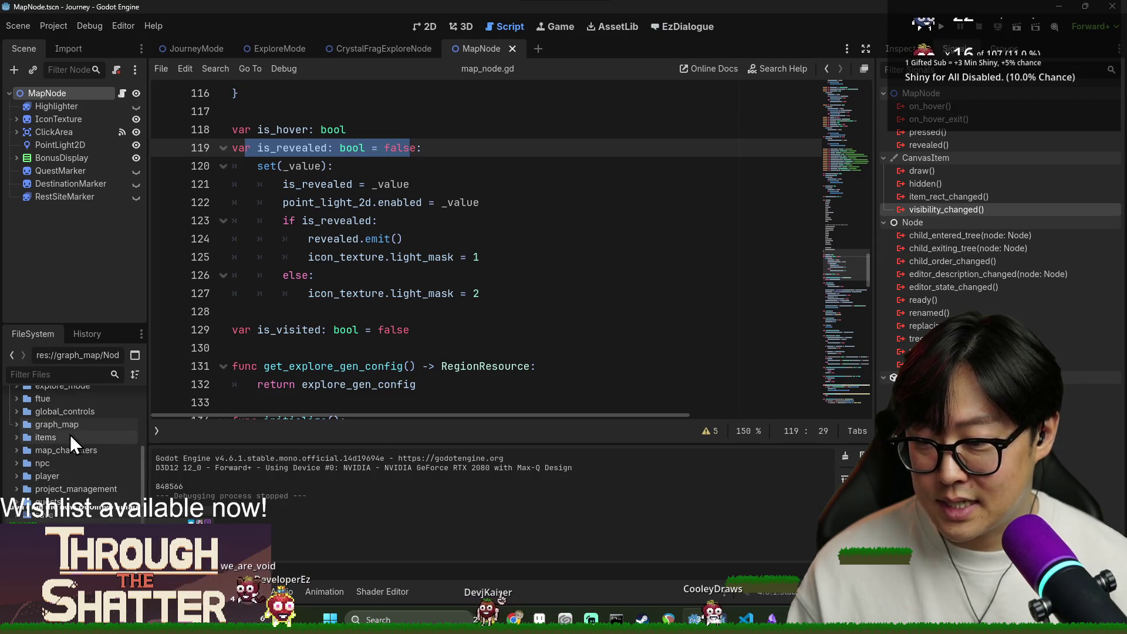
double_click(64, 413)
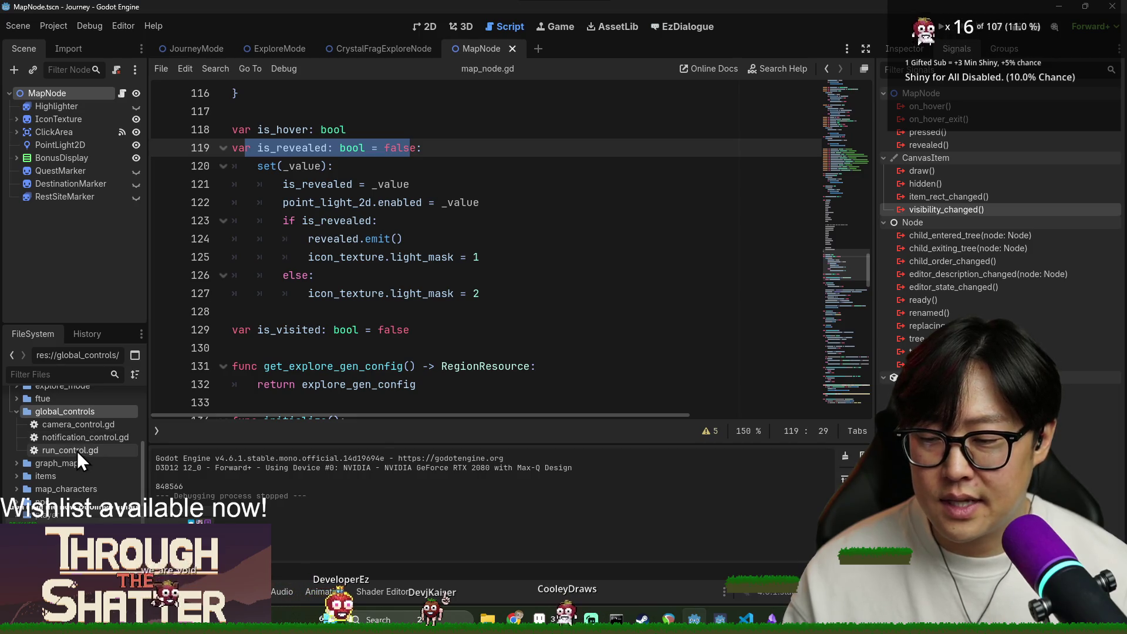
left_click(75, 423)
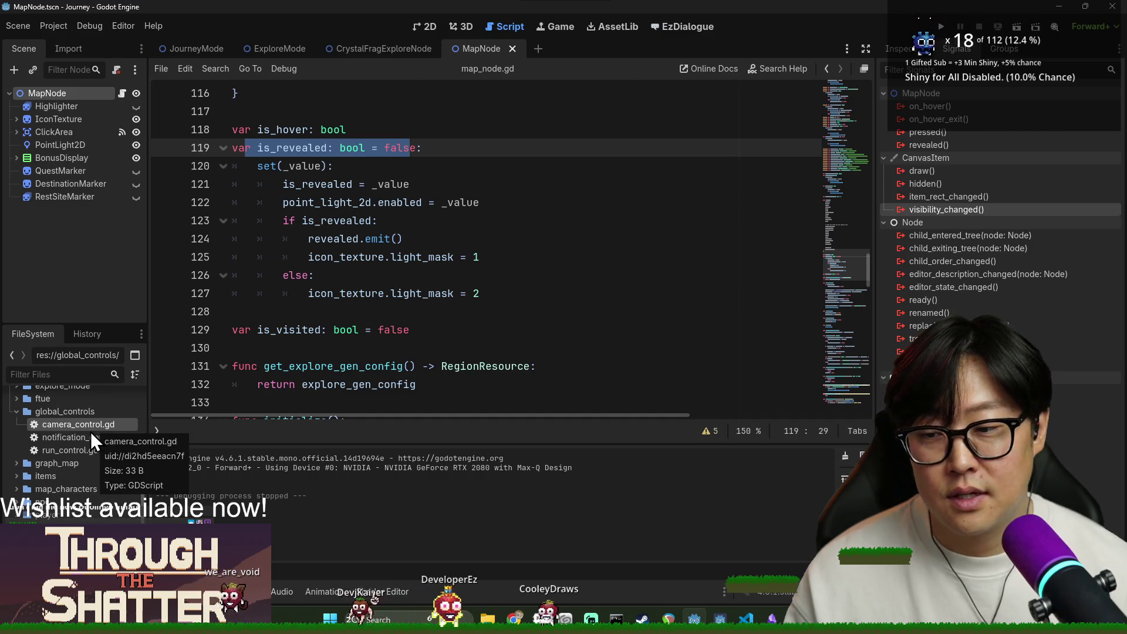
right_click(96, 415)
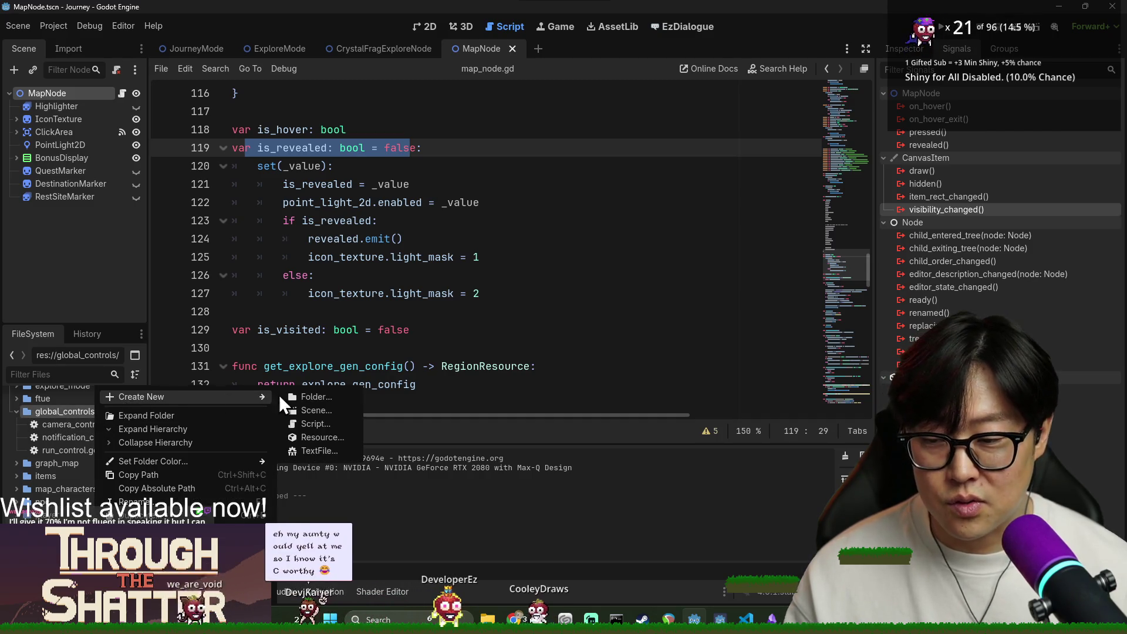
Create vfx_control.gd in global_controls containing only 'extends Node' and save it
mouse_move(255, 393)
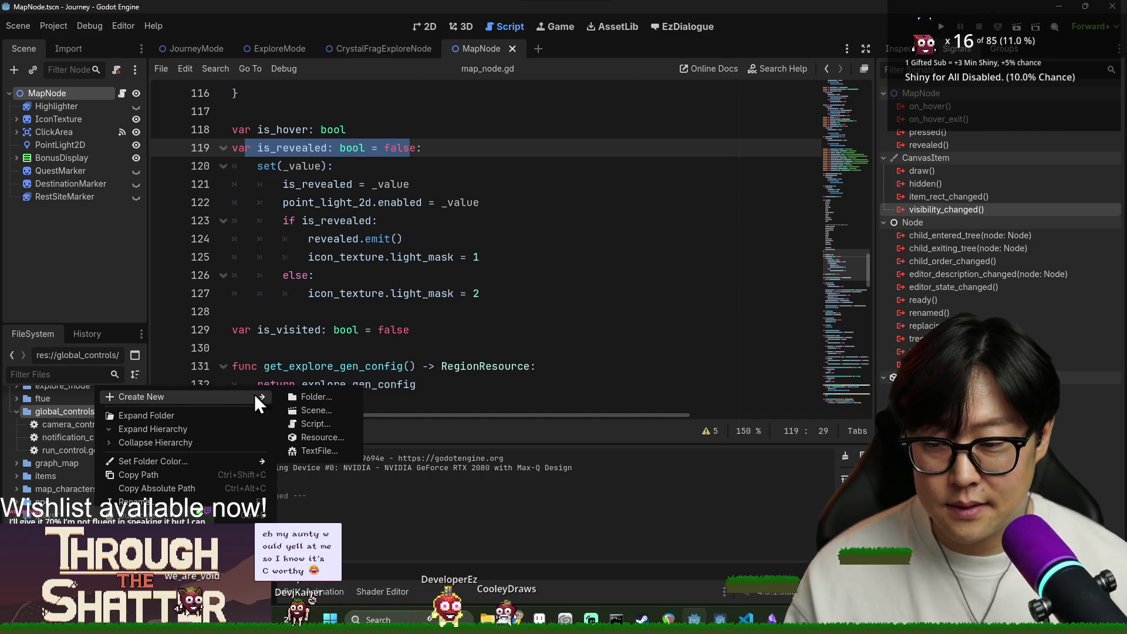
left_click(316, 428)
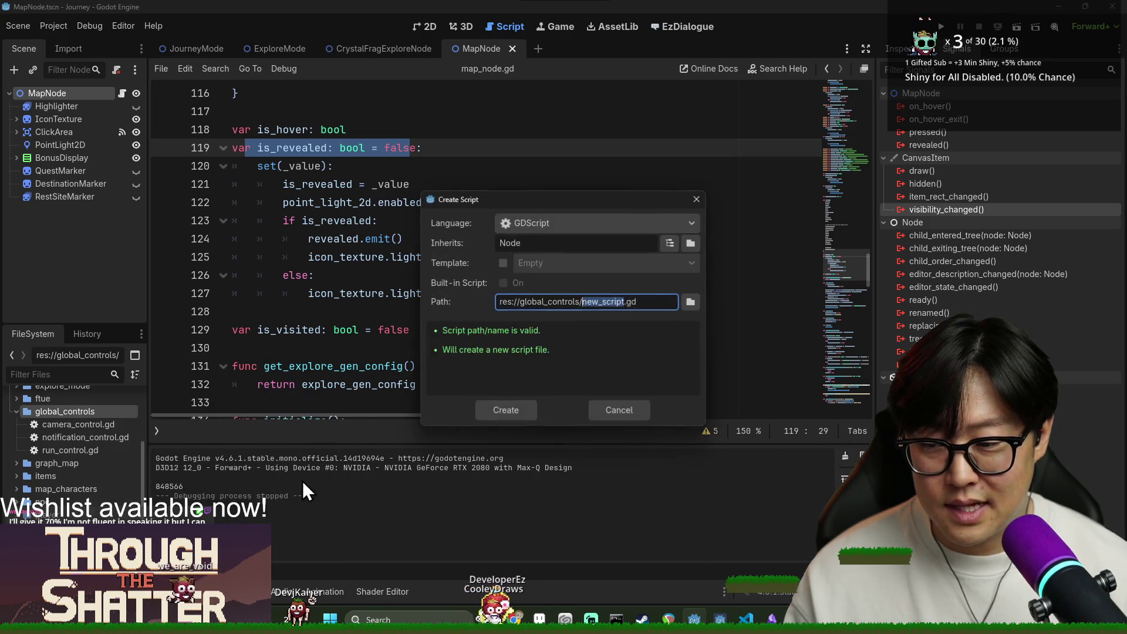
type("vf")
type("x_control")
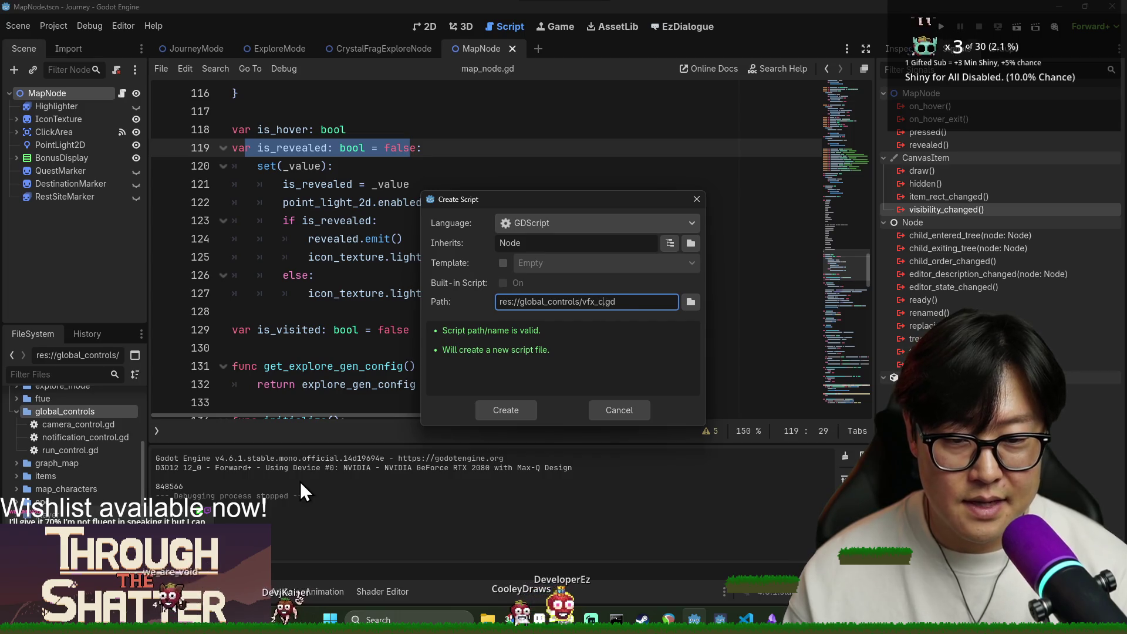
key("Return")
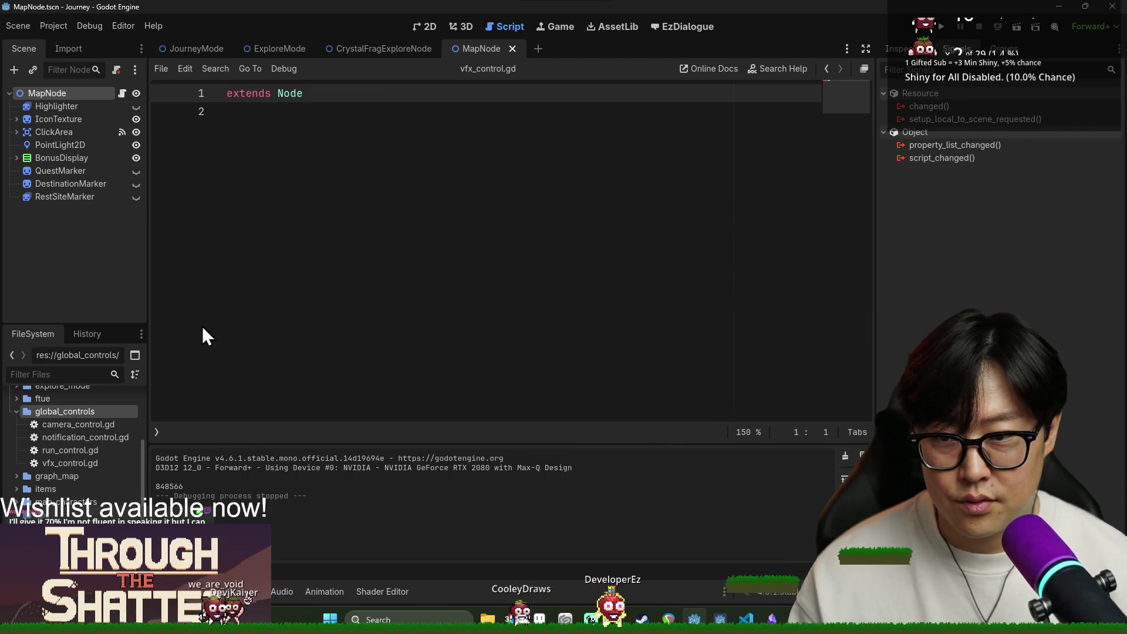
key("BackSpace")
key("BackSpace")
key("BackSpace")
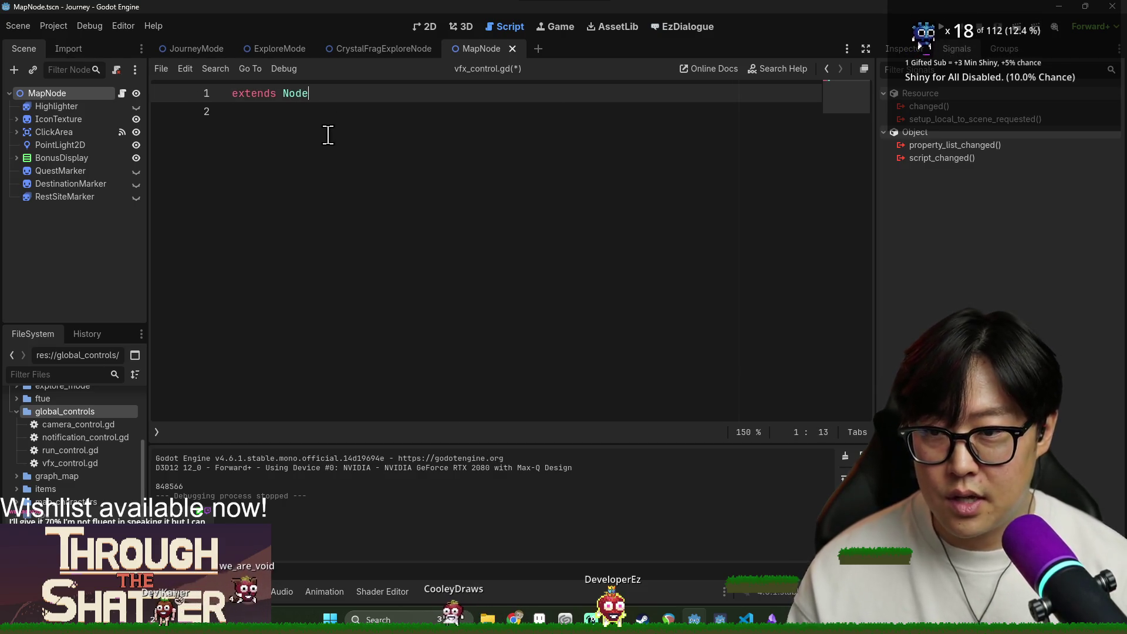
key("ctrl+s")
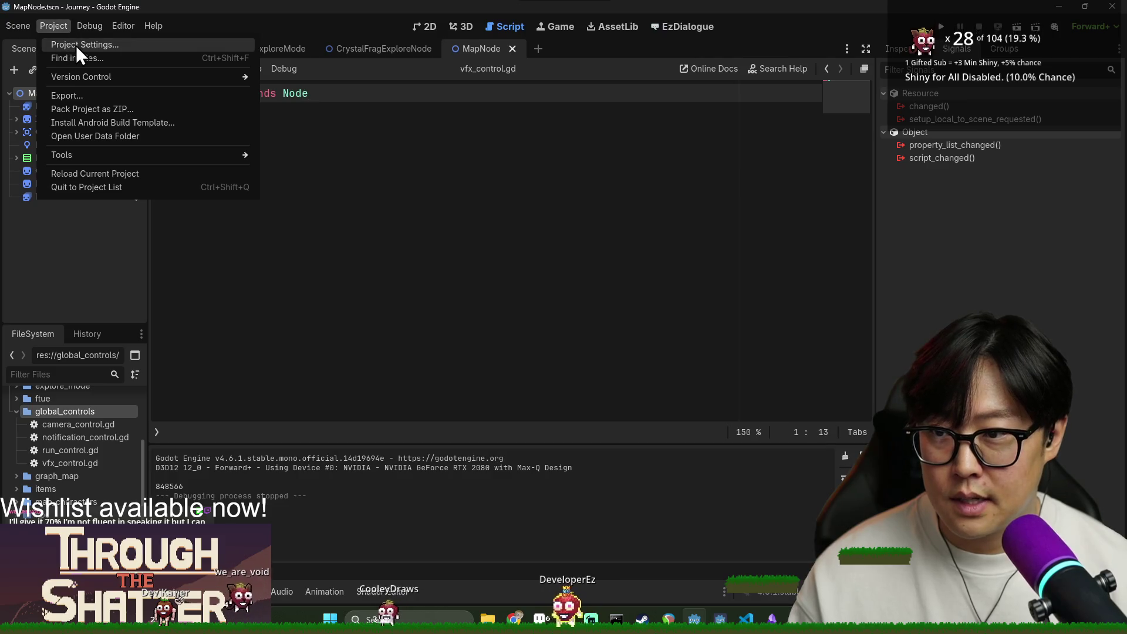
Register global_controls/vfx_control.gd as the VfxControl autoload in Project Settings
left_click(76, 45)
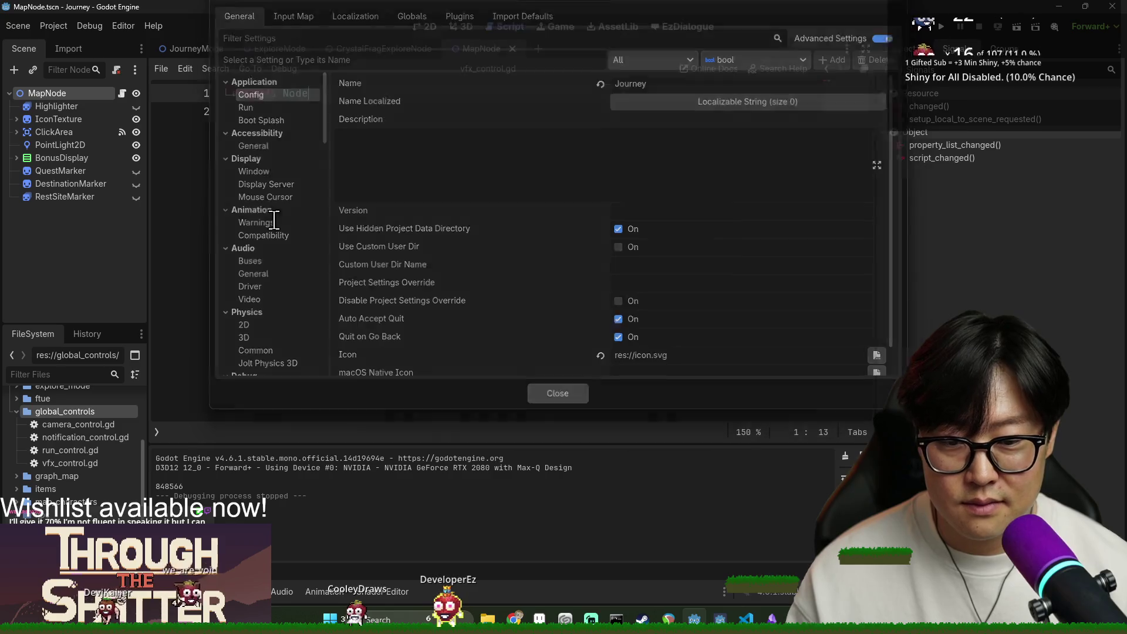
left_click(54, 26)
left_click(59, 44)
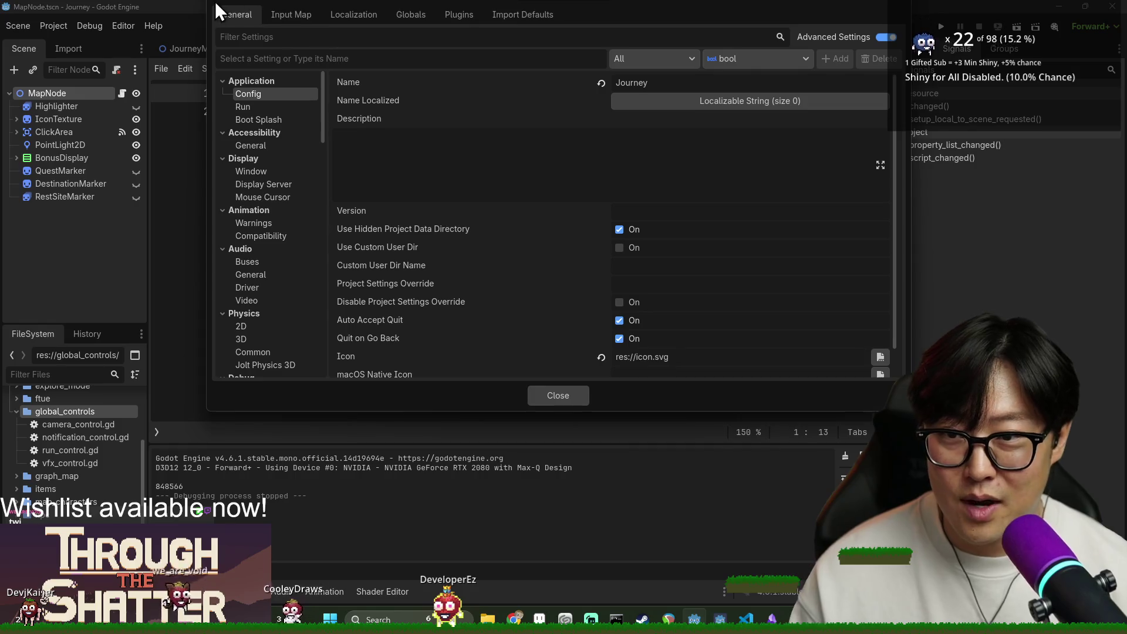
mouse_move(208, 77)
left_mouse_down()
mouse_move(285, 76)
mouse_move(242, 77)
left_mouse_up()
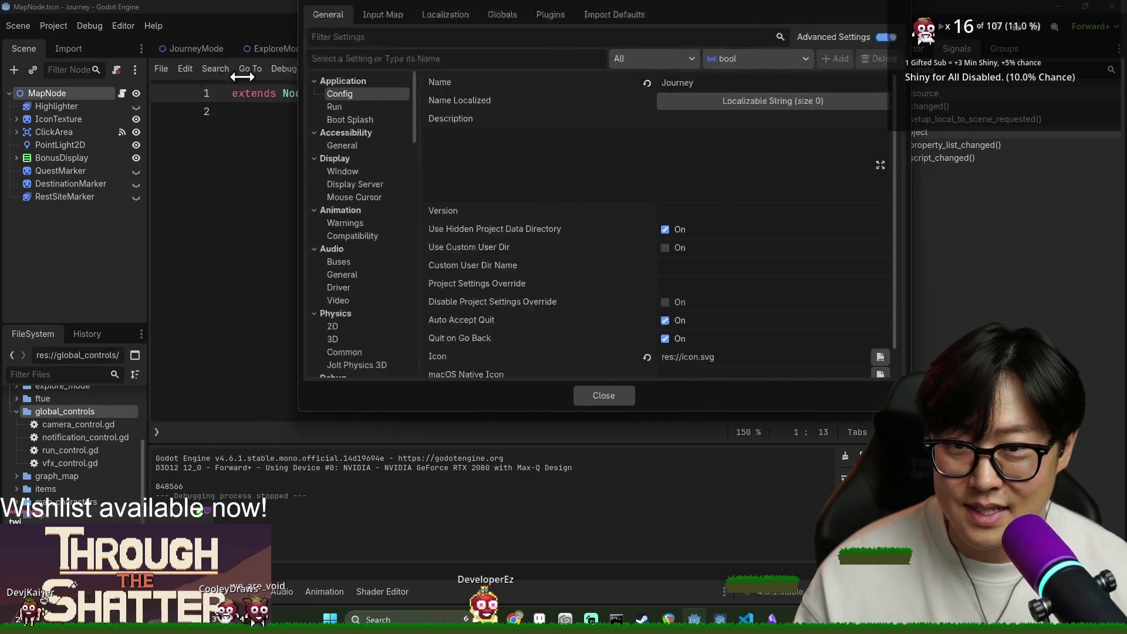
left_click_drag(386, 16, 374, 56)
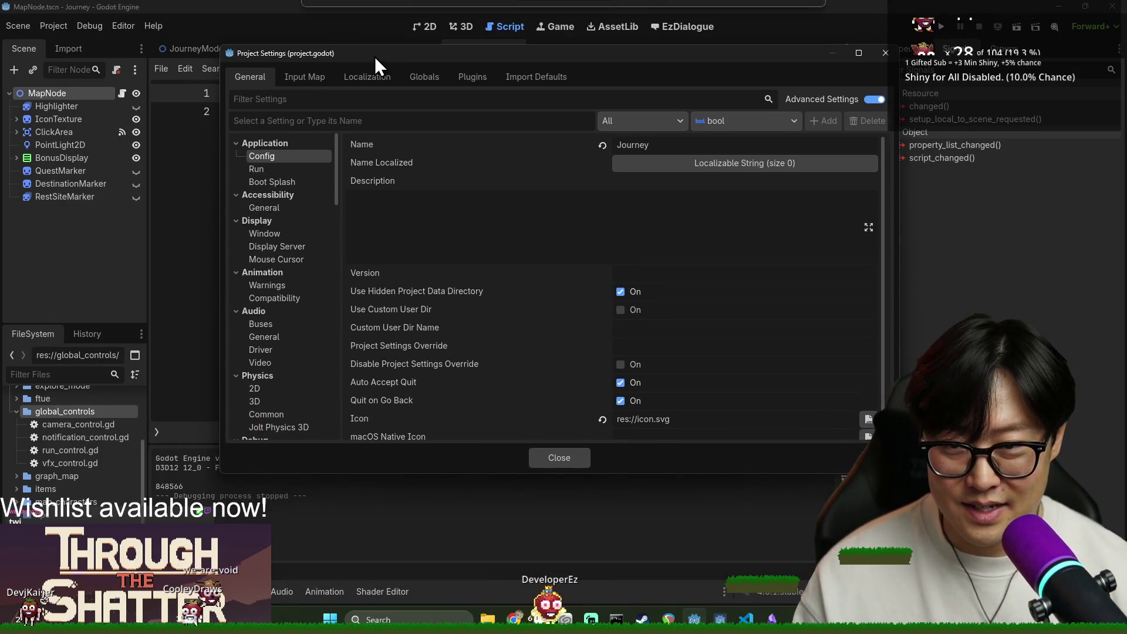
left_click(457, 82)
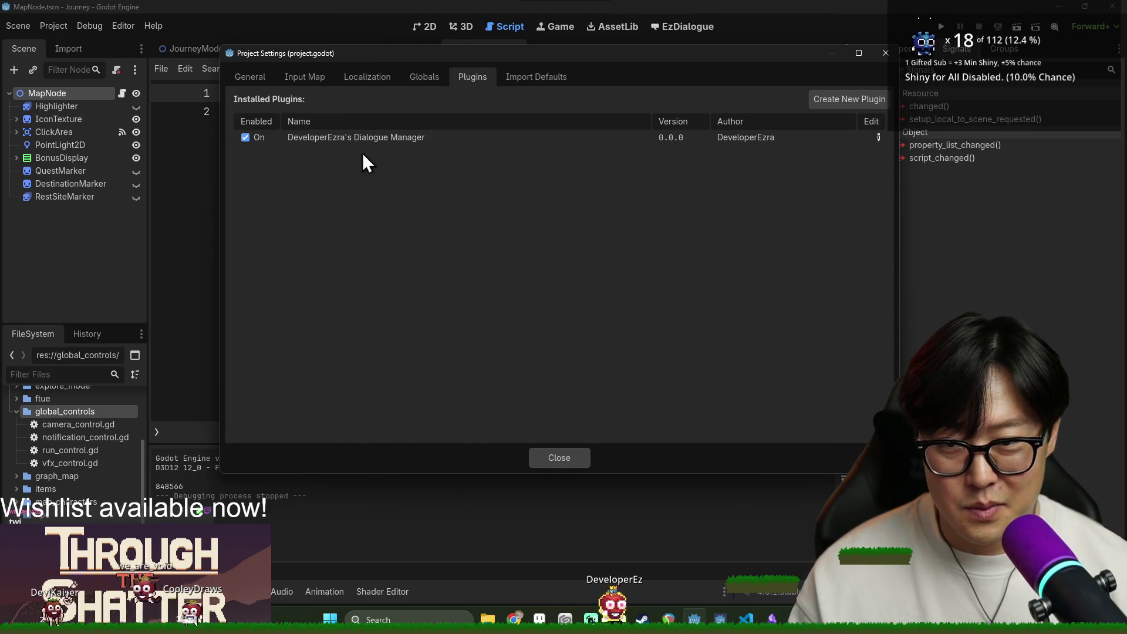
left_click(424, 77)
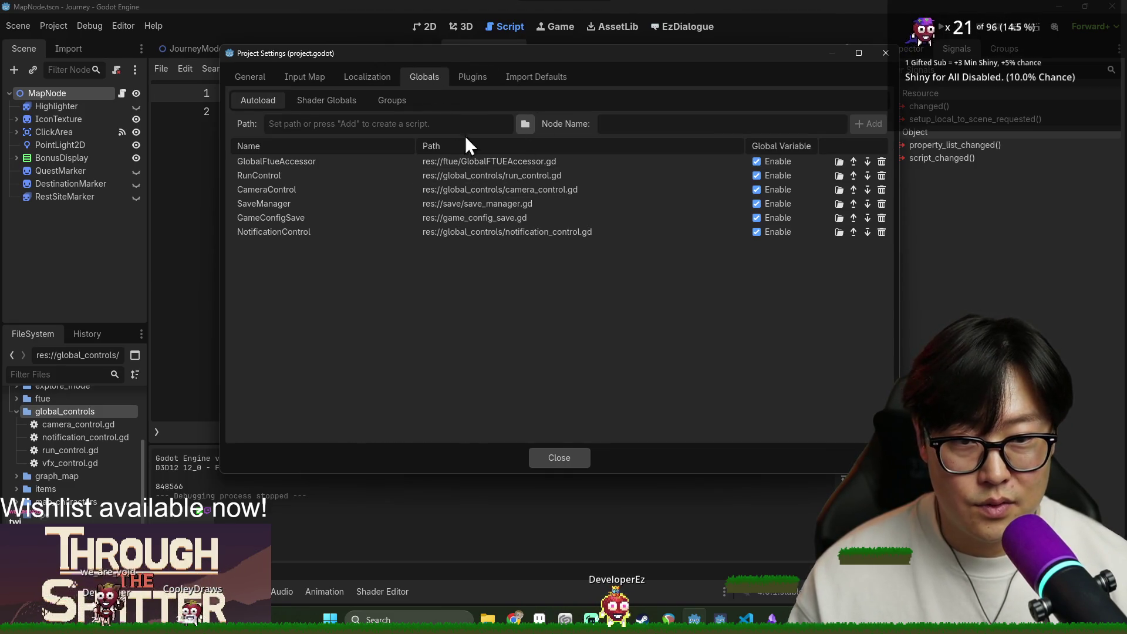
left_click(528, 126)
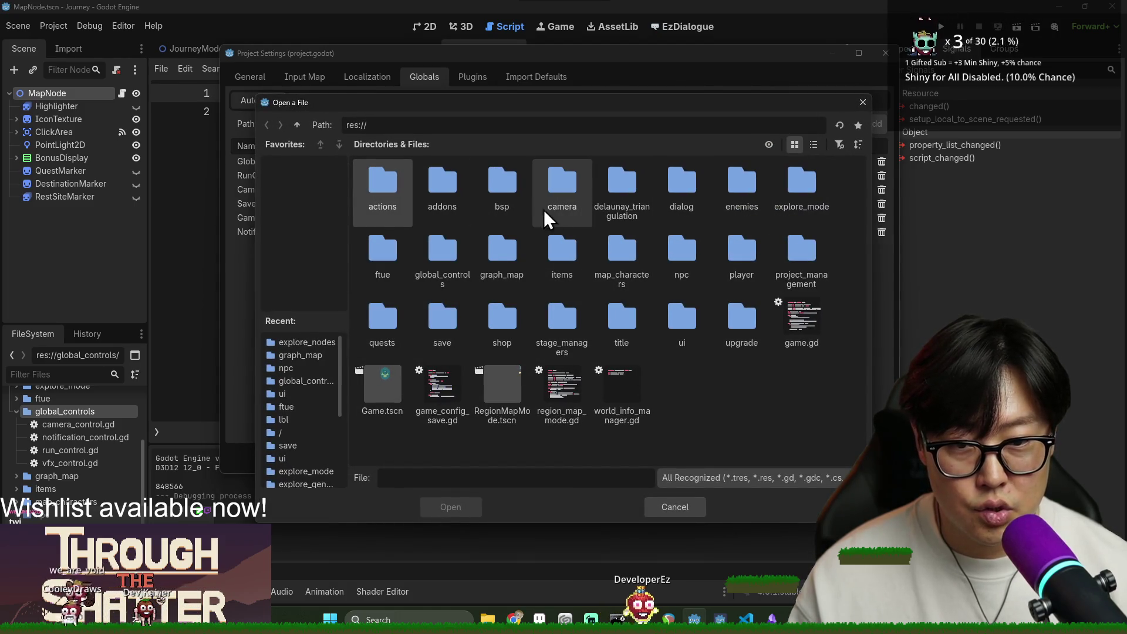
double_click(442, 265)
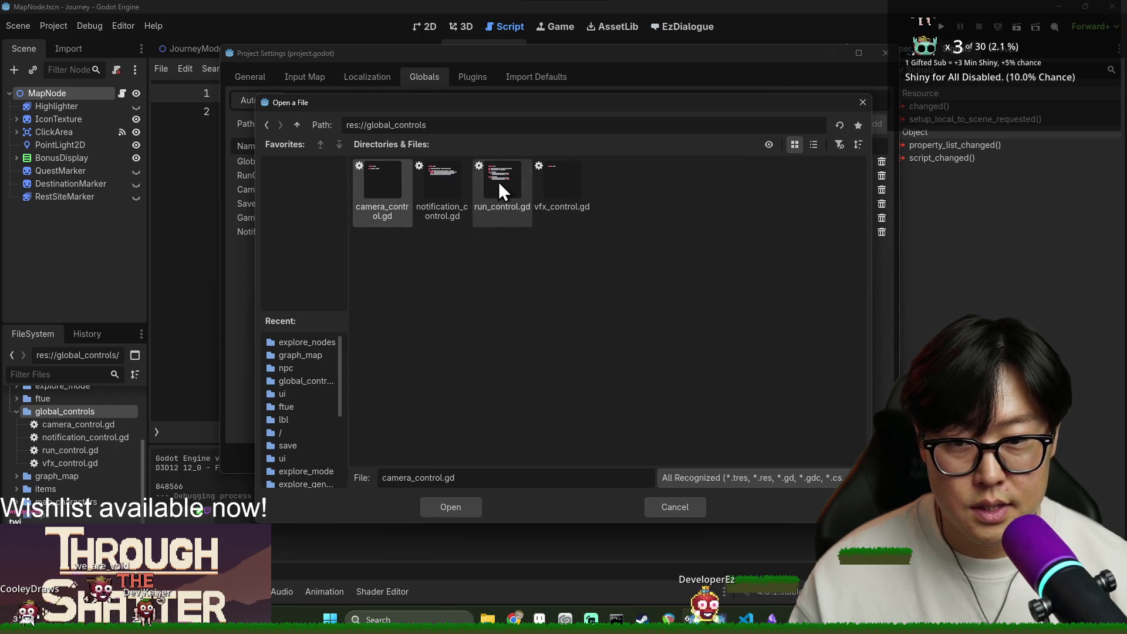
double_click(558, 187)
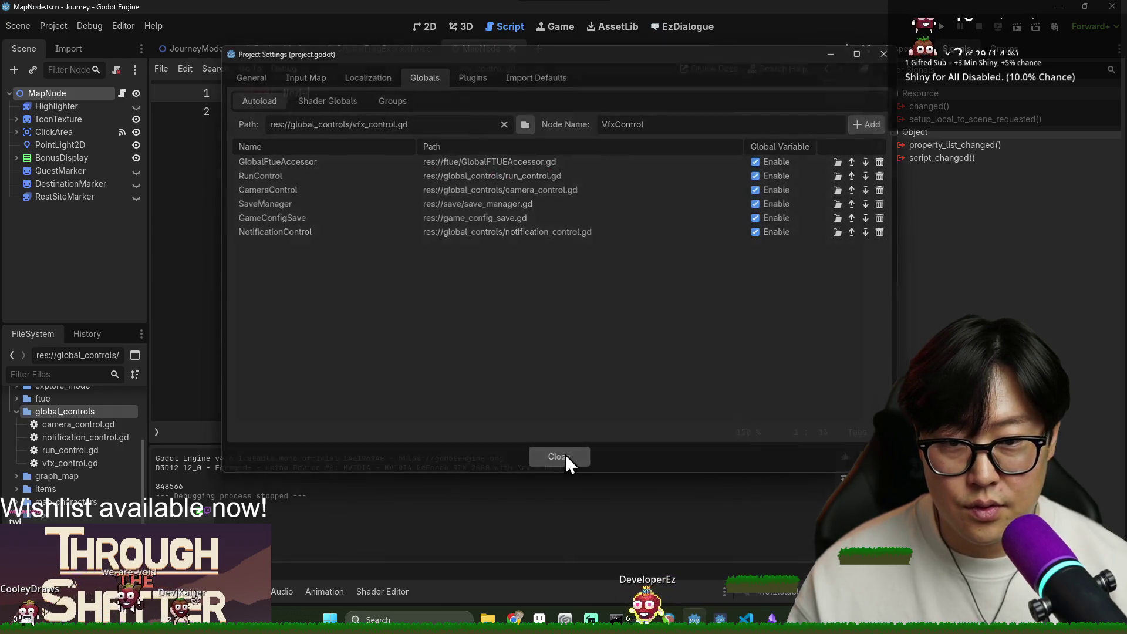
left_click(564, 455)
left_click(404, 138)
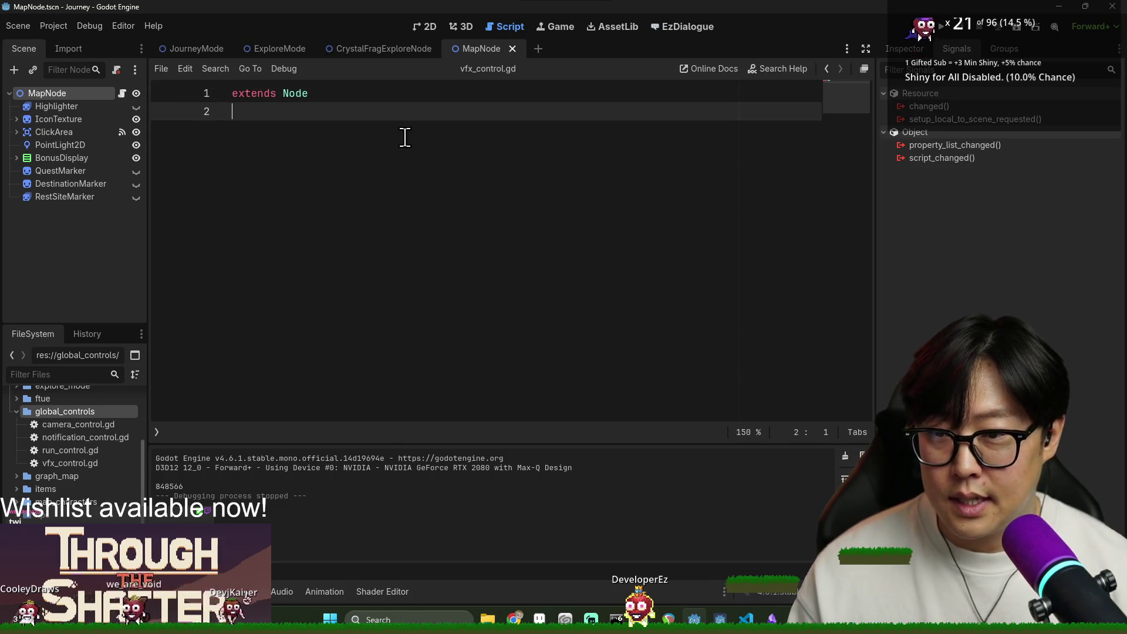
Add a new function on line 3 with a 'pass' body
key("Return")
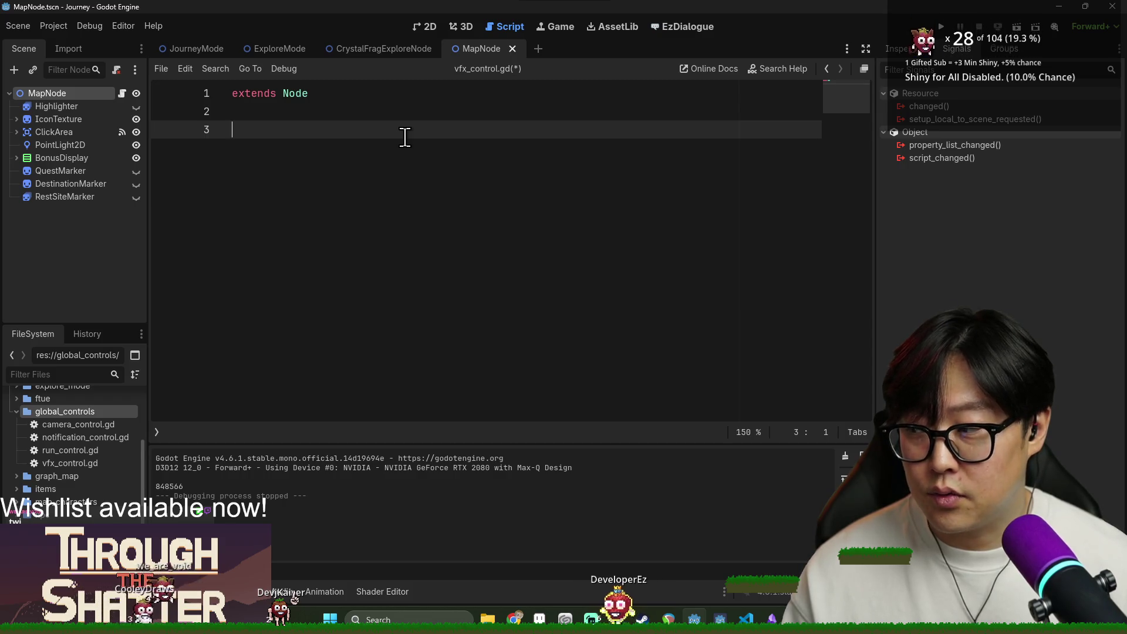
type("func apply_dimmer")
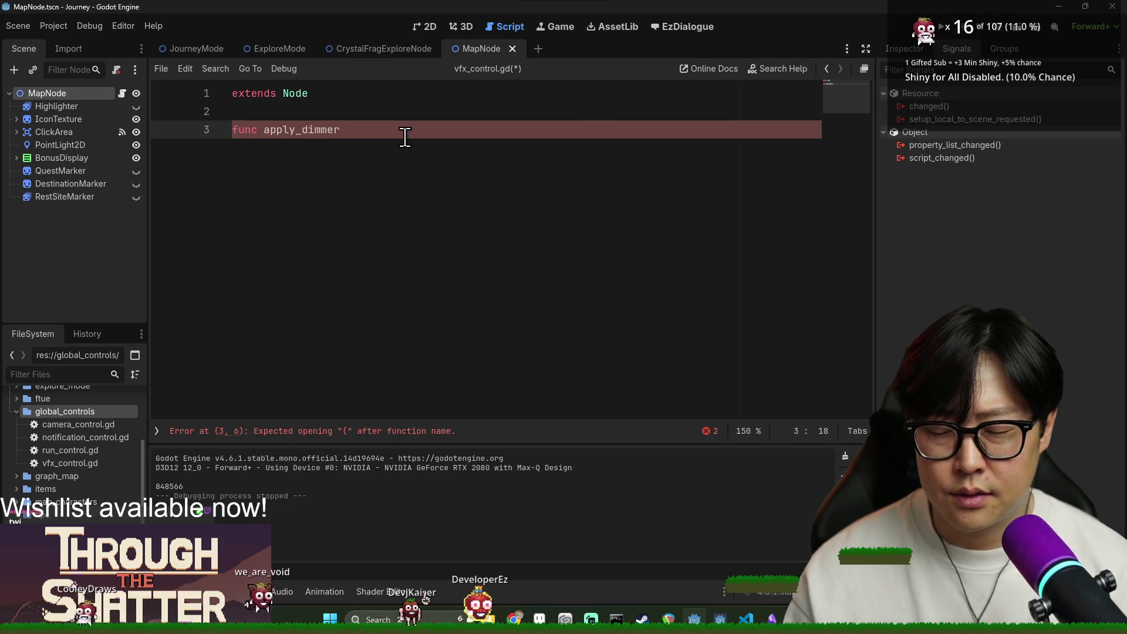
type("():")
key("Return")
type("pass")
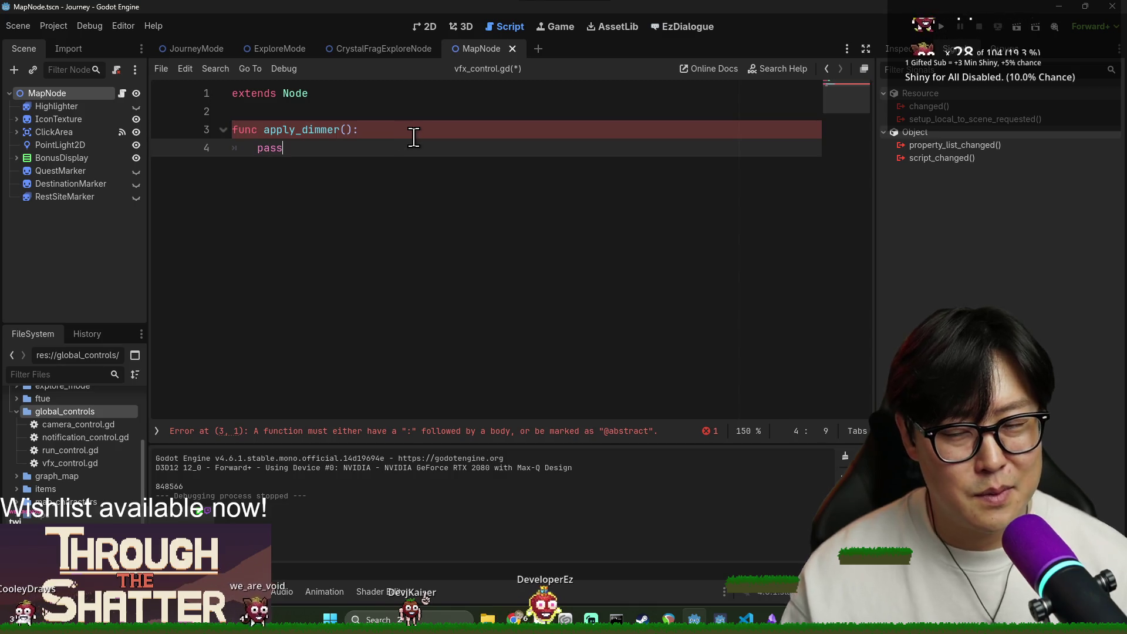
Rename the function to show_veil(color: Color) and save the script
left_click(316, 131)
double_click(314, 131)
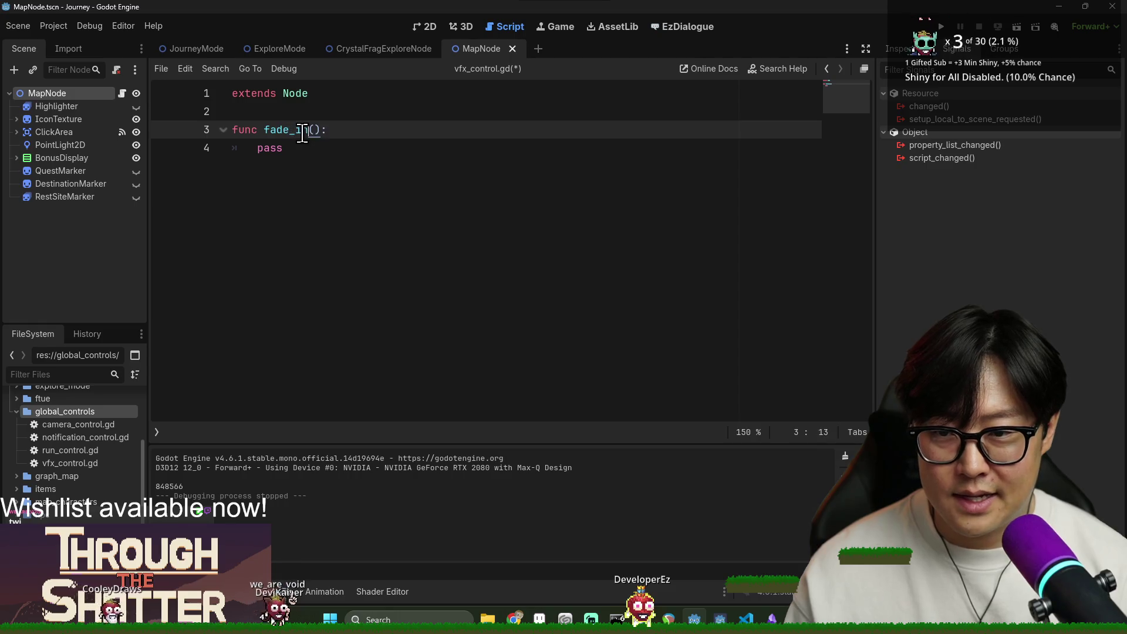
type("_veil")
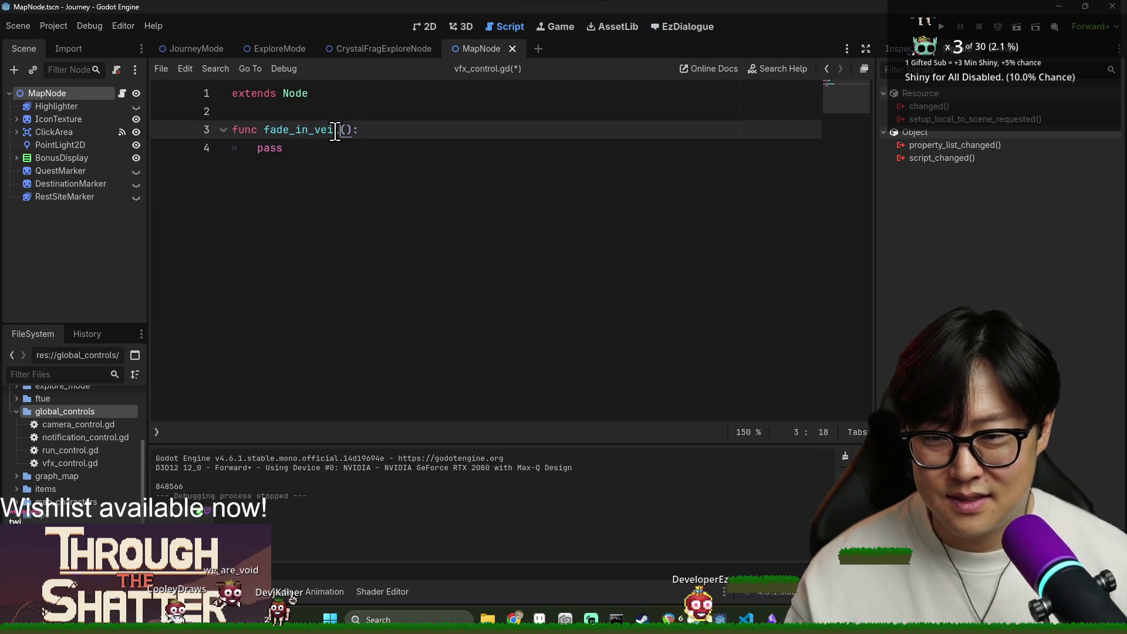
double_click(335, 131)
type("show")
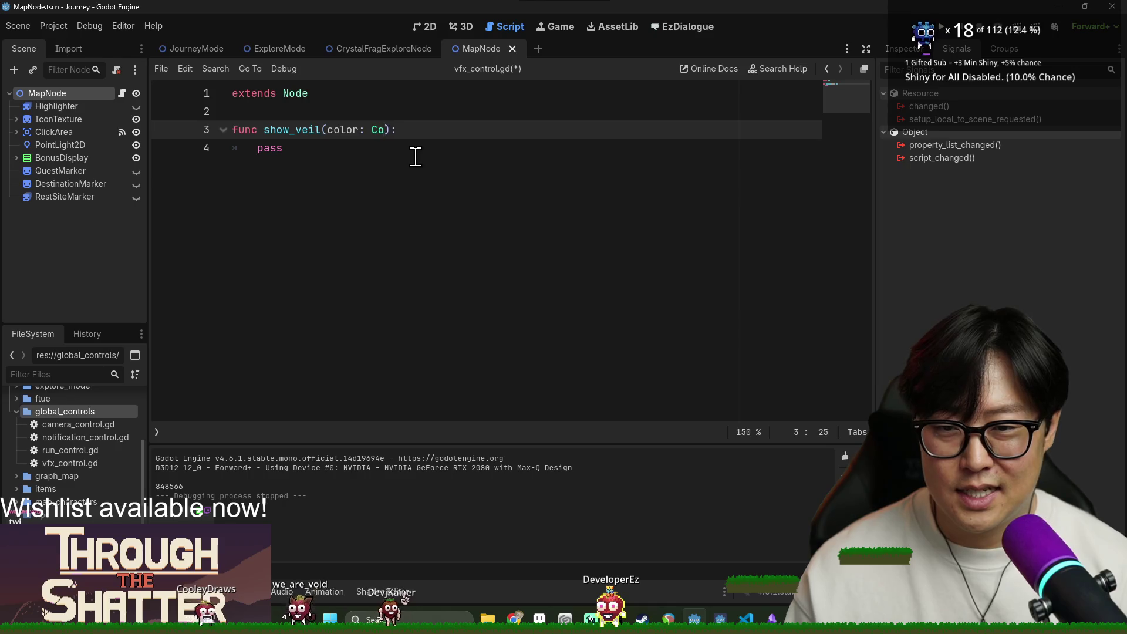
left_click(287, 130)
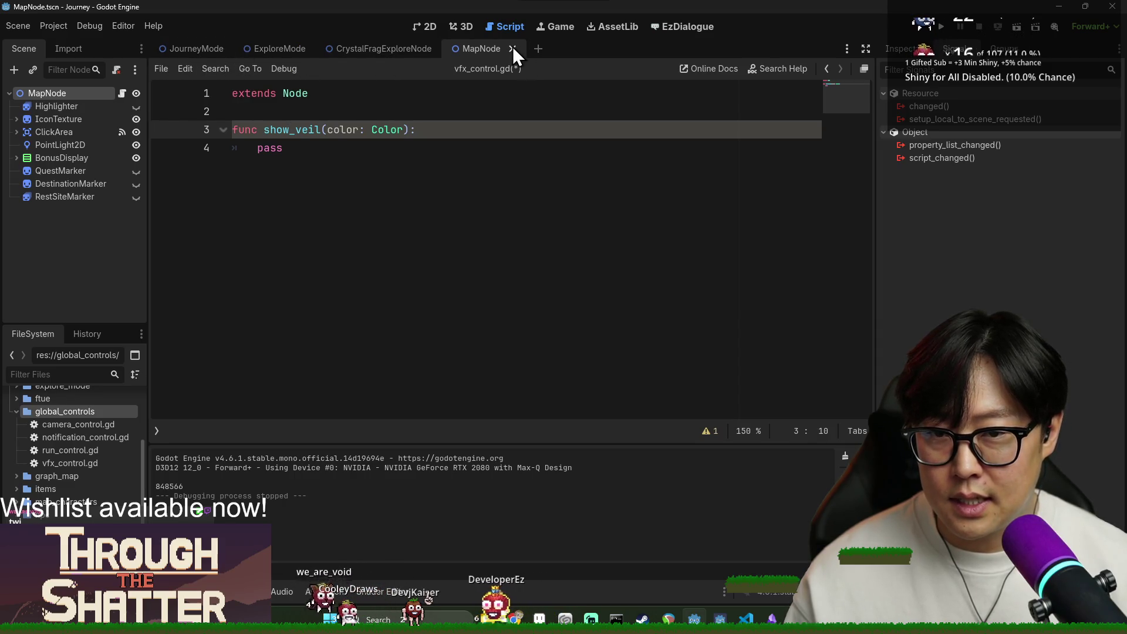
key("ctrl+s")
left_click(191, 51)
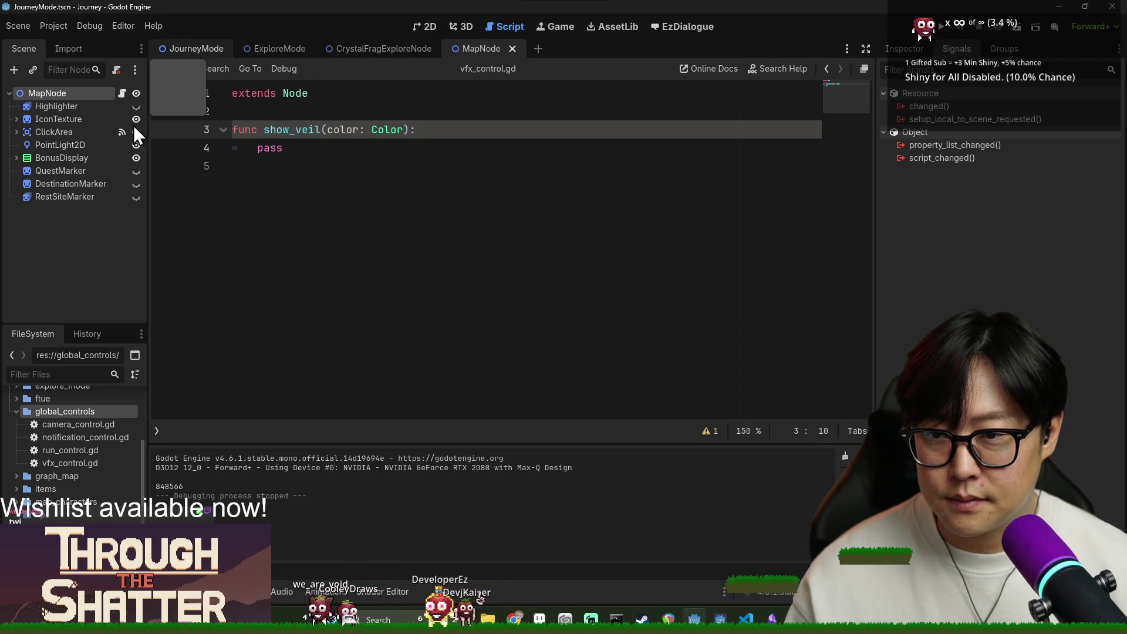
Add a CanvasModulate child under the JourneyMode root, move it above CanvasLayer, and rename it Veil
right_click(51, 96)
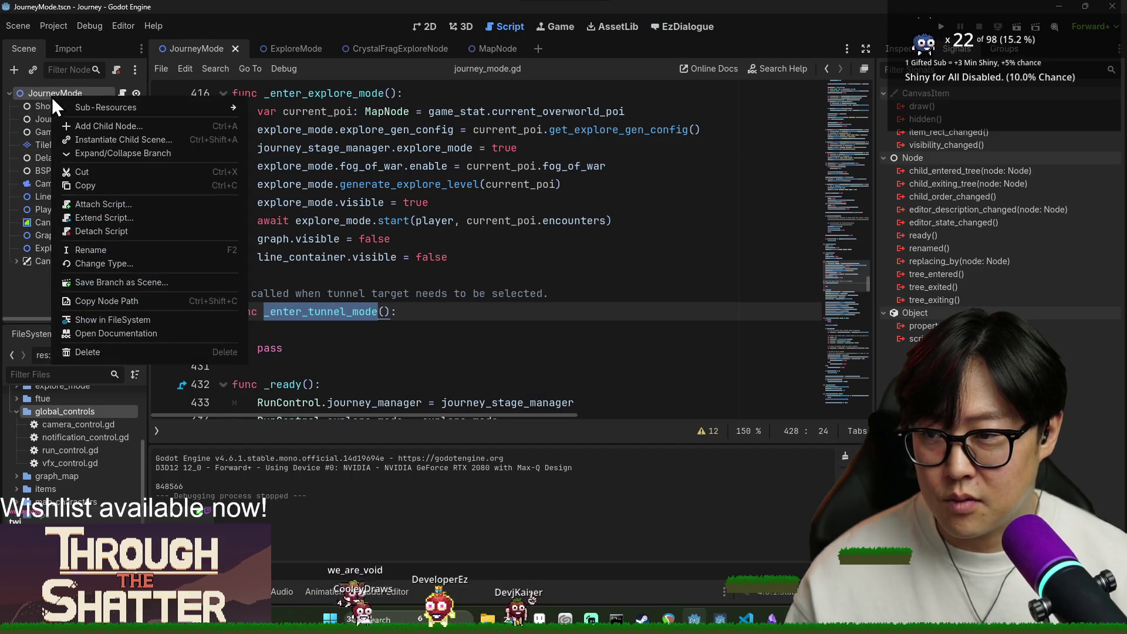
left_click(109, 126)
type("C")
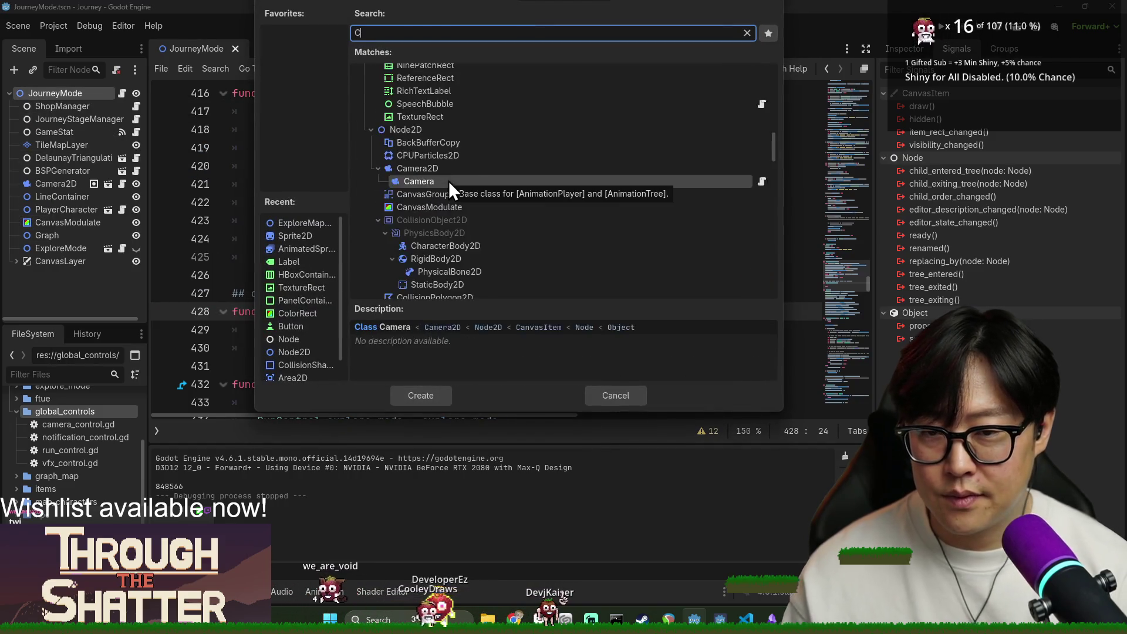
type("amrea")
key("BackSpace")
key("BackSpace")
key("BackSpace")
type("anvas")
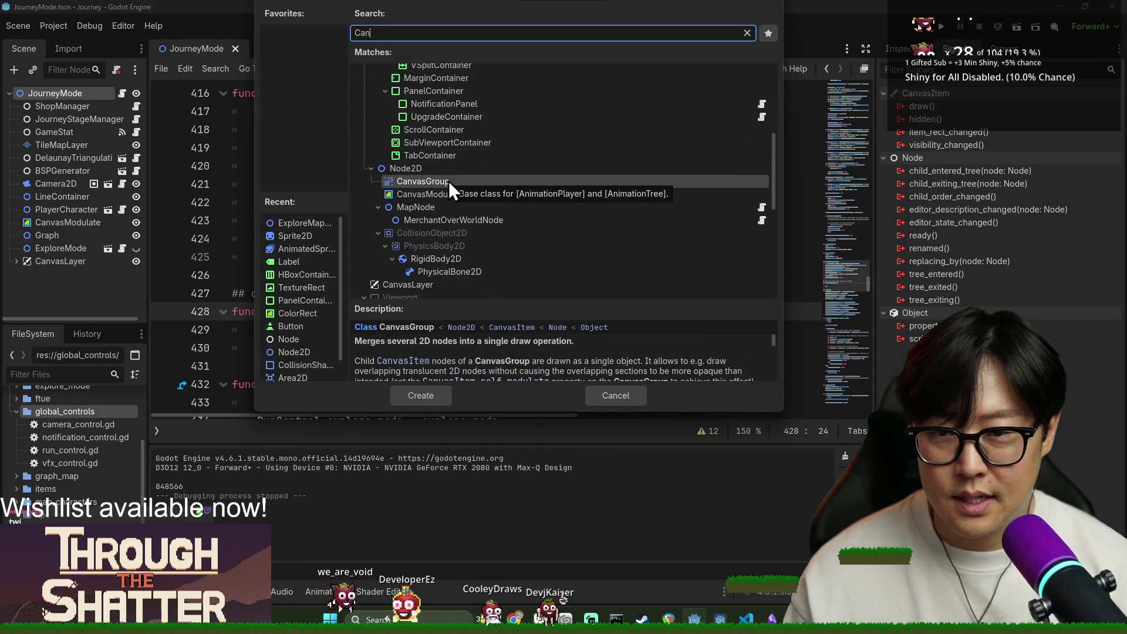
key("Down")
key("Return")
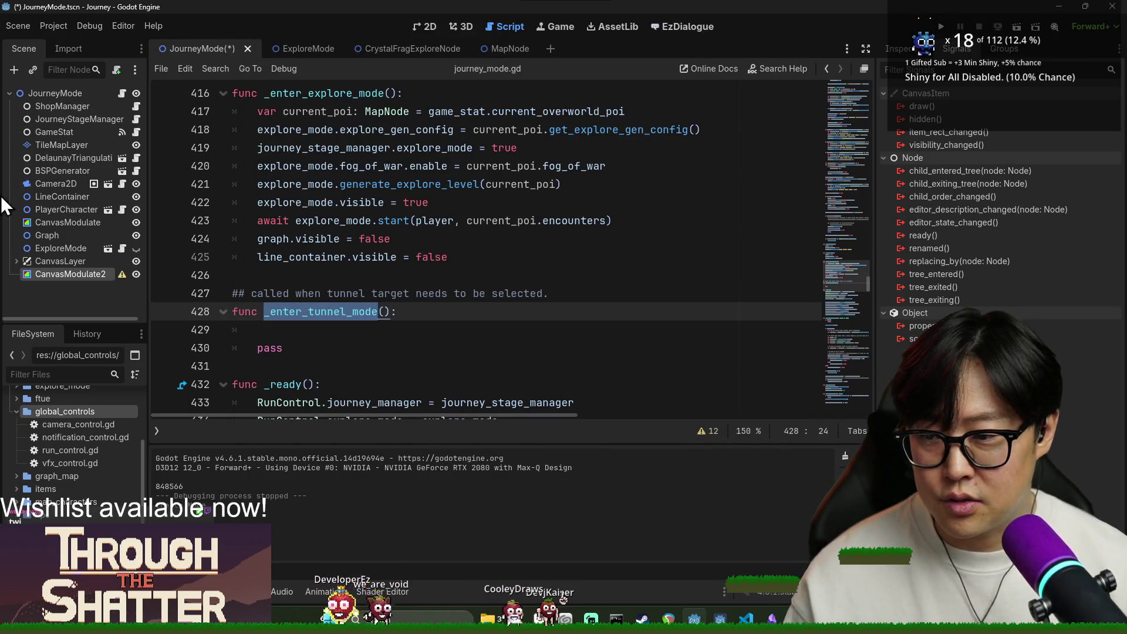
left_click_drag(48, 274, 47, 256)
left_click(51, 260)
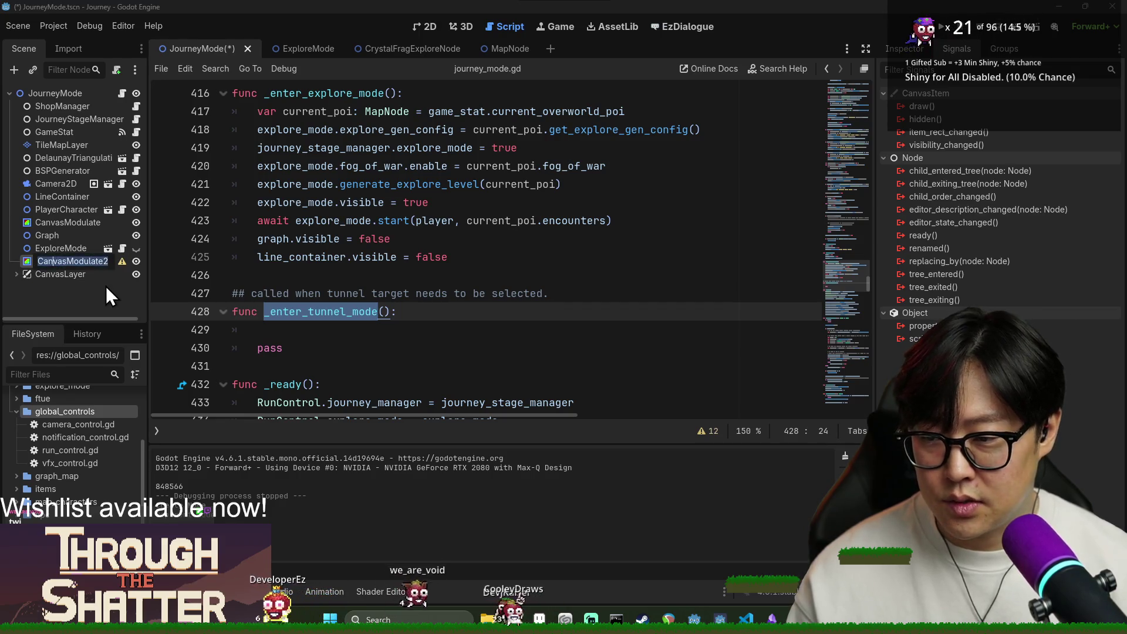
type("Veil")
key("Return")
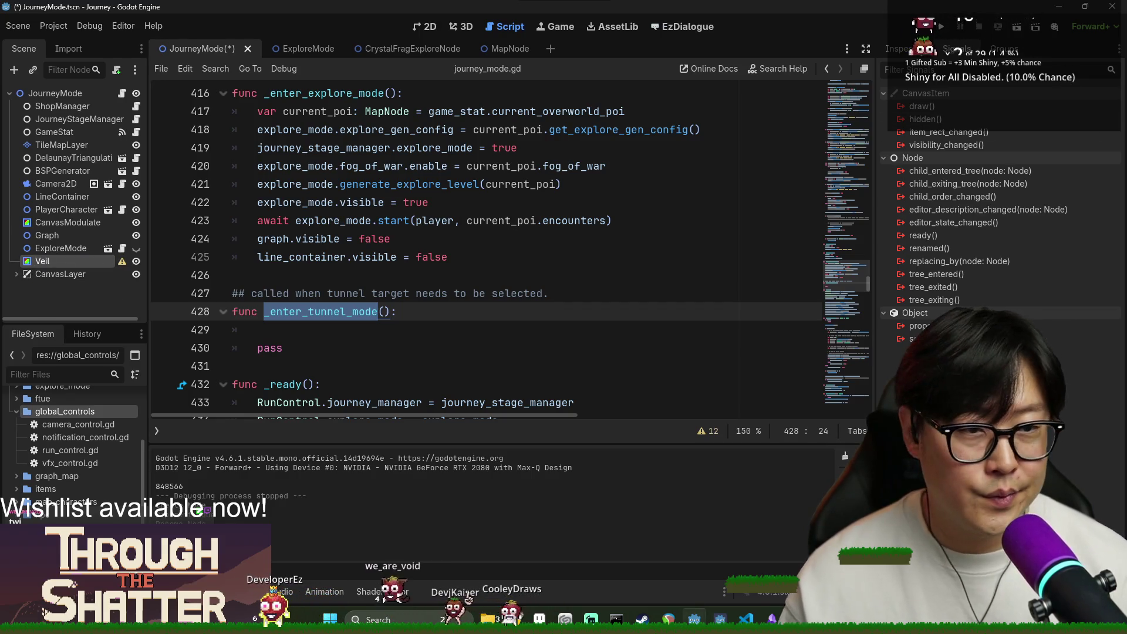
Show the Veil node in the Inspector and briefly expand, then collapse, its Transform section
left_click(898, 49)
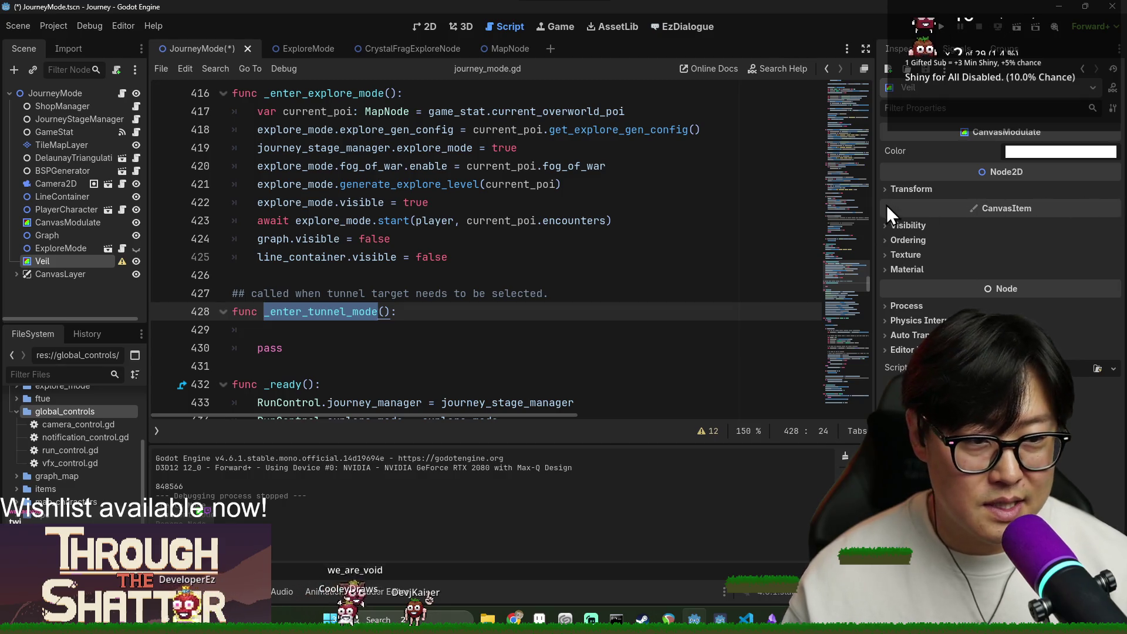
mouse_move(965, 205)
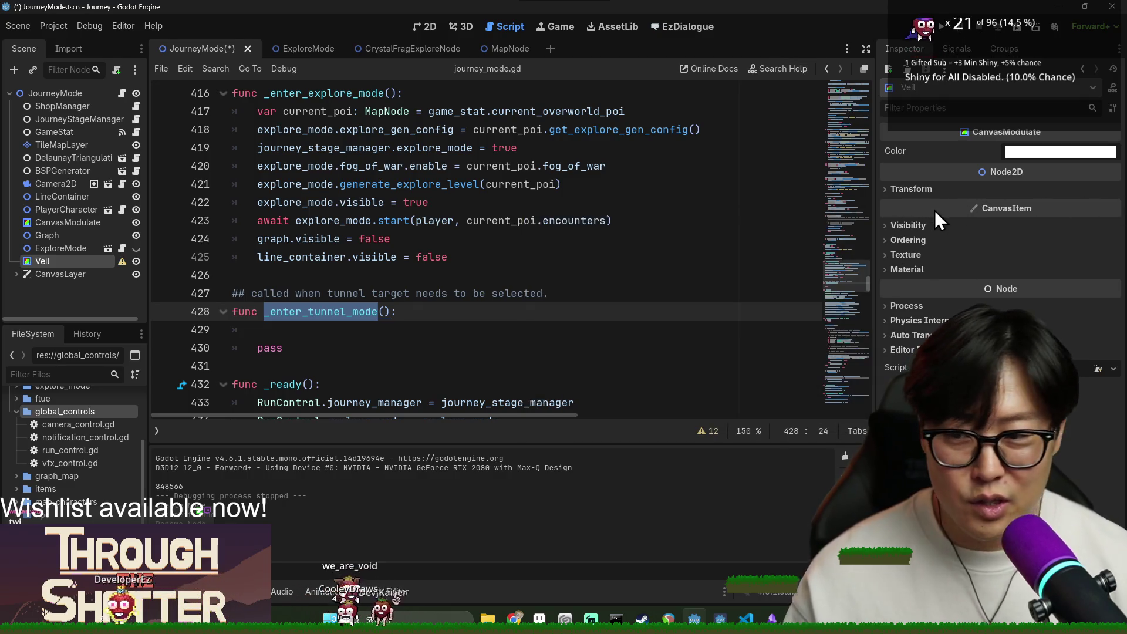
left_click(938, 193)
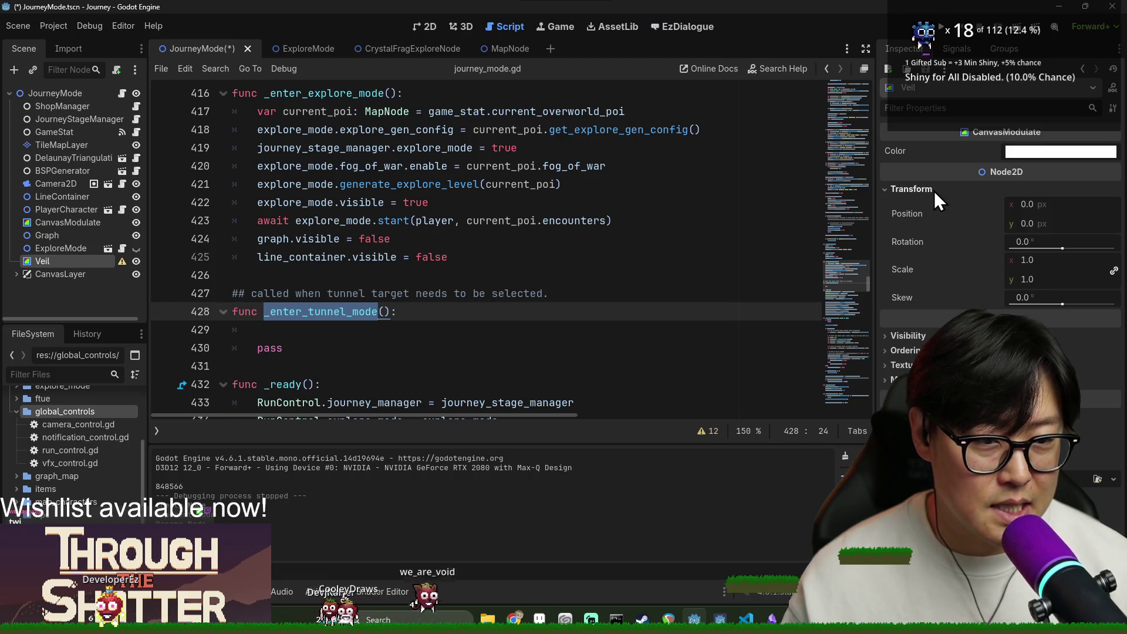
left_click(935, 192)
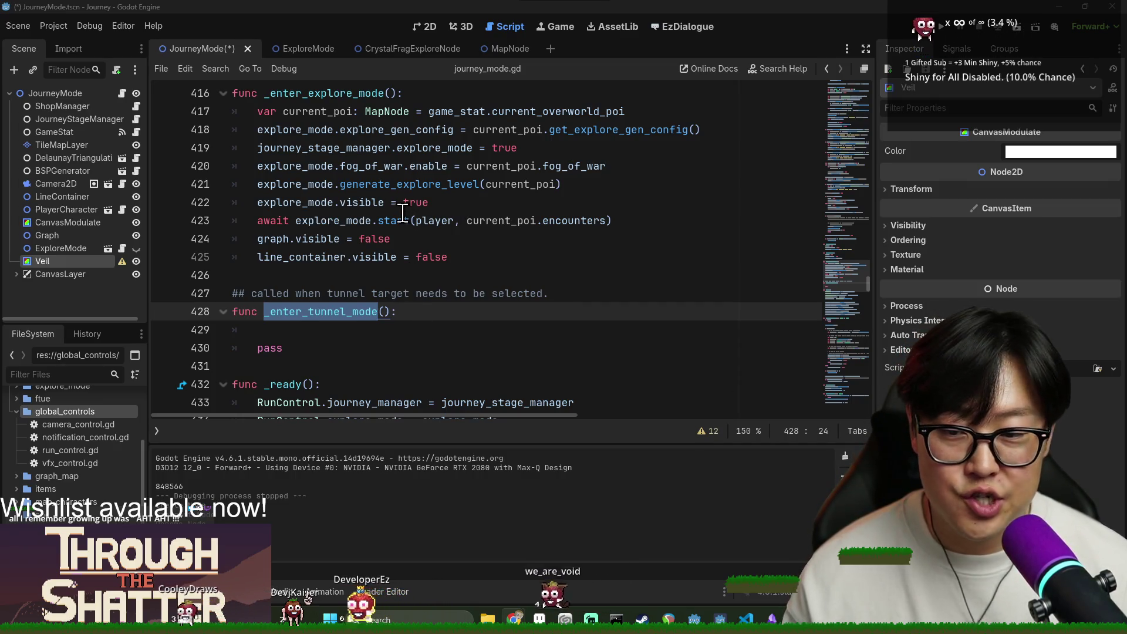
left_click(421, 202)
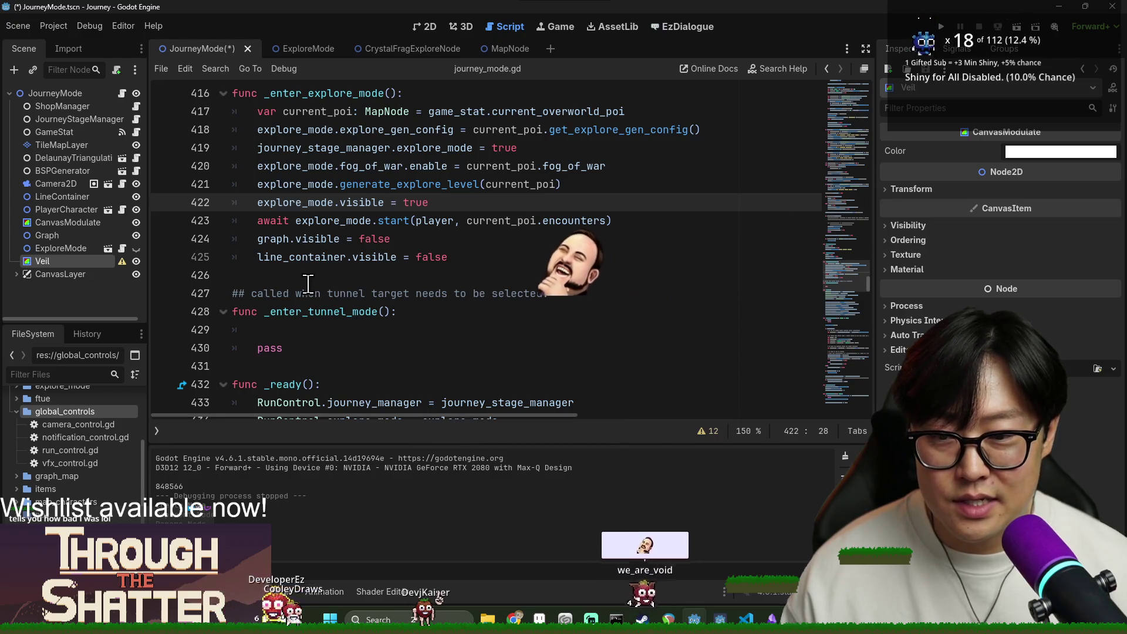
scroll(315, 286, "down", 2)
scroll(315, 286, "up", 2)
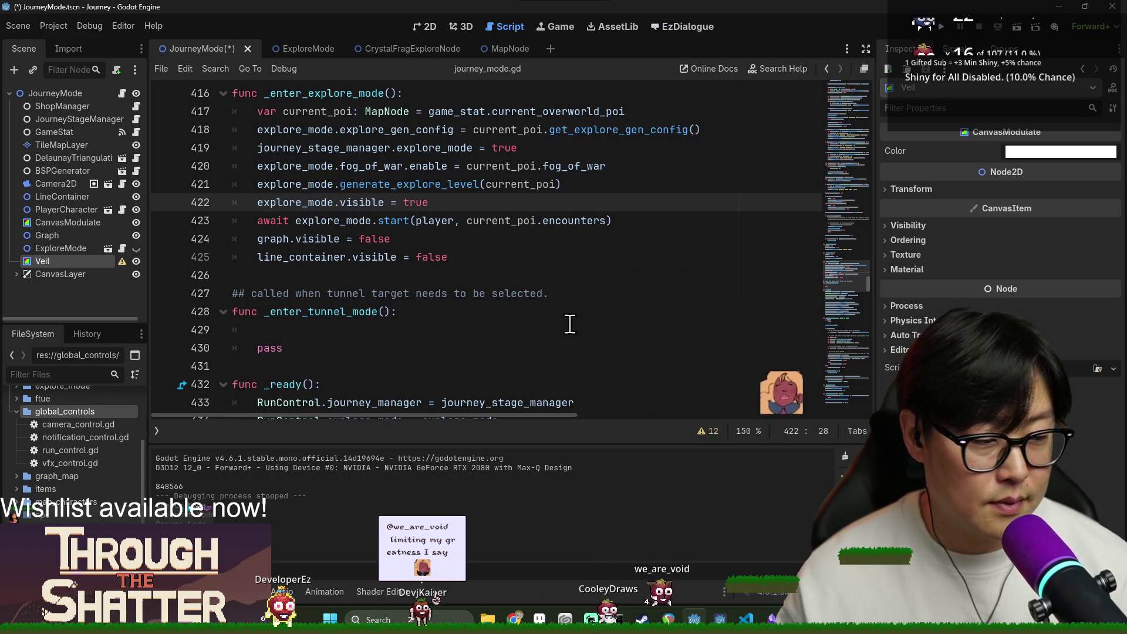
left_click(290, 255)
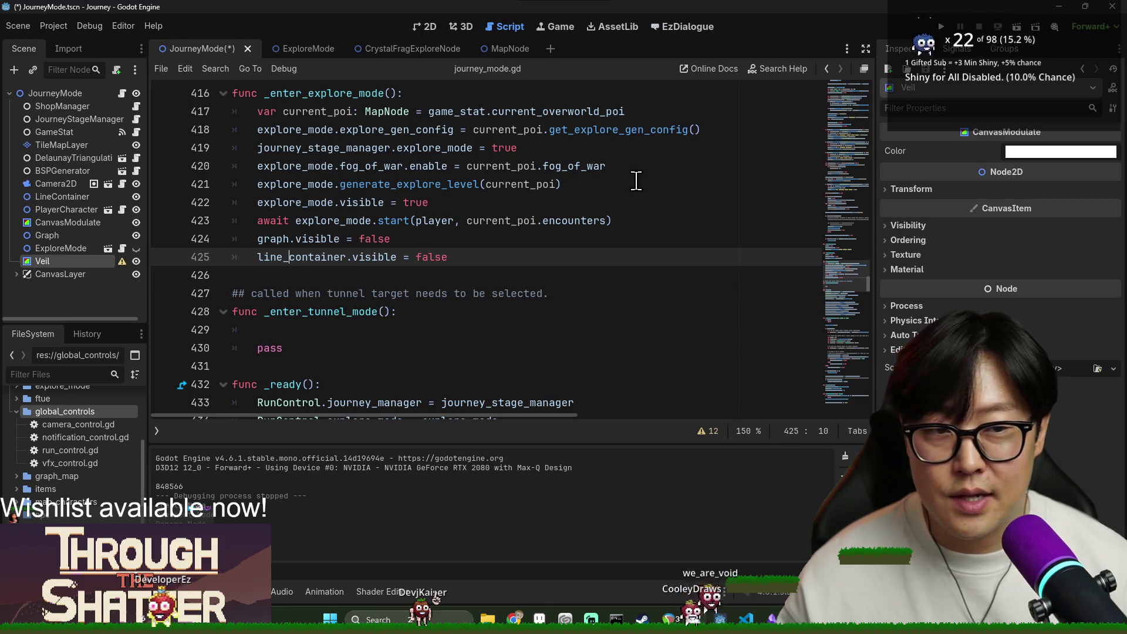
mouse_move(539, 176)
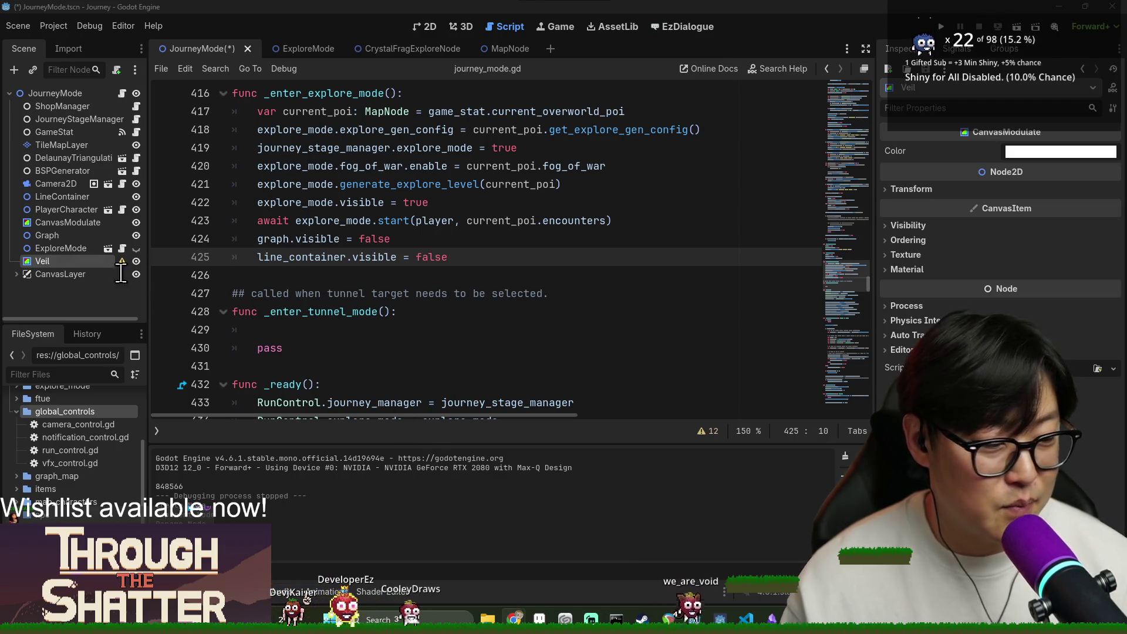
left_click(289, 256)
scroll(628, 374, "up", 1)
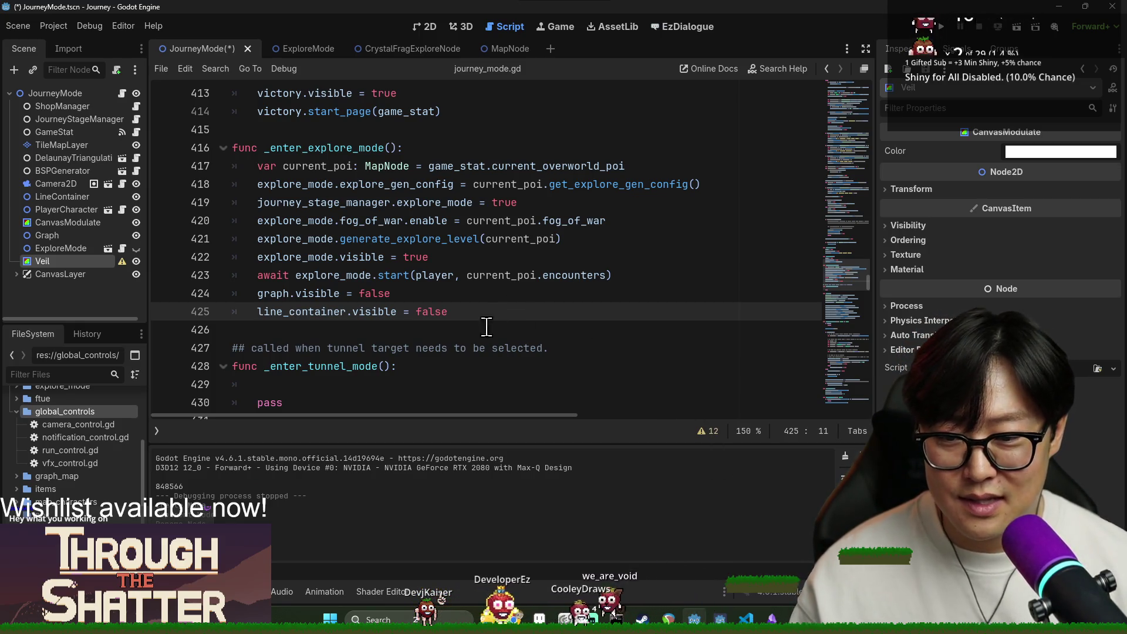
scroll(305, 248, "down", 2)
scroll(321, 250, "up", 2)
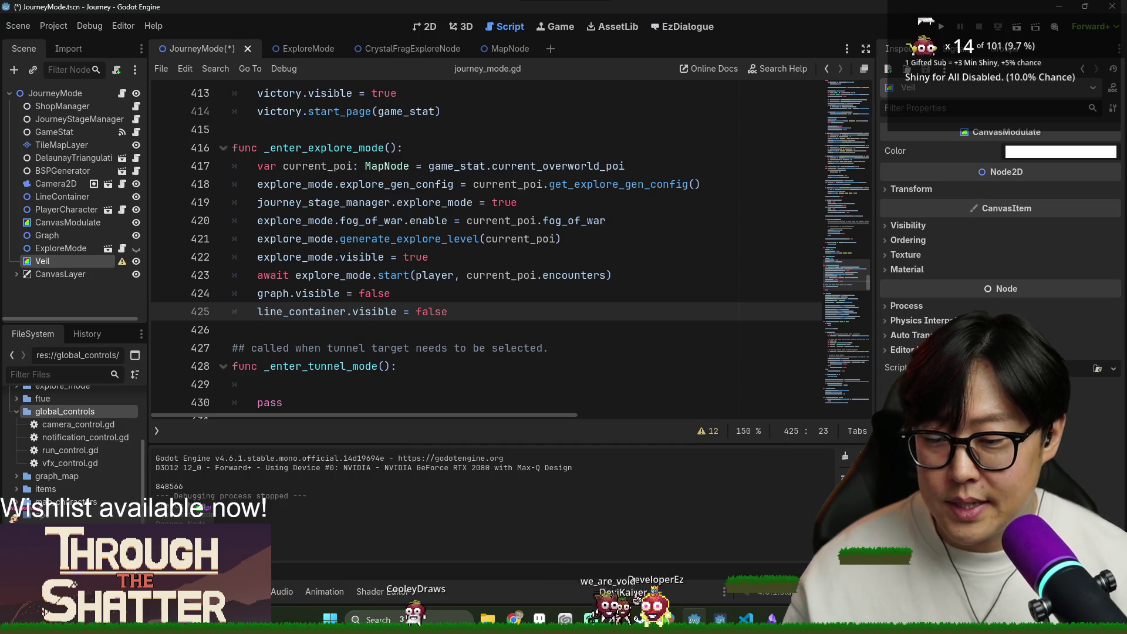
left_click(248, 444)
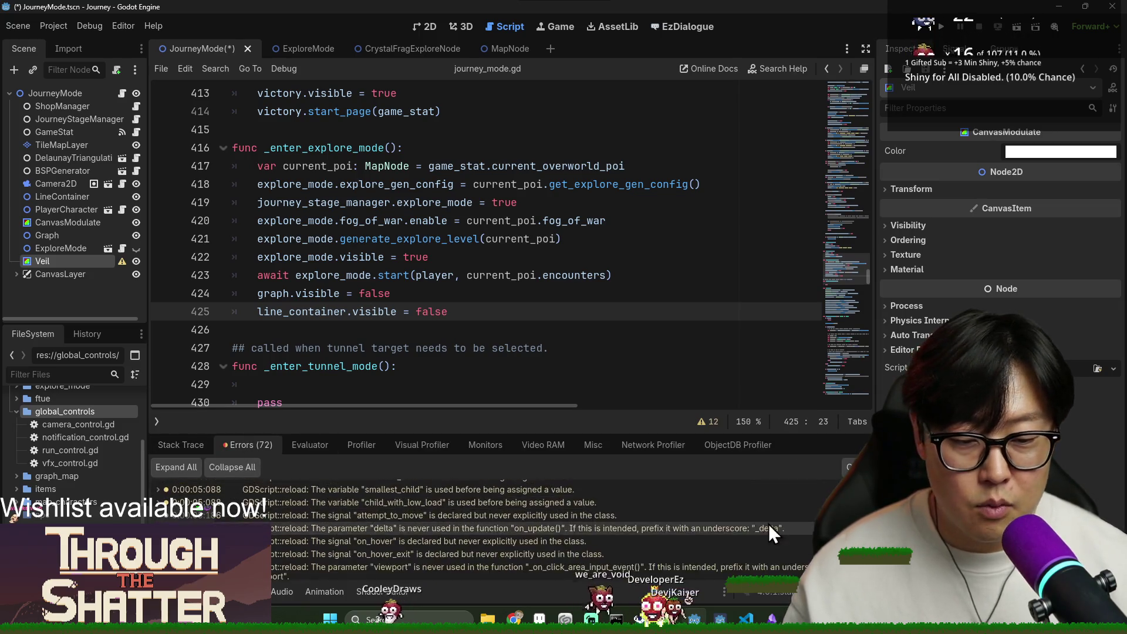
Hide the debugger, select the CanvasModulate and Veil nodes, and switch to the 2D view
key("ctrl+j")
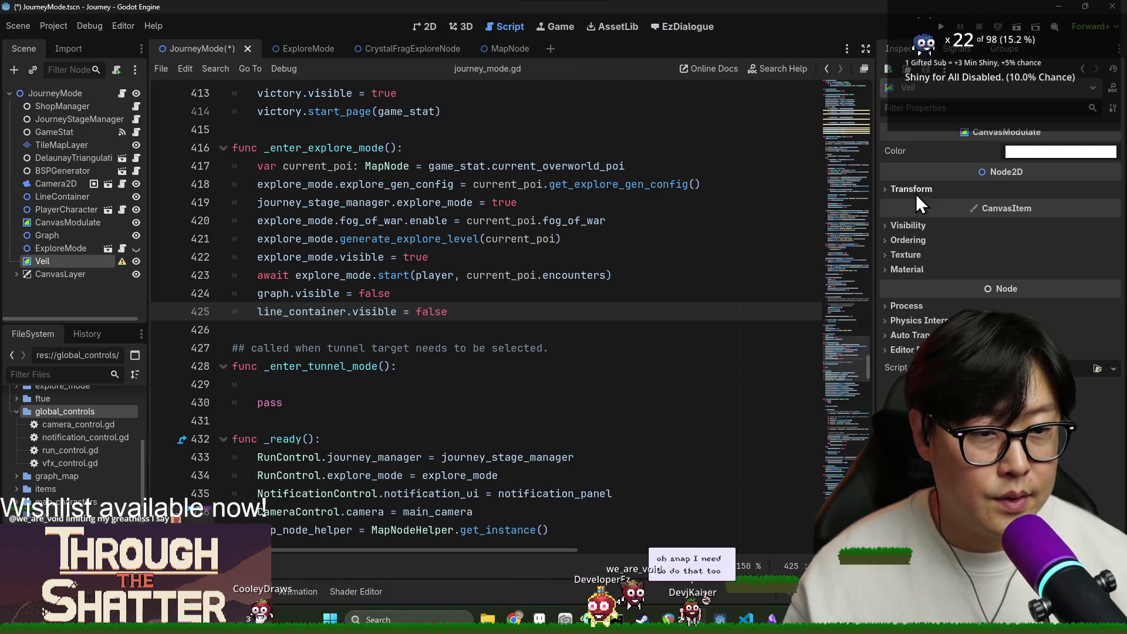
left_click(80, 222)
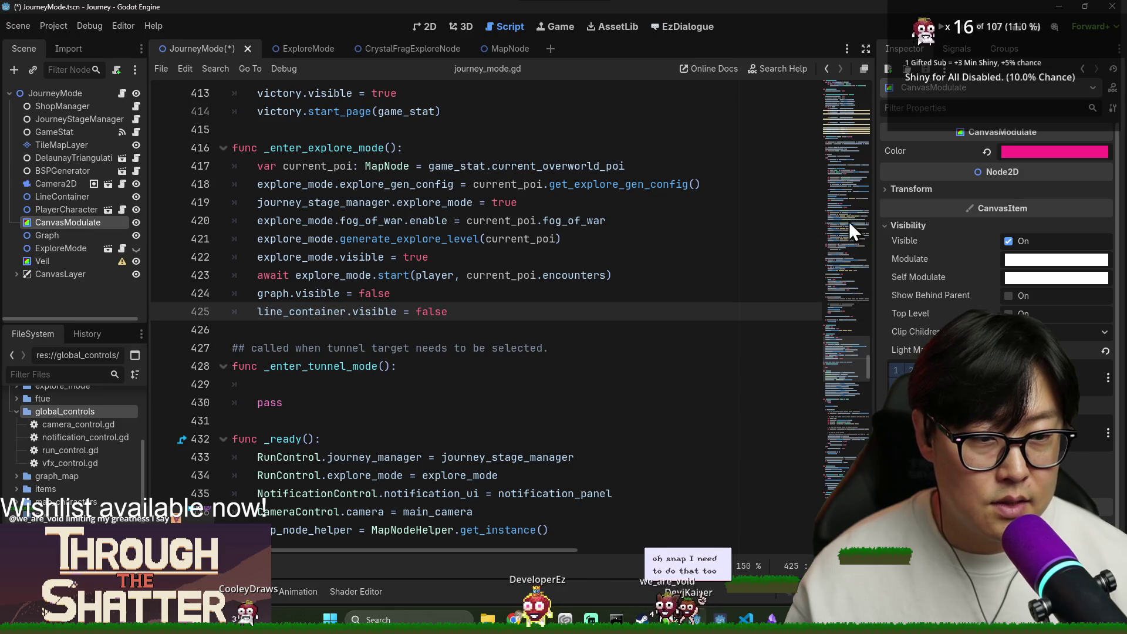
left_click(64, 262)
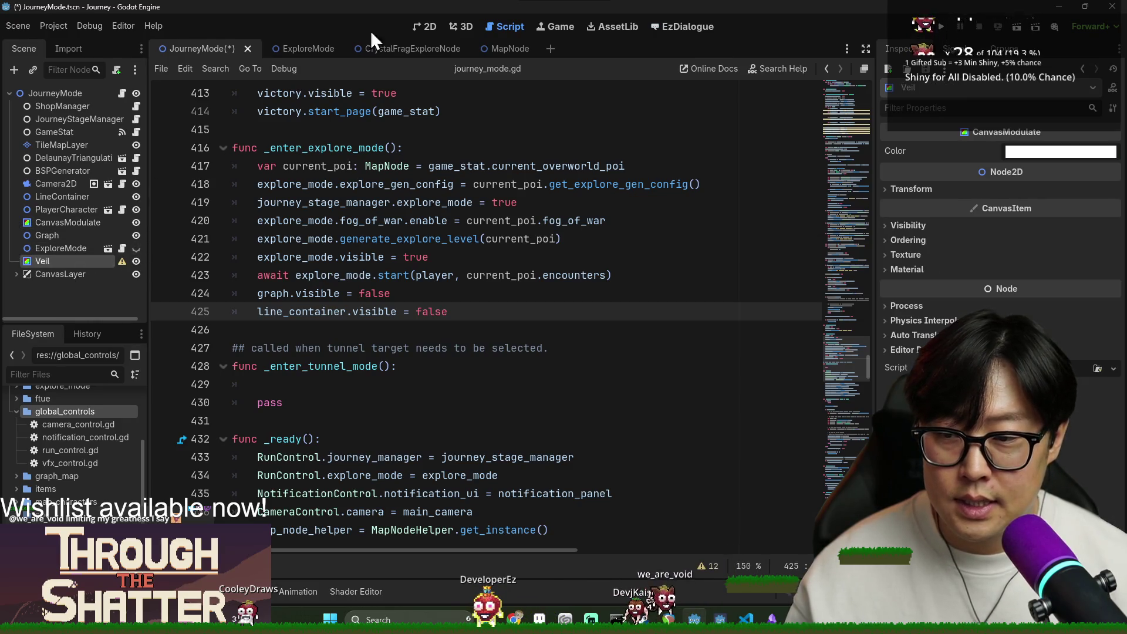
left_click(420, 29)
scroll(267, 249, "down", 2)
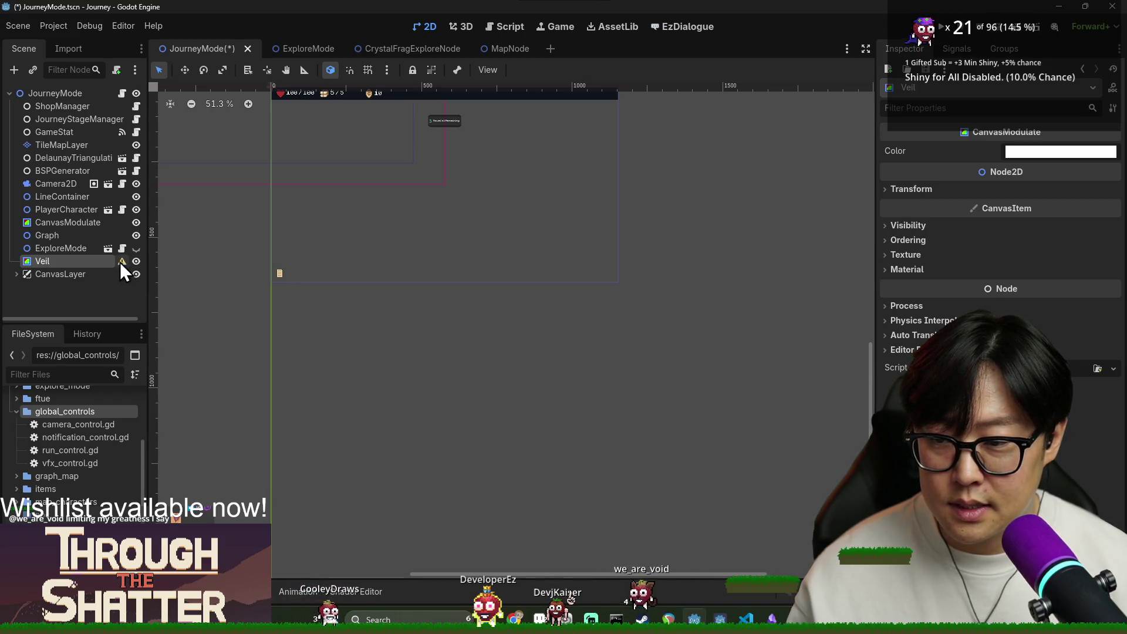
Delete the new Veil node and rename the original CanvasModulate node to Veil
mouse_move(118, 262)
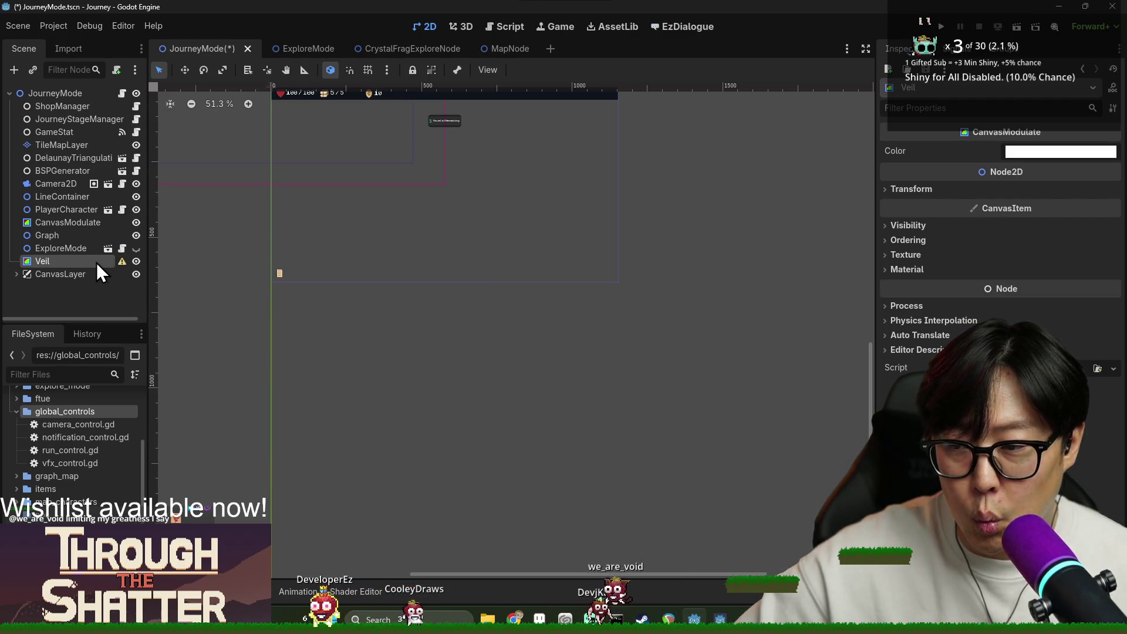
right_click(96, 262)
left_click(123, 558)
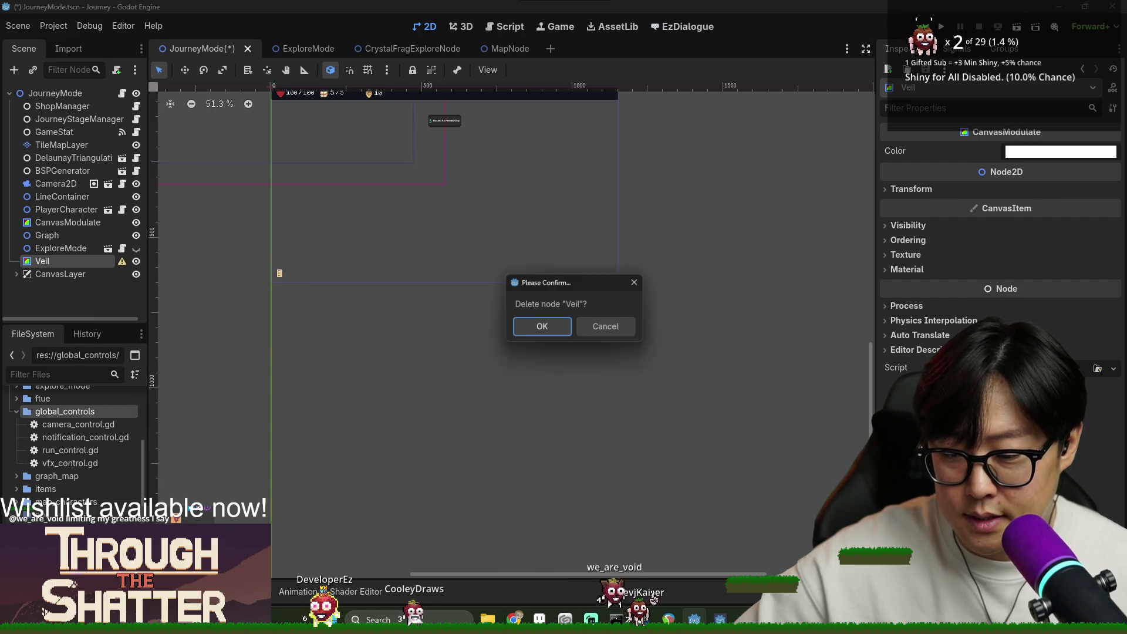
left_click(542, 326)
left_click(84, 224)
type("Veil")
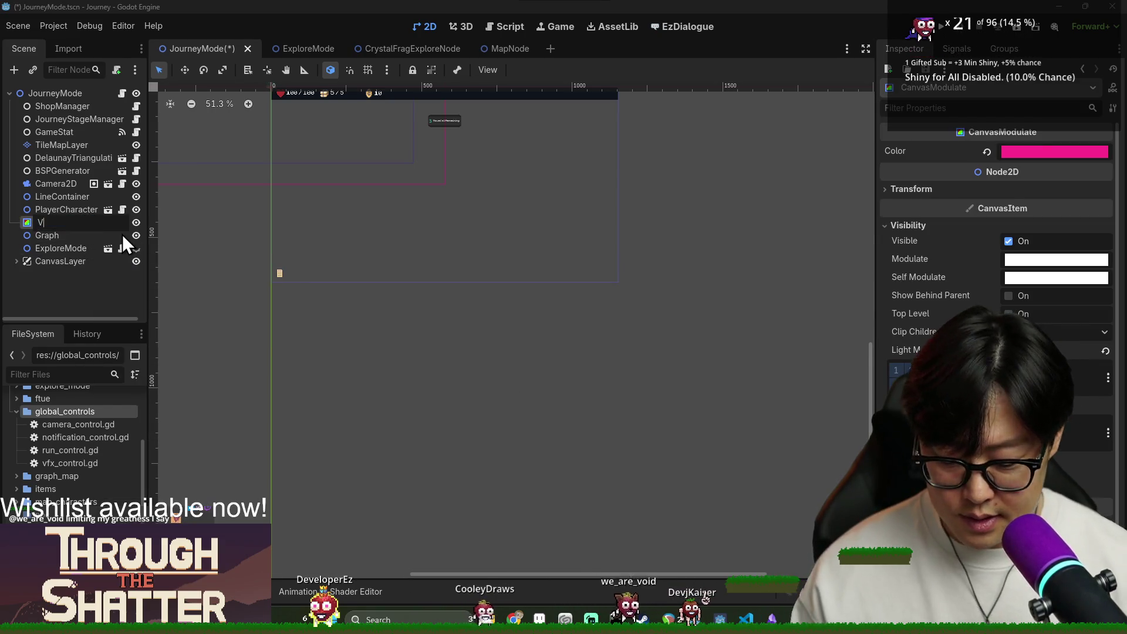
key("Return")
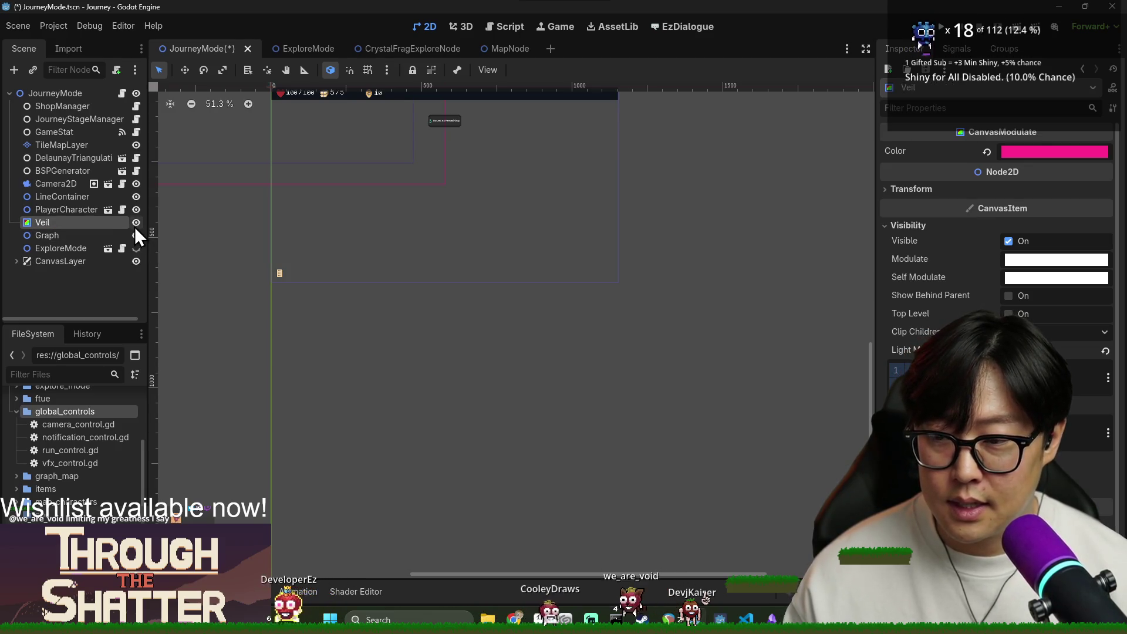
Toggle Veil's visibility to check its tint, save the scene, then undo the hide
left_click(135, 225)
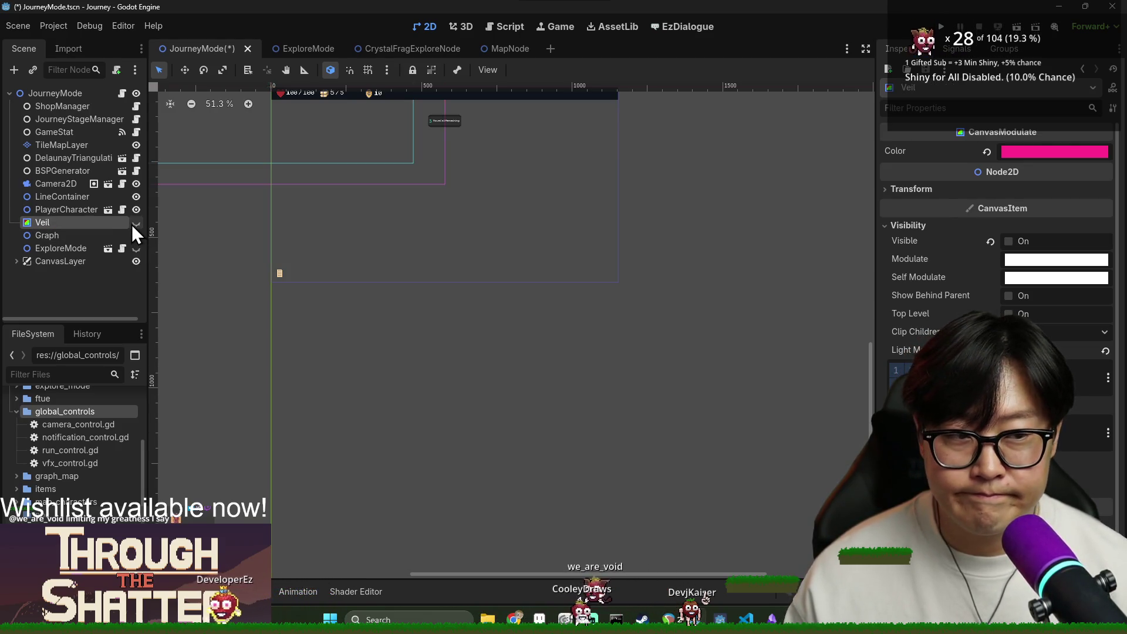
left_click(135, 223)
key("ctrl+s")
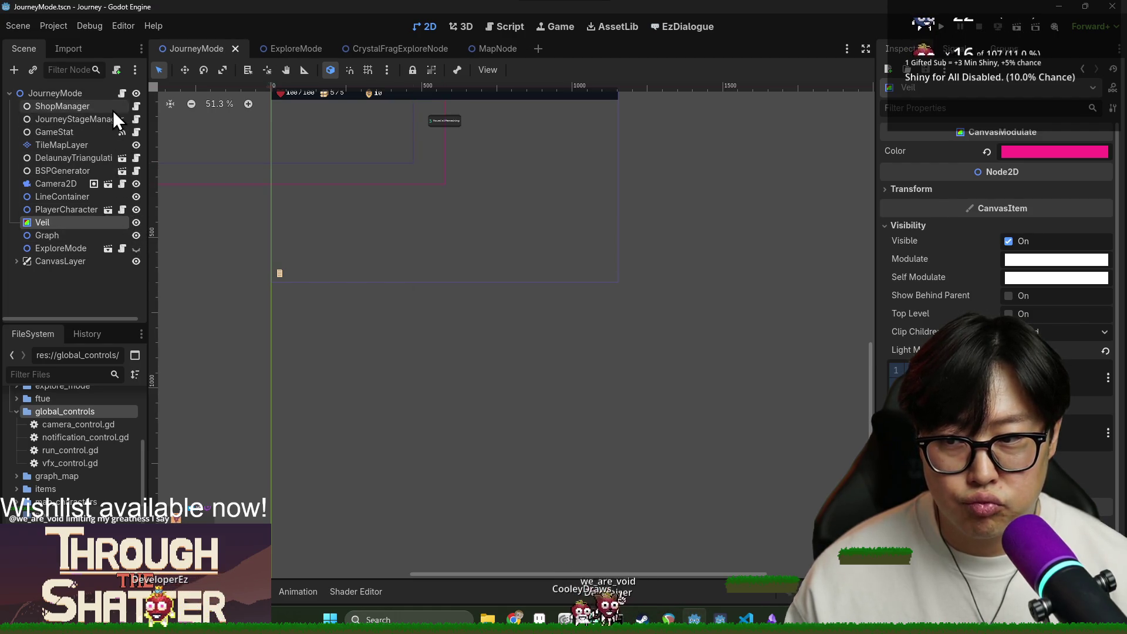
left_click(135, 222)
key("ctrl+z")
key("ctrl+z")
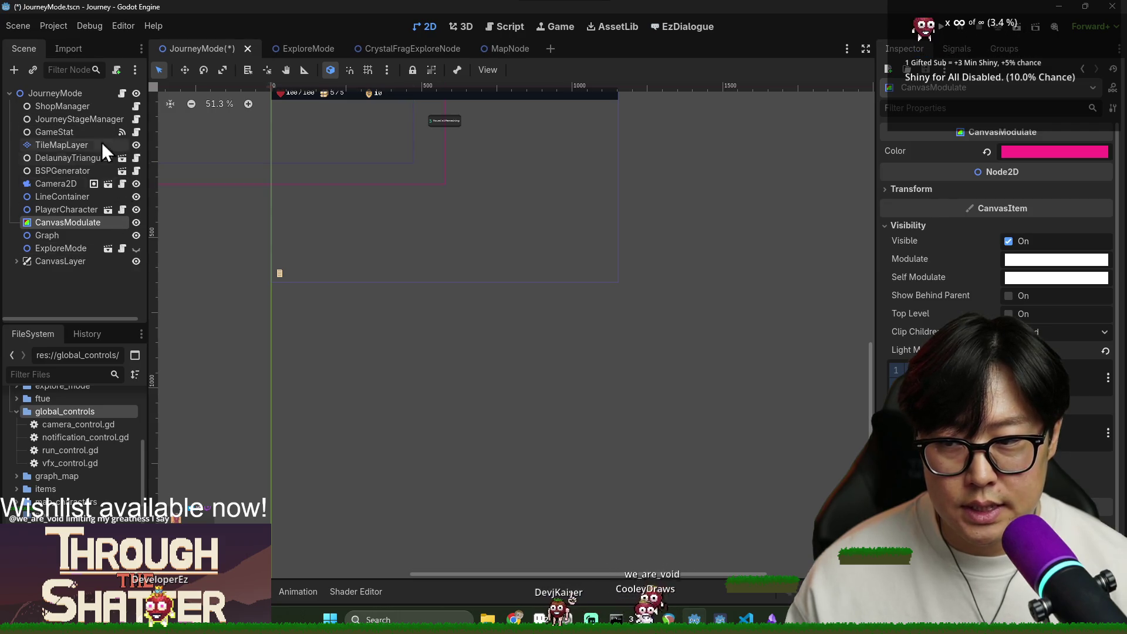
Review journey_mode.gd near line 422, save the JourneyMode scene, and open vfx_control.gd
left_click(121, 92)
left_click(360, 257)
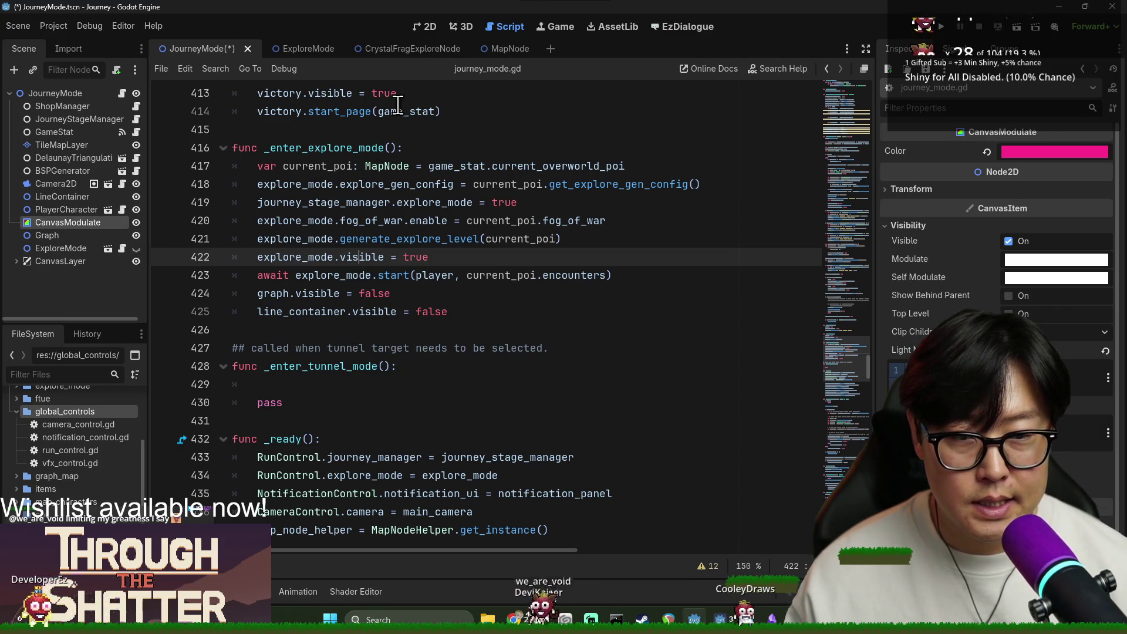
left_click(509, 49)
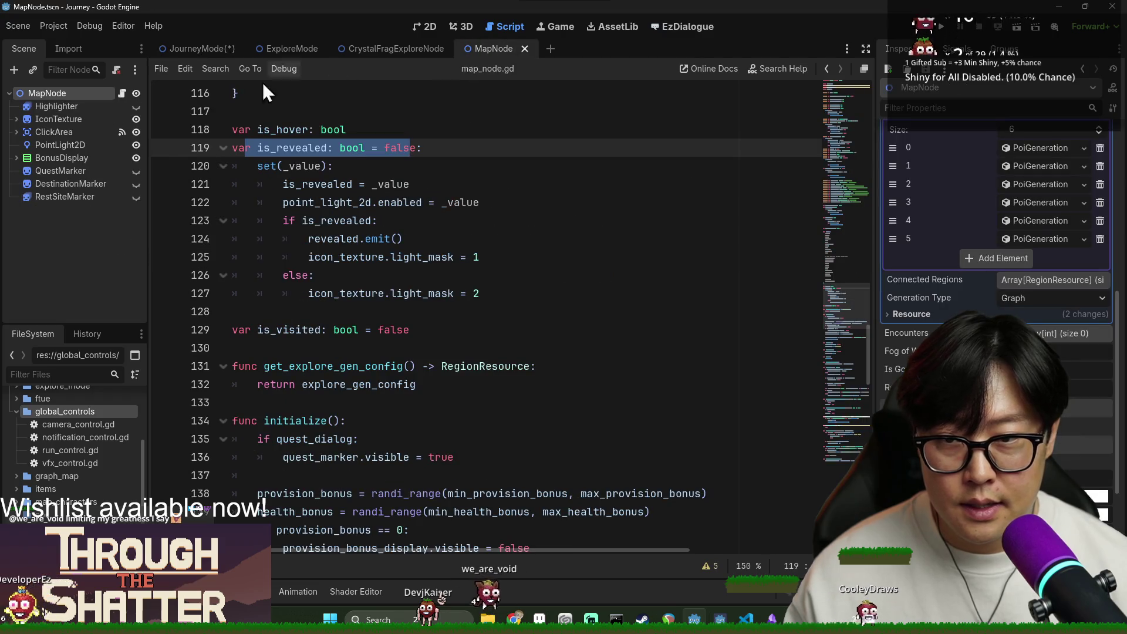
left_click(201, 49)
key("ctrl+s")
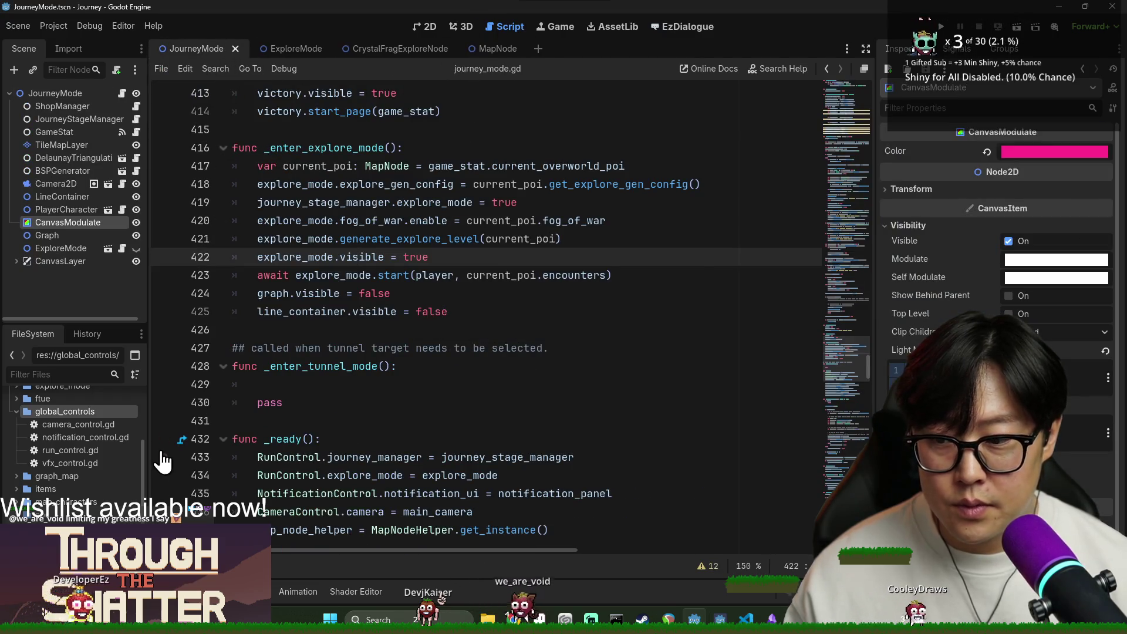
double_click(87, 463)
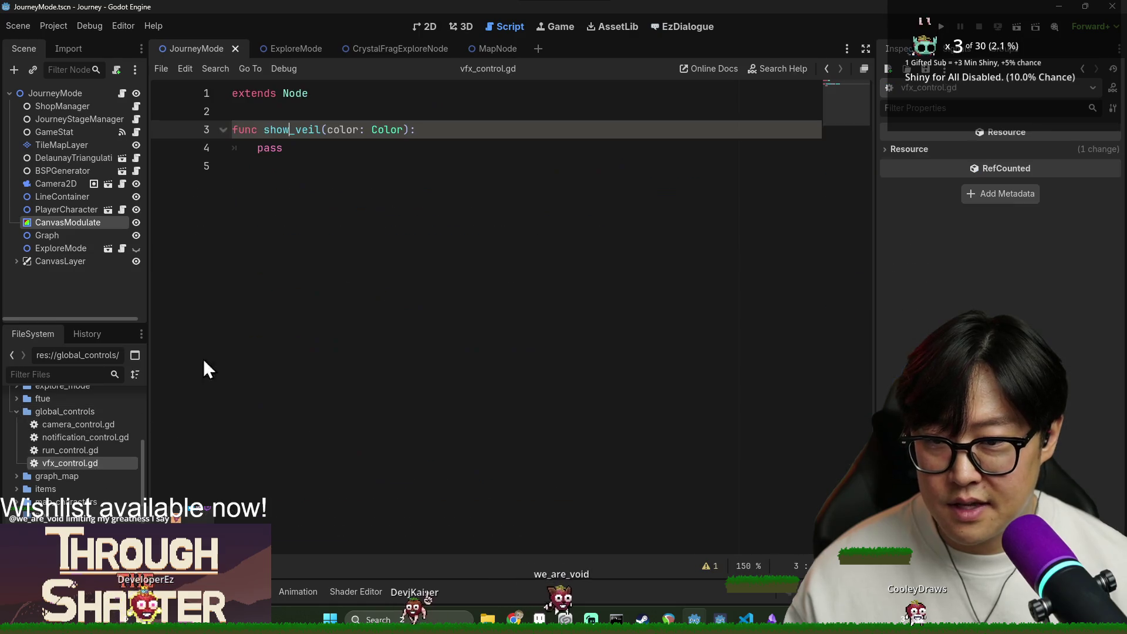
double_click(293, 130)
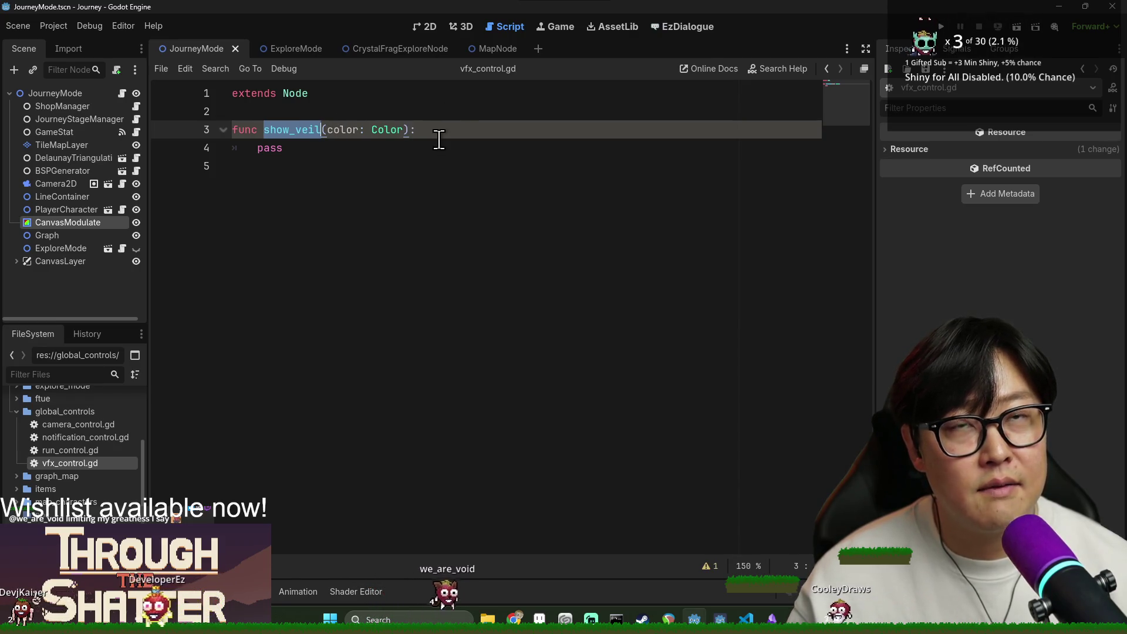
mouse_move(401, 134)
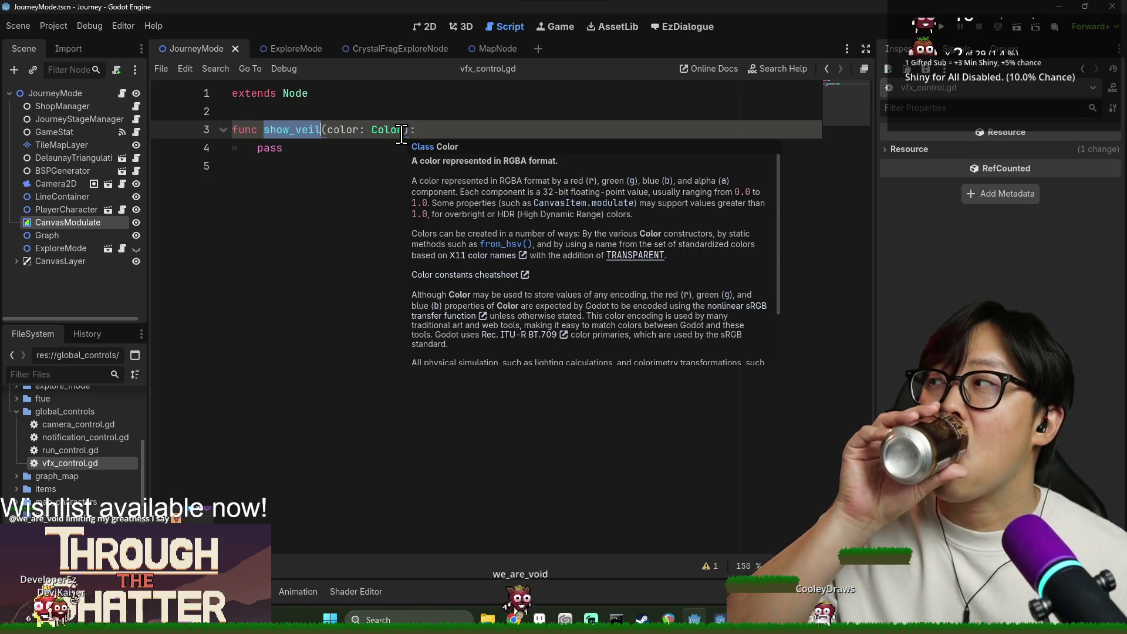
left_click(340, 169)
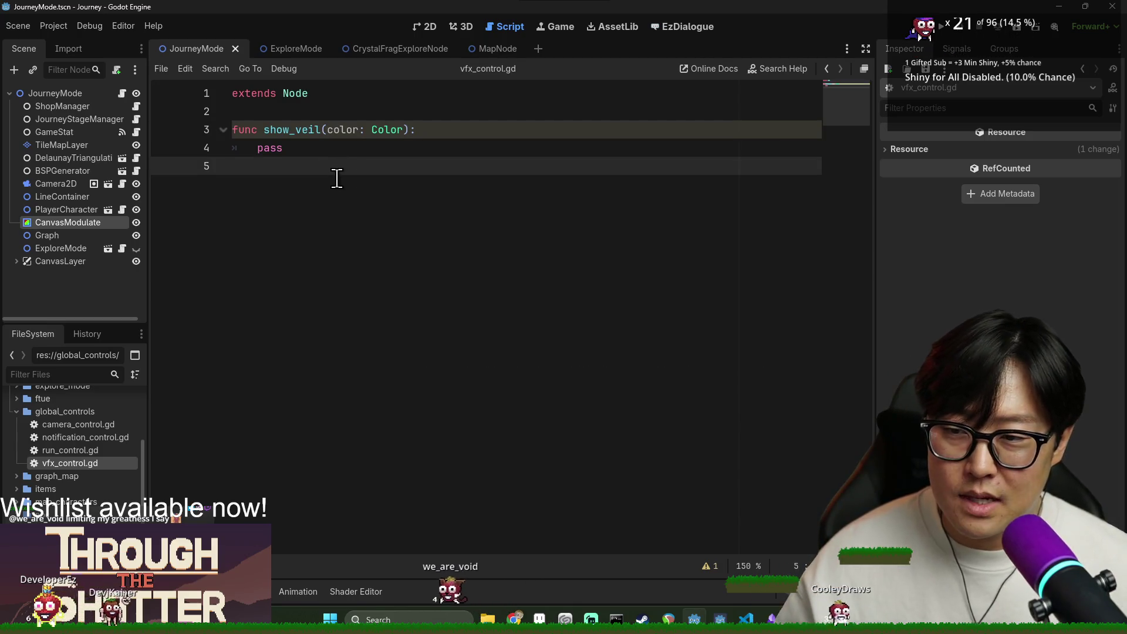
left_click(294, 130)
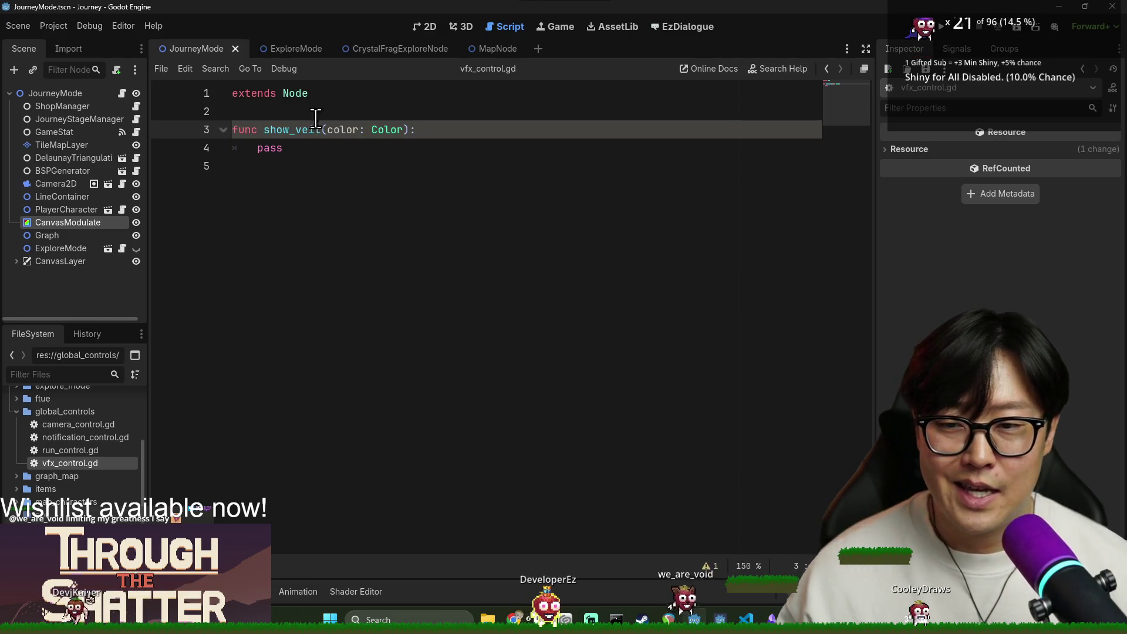
double_click(300, 134)
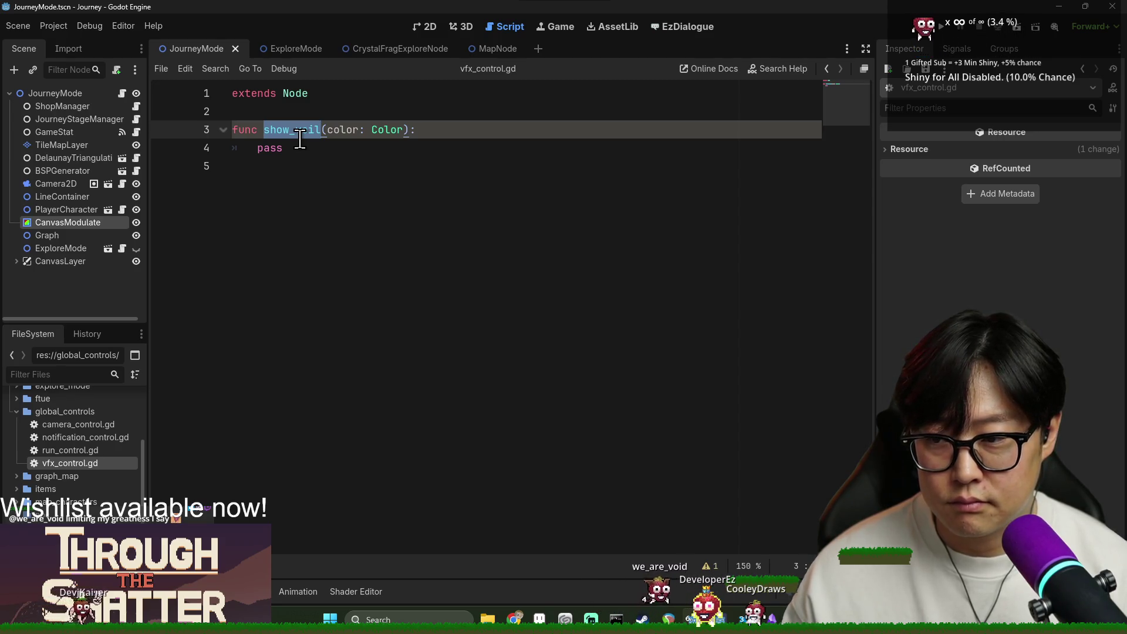
type("change")
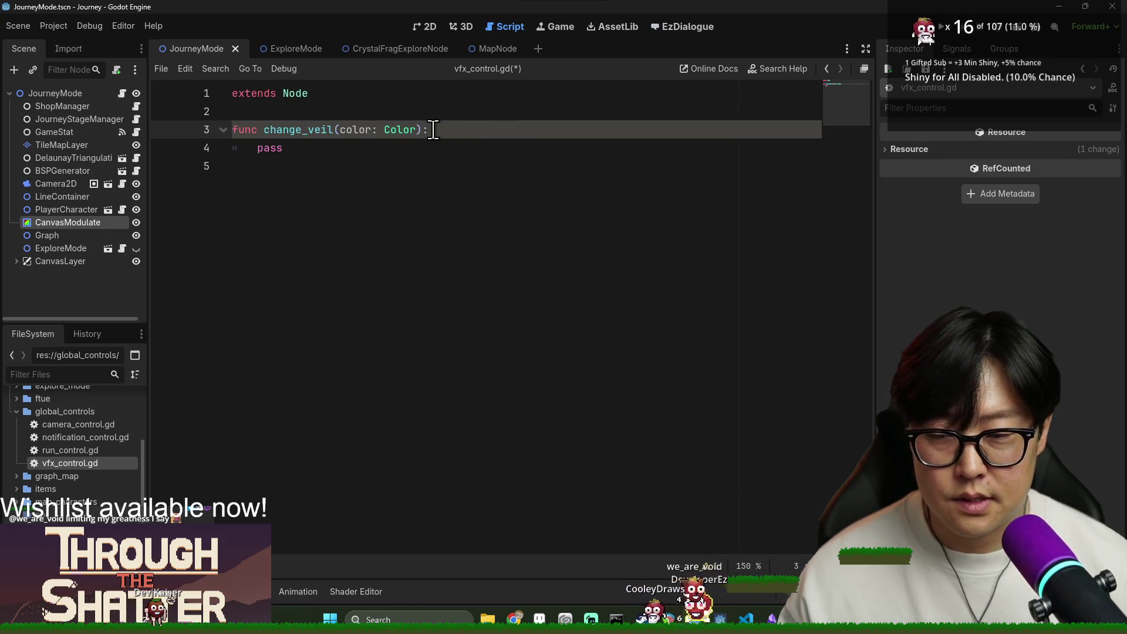
Add a blank line in change_veil and declare 'var main_veil: CanvasModulate' above the function
key("Return")
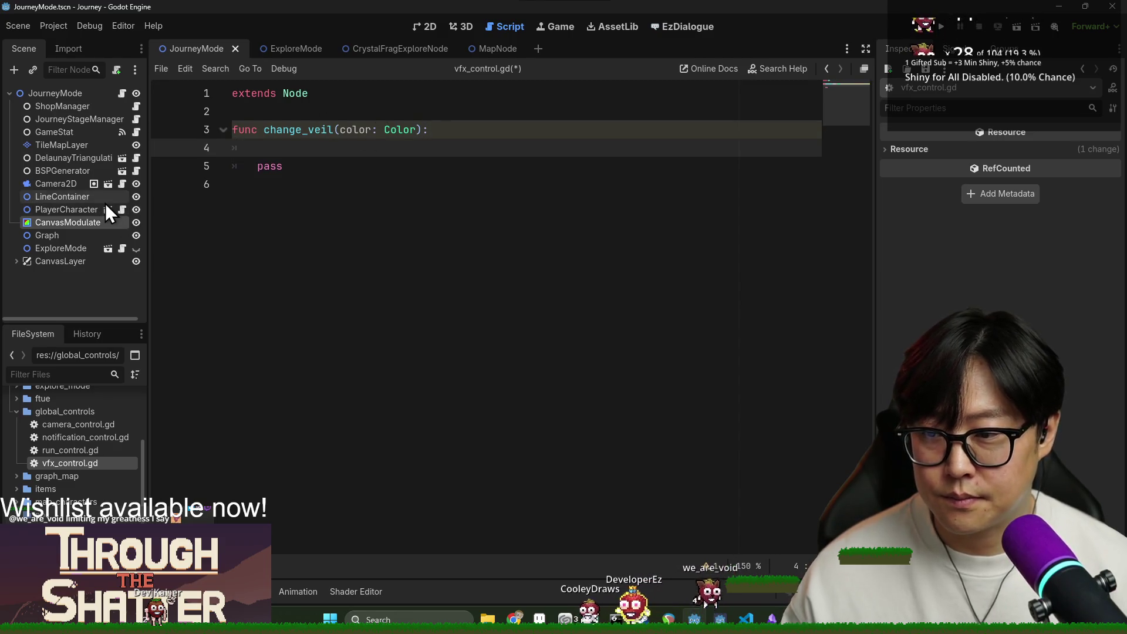
left_click(476, 130)
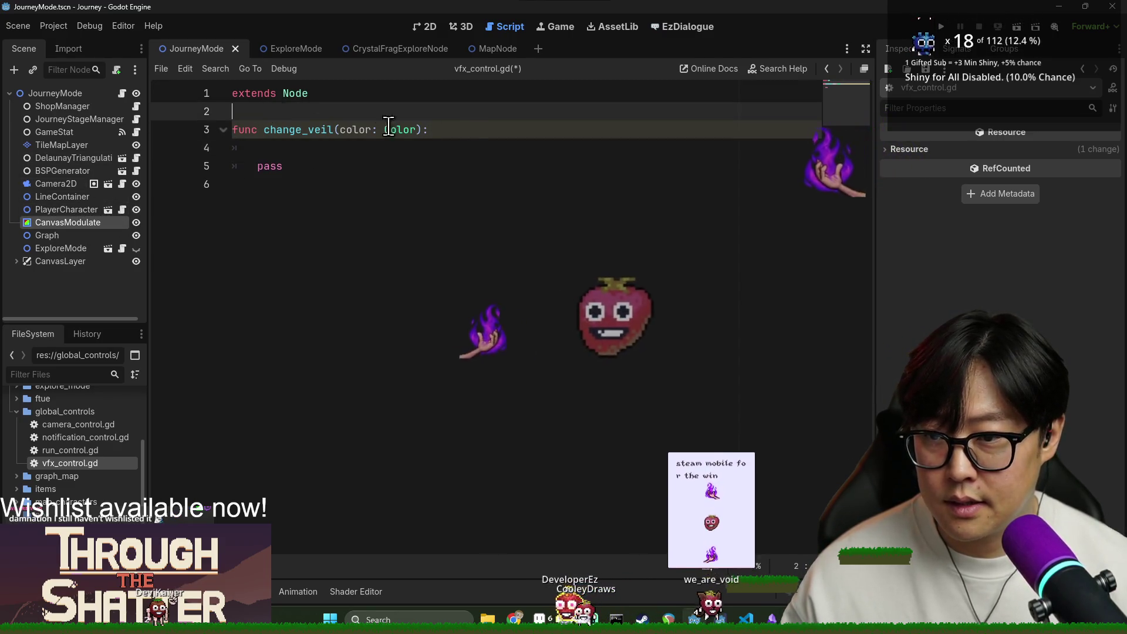
key("ctrl+shift+Return")
type("@")
key("BackSpace")
type("var ")
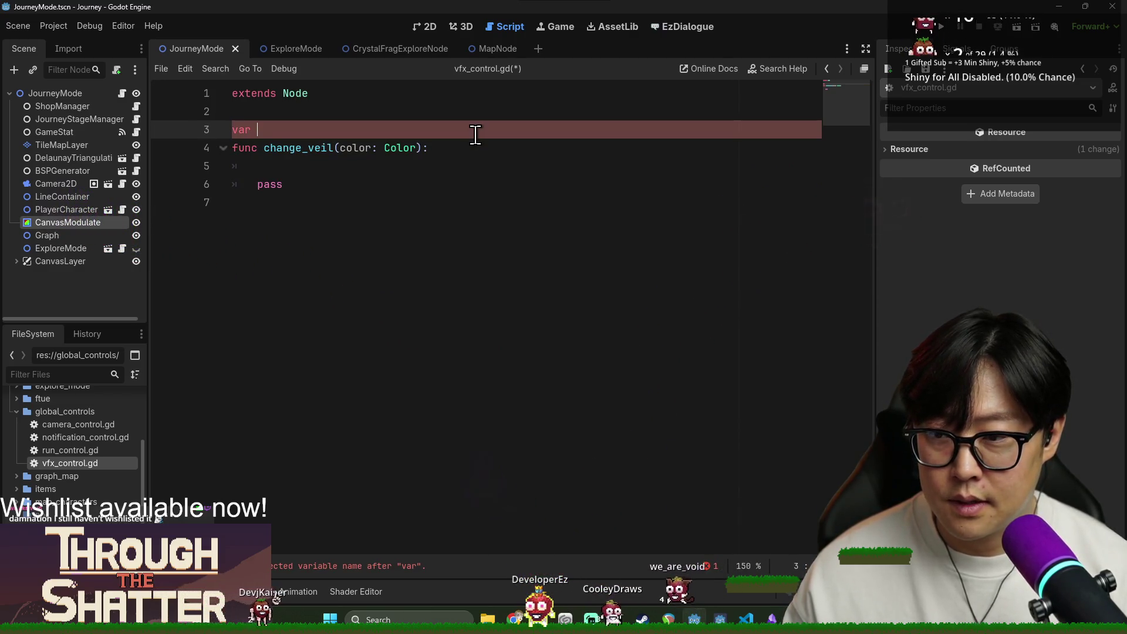
type(": ")
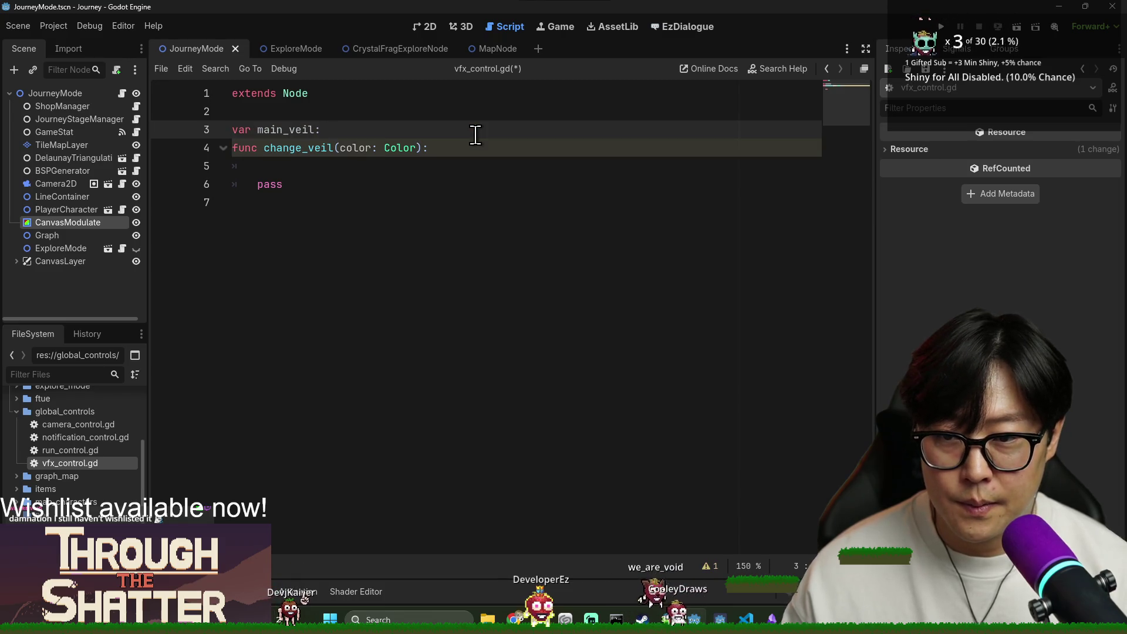
type("va")
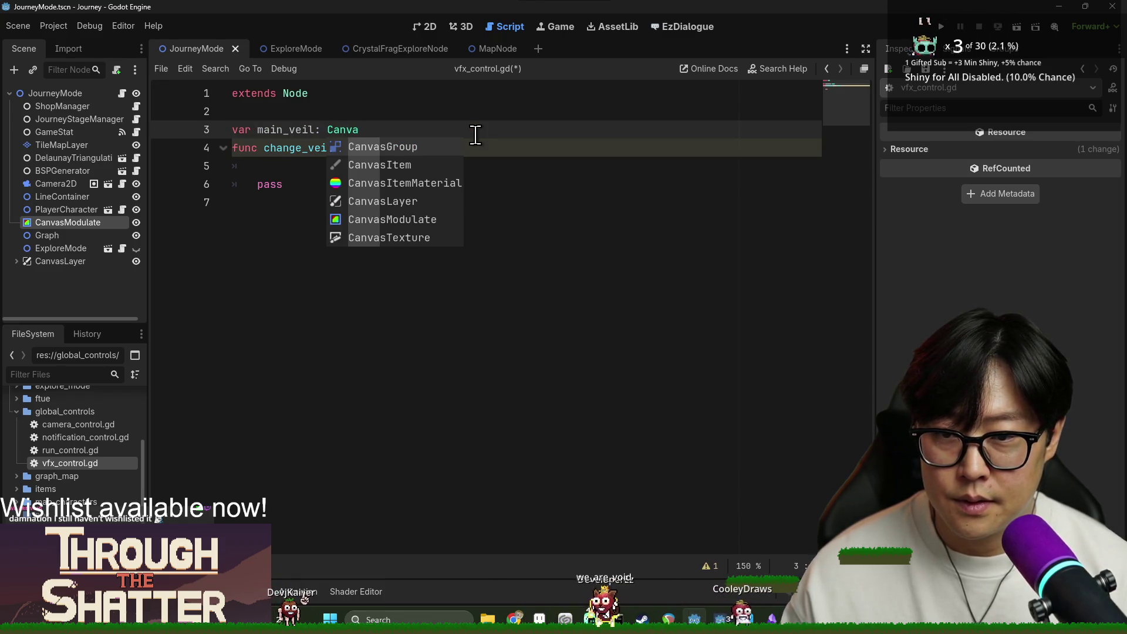
type("sModulate")
key("Return")
Save the script, then bring up the CanvasModulate node's context menu
double_click(291, 130)
left_click(474, 151)
key("ctrl+s")
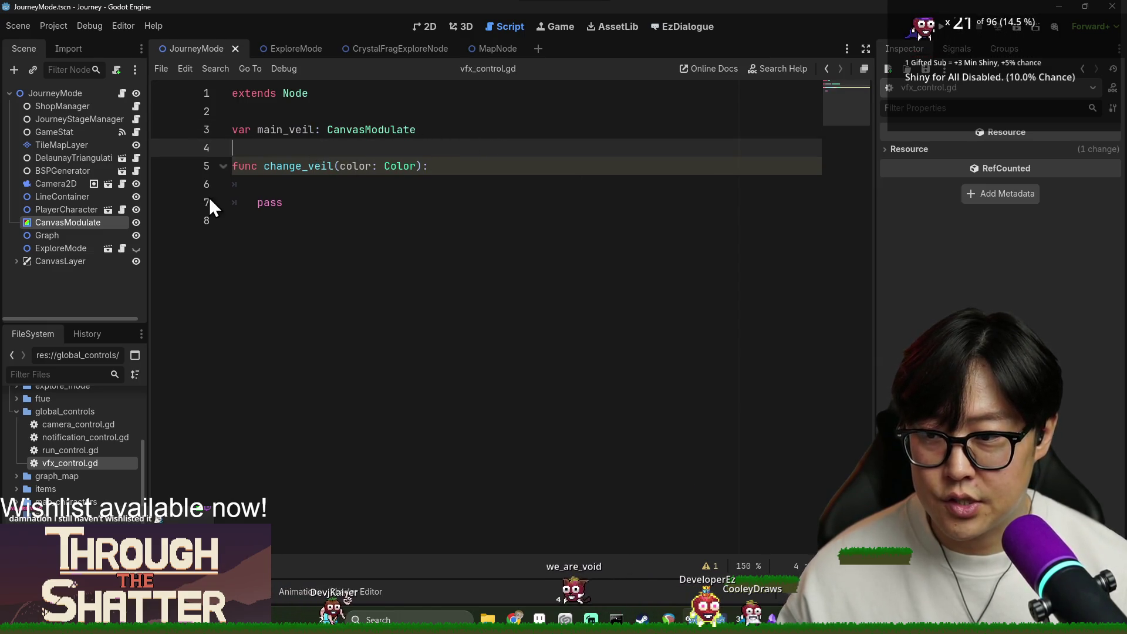
right_click(92, 227)
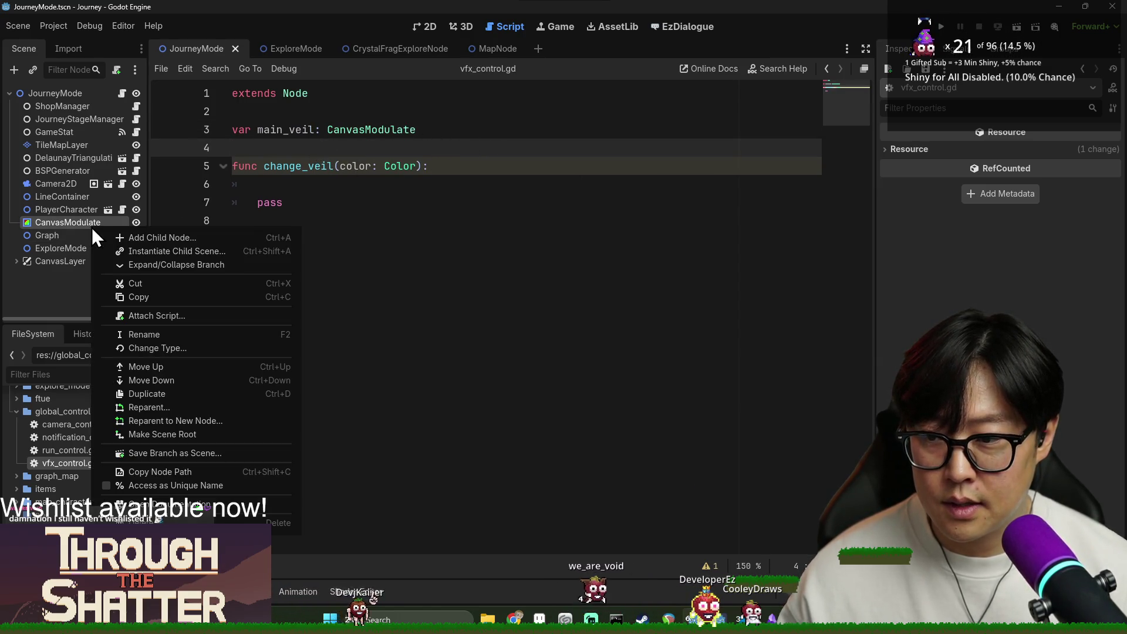
Make CanvasModulate accessible by unique name and search journey_mode.gd for 'Canvas'
left_click(155, 484)
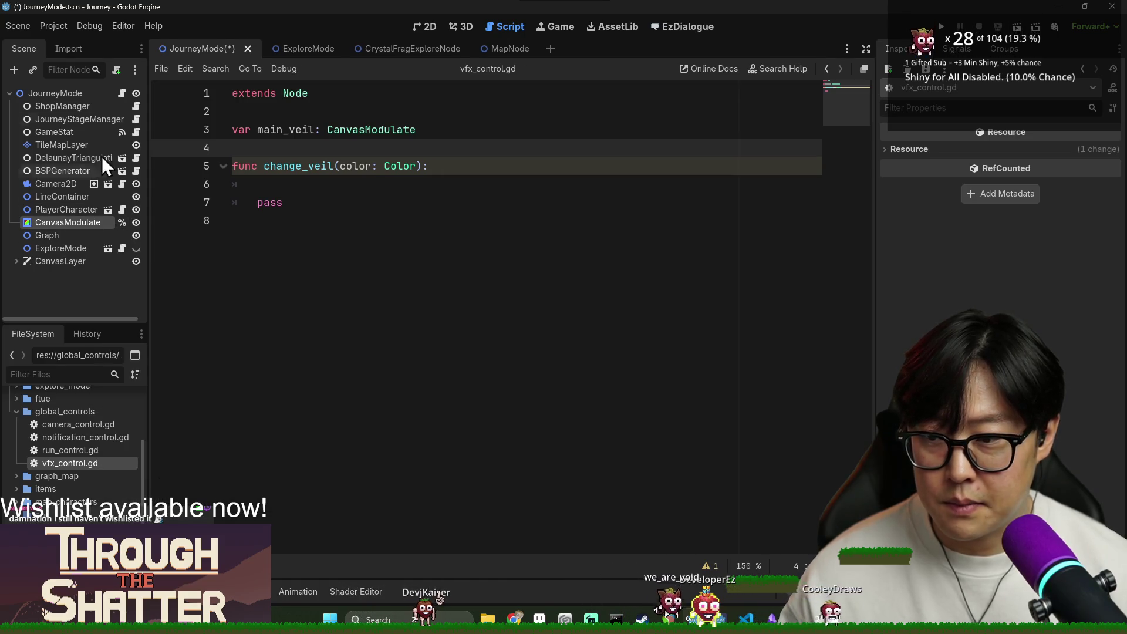
left_click(122, 93)
key("ctrl+f")
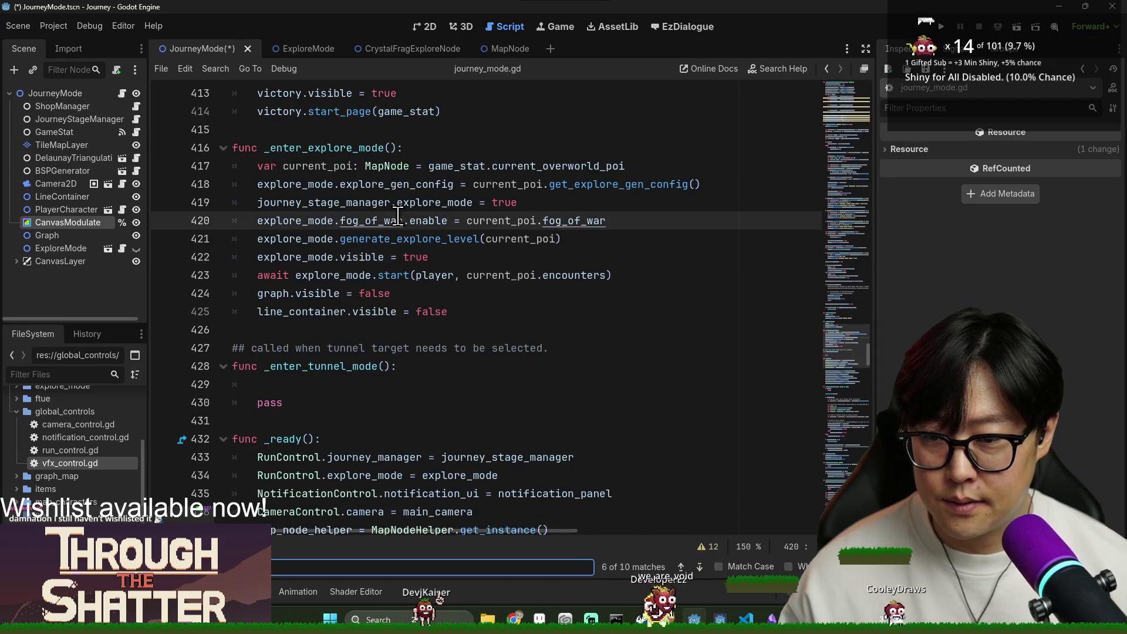
type("Canvas")
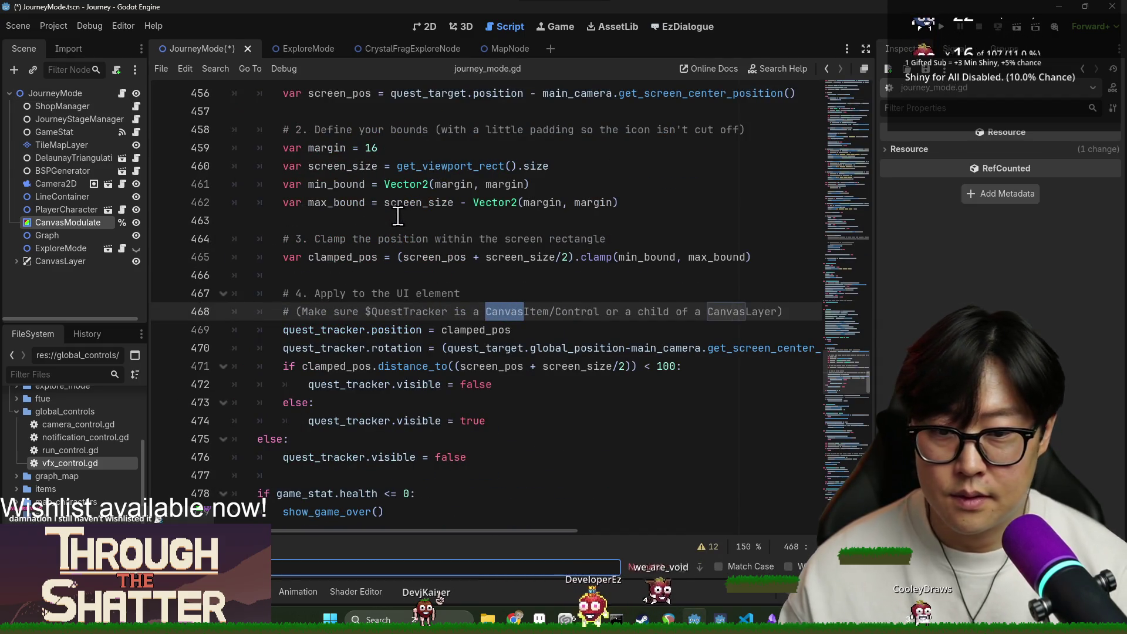
left_click(306, 220)
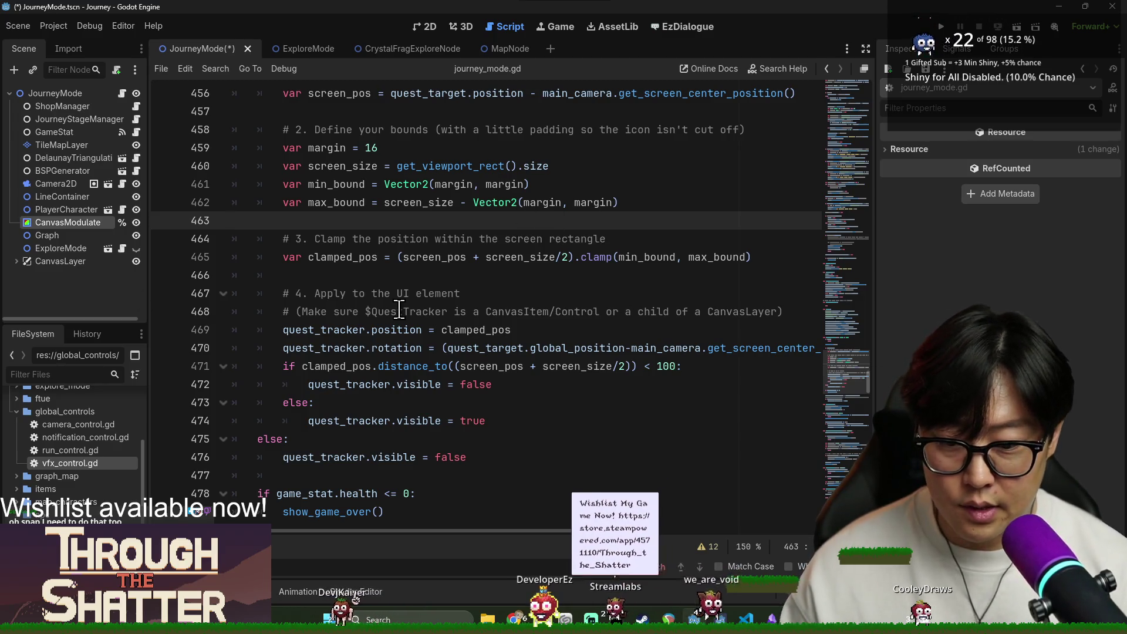
Search all project files for '/CanvasModulate', then for '$CanvasModulate'
key("ctrl+shift+f")
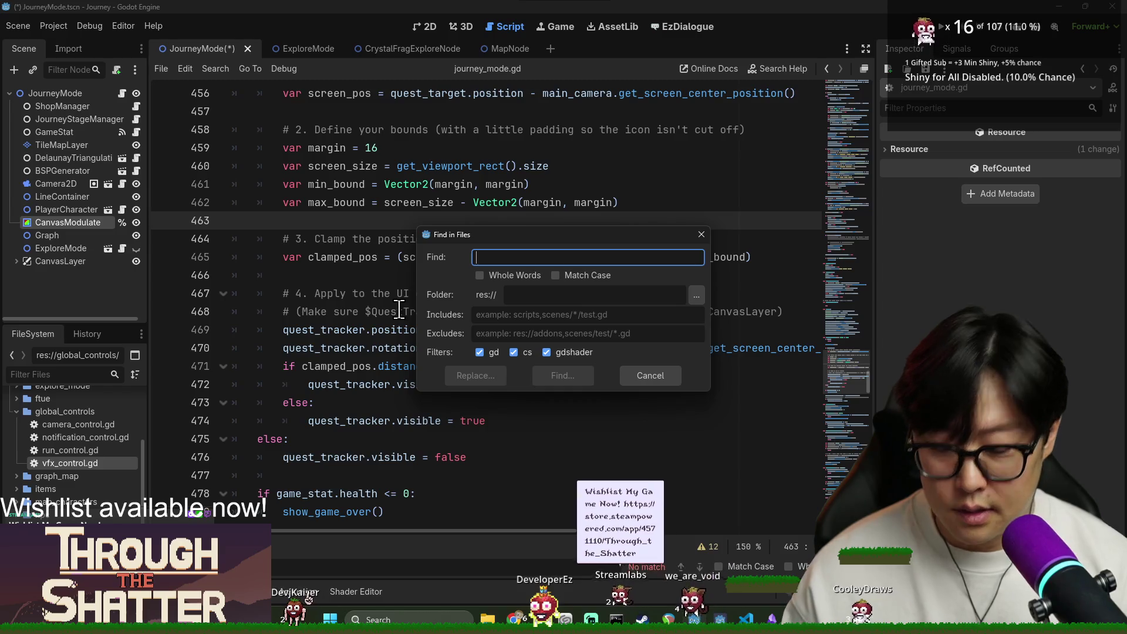
type("/CanvasM")
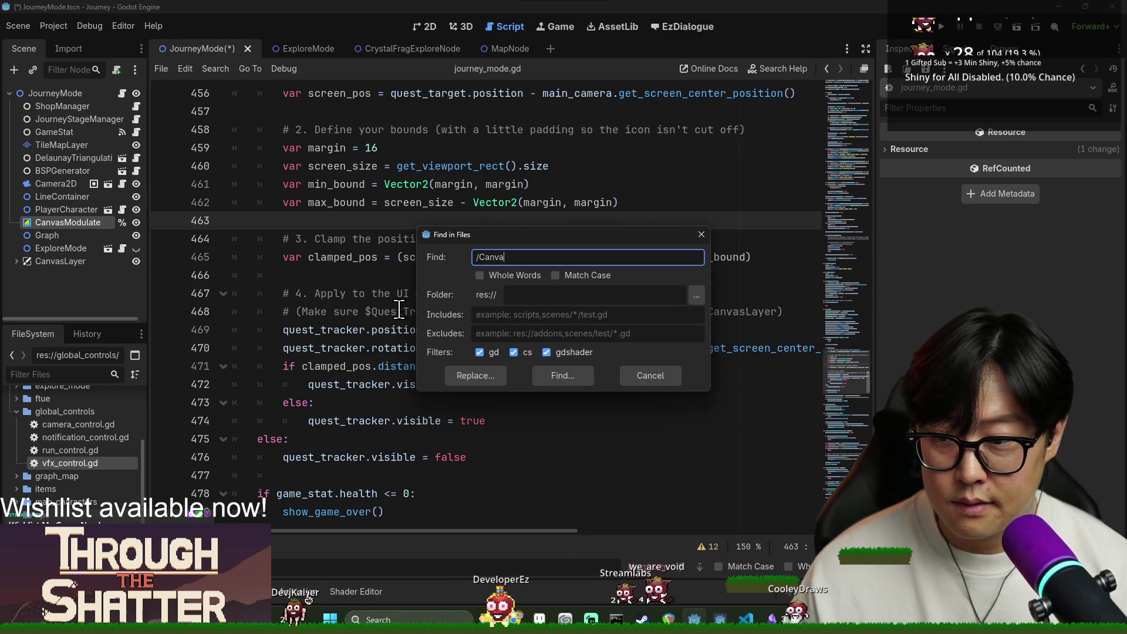
type("odulate")
key("Return")
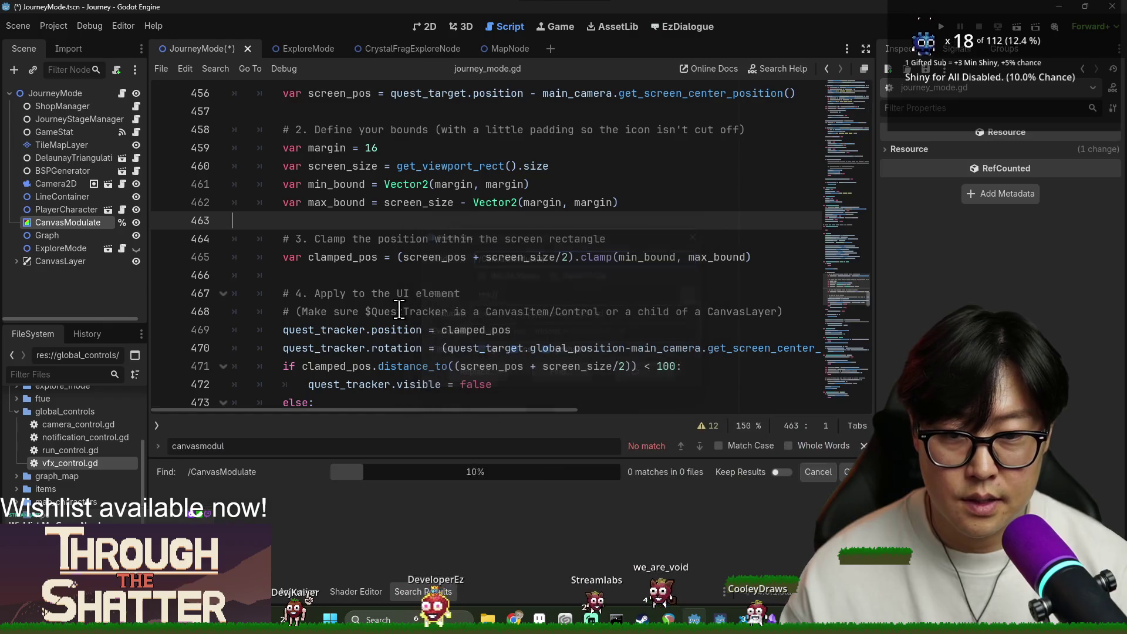
double_click(389, 448)
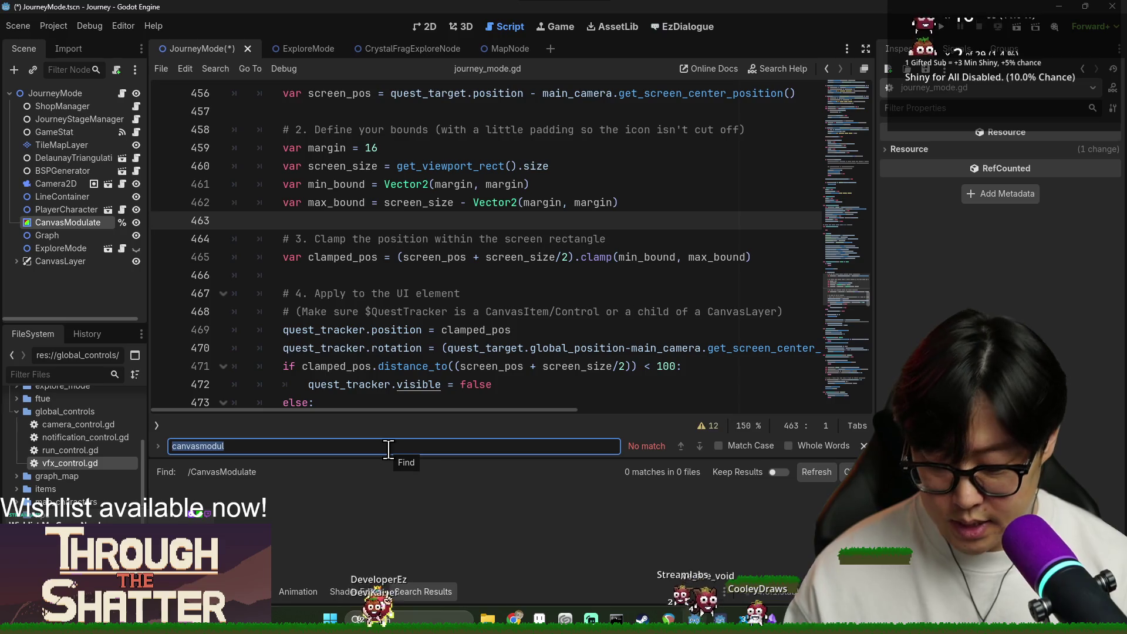
key("ctrl+shift+f")
type("$Ca")
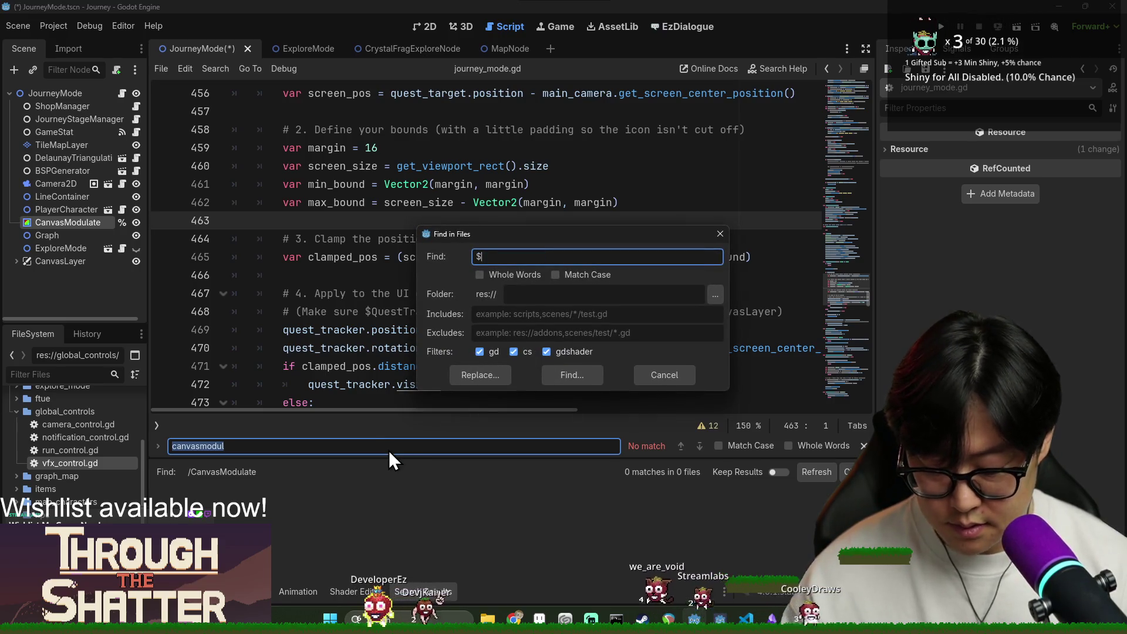
type("nvasModulate")
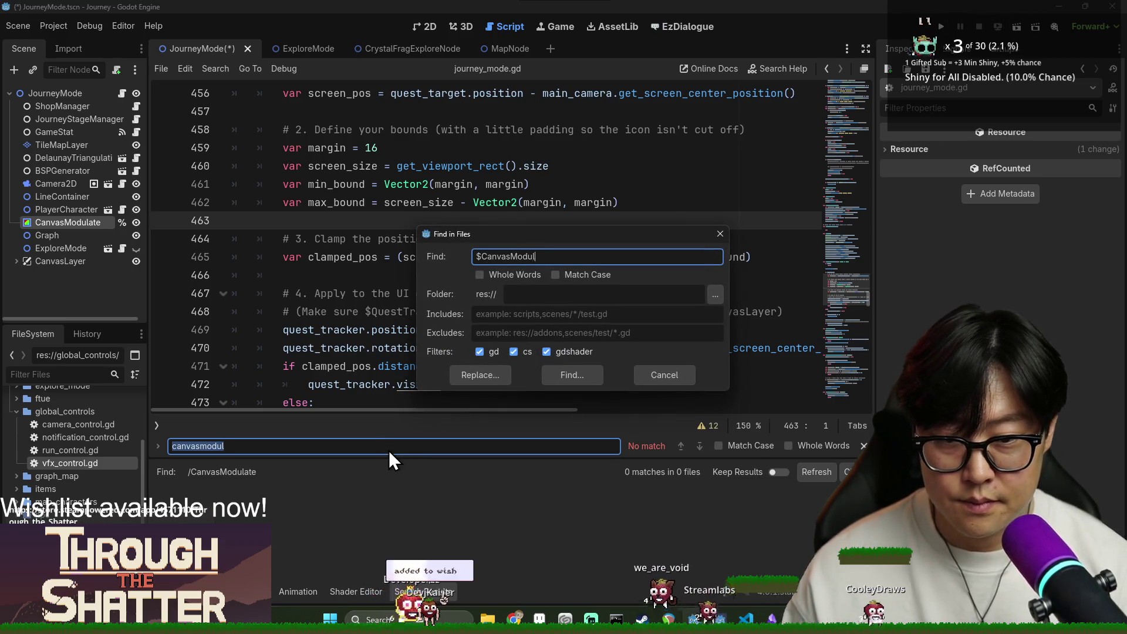
key("Return")
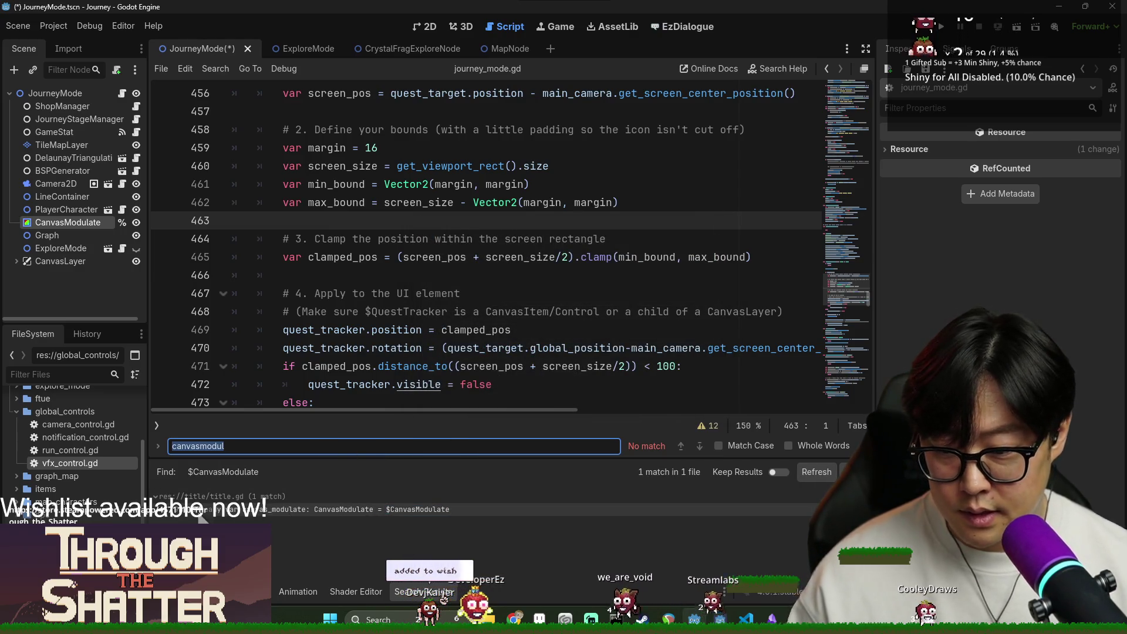
Open the title.gd match and step through its canvas_modulate usages
left_click(245, 511)
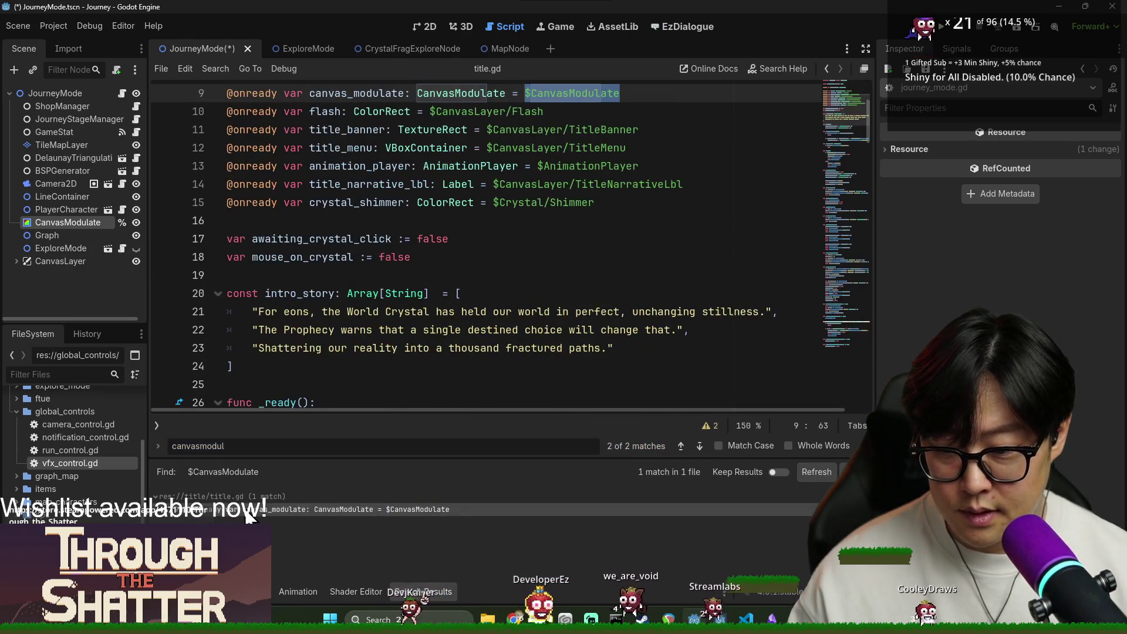
double_click(356, 94)
key("ctrl+f")
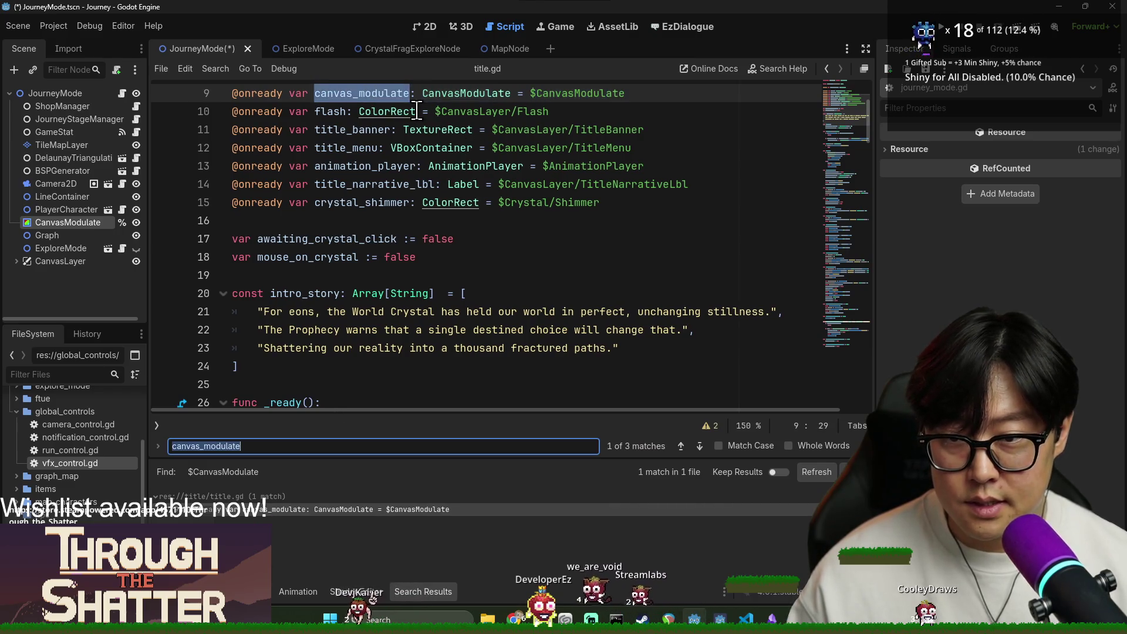
key("Return")
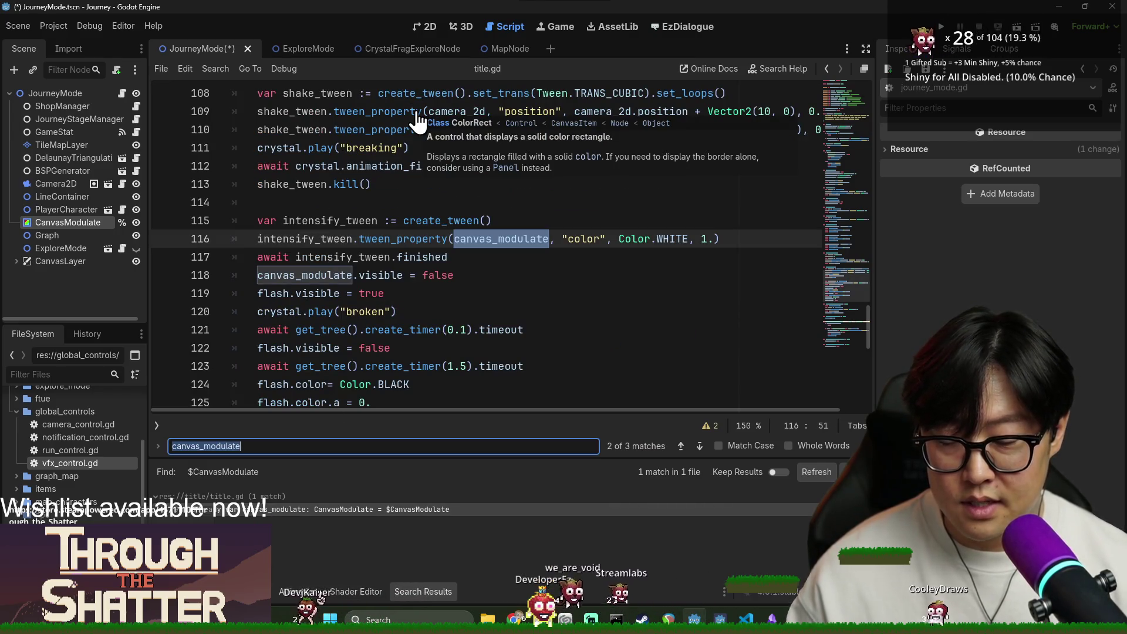
key("Return")
key("Return")
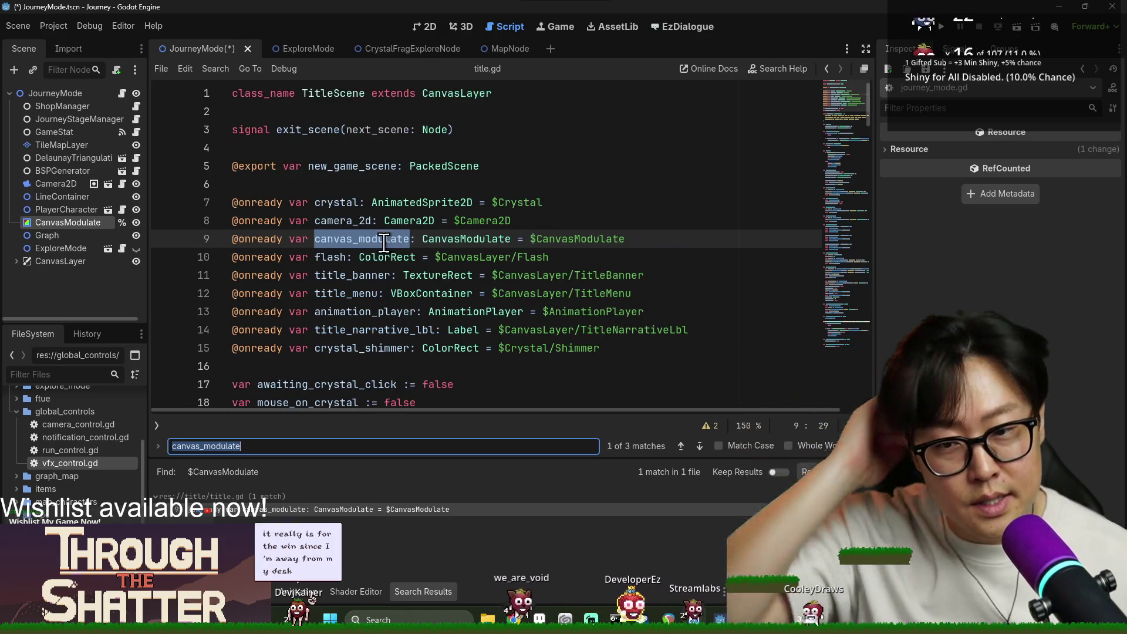
Filter the FileSystem dock by 'title' and open Title.tscn
left_click(67, 374)
type("title")
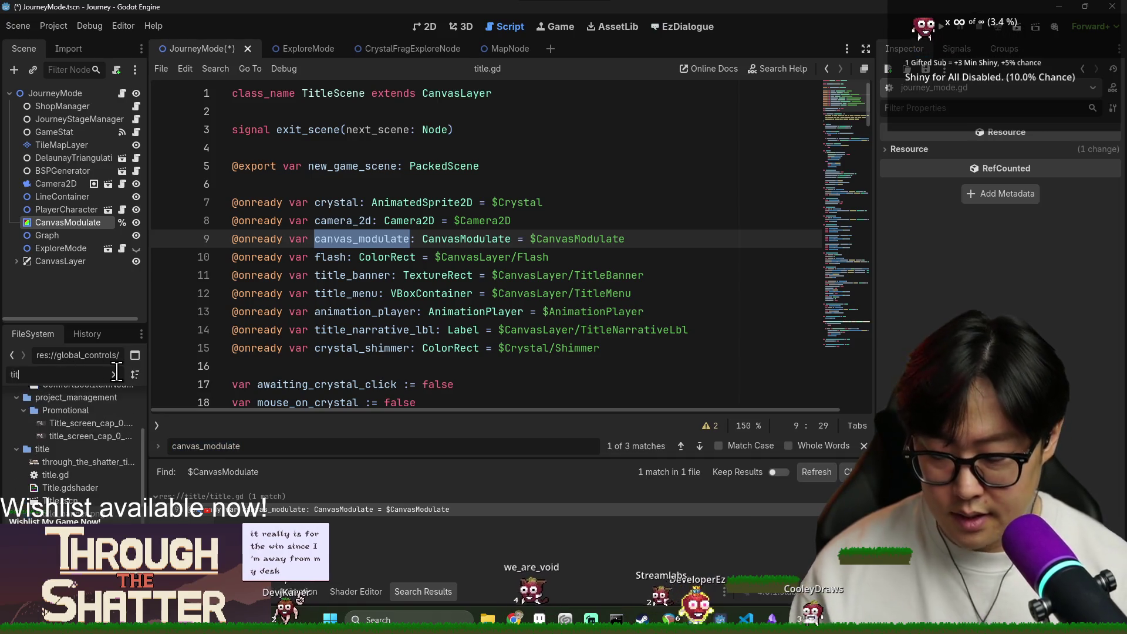
double_click(62, 501)
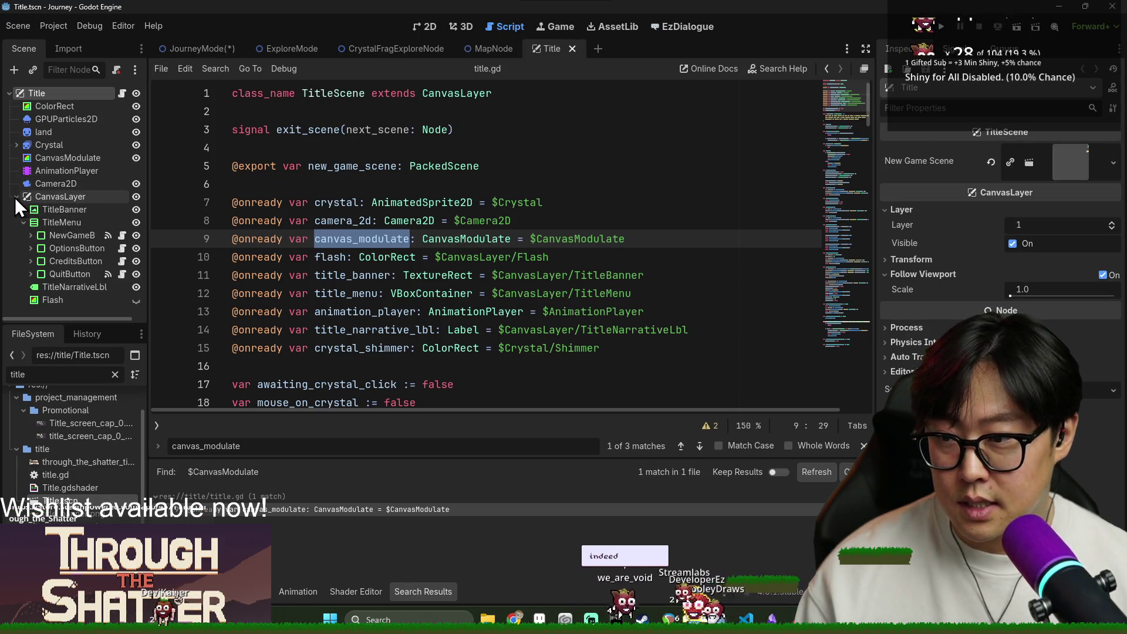
Collapse CanvasLayer, close the Title scene, and save the JourneyMode scene
left_click(16, 197)
left_click(572, 48)
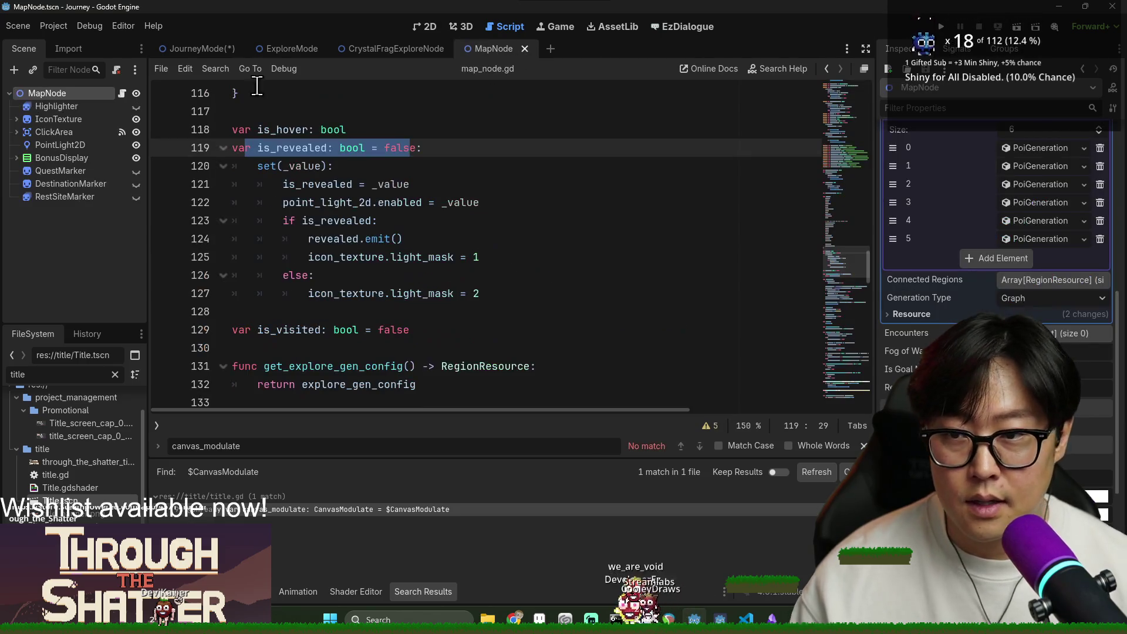
left_click(200, 51)
key("ctrl+s")
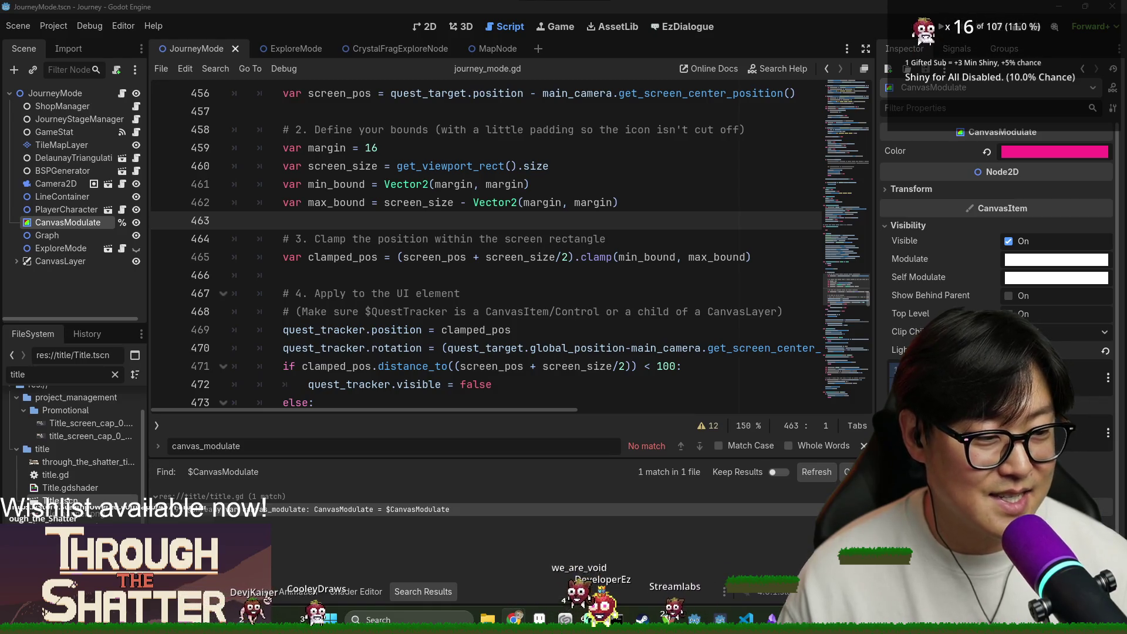
Dismiss the canvas_modulate find bar, hide the Search Results panel, and save
left_click(452, 293)
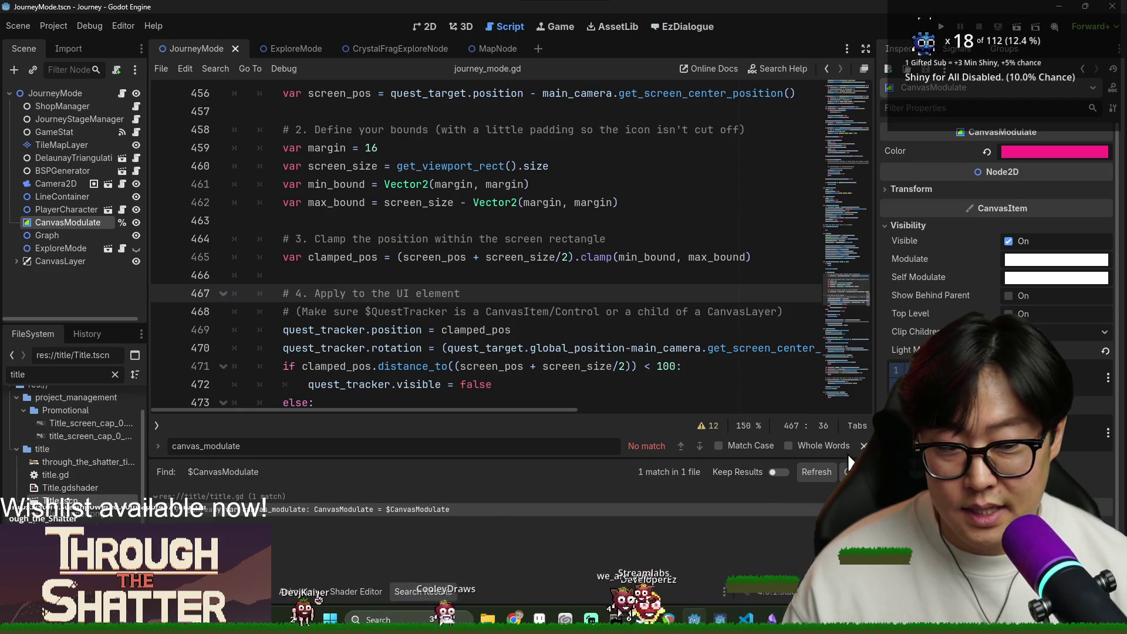
key("Escape")
left_click(423, 591)
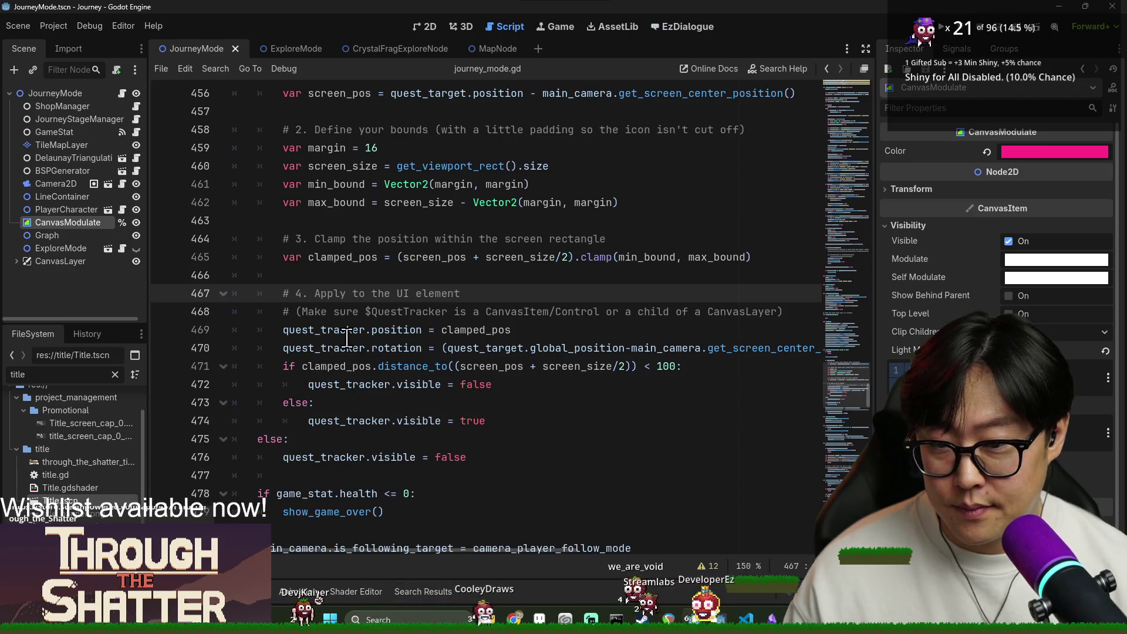
left_click(347, 329)
key("ctrl+s")
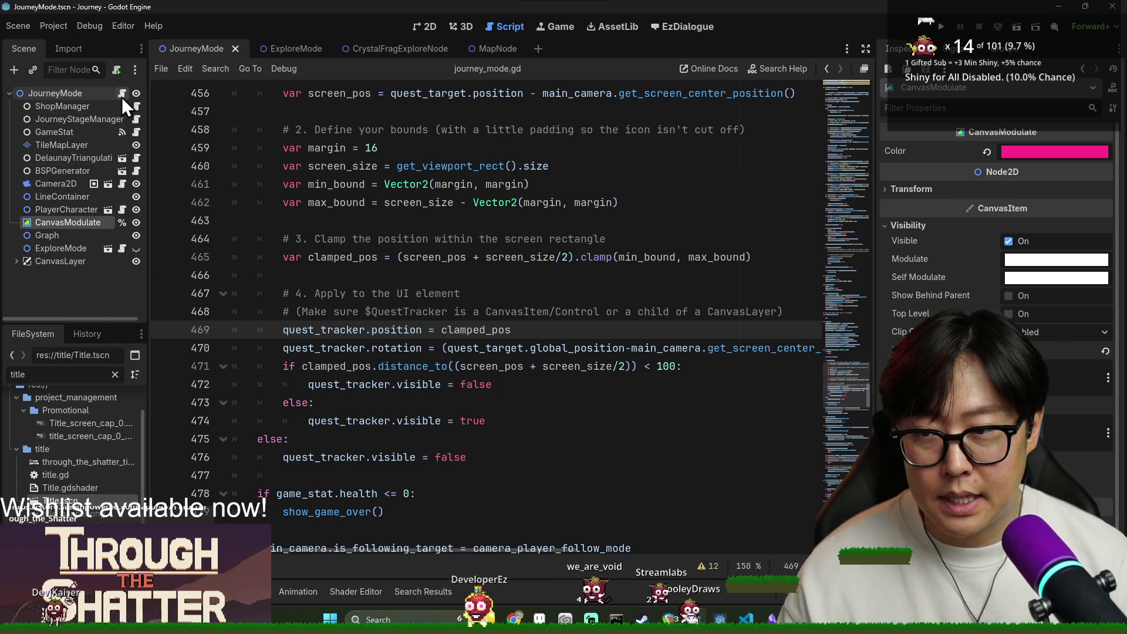
scroll(425, 344, "up", 1)
scroll(426, 343, "up", 20)
left_click(590, 385)
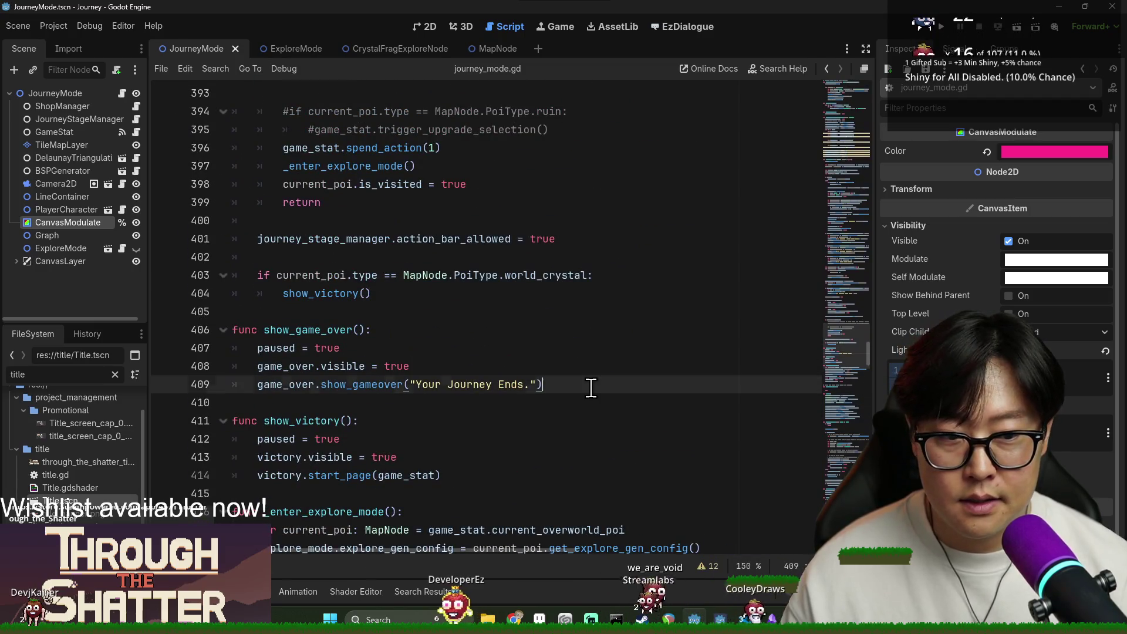
key("ctrl+f")
type("stag")
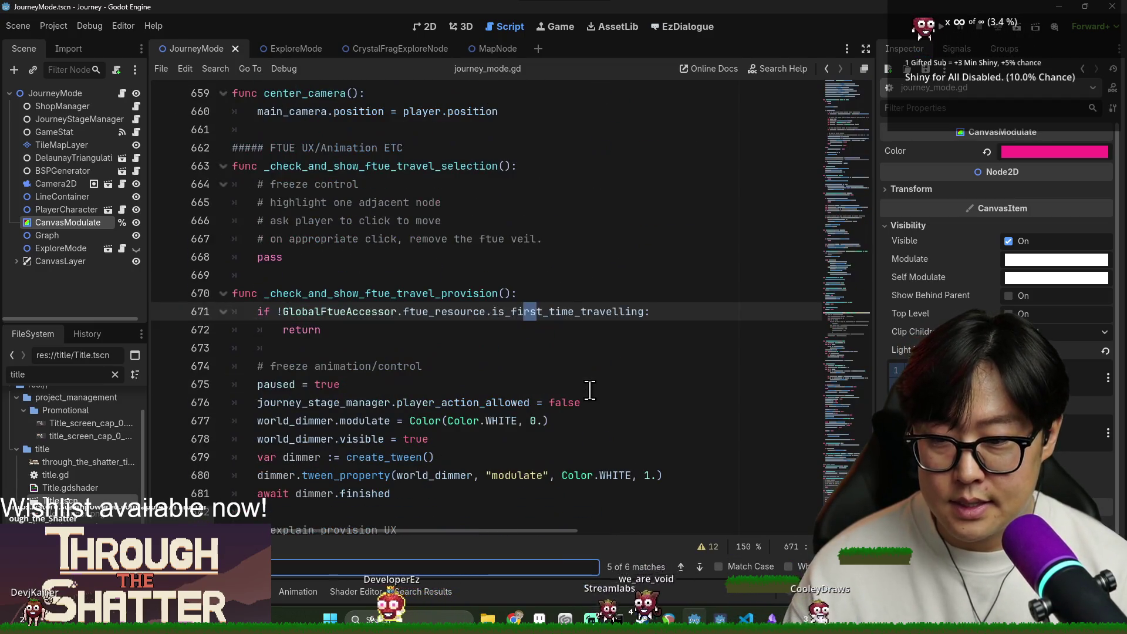
key("BackSpace")
type("rt")
scroll(299, 300, "down", 4)
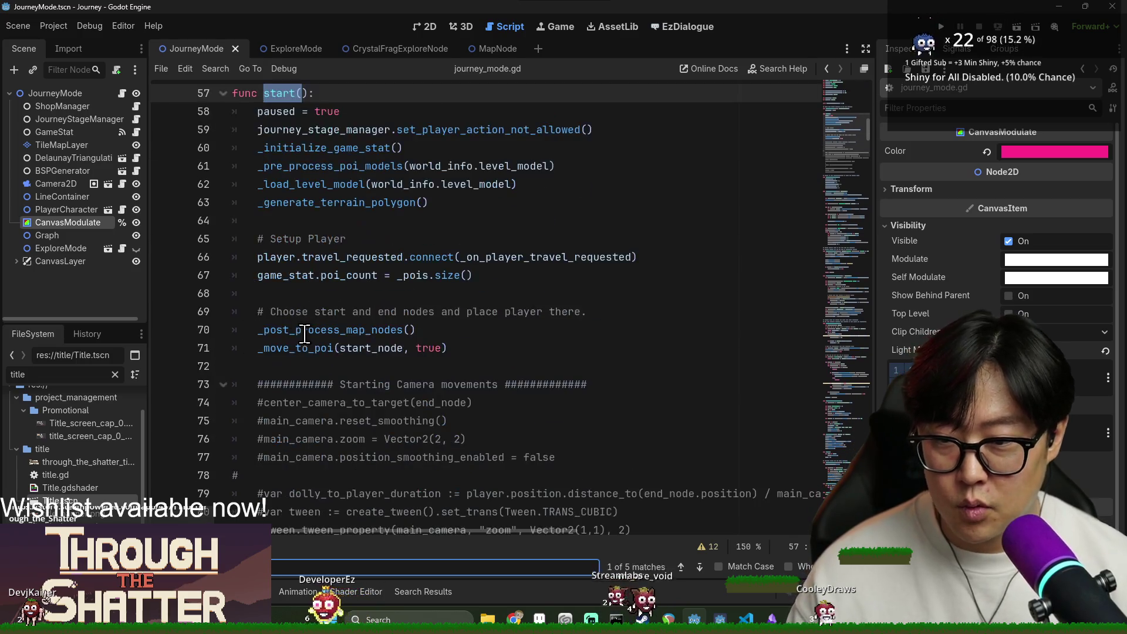
scroll(299, 299, "up", 2)
left_click(279, 221)
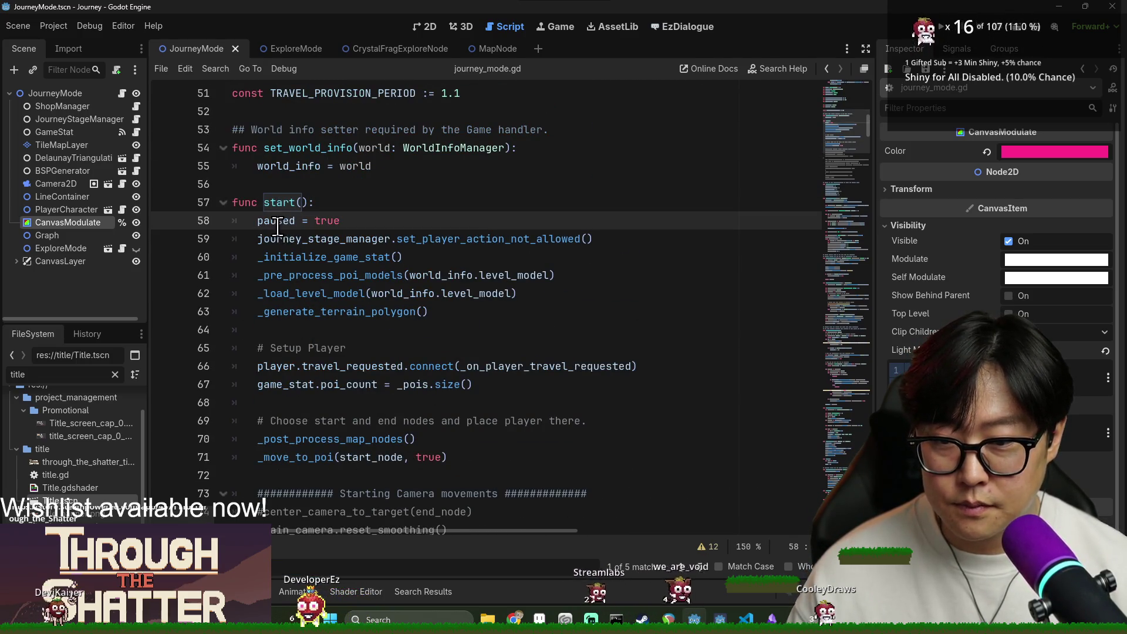
scroll(356, 299, "up", 10)
scroll(354, 316, "down", 1)
scroll(354, 316, "down", 1)
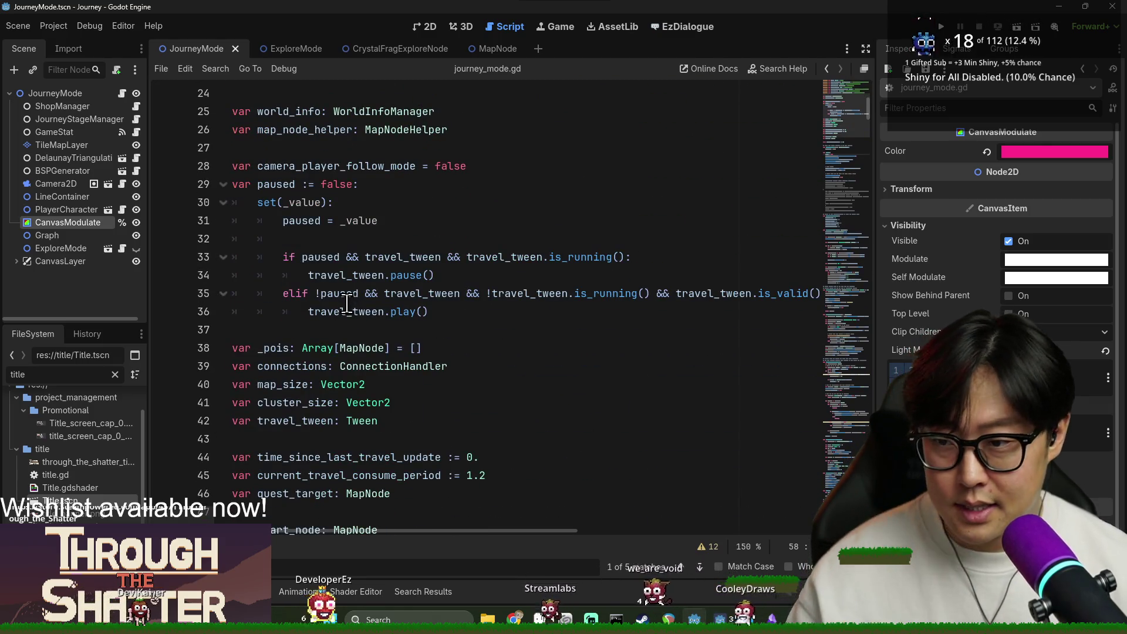
scroll(321, 279, "up", 3)
scroll(322, 280, "down", 3)
scroll(329, 282, "up", 4)
left_click(353, 302)
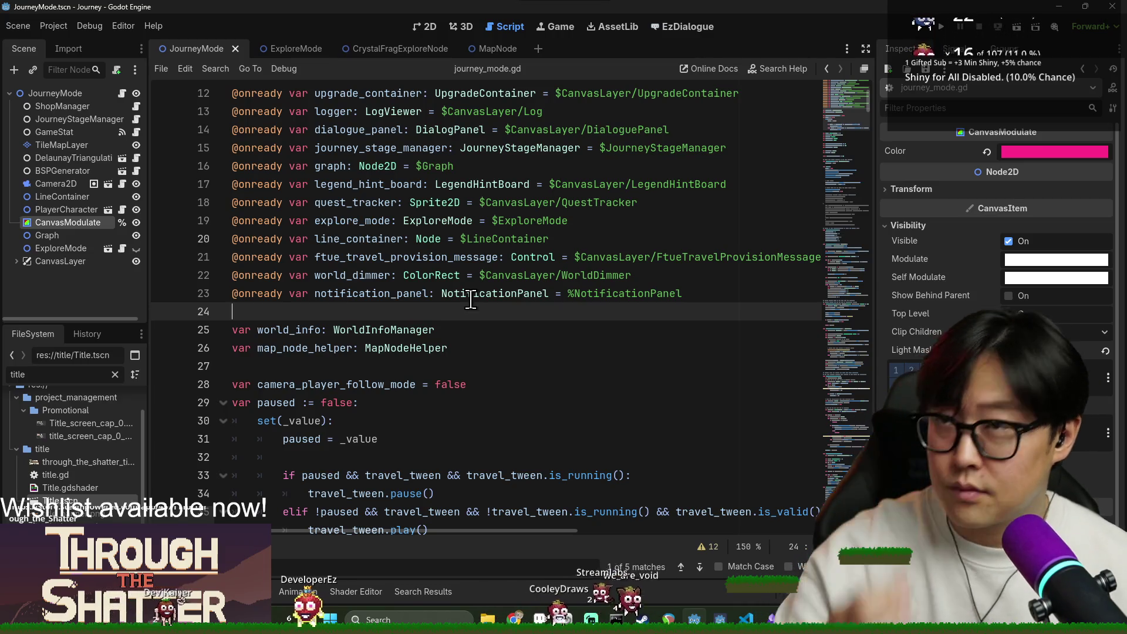
type("@onready var veil:")
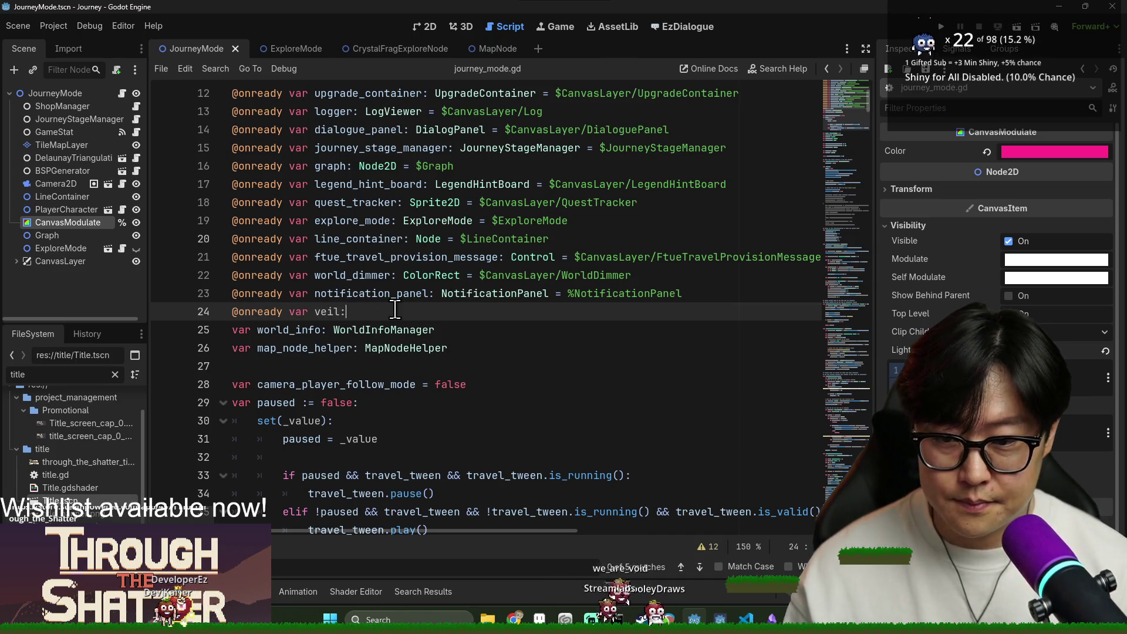
type("Modulate =")
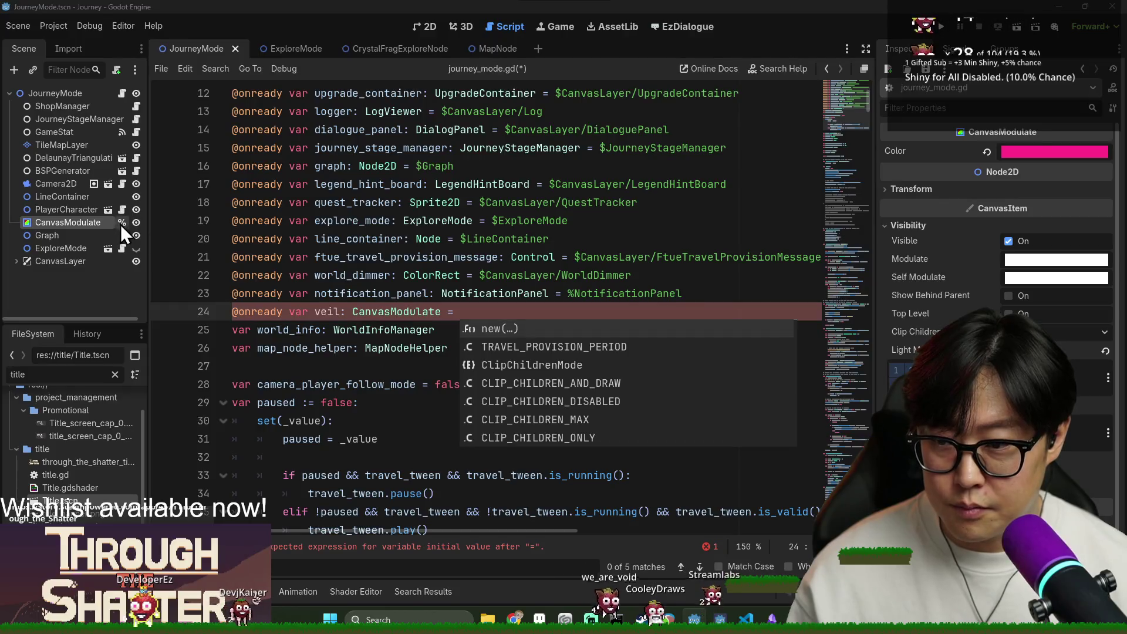
key("Escape")
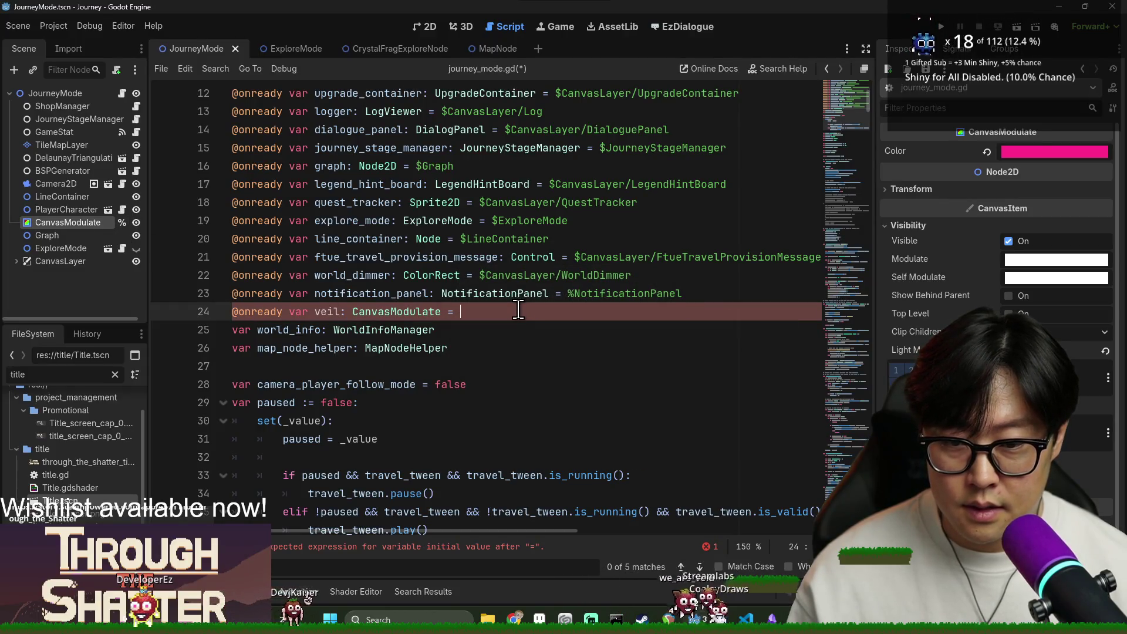
left_click_drag(34, 210, 502, 311)
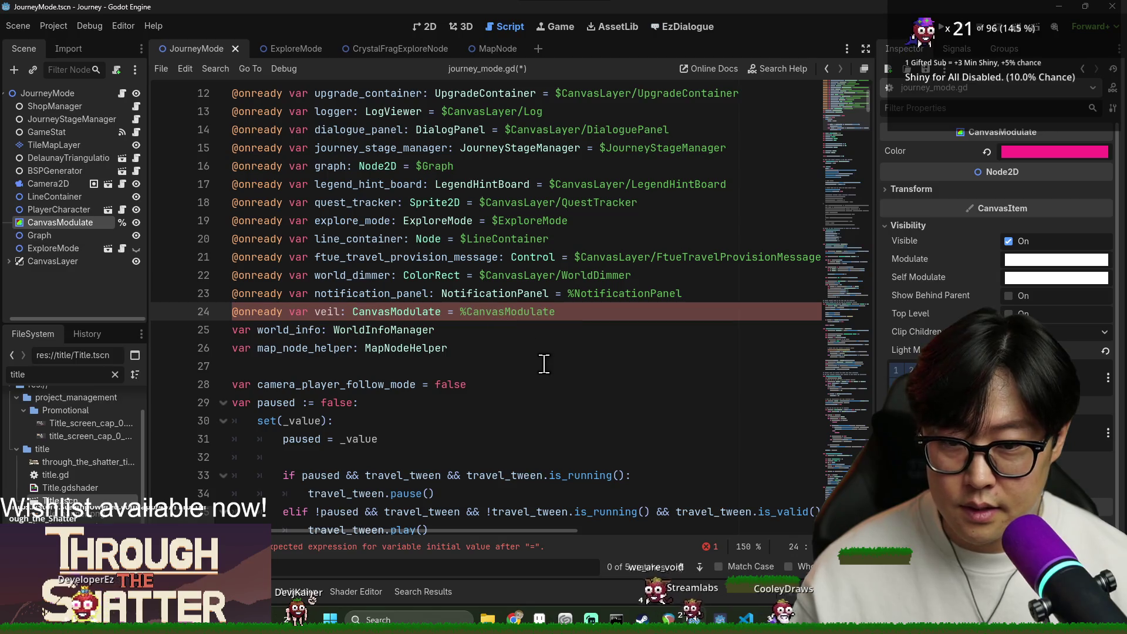
left_click(448, 330)
key("ctrl+s")
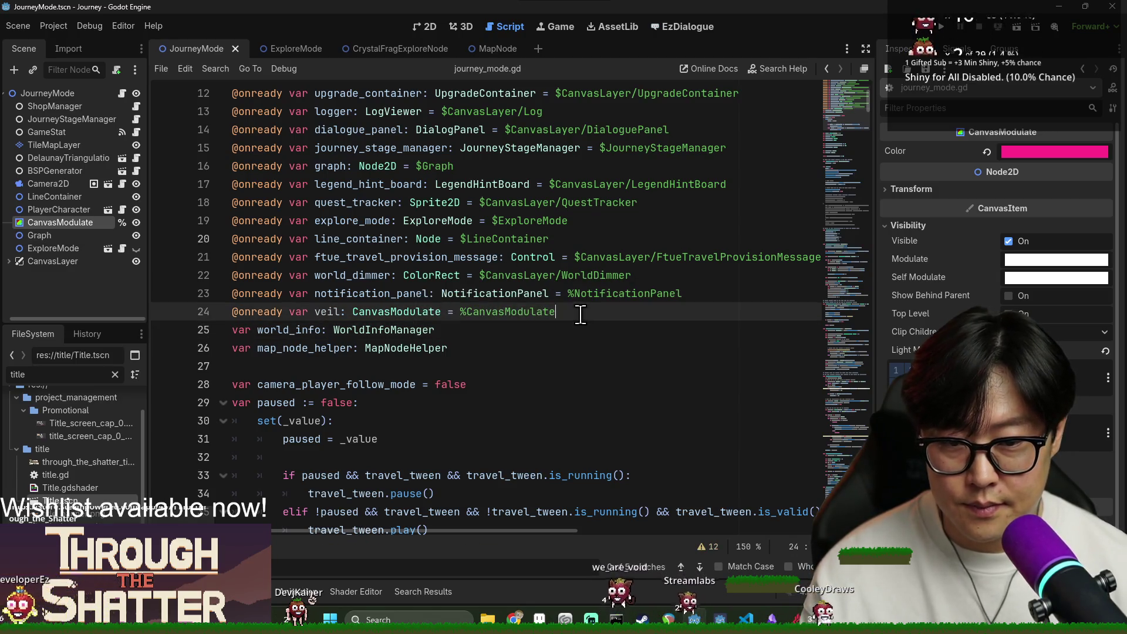
key("Return")
double_click(320, 311)
Add a new first line in start() reading VfxControl
scroll(320, 312, "down", 13)
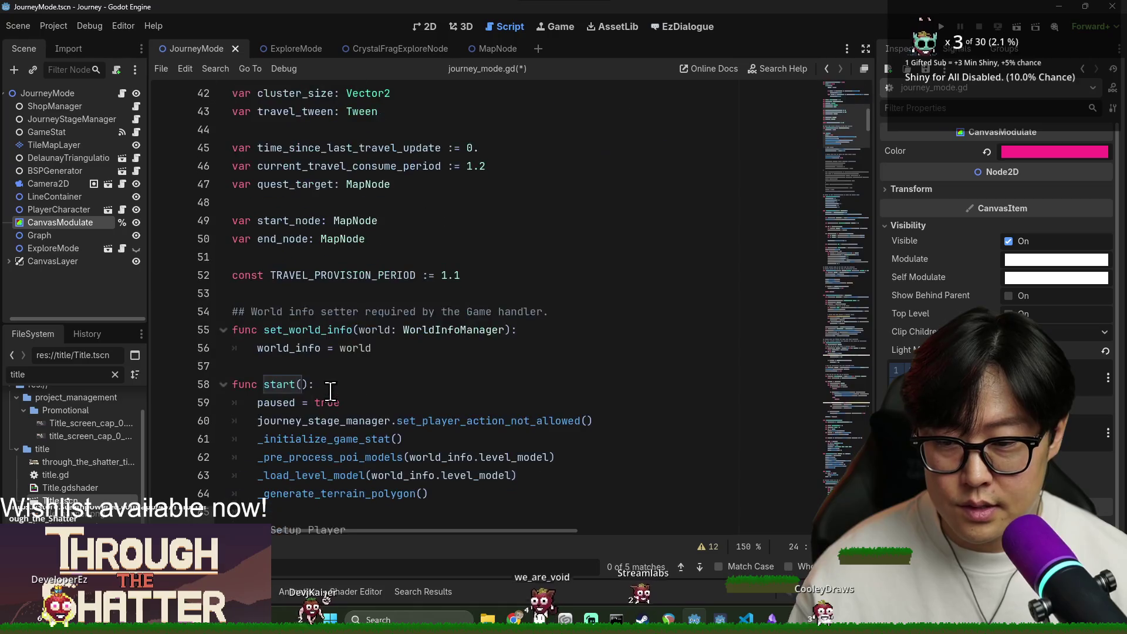
left_click(325, 221)
key("Return")
type("vei")
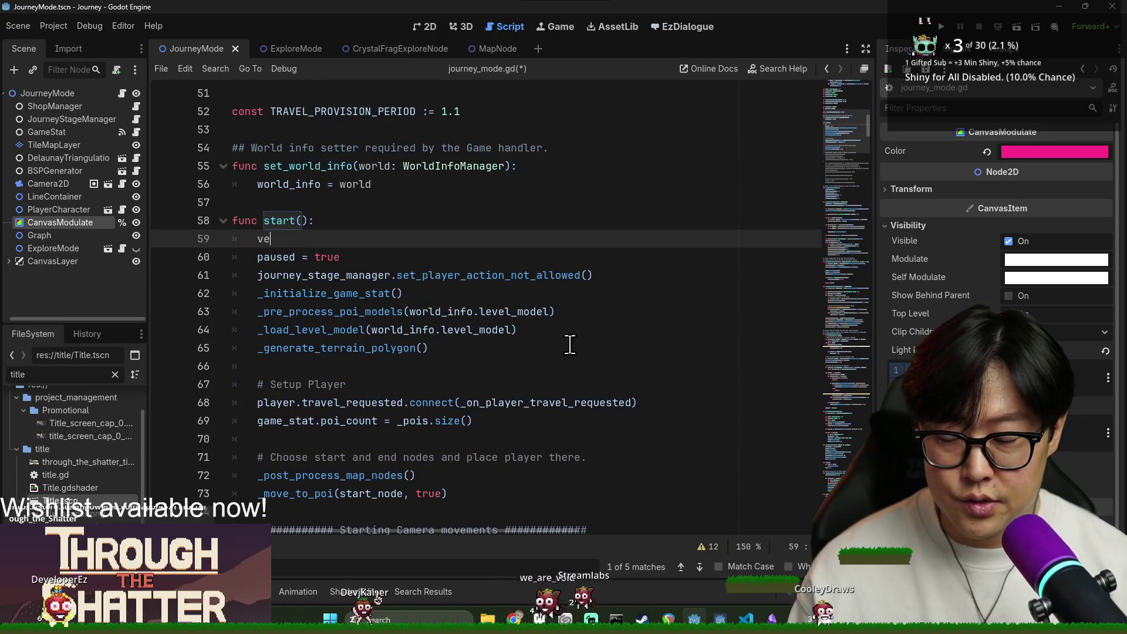
key("BackSpace")
key("BackSpace")
key("BackSpace")
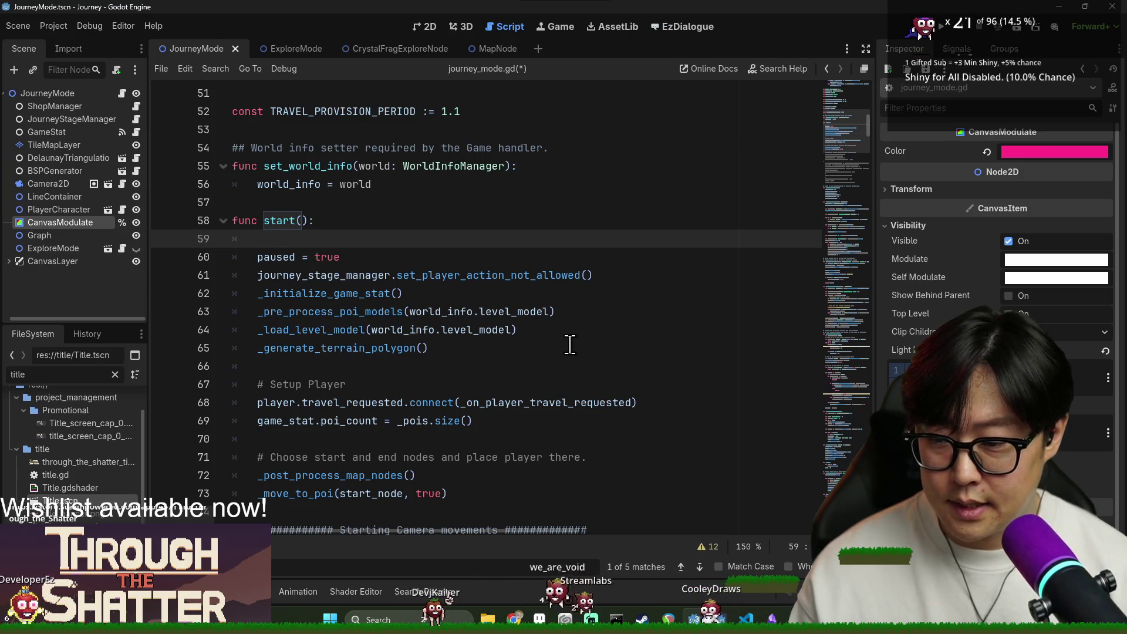
type("VFX")
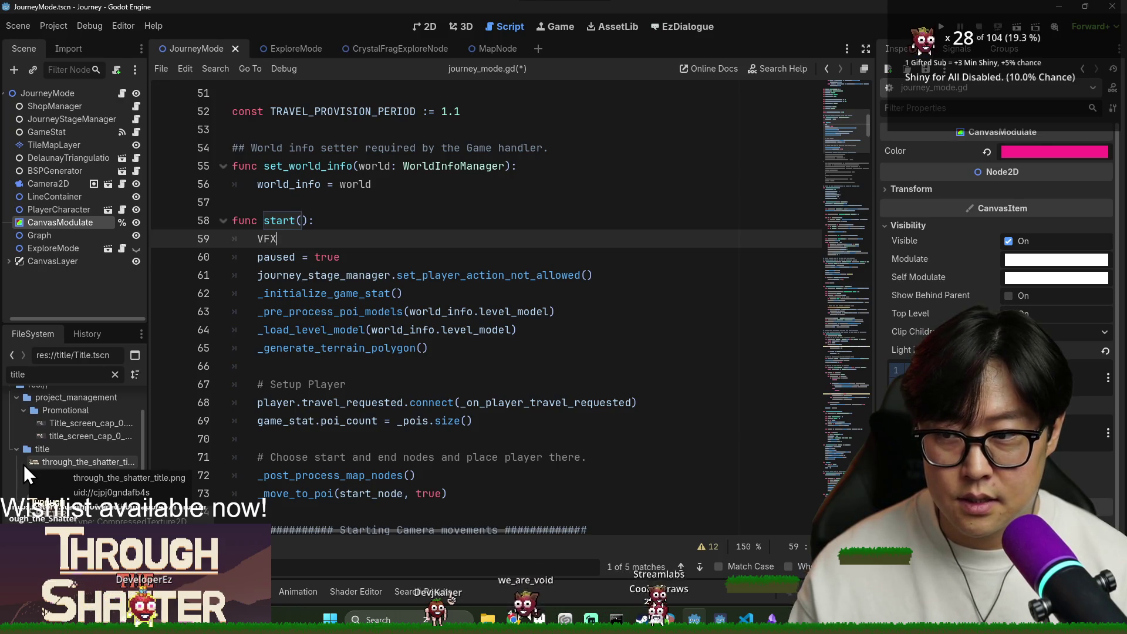
type("Cont")
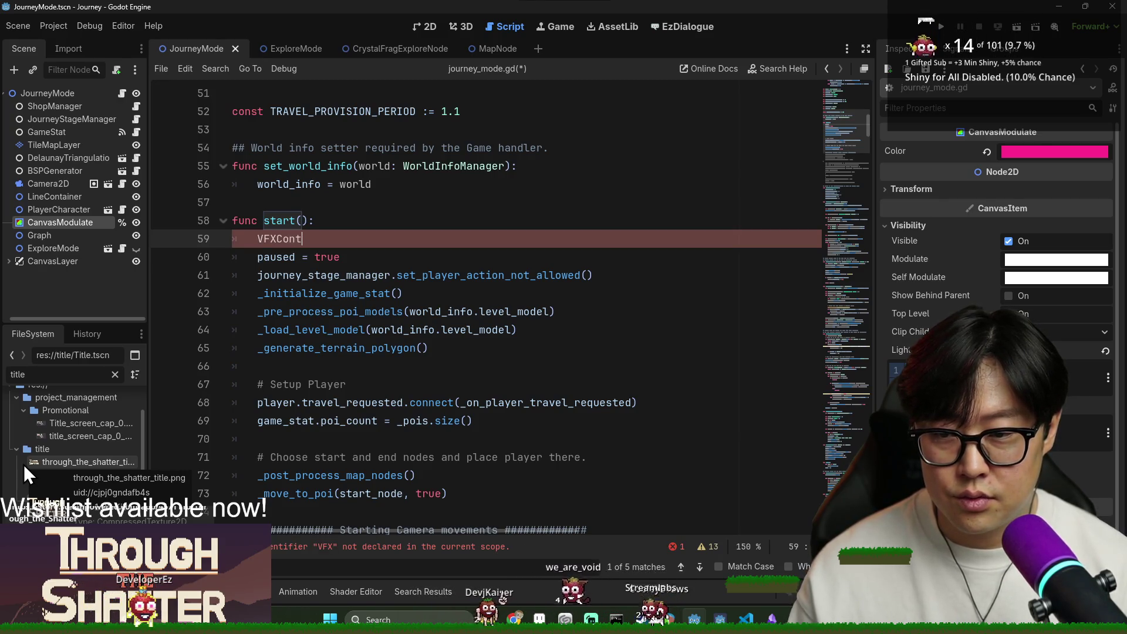
type("vfx")
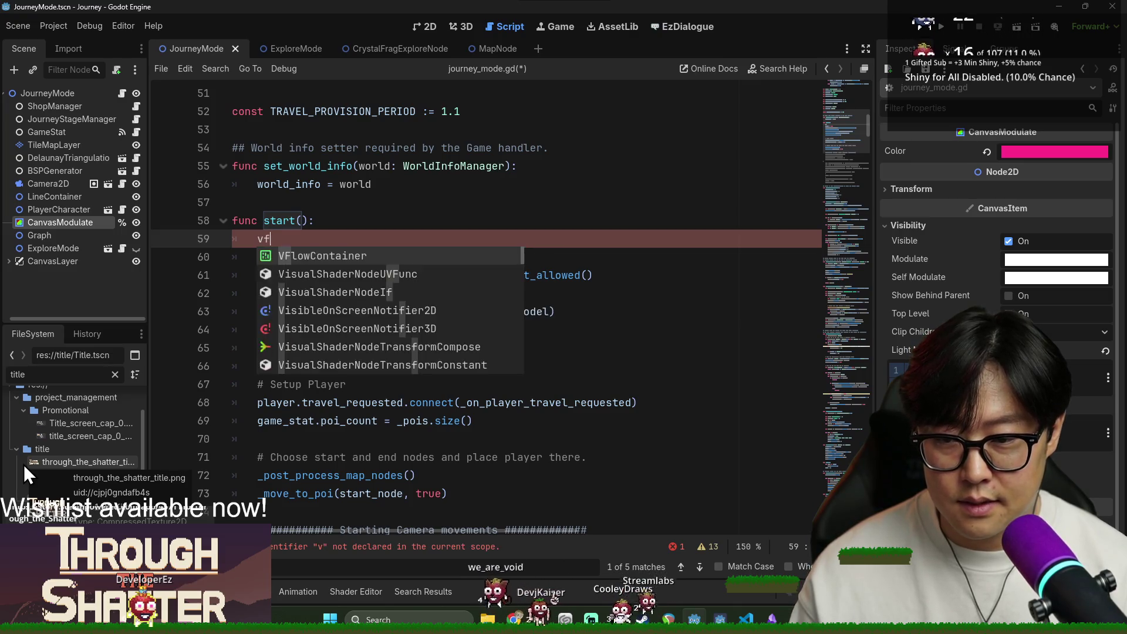
Collapse the project_management and title folders, filter files by 'fx', and save
scroll(35, 440, "up", 2)
left_click(16, 423)
left_click(17, 436)
left_click(116, 374)
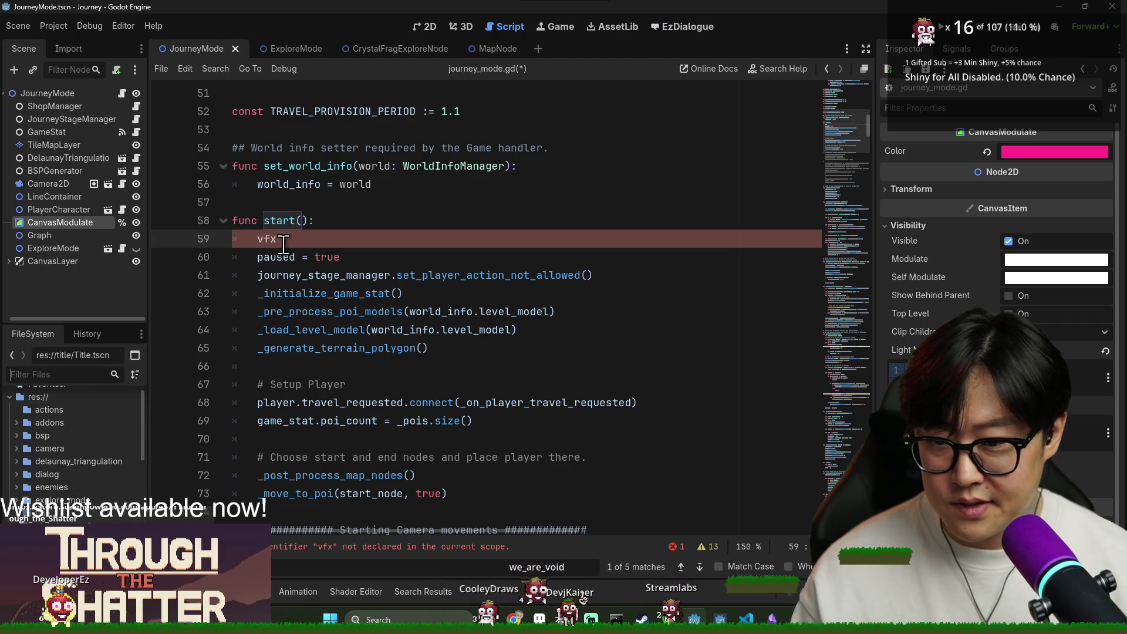
type("fxControl")
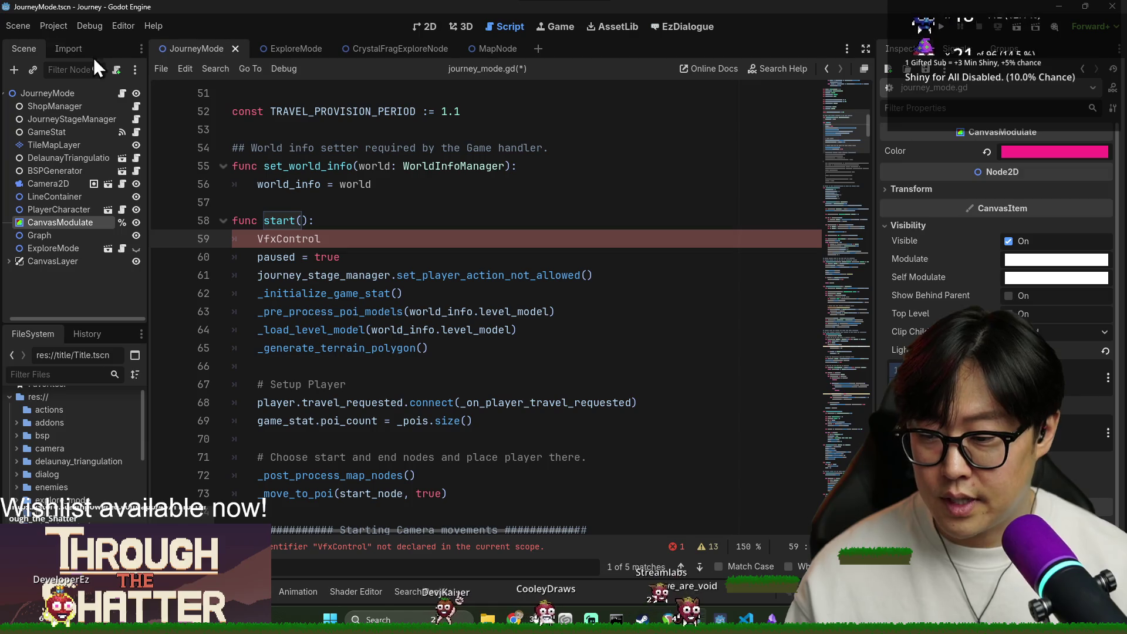
key("ctrl+s")
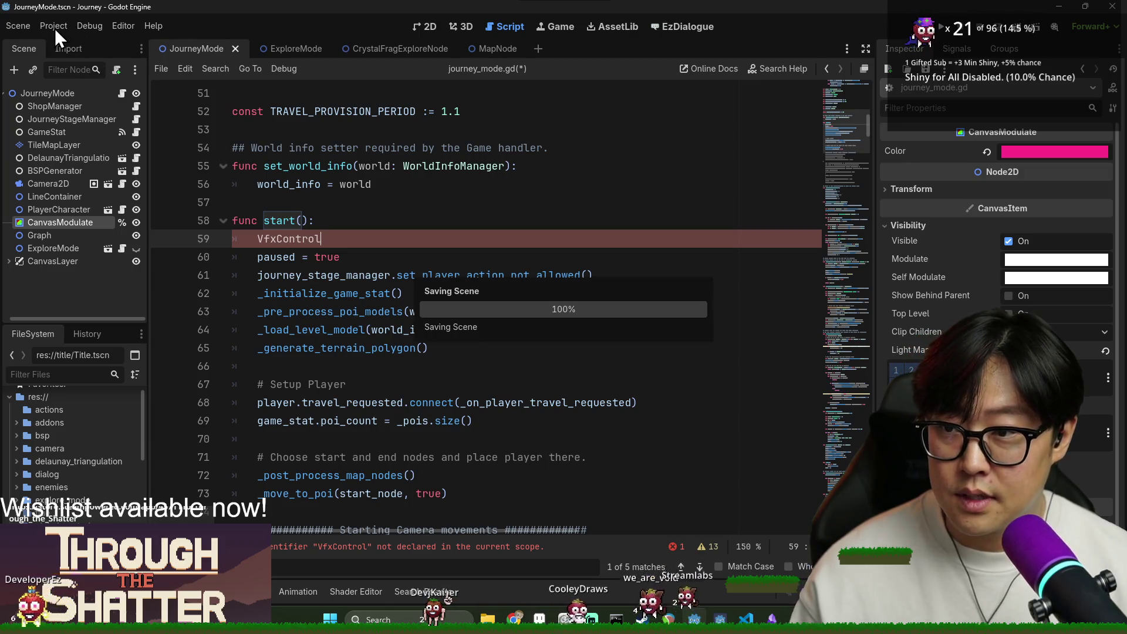
Register vfx_control.gd as the VfxControl autoload in Project Settings
left_click(53, 26)
left_click(76, 44)
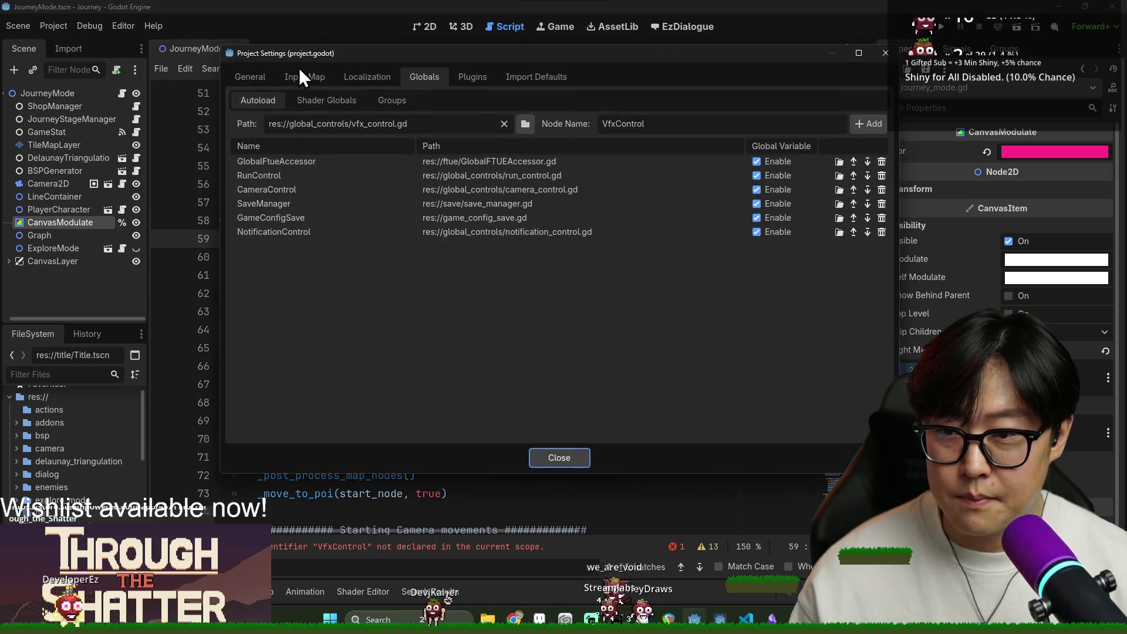
left_click(870, 125)
left_click(559, 458)
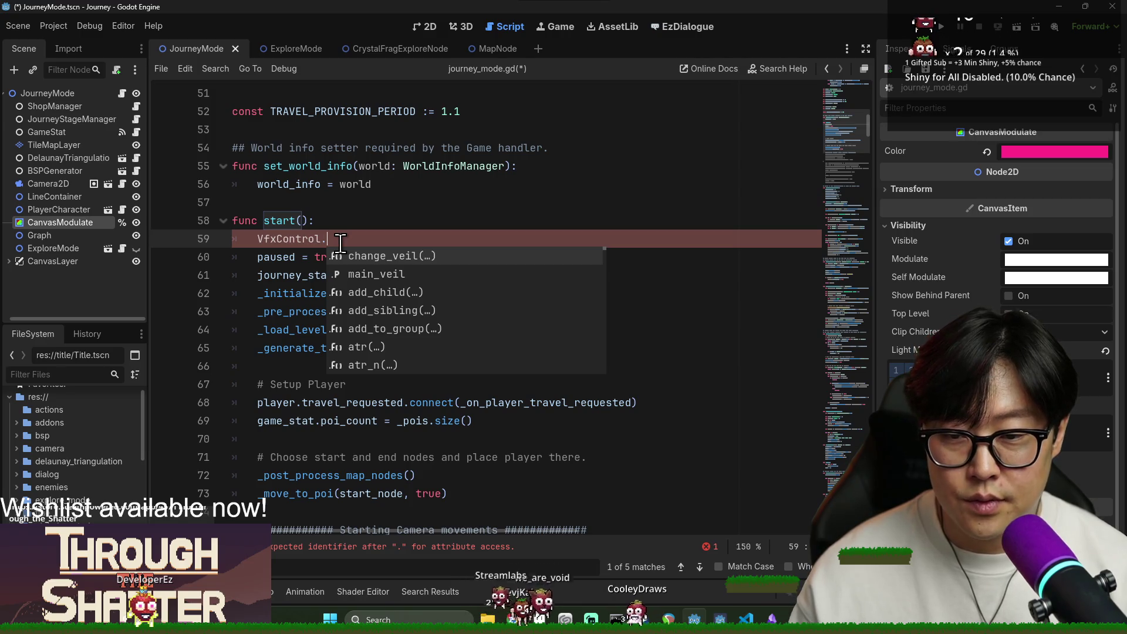
Replace the change_veil call on line 59 with 'VfxControl.main_veil = veil' and save
key("Return")
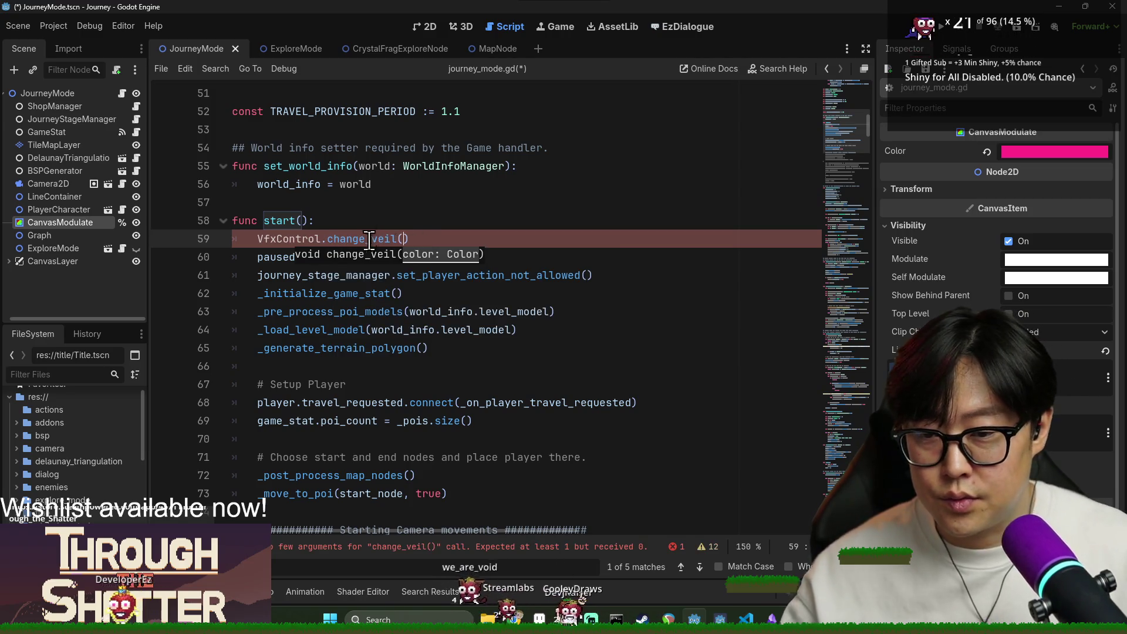
left_click(327, 238)
key("shift+End")
key("BackSpace")
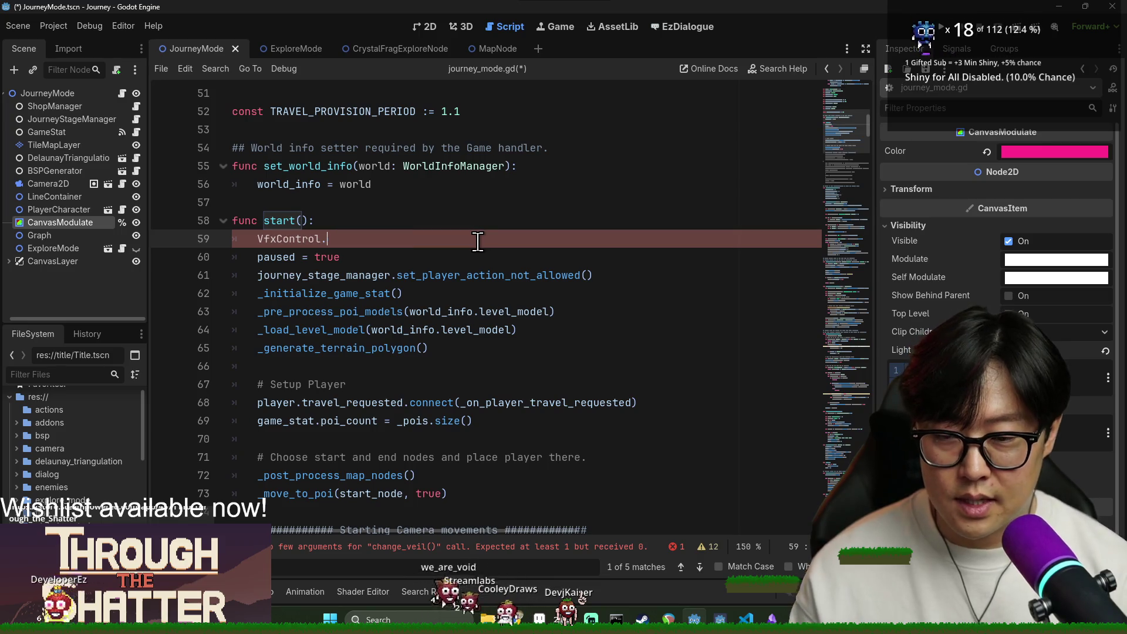
type("mai")
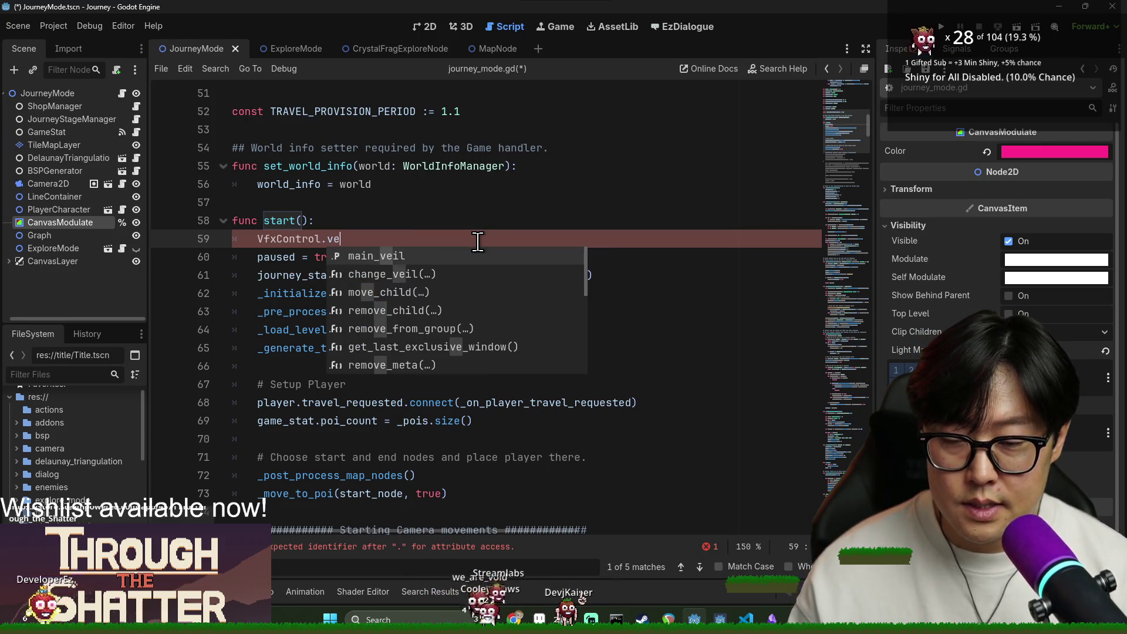
key("Return")
type("= veil")
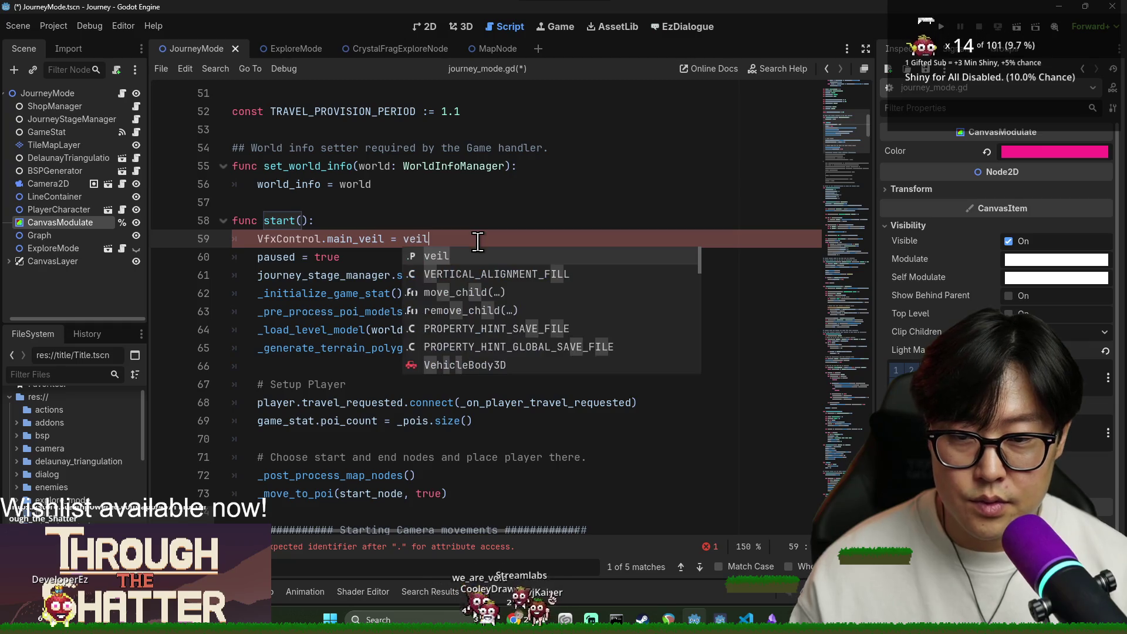
key("ctrl+s")
Close the suggestion list, recheck the VfxControl line in start(), and save the script again
left_click(709, 384)
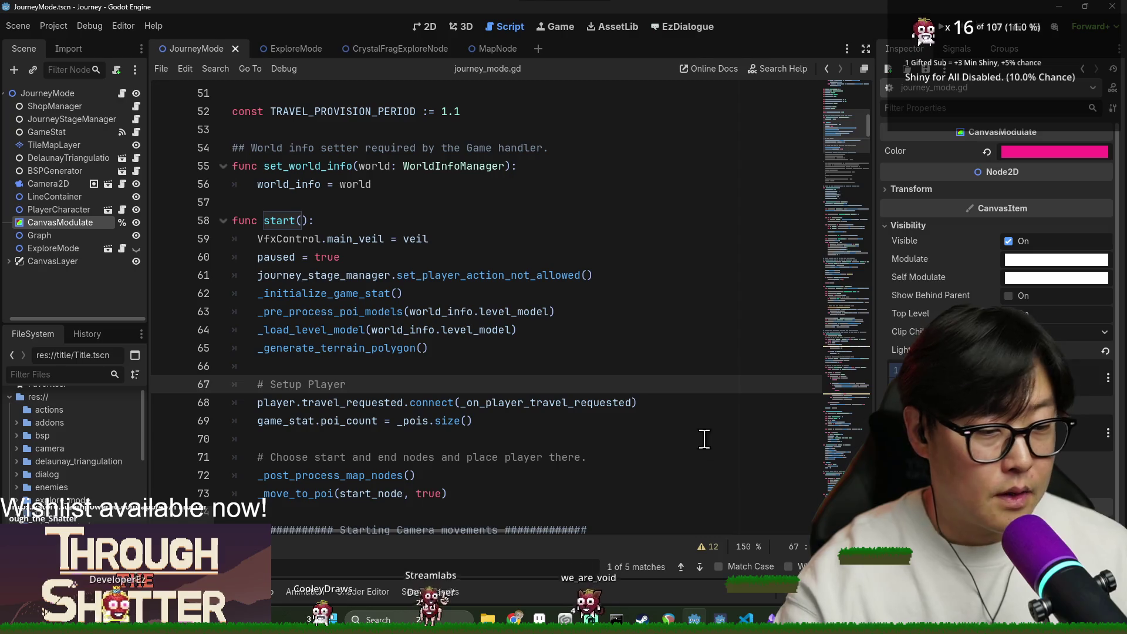
left_click(646, 402)
key("ctrl+s")
key("Up")
key("Up")
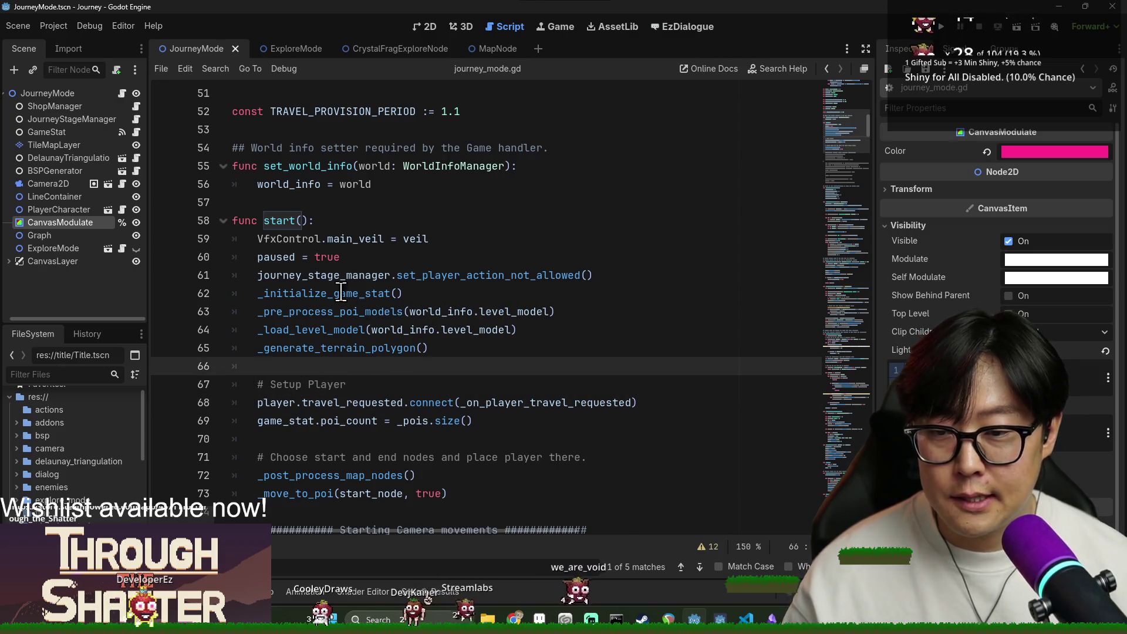
double_click(273, 237)
key("ctrl+s")
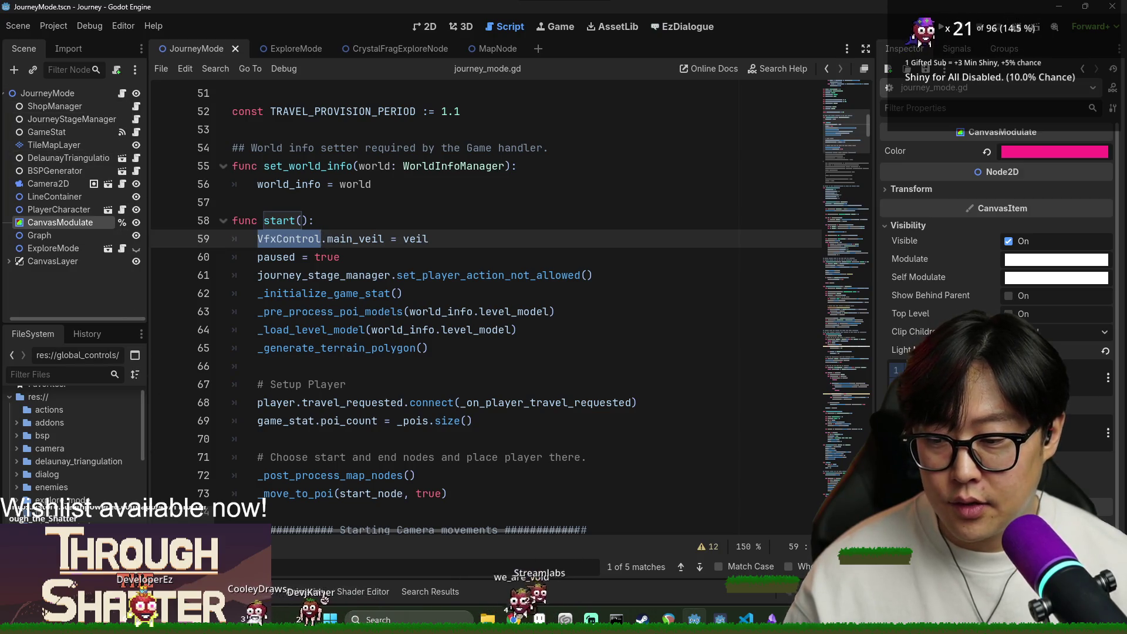
Open vfx_control.gd and declare color_tween from create_tween() in change_veil
left_click(352, 235, "ctrl")
left_click(325, 184)
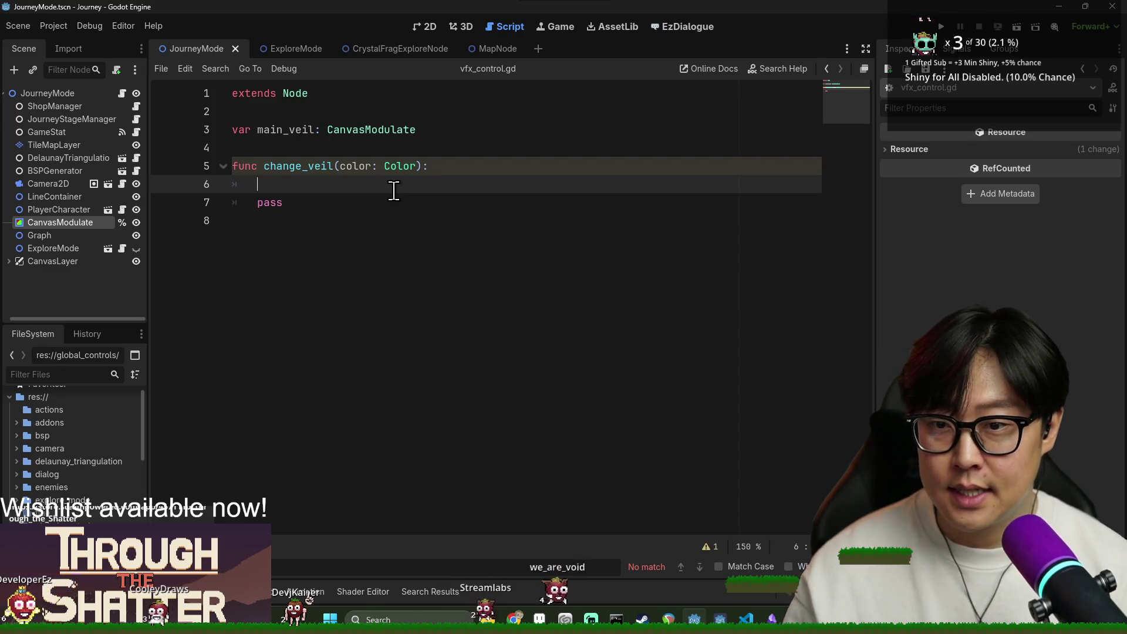
key("BackSpace")
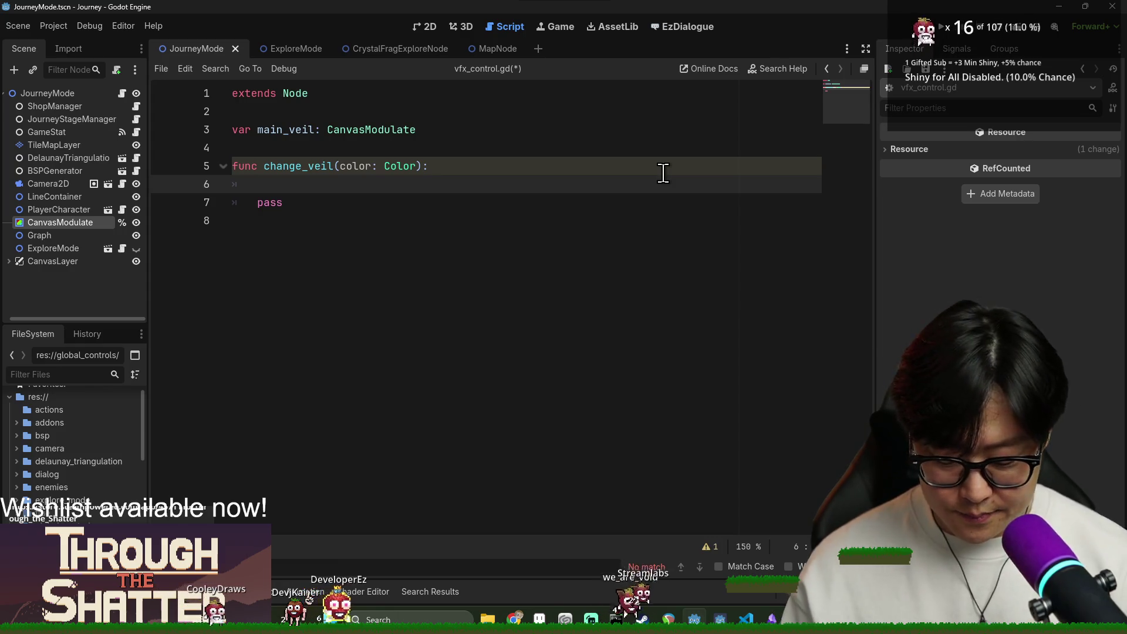
key("BackSpace")
key("BackSpace")
key("BackSpace")
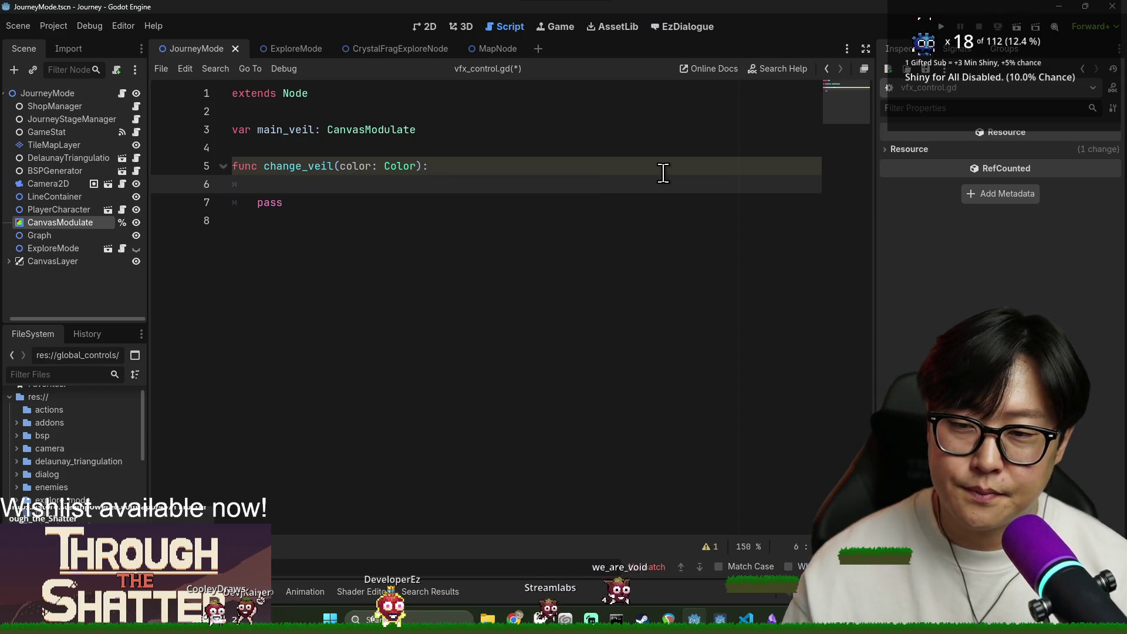
type("var colro")
key("BackSpace")
key("BackSpace")
type("or_tween =")
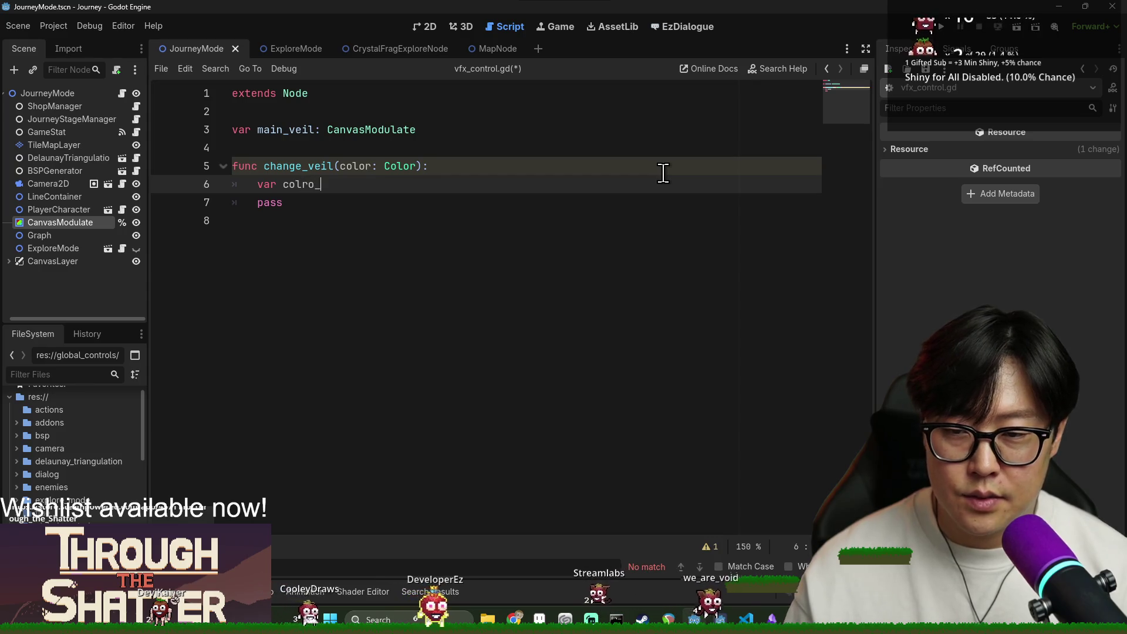
type(" create_tween(")
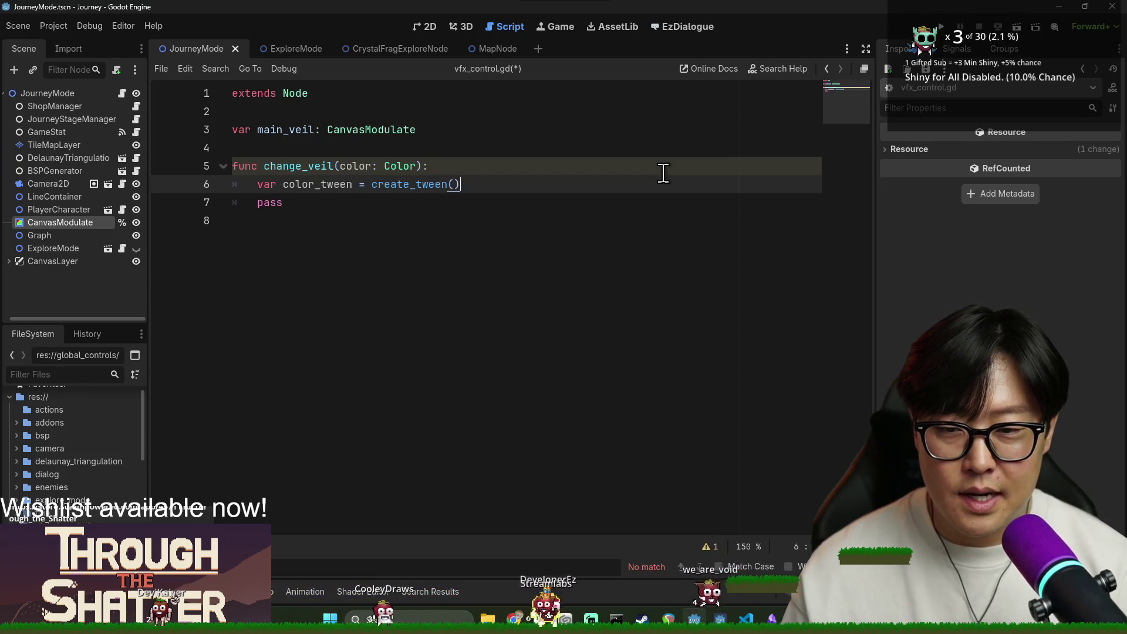
key("Return")
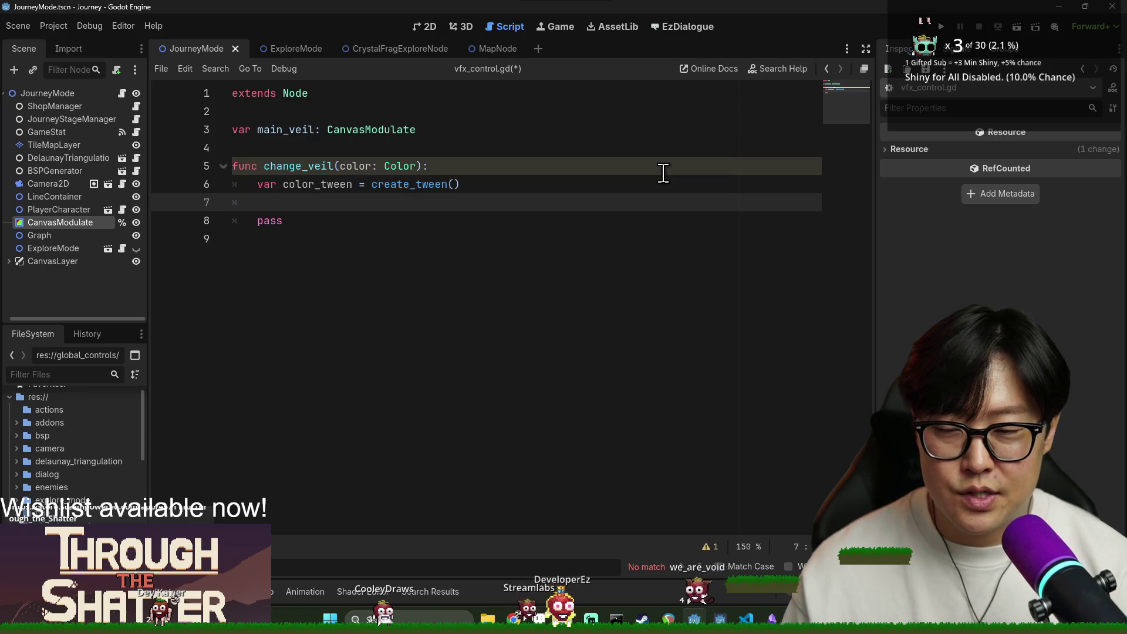
type("_tween")
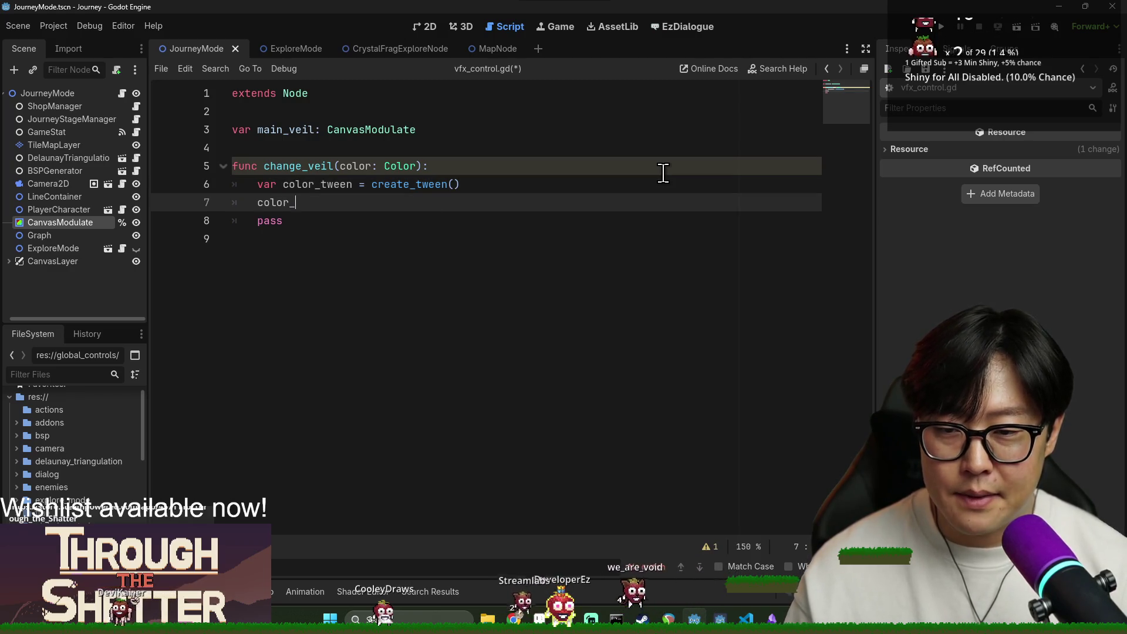
left_click(358, 184)
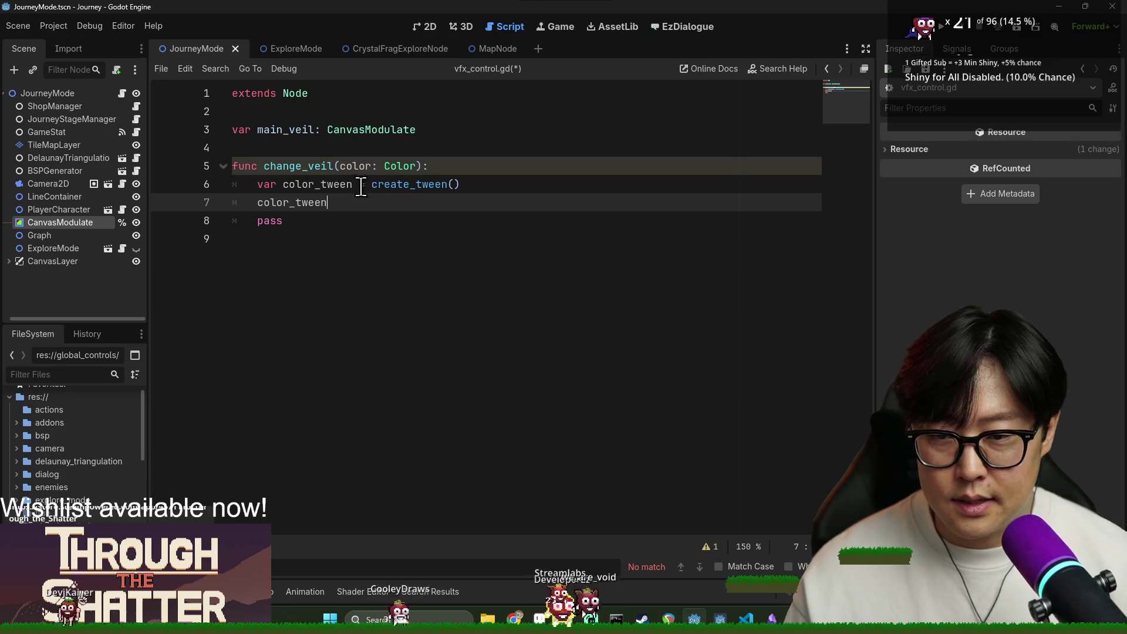
type(":")
Add color_tween.tween_property(main_veil, "color", color, 0.6) and save
left_click(372, 197)
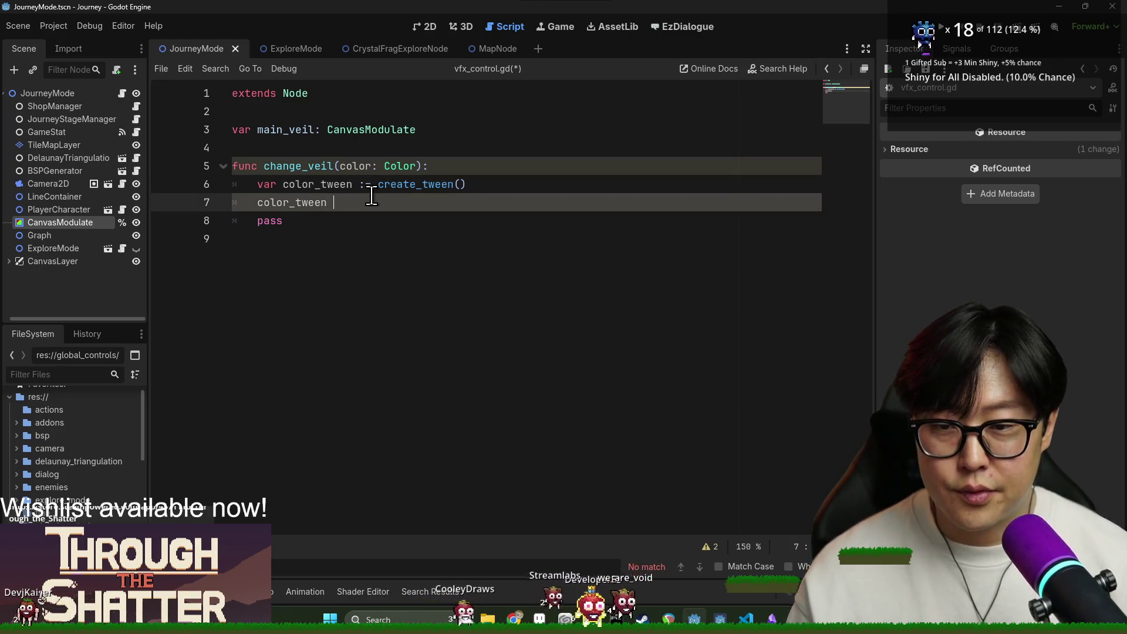
type(".tween")
key("Down")
key("Down")
key("Down")
key("Return")
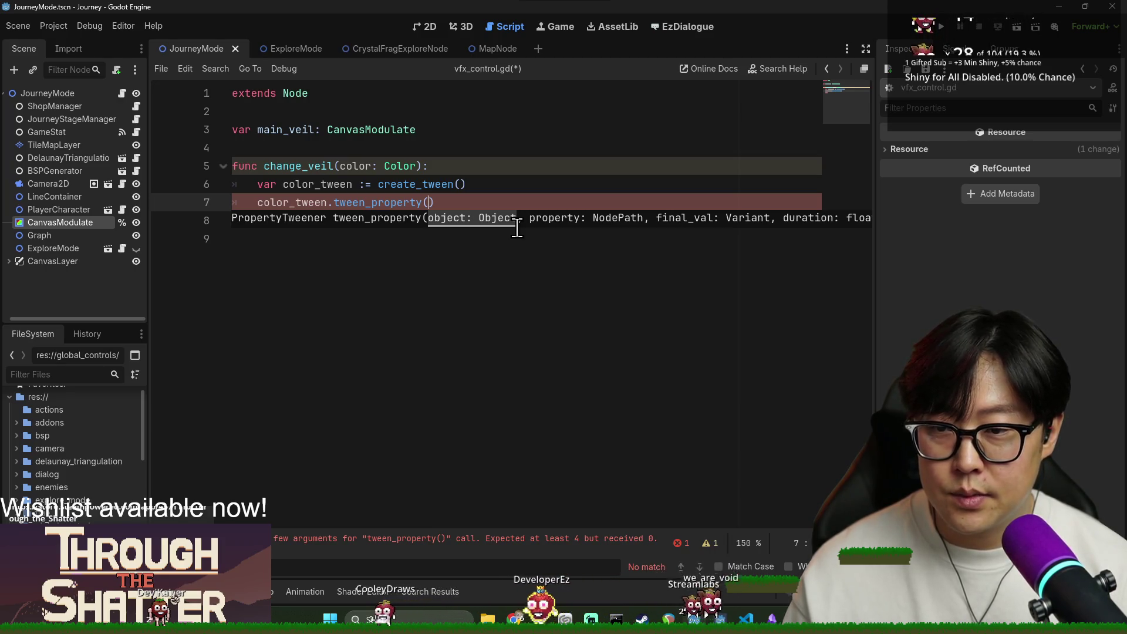
type("_veil, \"")
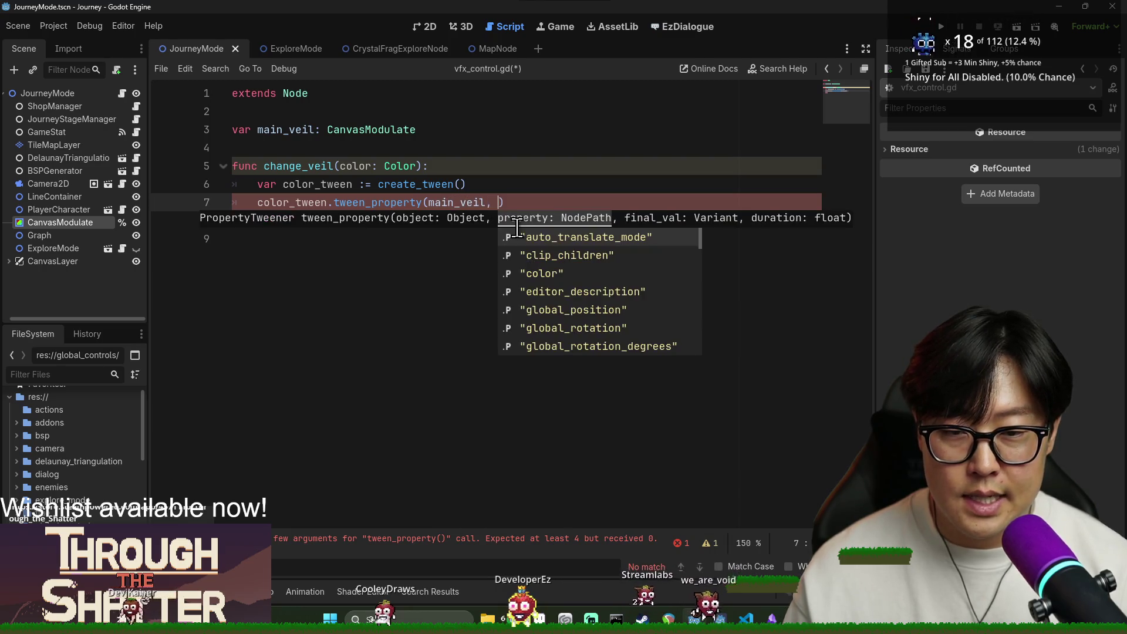
type("color")
key("Return")
type(", Co")
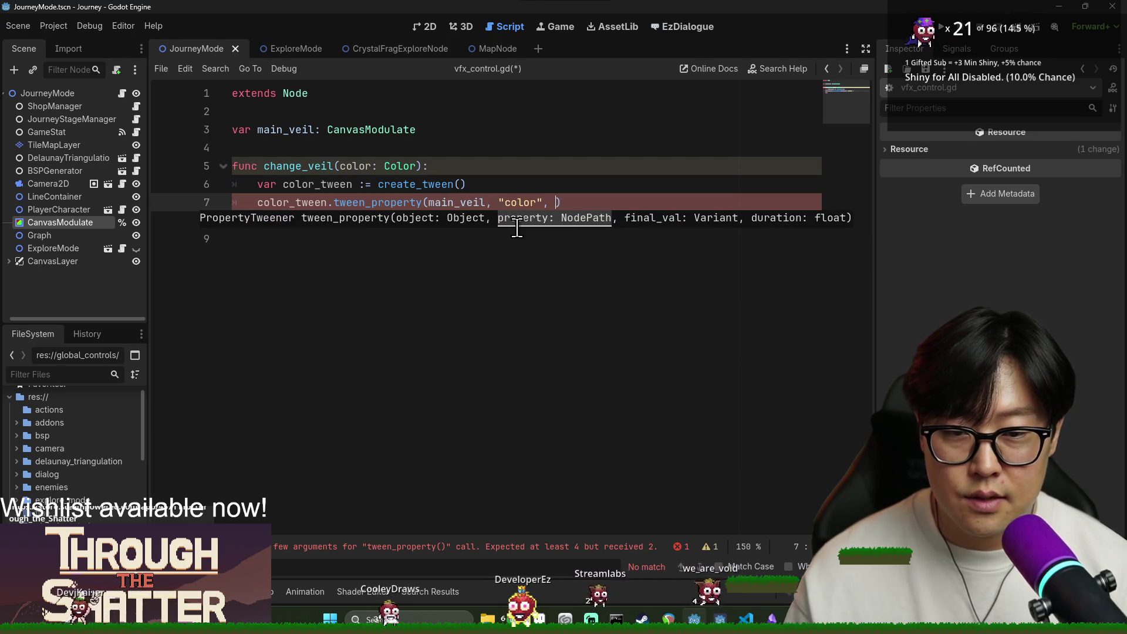
key("BackSpace")
key("BackSpace")
type("color, 0.")
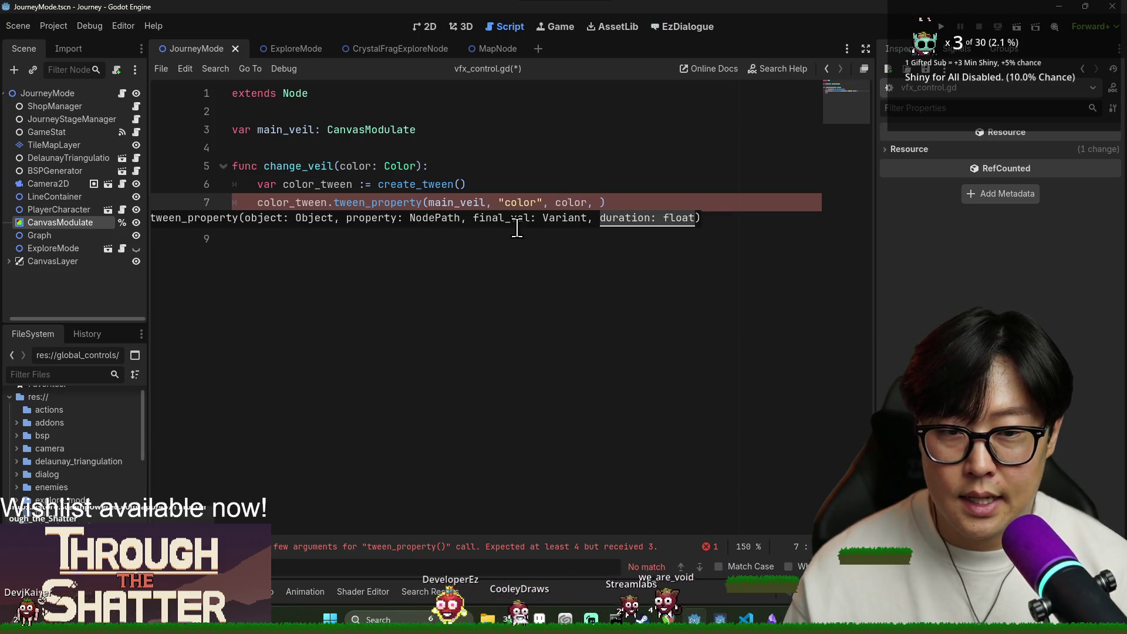
type("6")
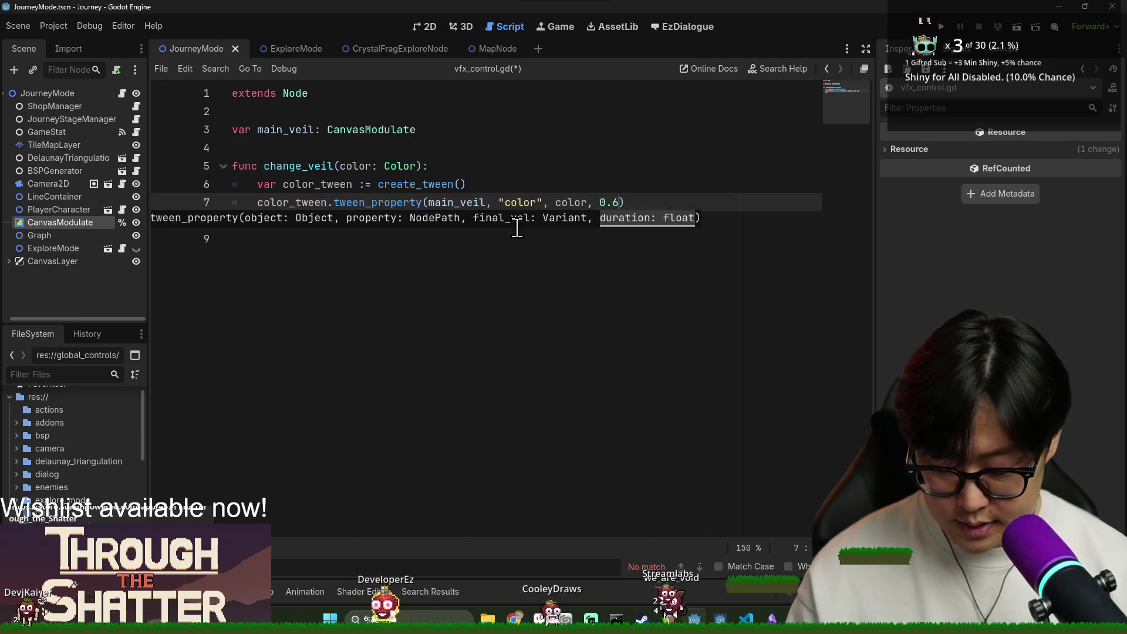
type(")")
key("ctrl+s")
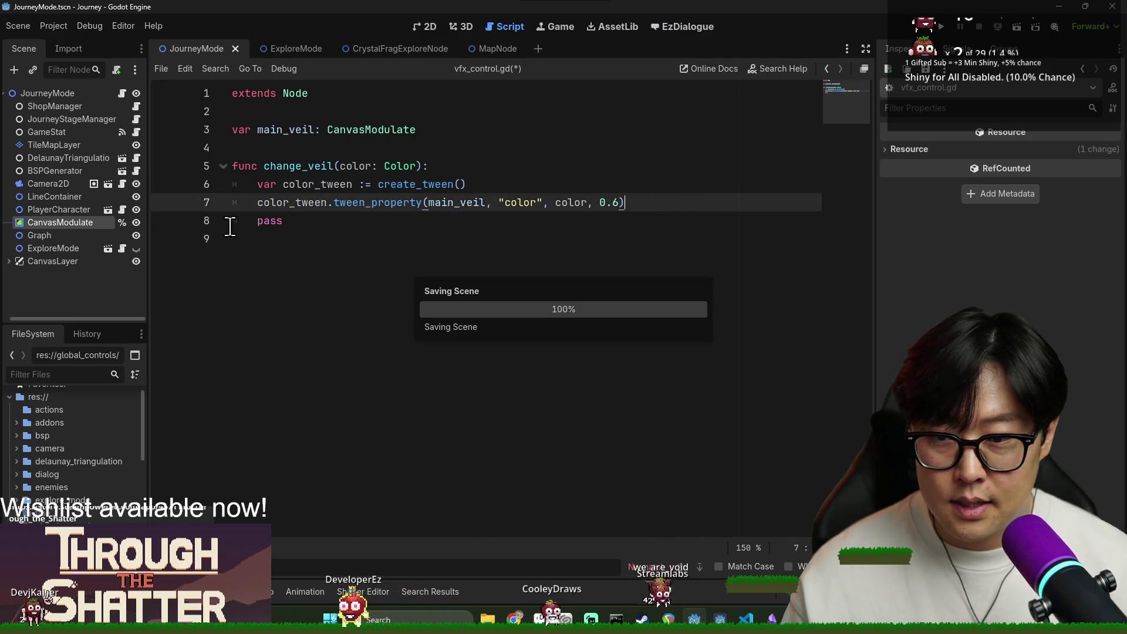
Delete the leftover pass line from change_veil and save
left_click_drag(621, 209, 628, 226)
key("BackSpace")
key("ctrl+s")
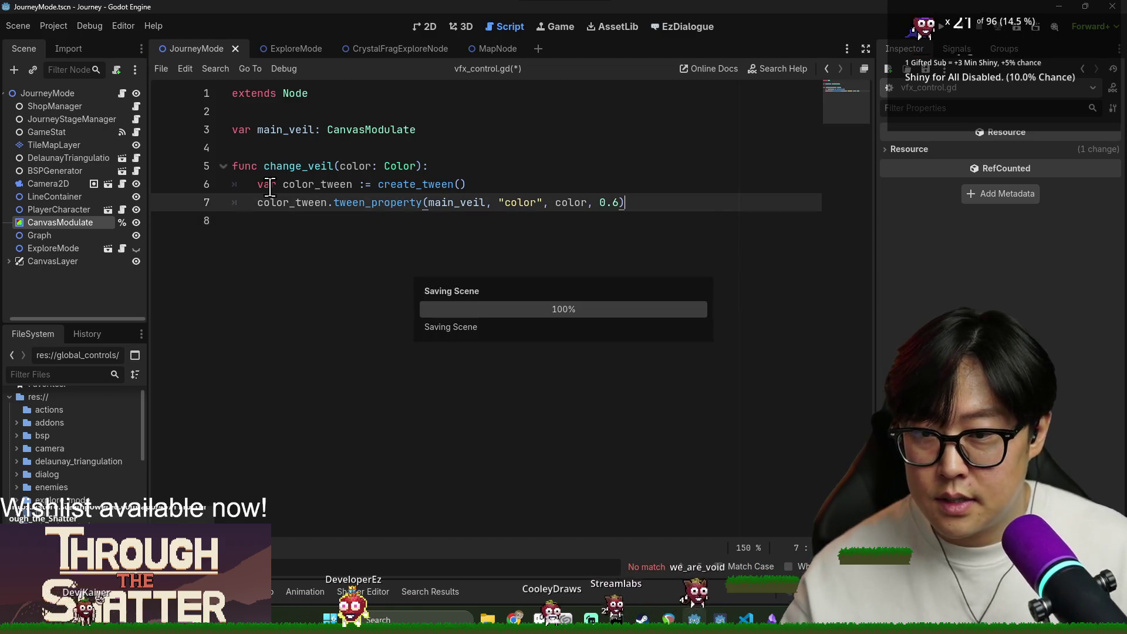
double_click(284, 172)
left_click(284, 220)
key("ctrl+s")
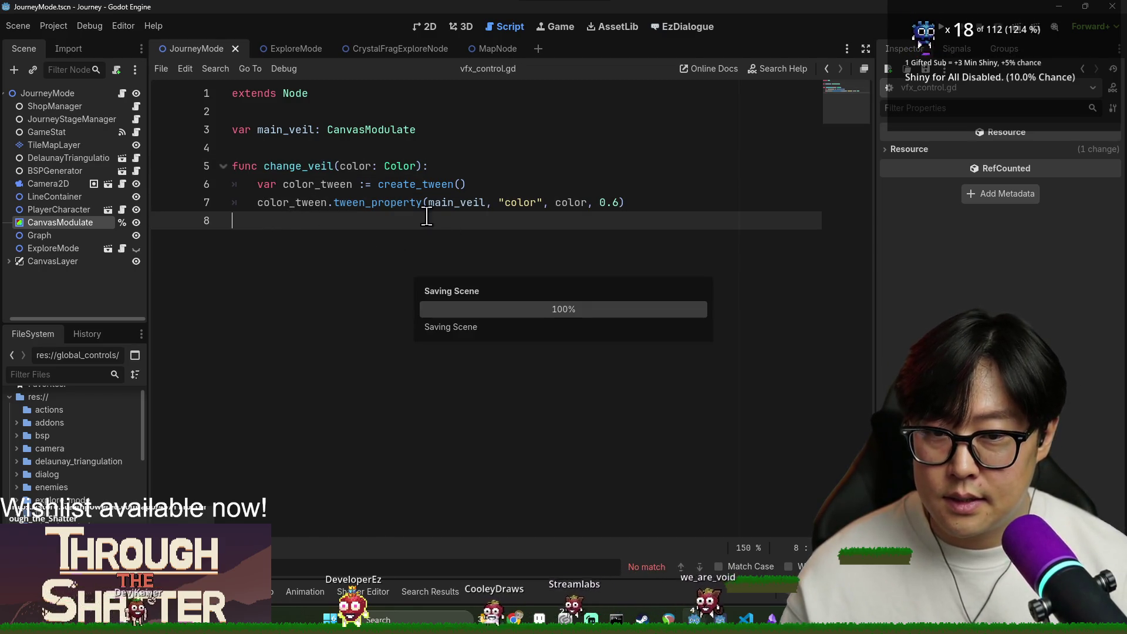
Add an await line for color_tween.finished and save
key("Tab")
type("await")
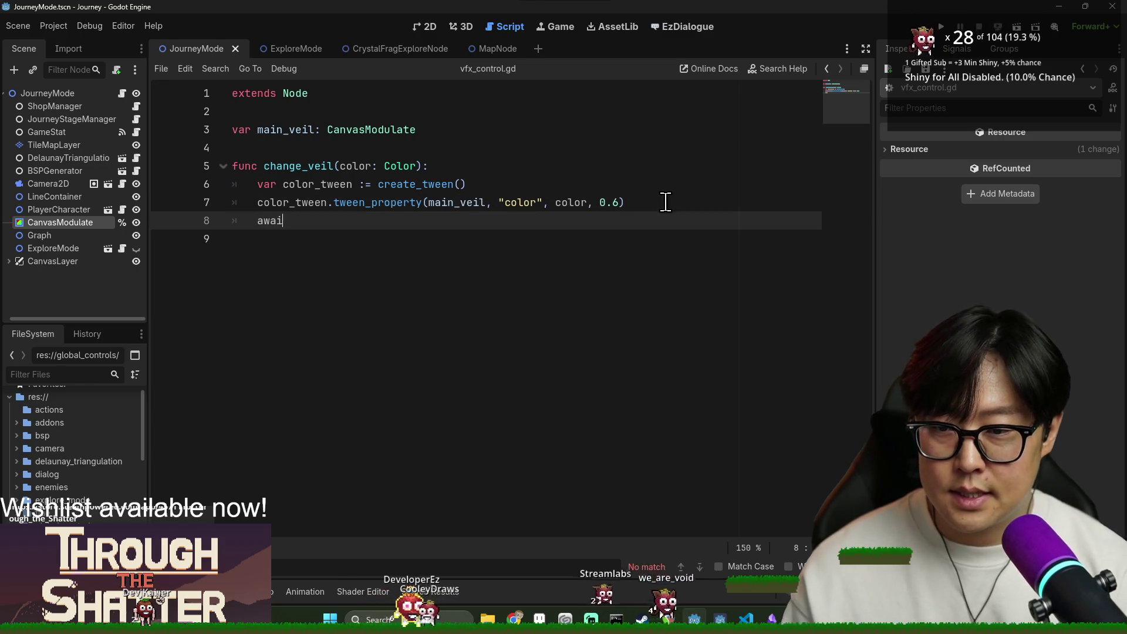
left_click(318, 187)
left_click(356, 220)
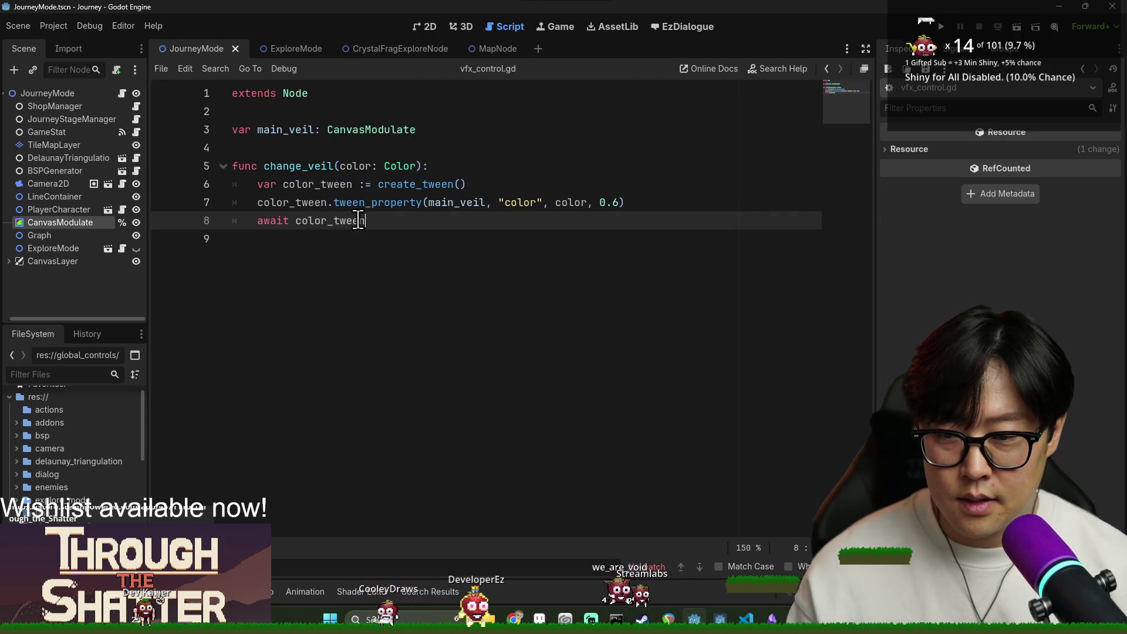
left_click(417, 130)
left_click(432, 224)
key("ctrl+s")
Add blank lines below change_veil for the next function
left_click(275, 267)
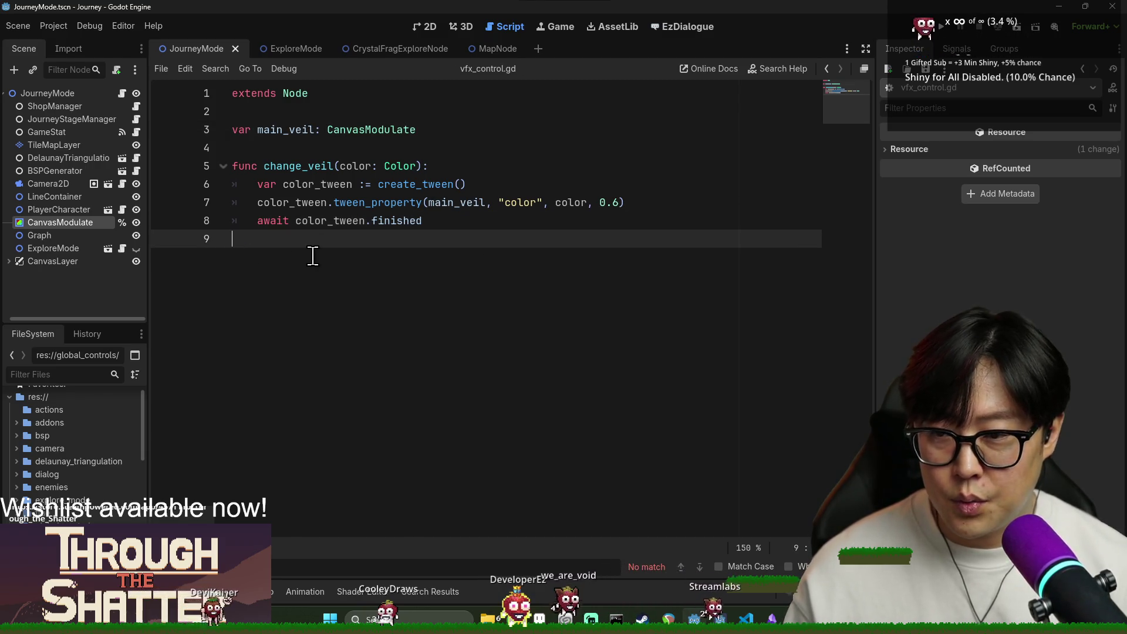
key("Return")
key("ctrl+s")
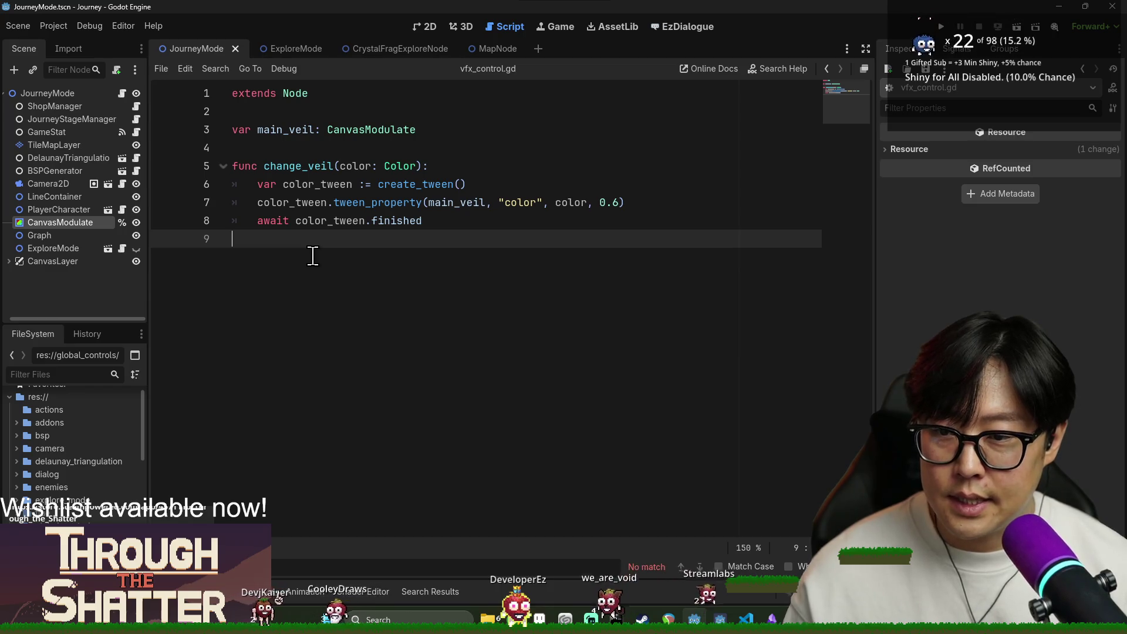
key("Return")
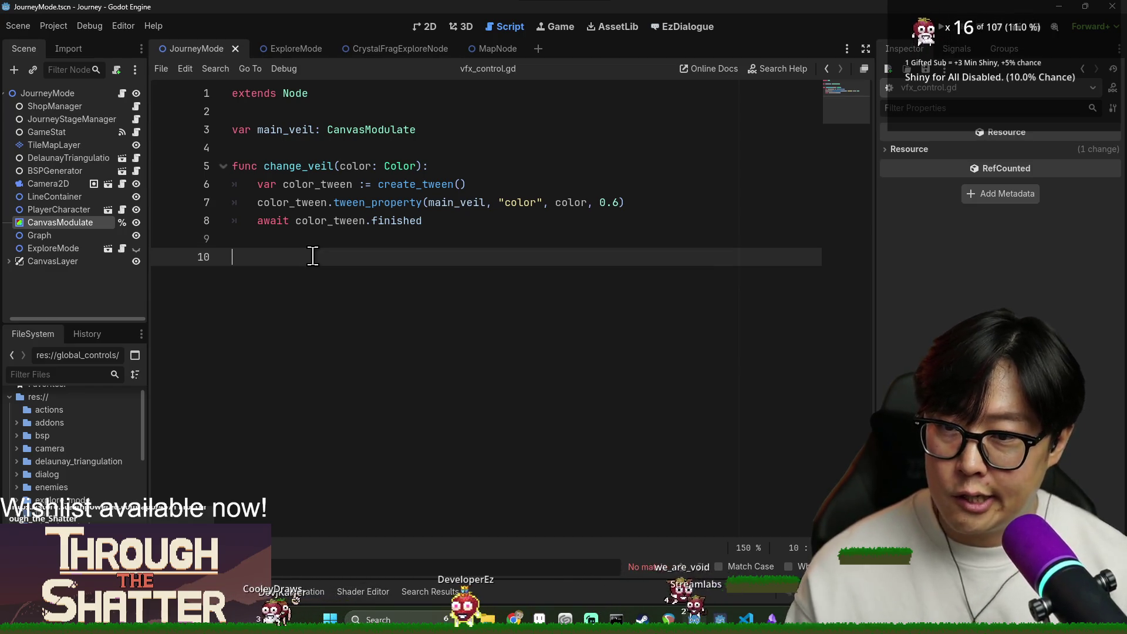
Declare func put_entity_behind_veil with a Node2D parameter
type("func p")
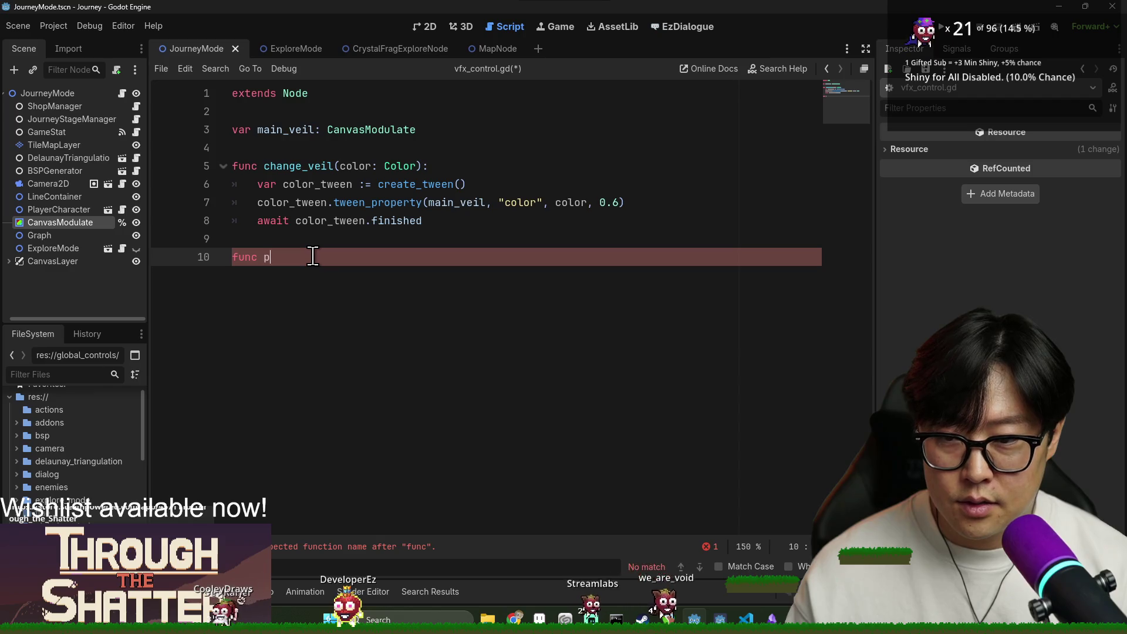
type("u")
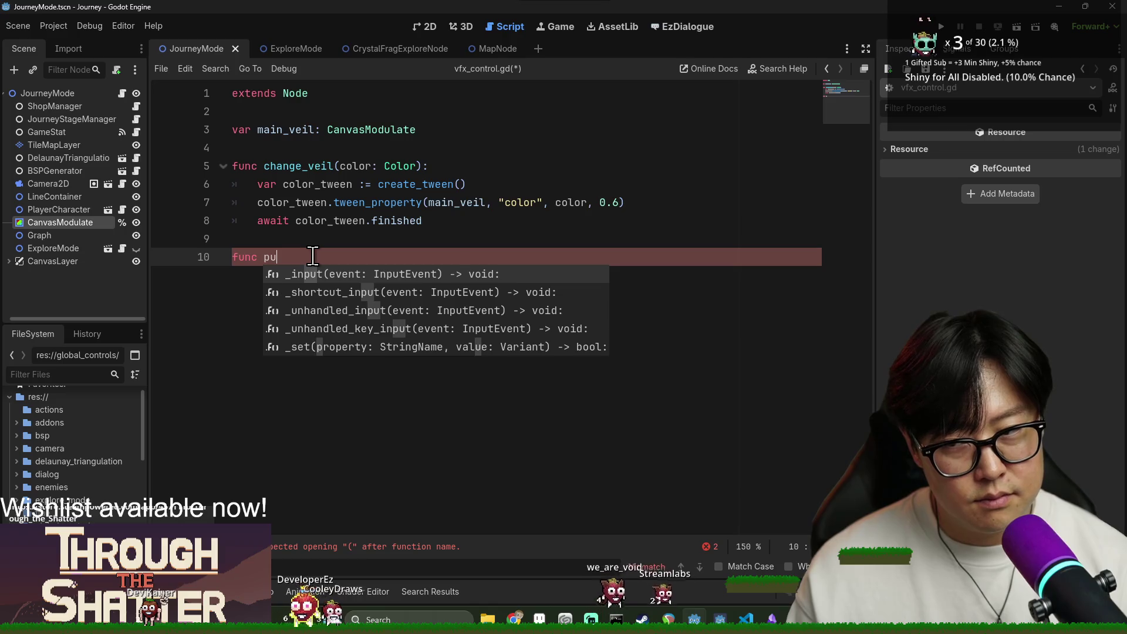
key("BackSpace")
key("BackSpace")
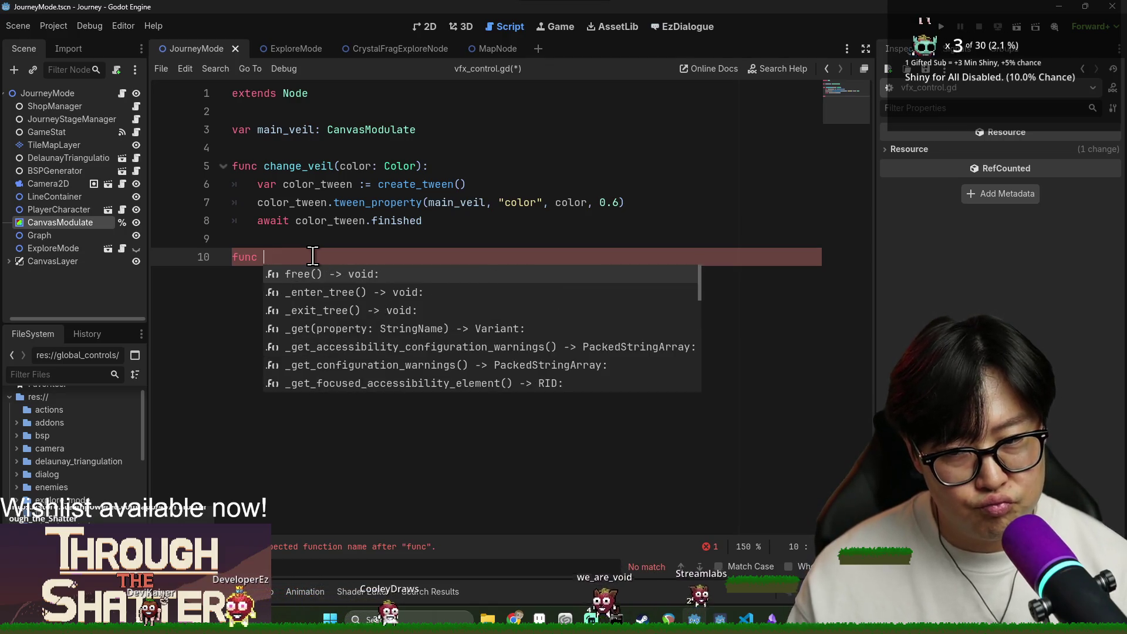
type("put_on_")
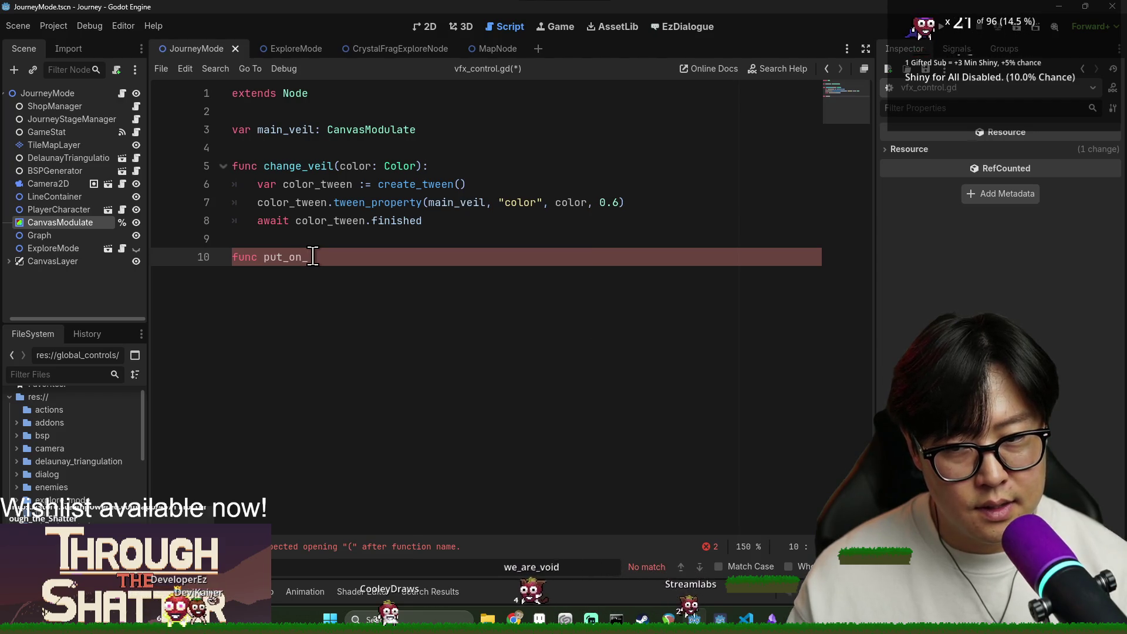
key("BackSpace")
key("BackSpace")
key("BackSpace")
type("regist")
key("BackSpace")
key("BackSpace")
key("BackSpace")
type("put_en")
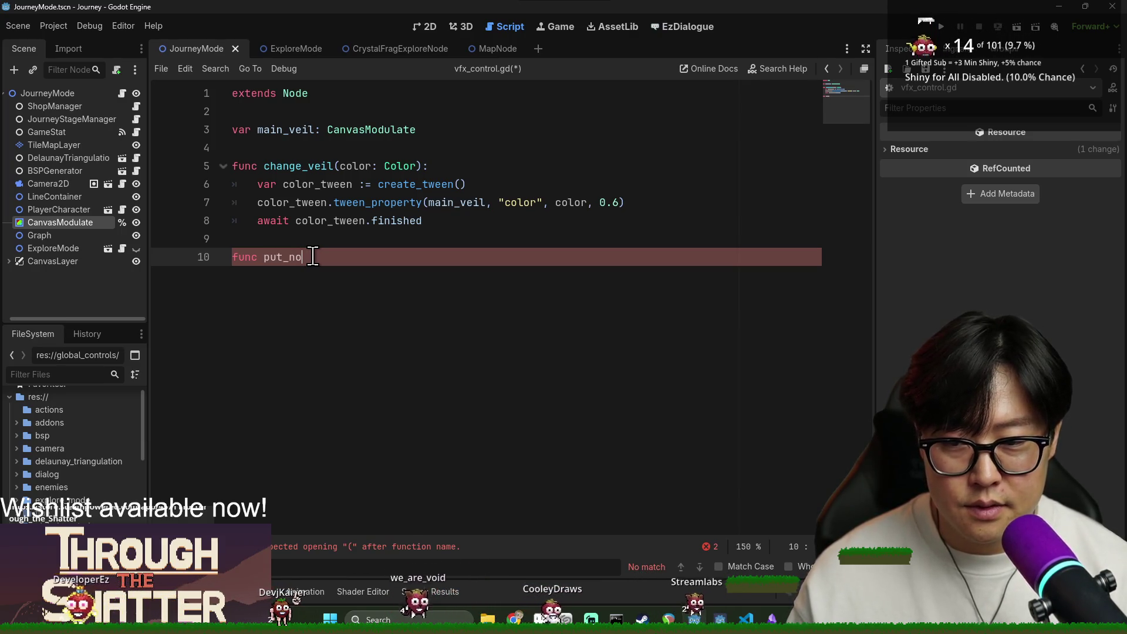
type("tity_be")
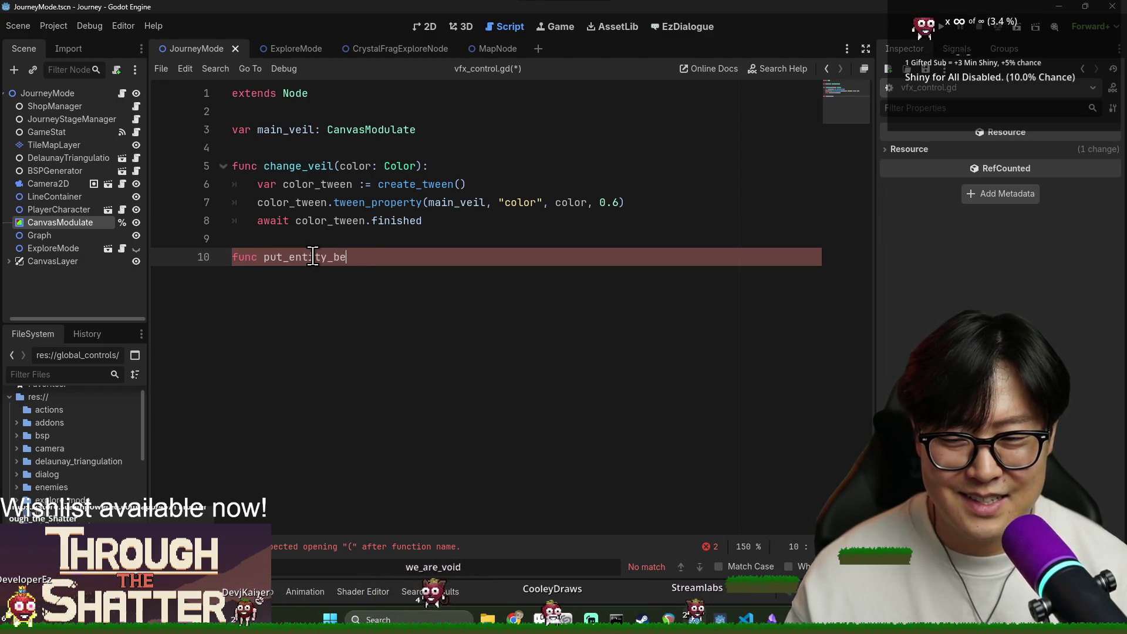
type("hind")
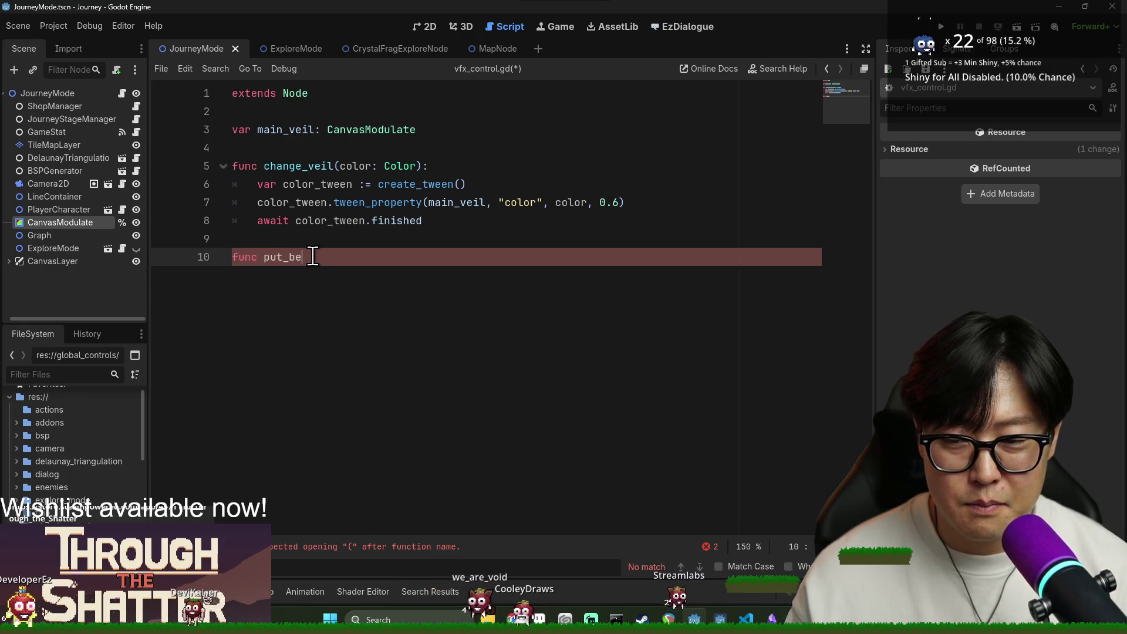
key("BackSpace")
type("_veil()")
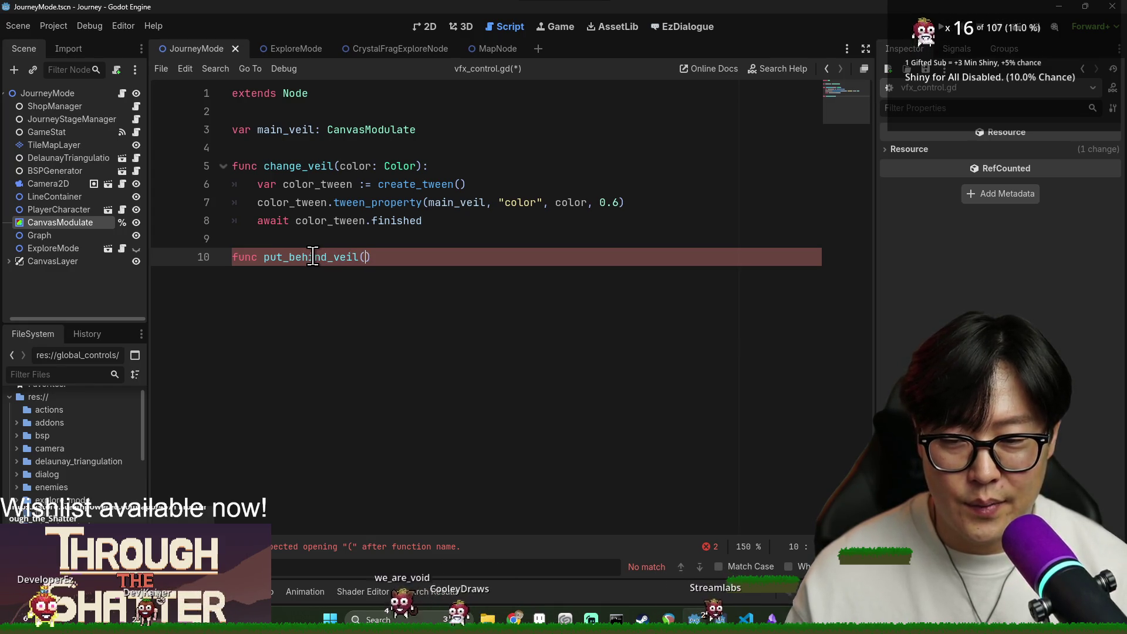
type("node: Node2D):")
key("Return")
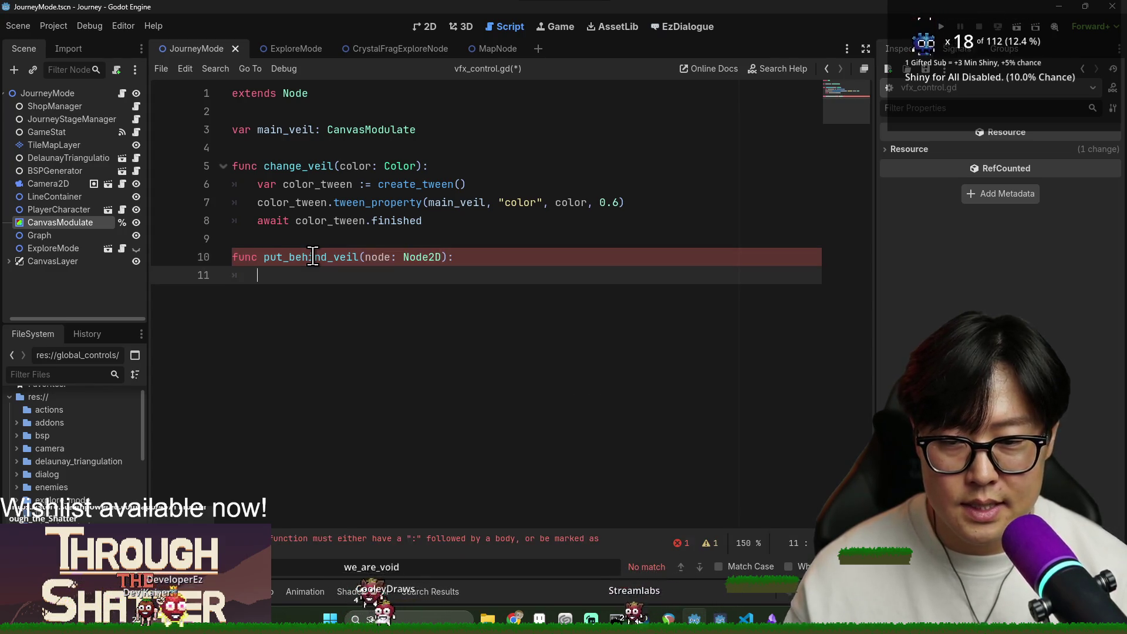
Rename the function's parameter to entity
double_click(380, 259)
key("BackSpace")
type("object")
key("BackSpace")
type("entity")
Write entity.light_mask = main_veil.visibility_layer and open the visibility_layer documentation
left_click(430, 284)
type("entity.")
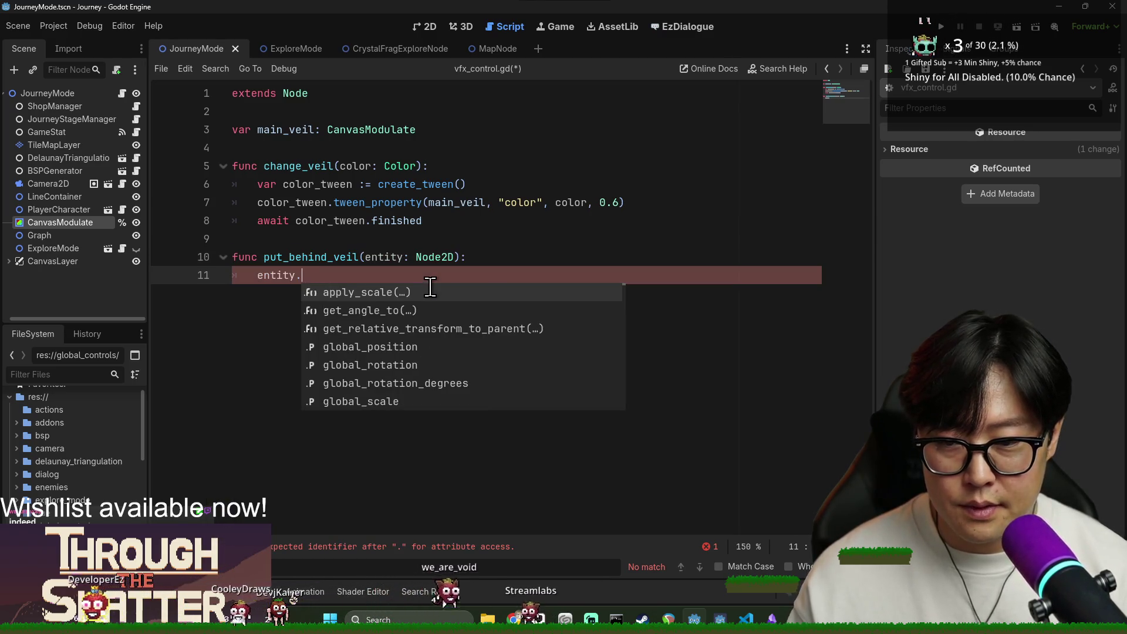
type("lig")
key("Return")
type("=")
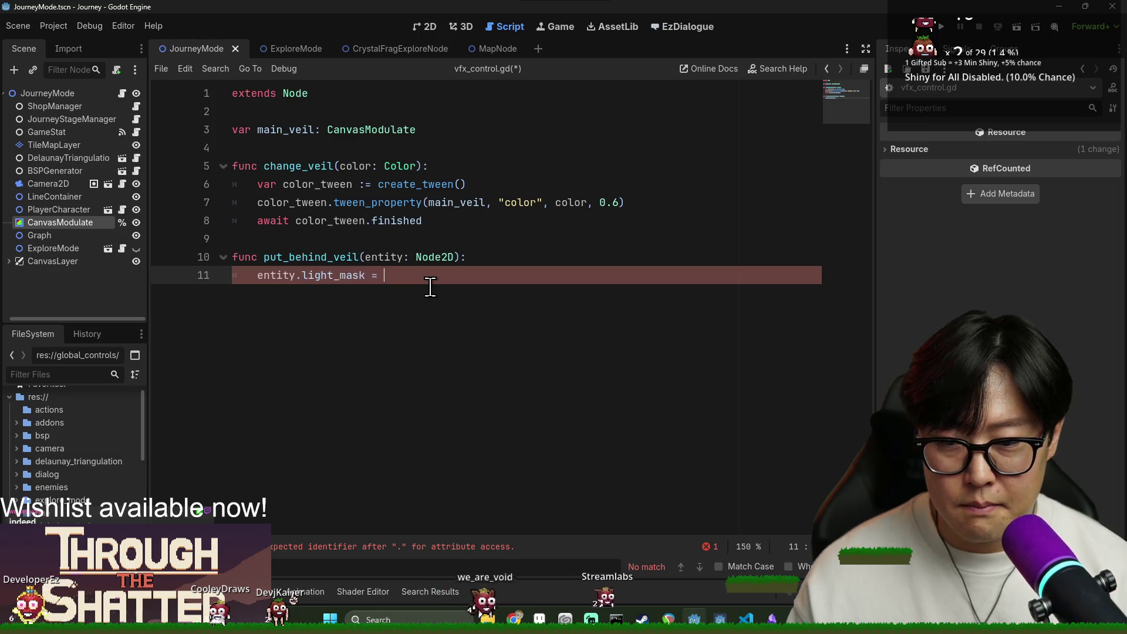
left_click(312, 186)
double_click(294, 130)
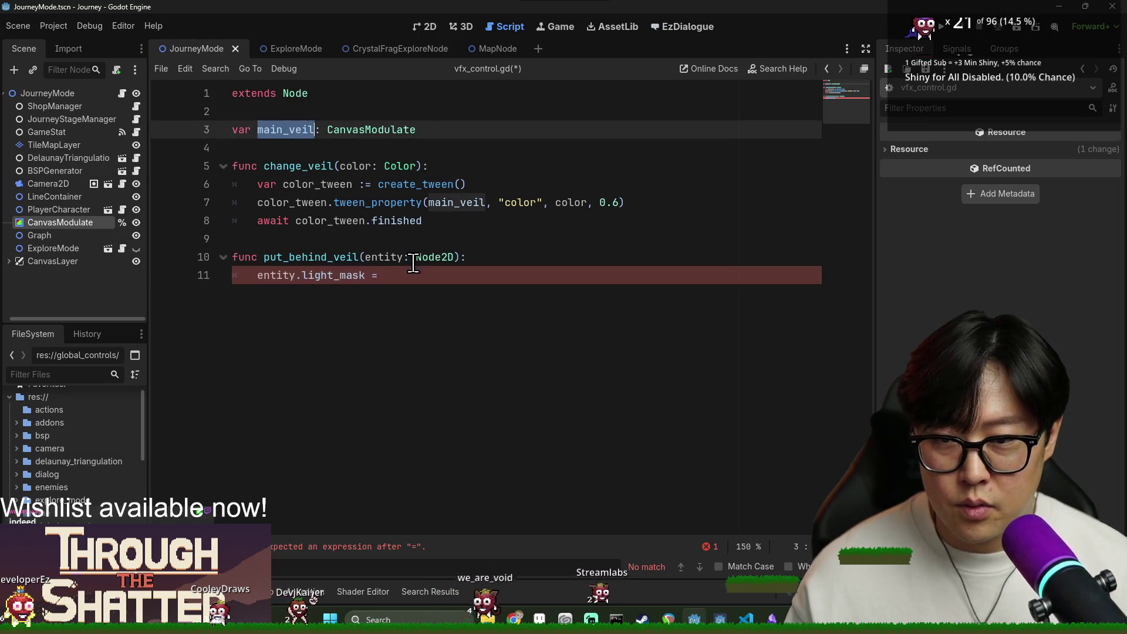
left_click(418, 276)
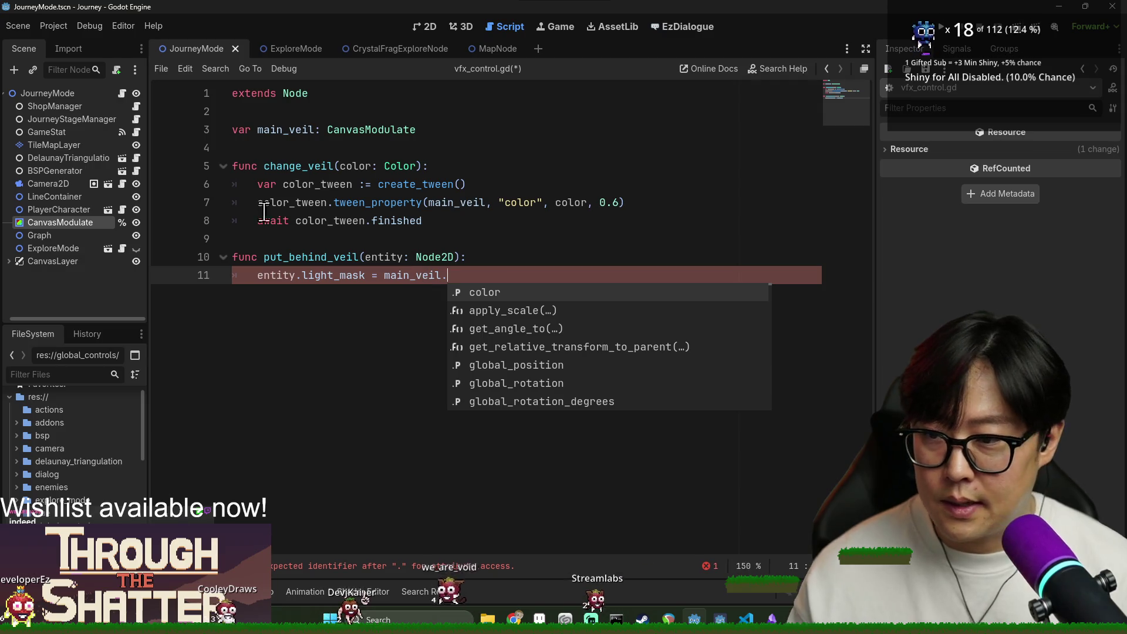
left_click(49, 226)
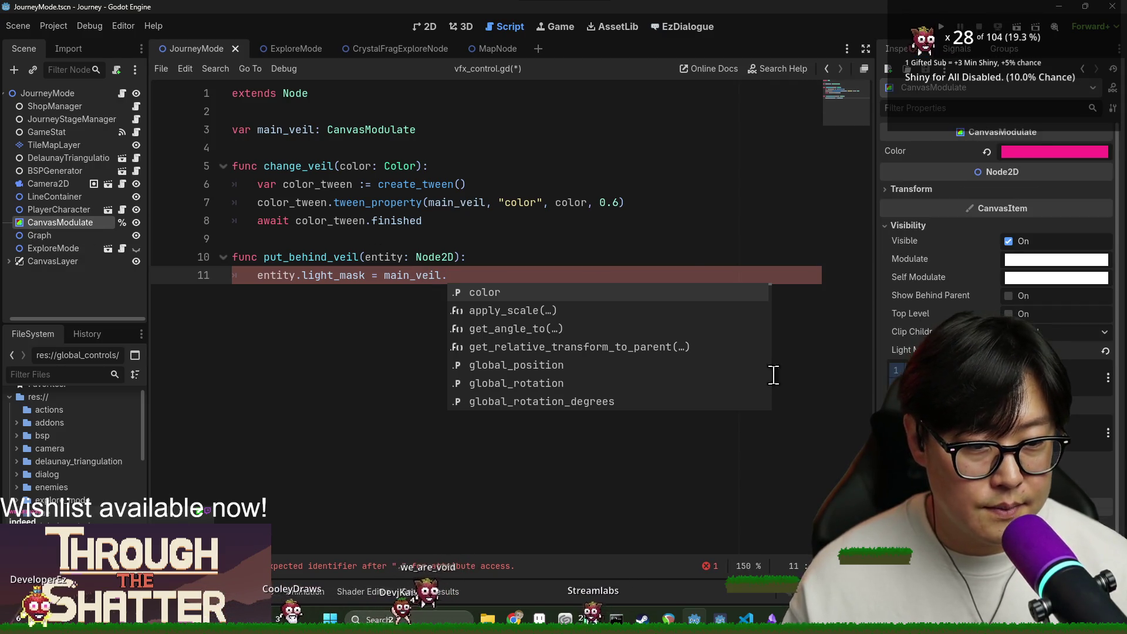
left_click(498, 275)
type("visi")
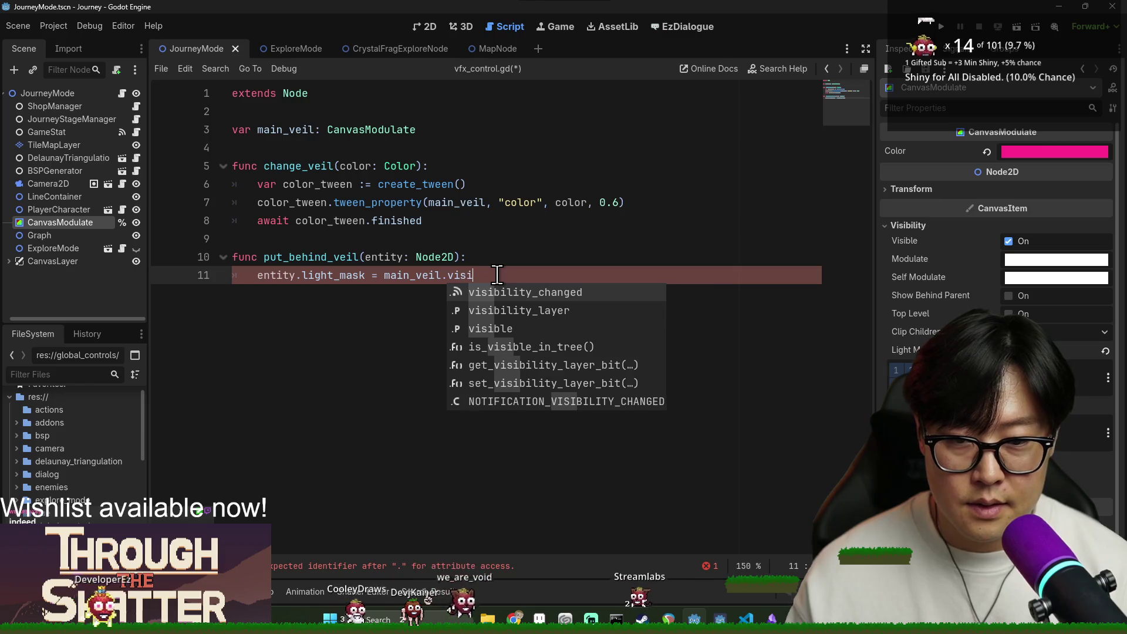
key("Return")
left_click(498, 276, "ctrl")
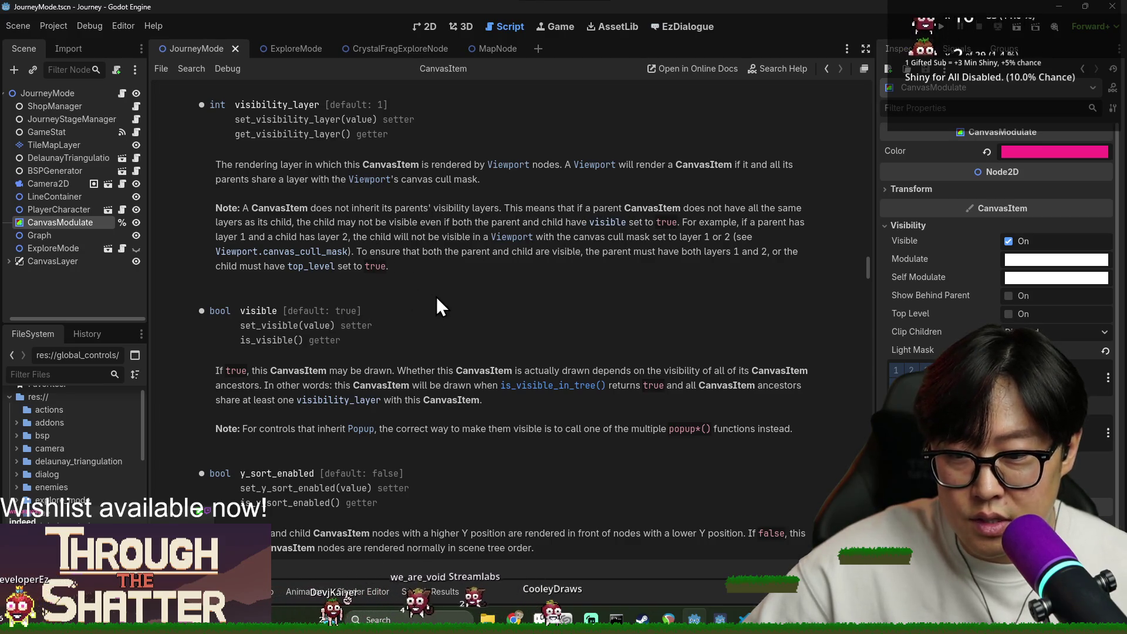
Replace visibility_layer with get_visibility_layer_bit on the light_mask line
scroll(453, 329, "up", 2)
key("alt+Left")
double_click(502, 275)
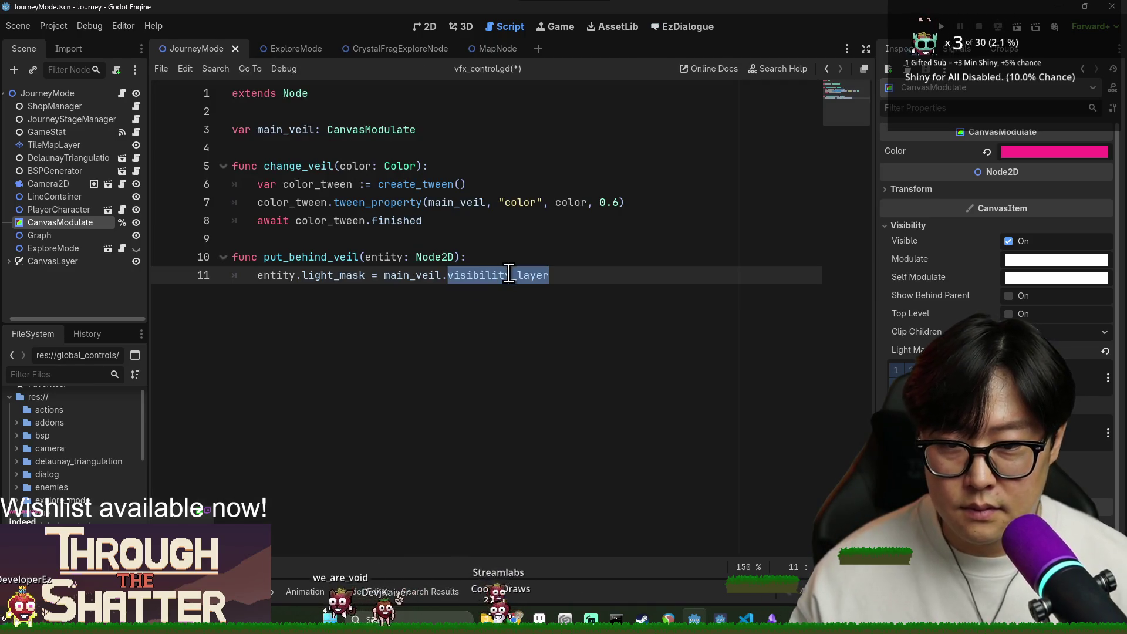
type("get_visibil")
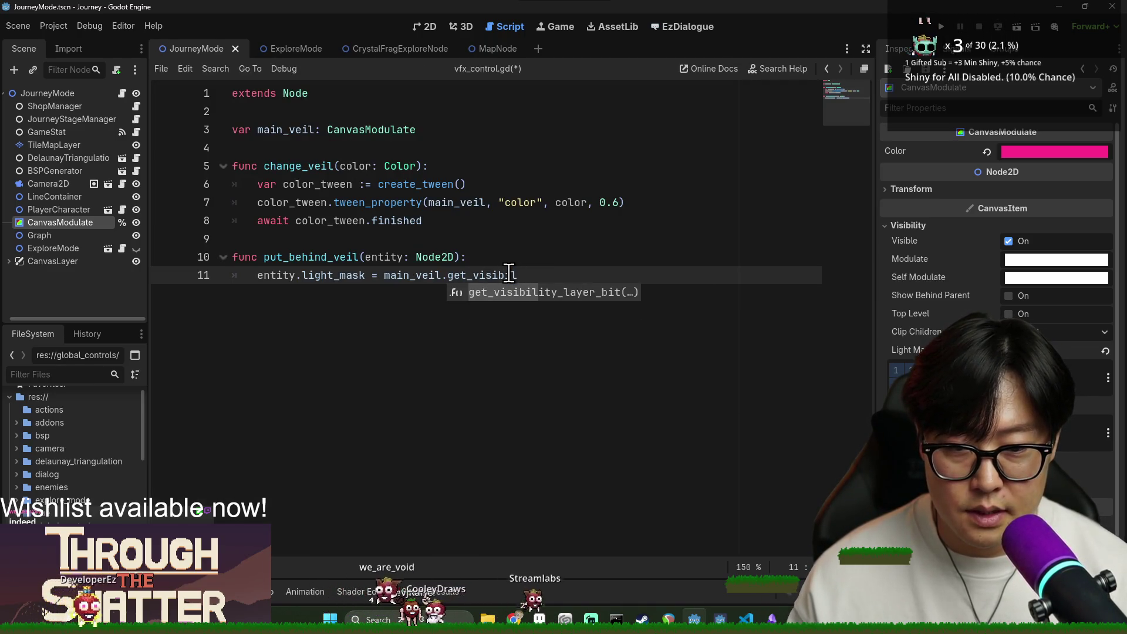
key("Return")
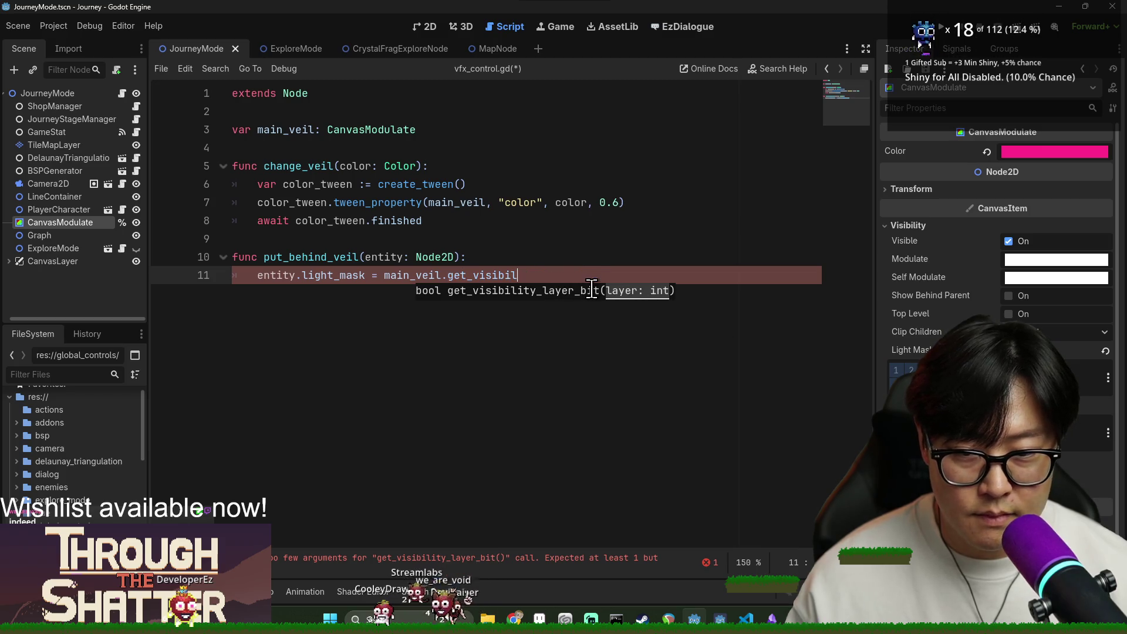
left_click(511, 275)
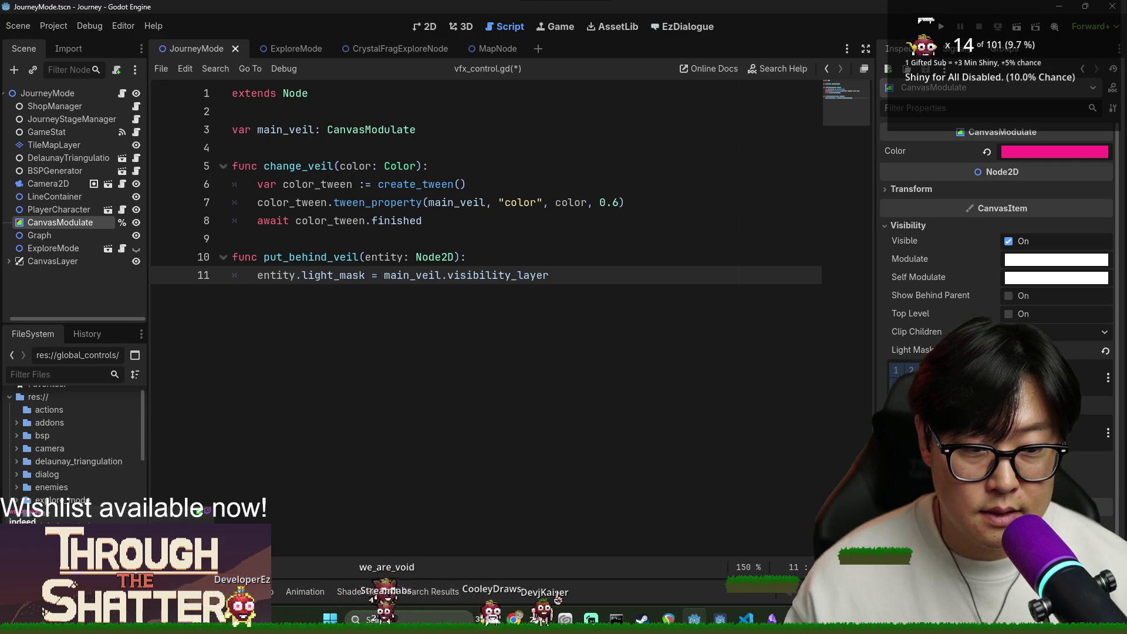
Recheck the visibility_layer docs and restore entity.light_mask = main_veil.visibility_layer
left_click(475, 275, "ctrl")
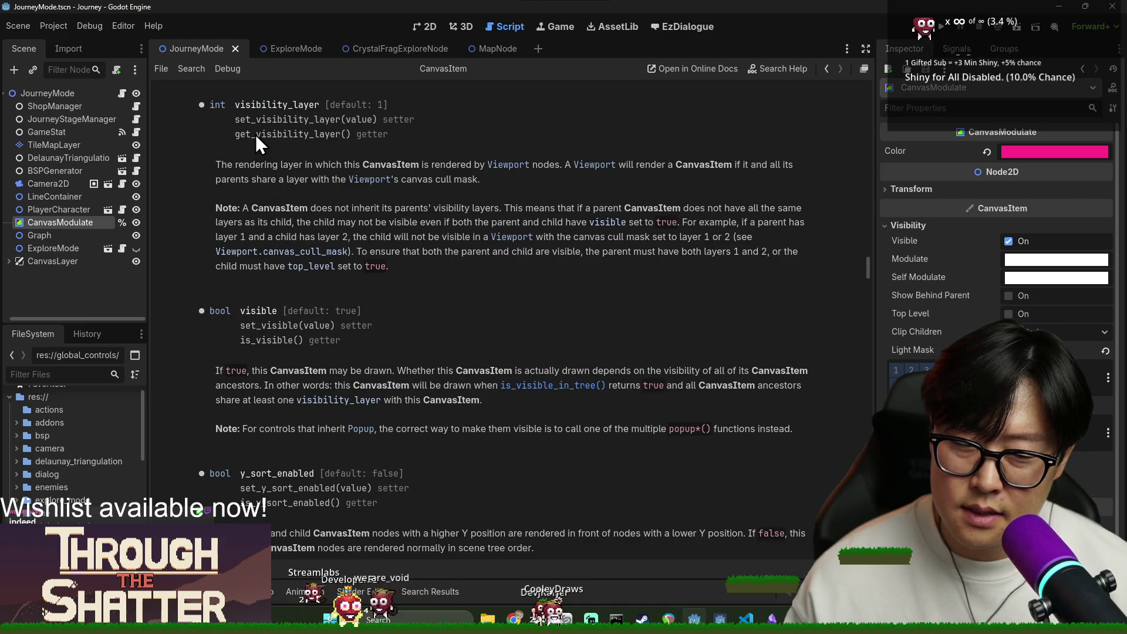
scroll(273, 166, "up", 1)
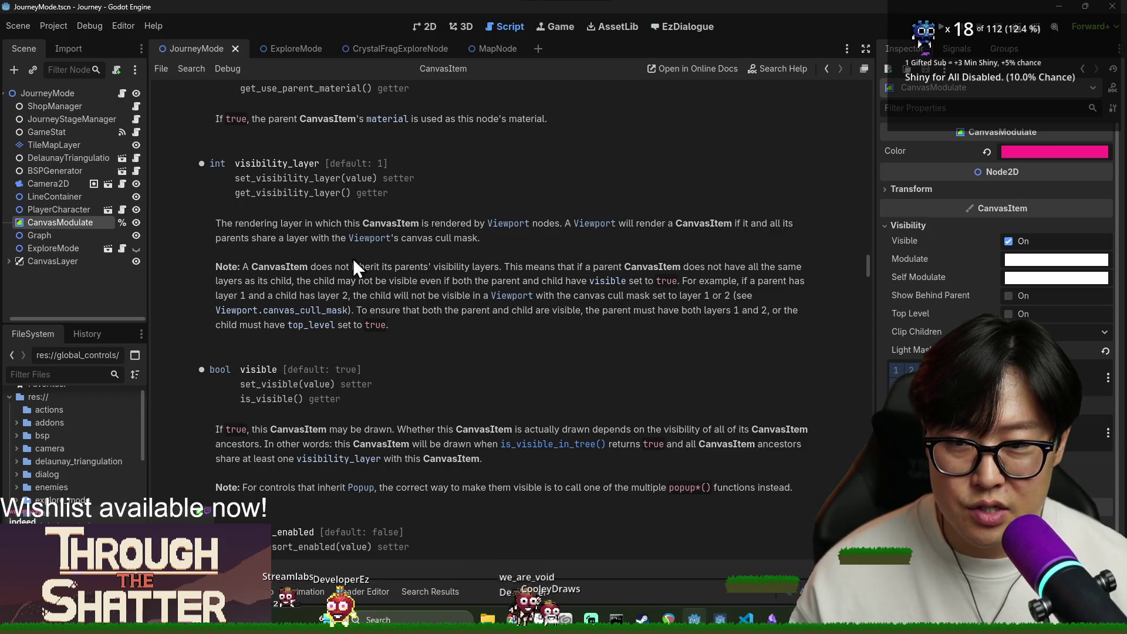
key("alt+Left")
triple_click(448, 276)
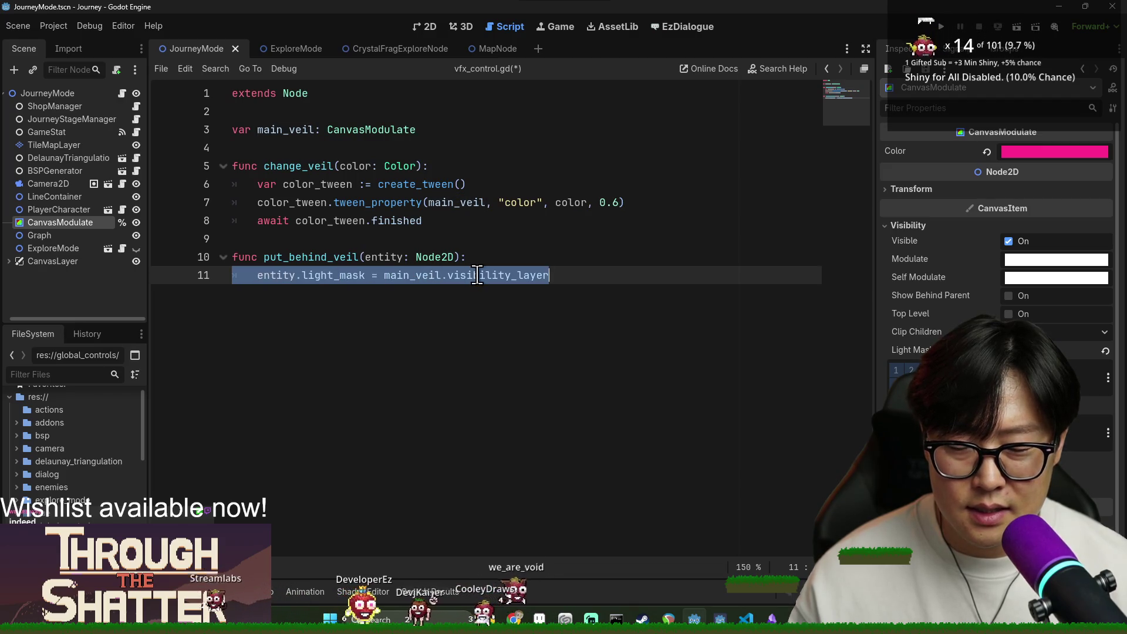
double_click(479, 276)
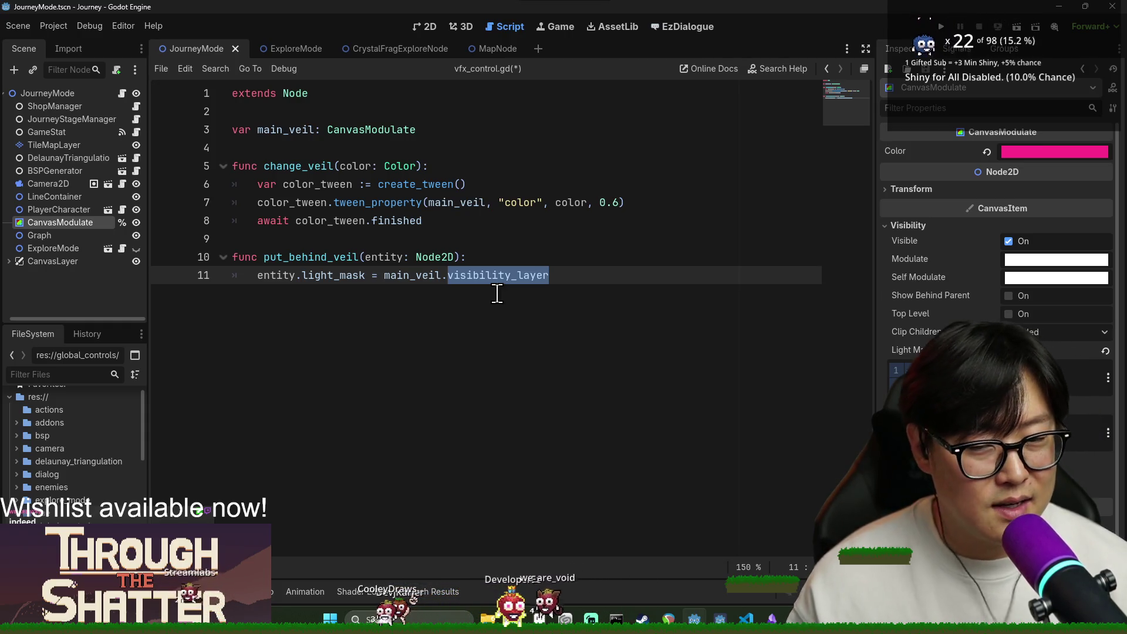
left_click(496, 277, "ctrl")
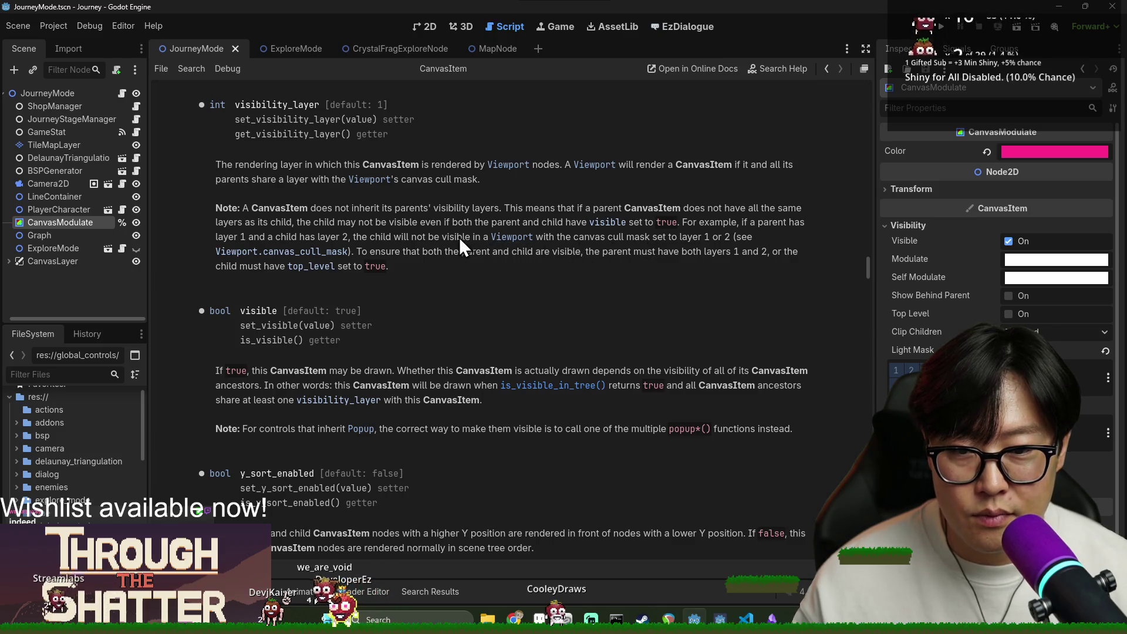
Read the CanvasItem top_level description and check the veil's Top Level setting in the Inspector
scroll(315, 267, "up", 2)
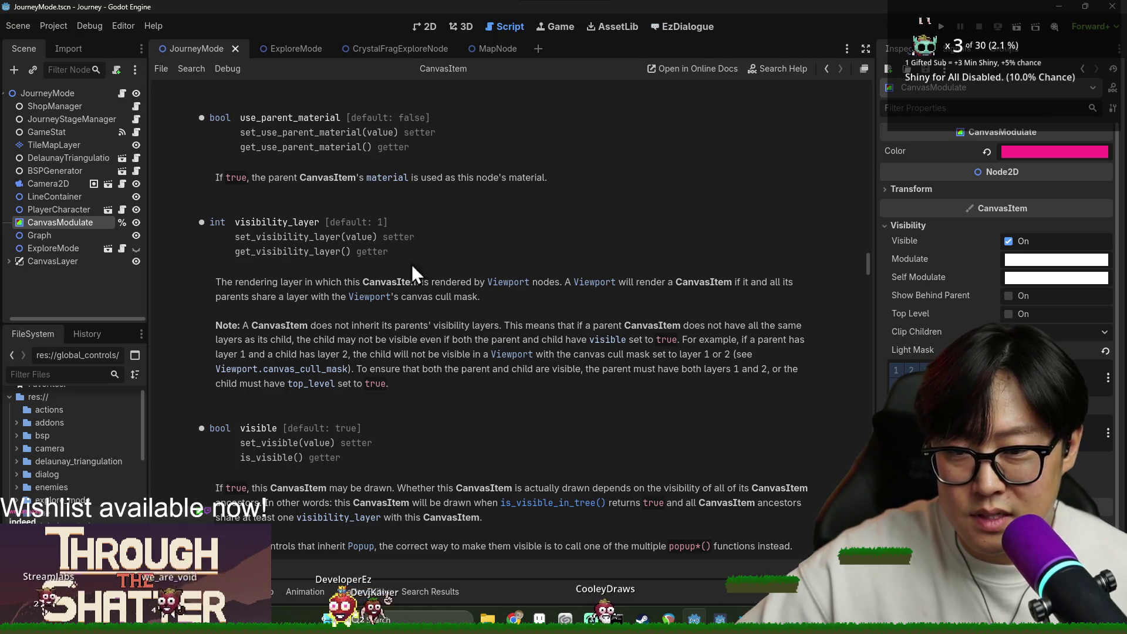
left_click(912, 426)
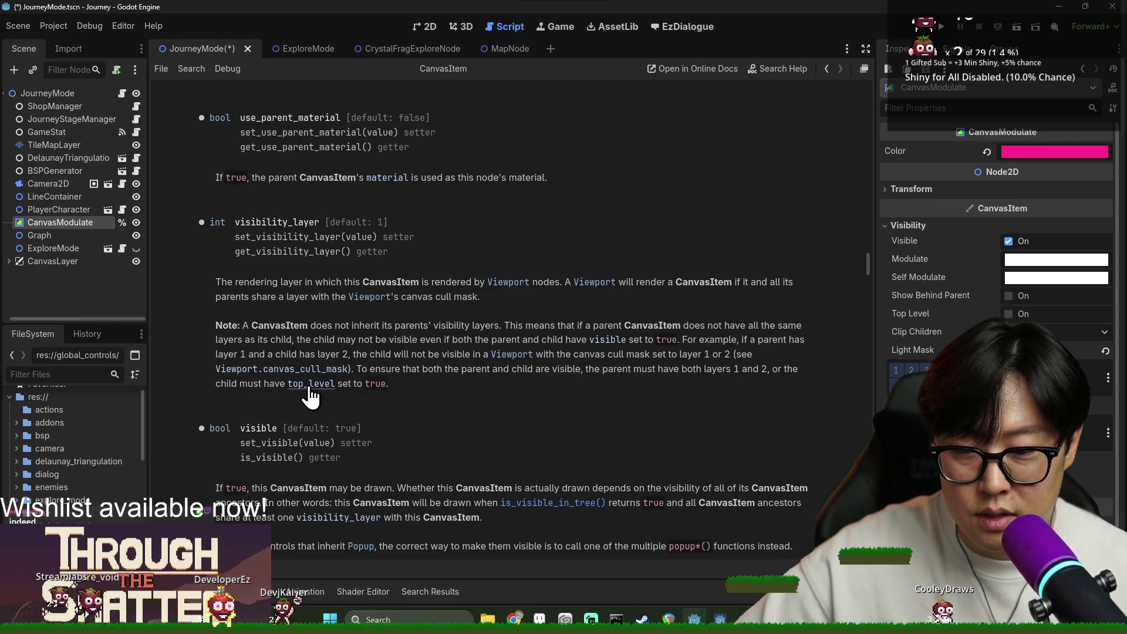
scroll(309, 387, "up", 3)
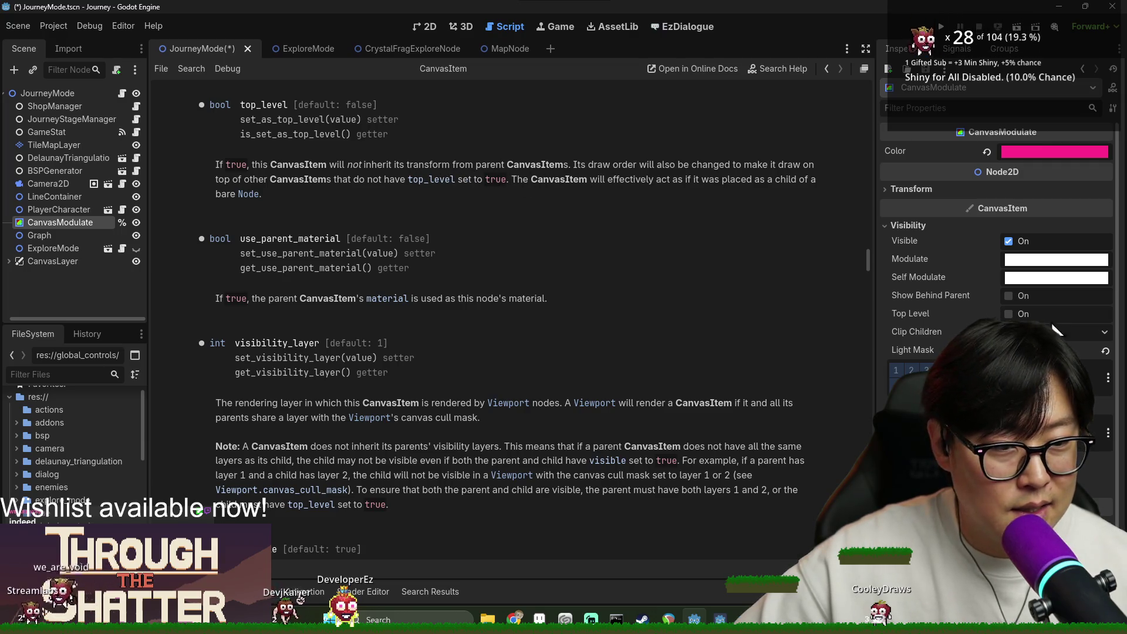
left_click(922, 317)
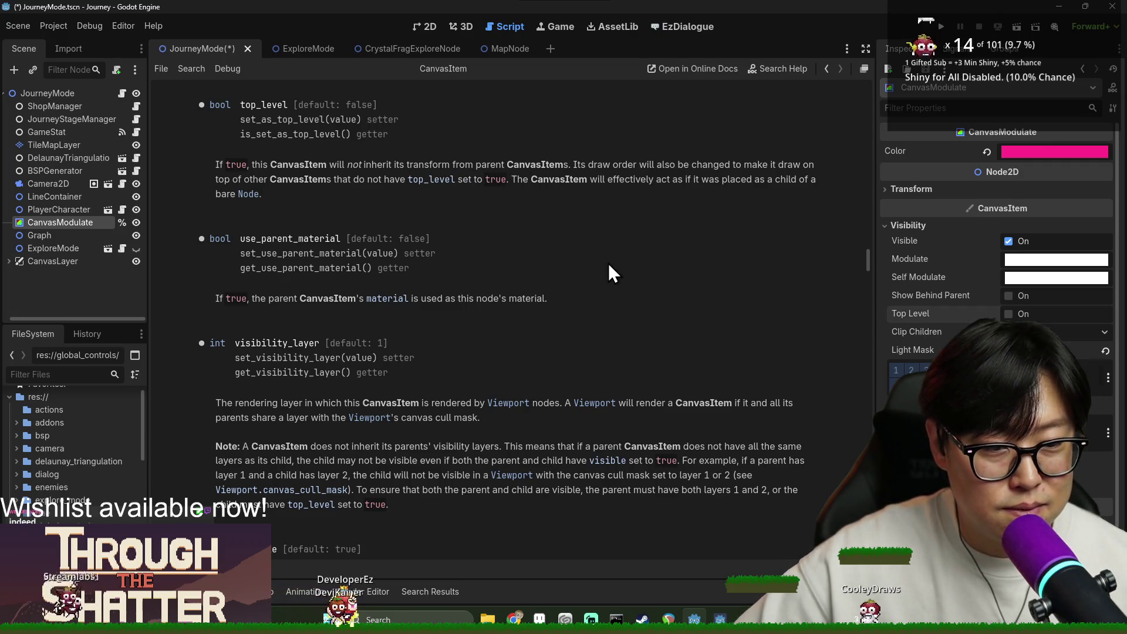
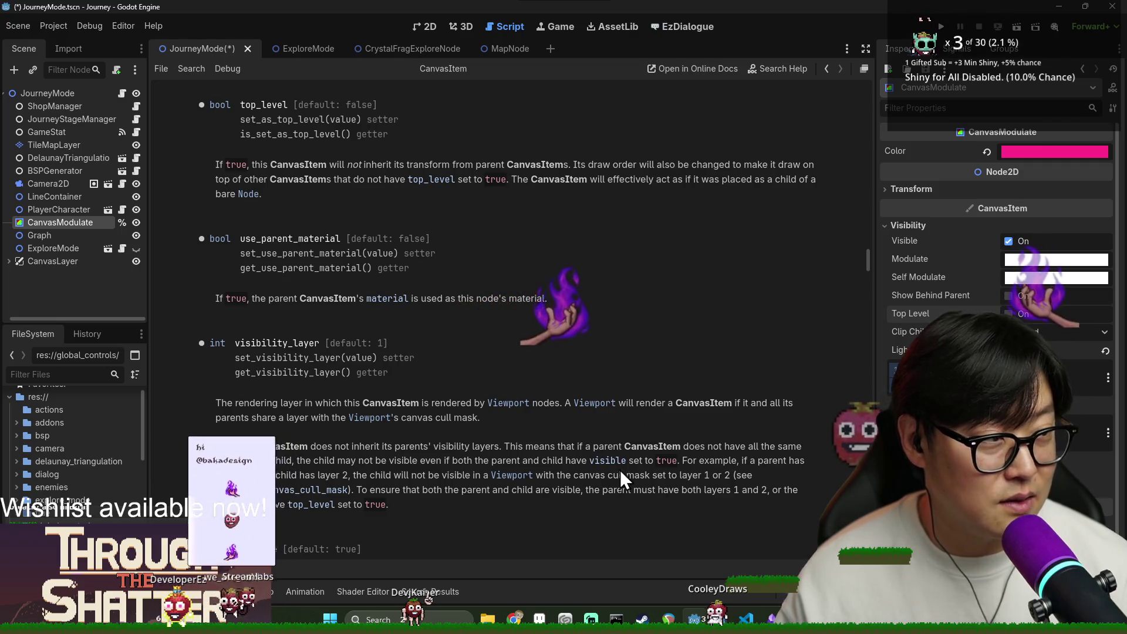
Return to vfx_control.gd and examine the entity.light_mask assignment on line 11
key("alt+Left")
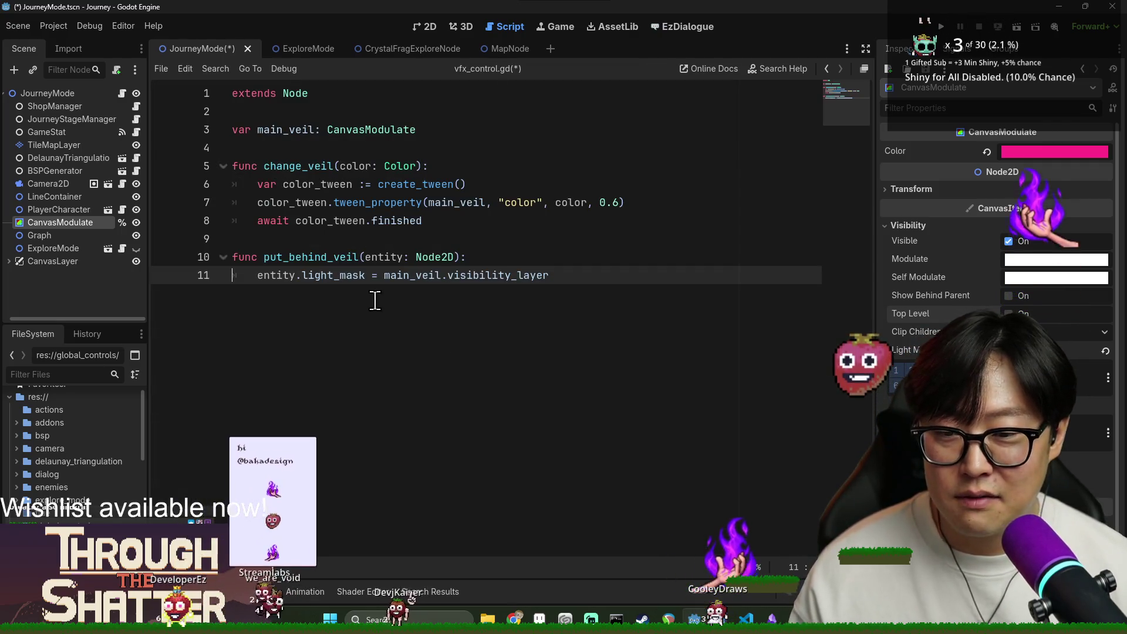
double_click(332, 277)
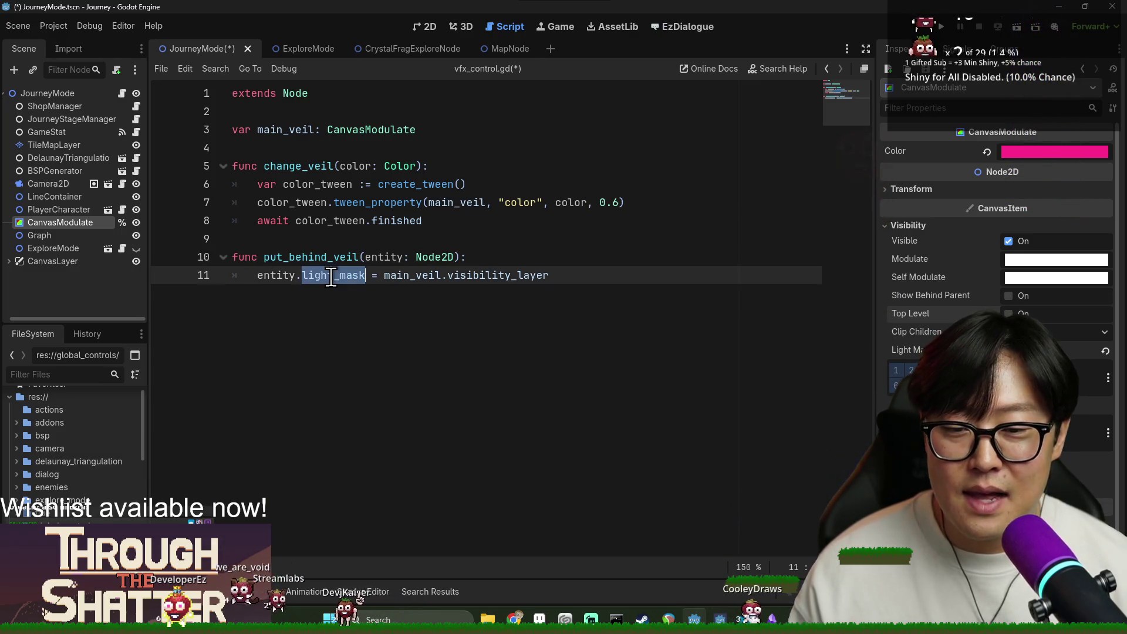
triple_click(320, 276)
left_click(313, 277)
double_click(313, 277)
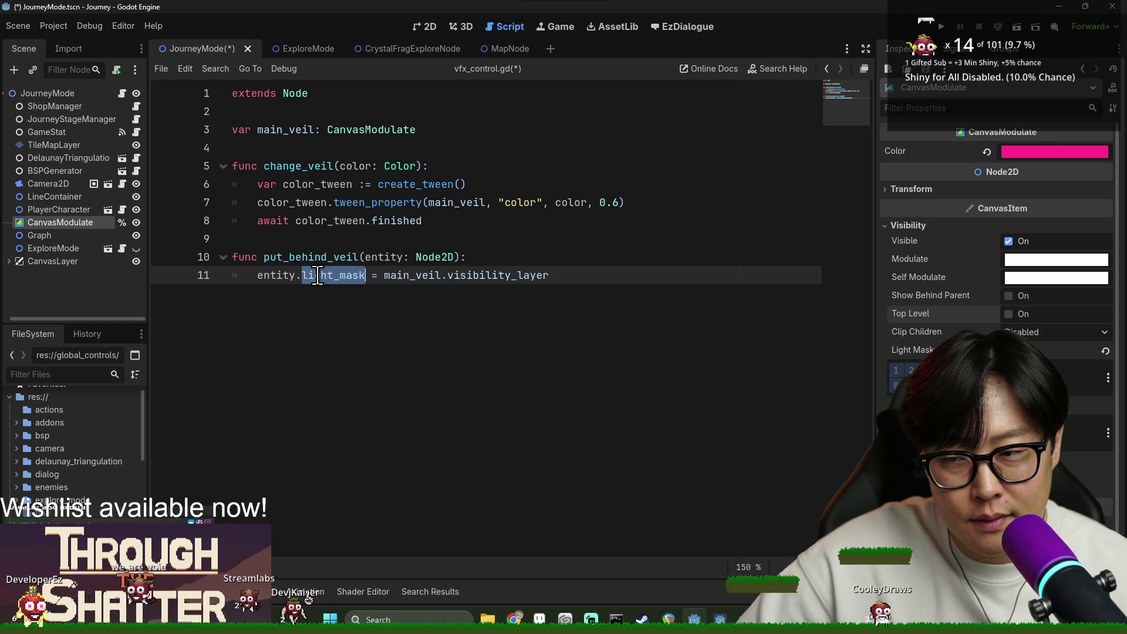
double_click(277, 276)
double_click(335, 276)
left_click(275, 277)
double_click(334, 276)
left_click(546, 276)
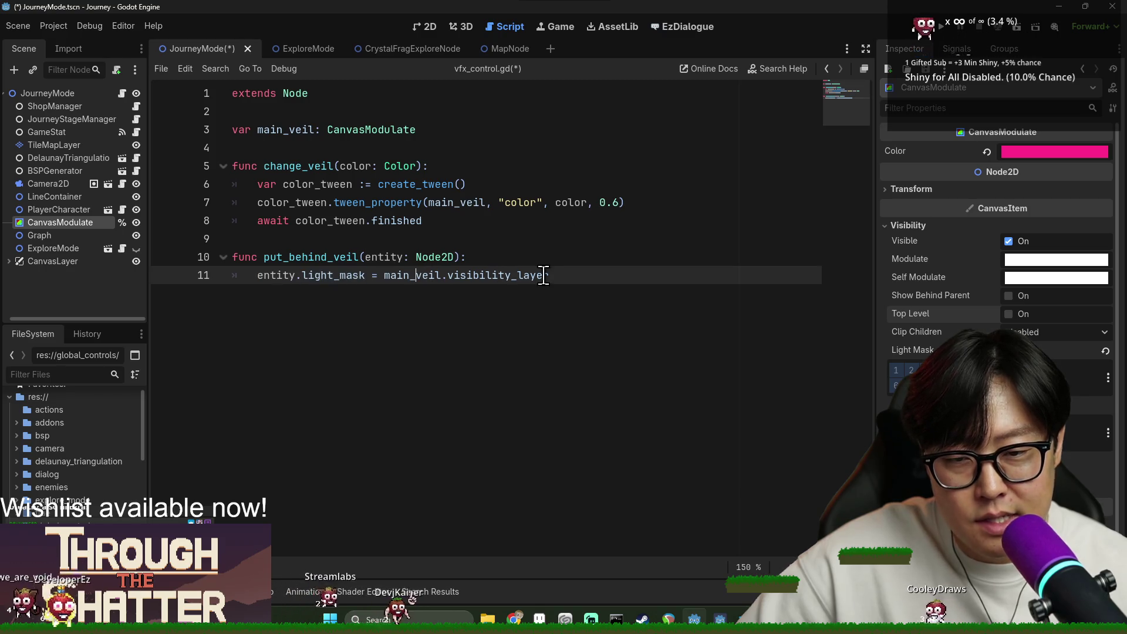
left_click_drag(411, 276, 548, 276)
left_click(667, 311)
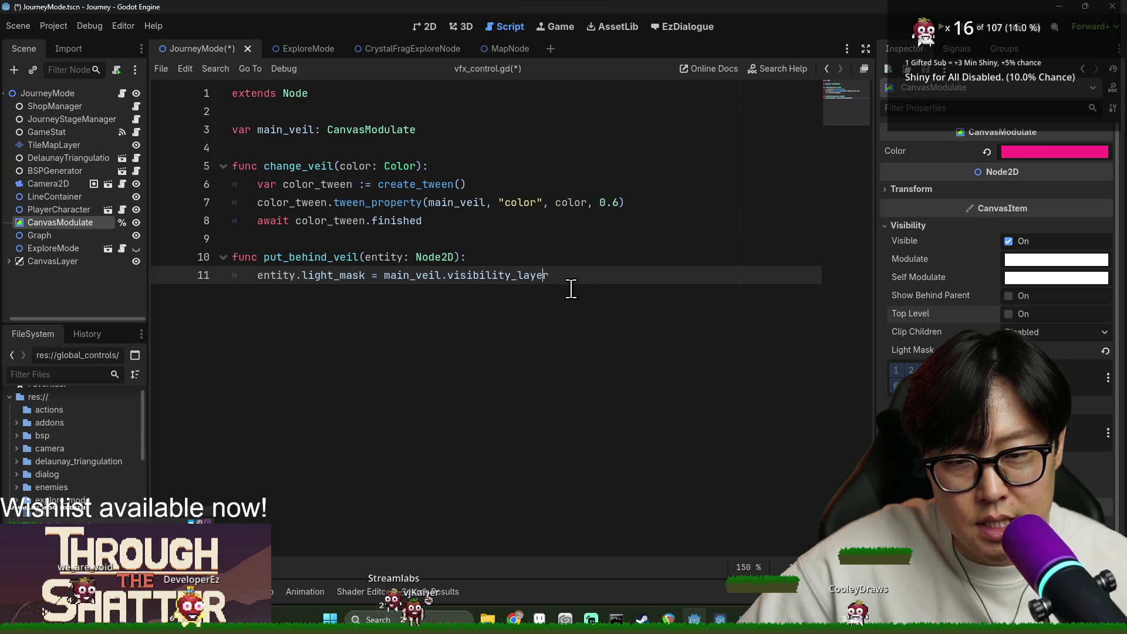
Replace light_mask on line 11 with set_light_mask_bit() using code completion
double_click(318, 276)
key("BackSpace")
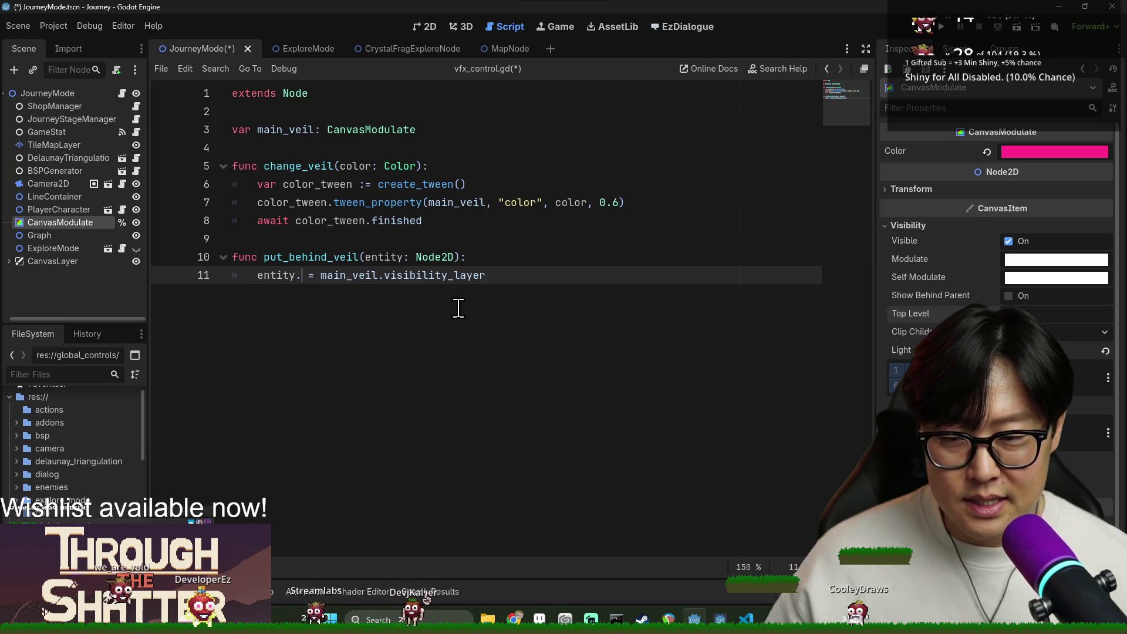
key("ctrl+space")
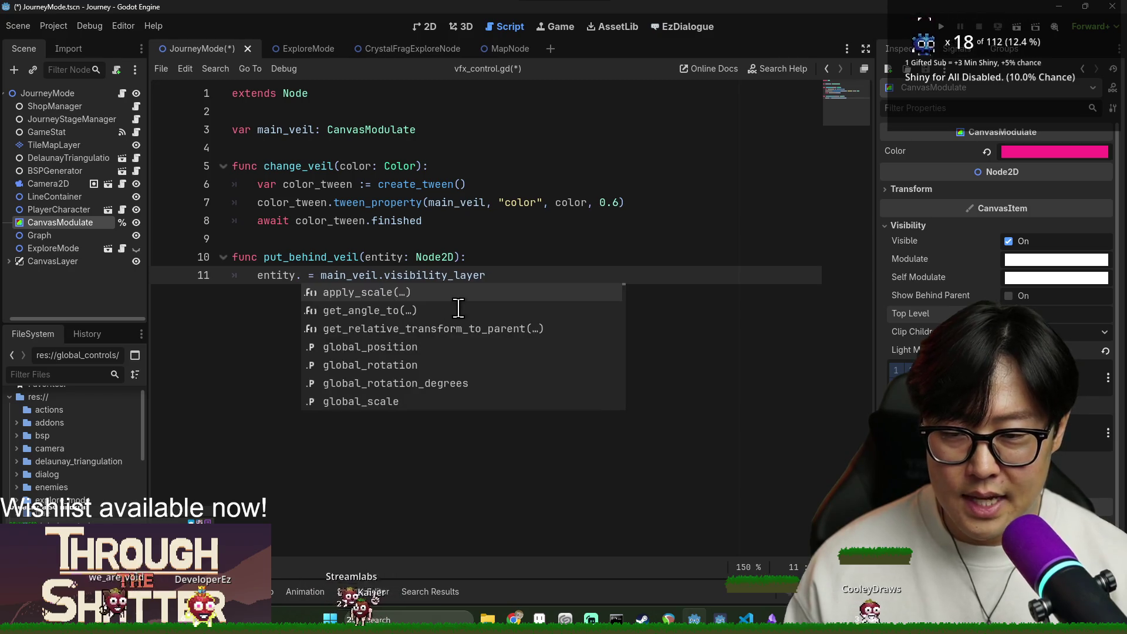
type("light")
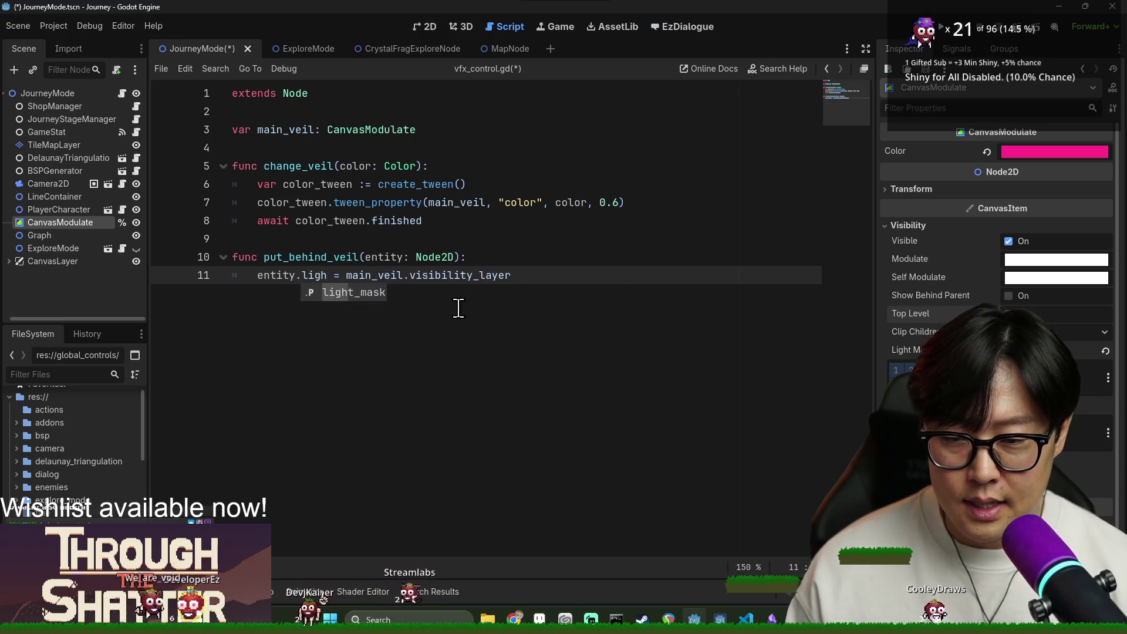
key("BackSpace")
key("BackSpace")
key("BackSpace")
type("bit")
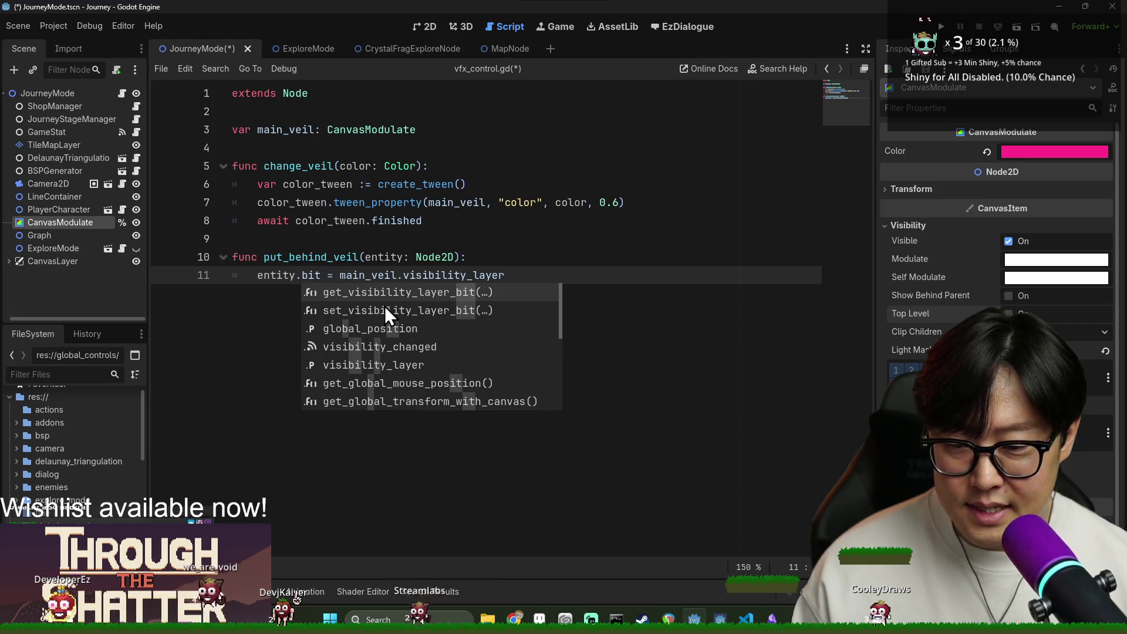
key("BackSpace")
key("BackSpace")
key("BackSpace")
type("set_li")
type("ght_mask_bit")
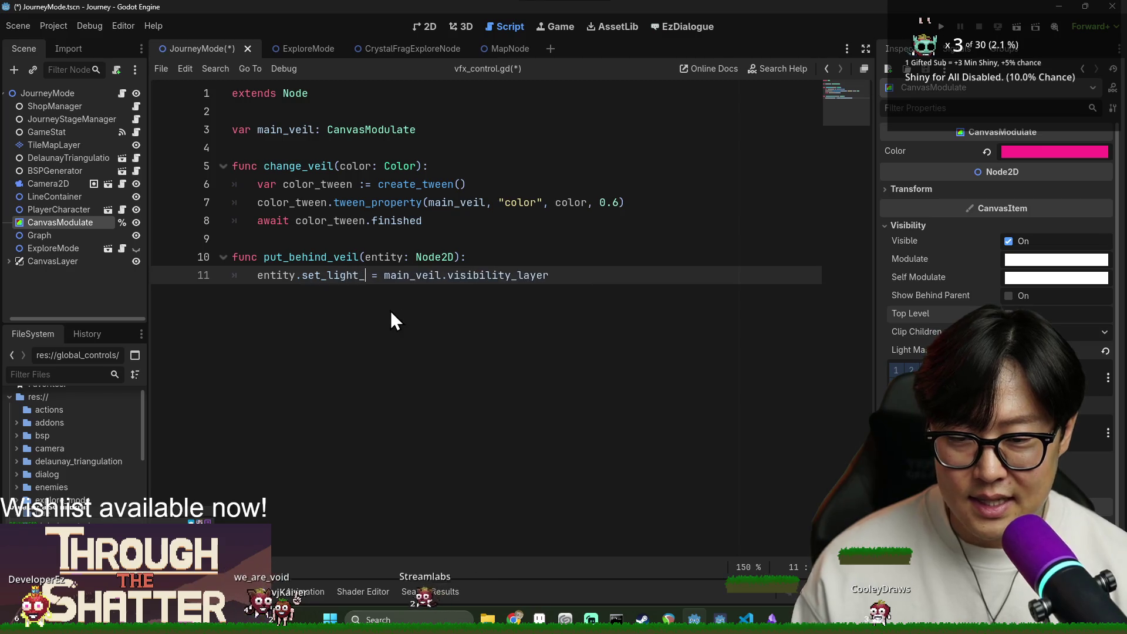
type("()")
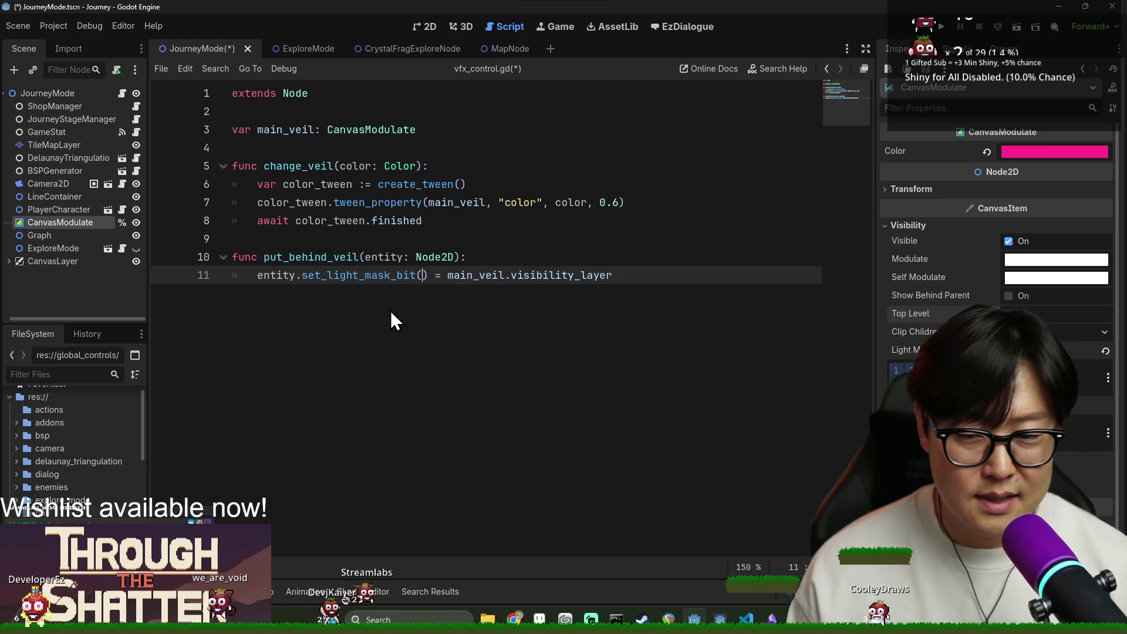
Restore light_mask on line 11 via autocomplete and open its CanvasItem documentation
triple_click(350, 281)
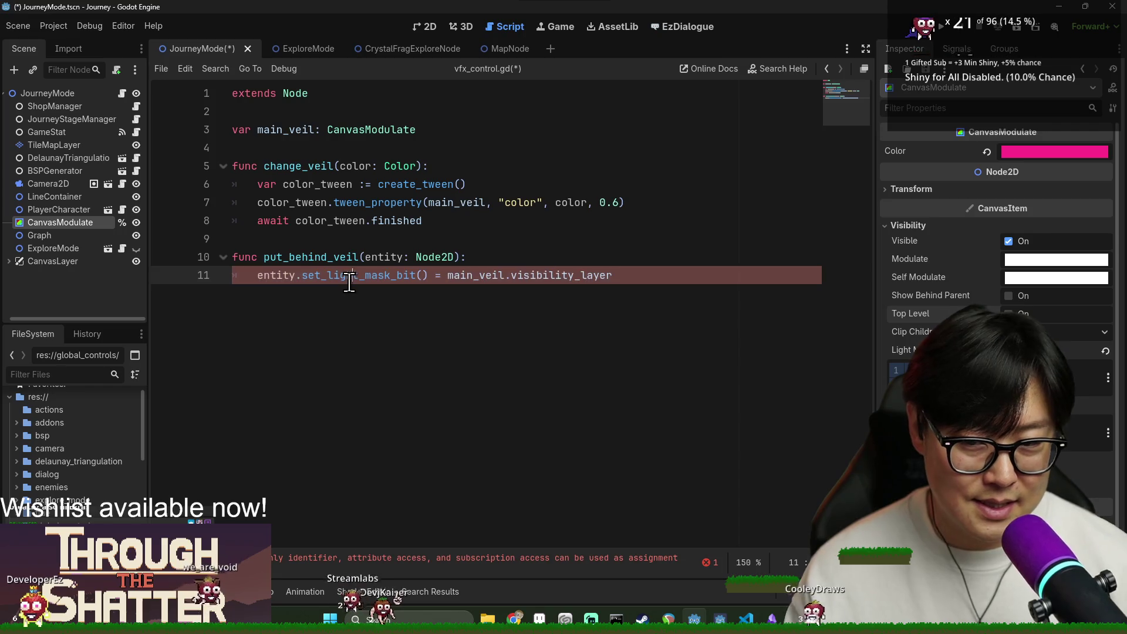
double_click(349, 281)
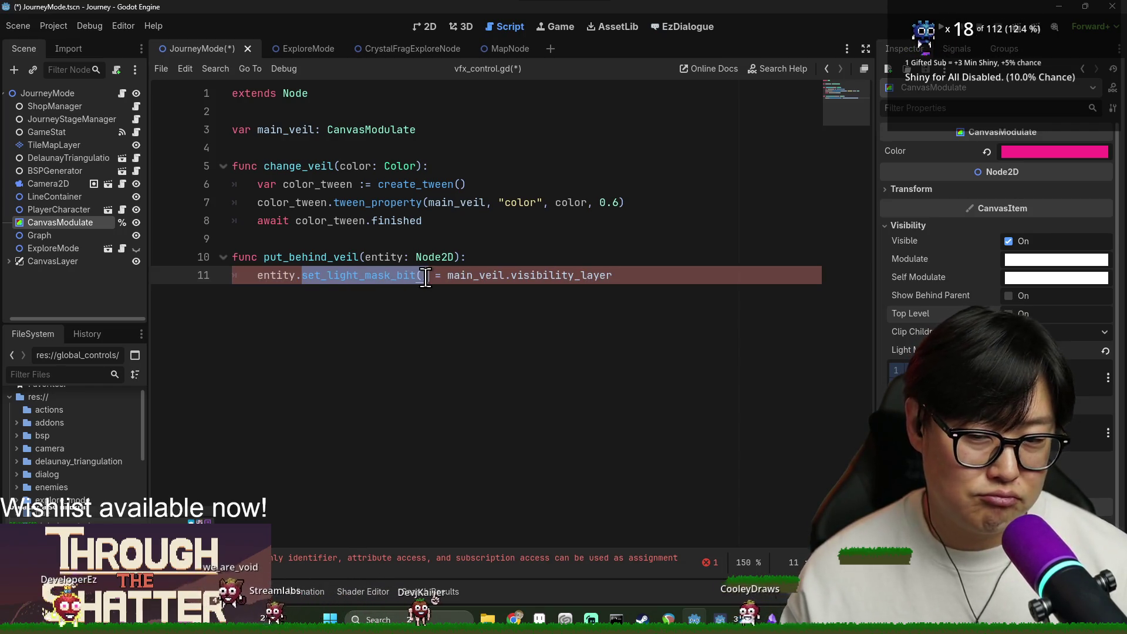
type("light_")
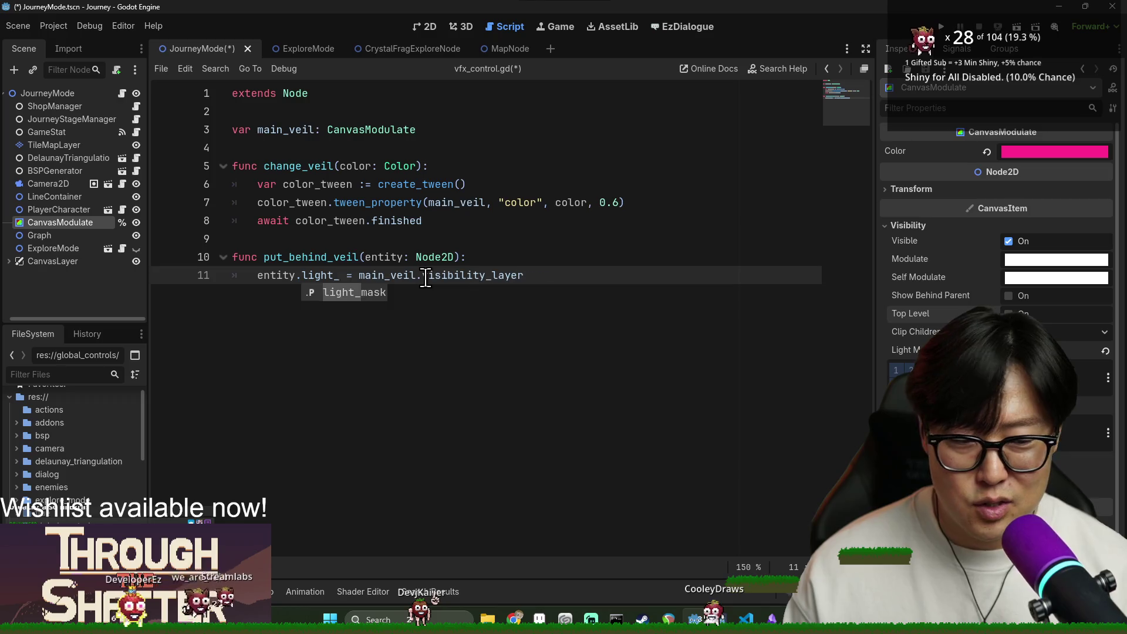
key("Return")
left_click(347, 275, "ctrl")
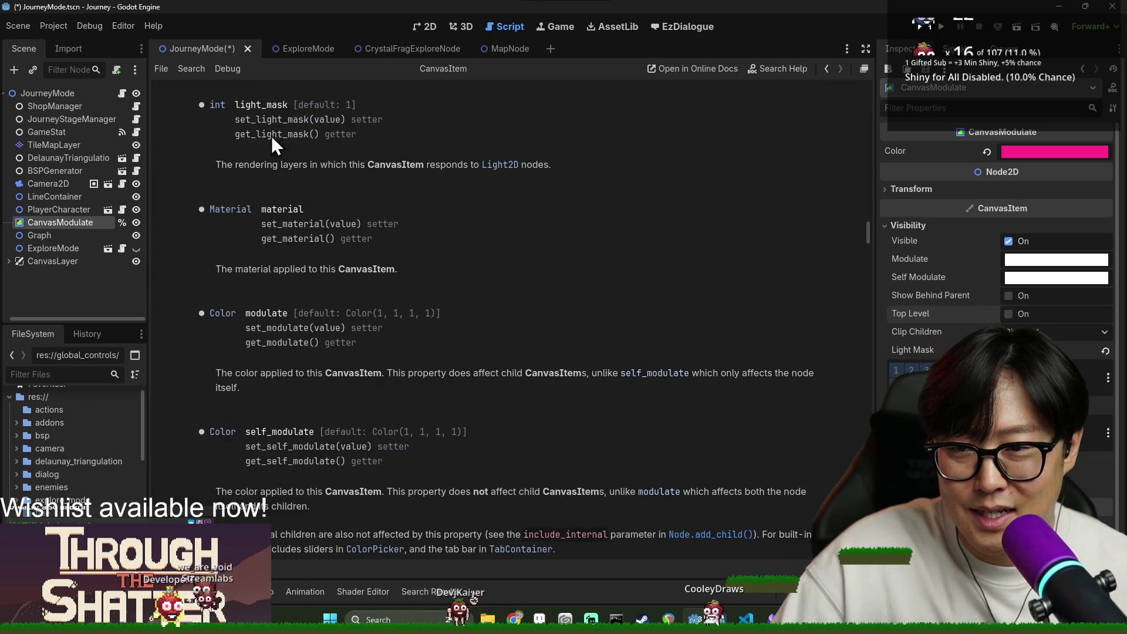
Read the light_mask description and its set_light_mask(value) setter in the CanvasItem docs
double_click(302, 166)
scroll(317, 185, "up", 1)
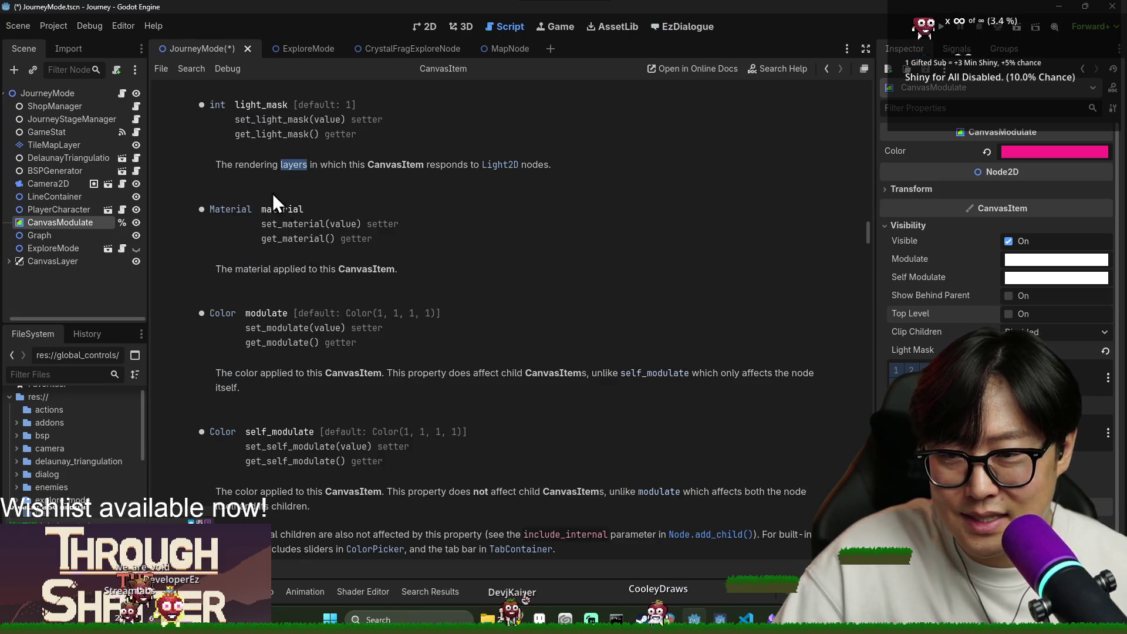
double_click(249, 226)
left_click(315, 223)
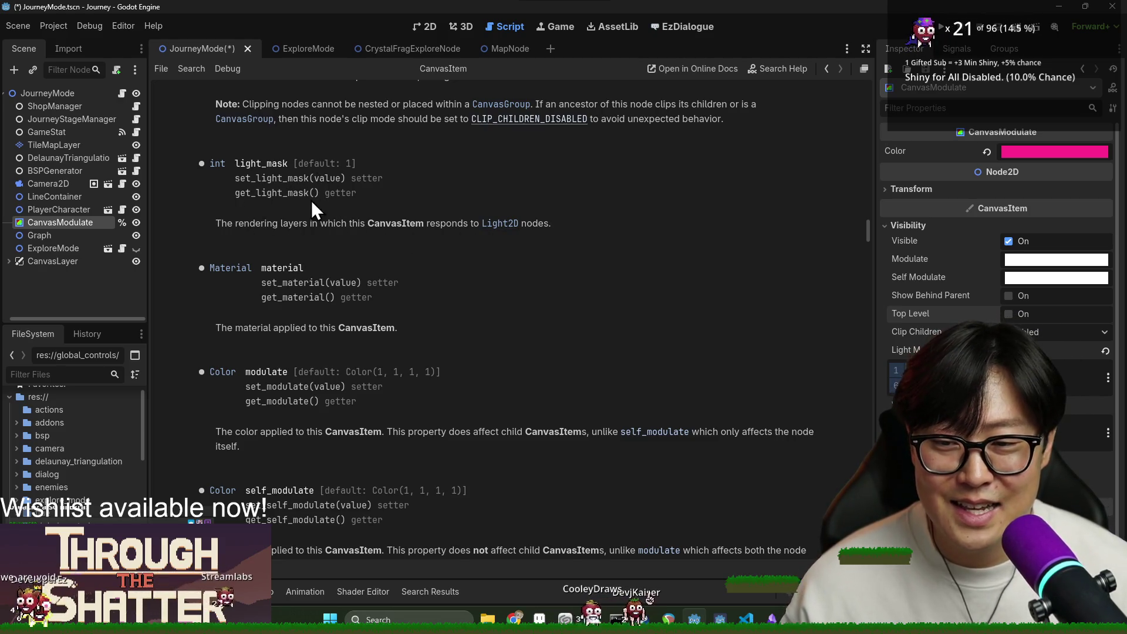
double_click(254, 180)
double_click(326, 180)
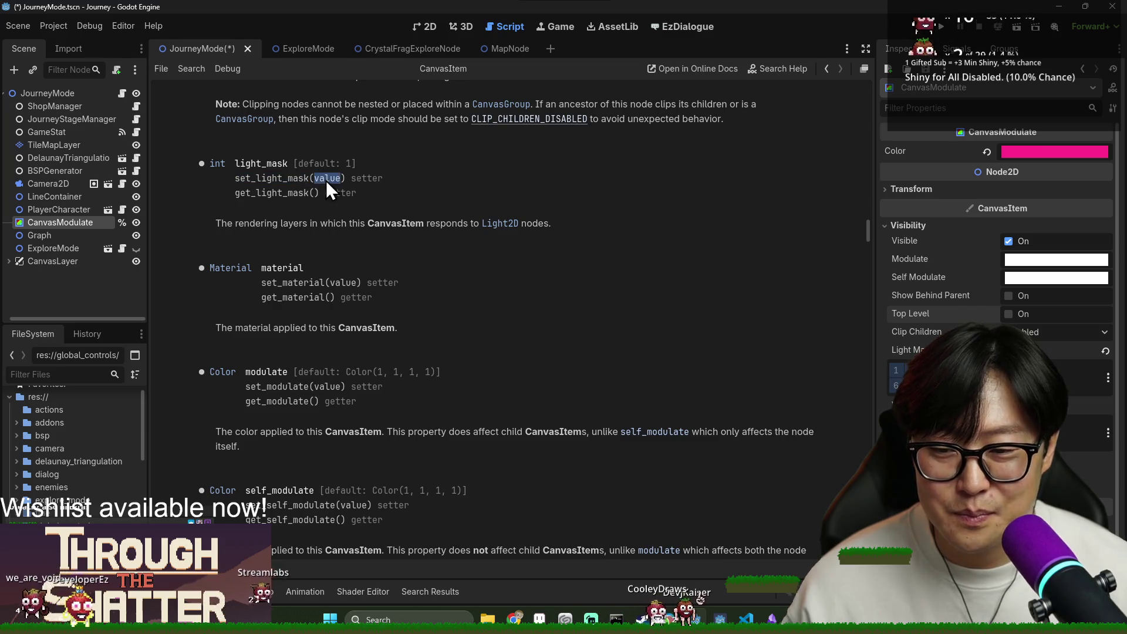
left_click(295, 228)
double_click(271, 175)
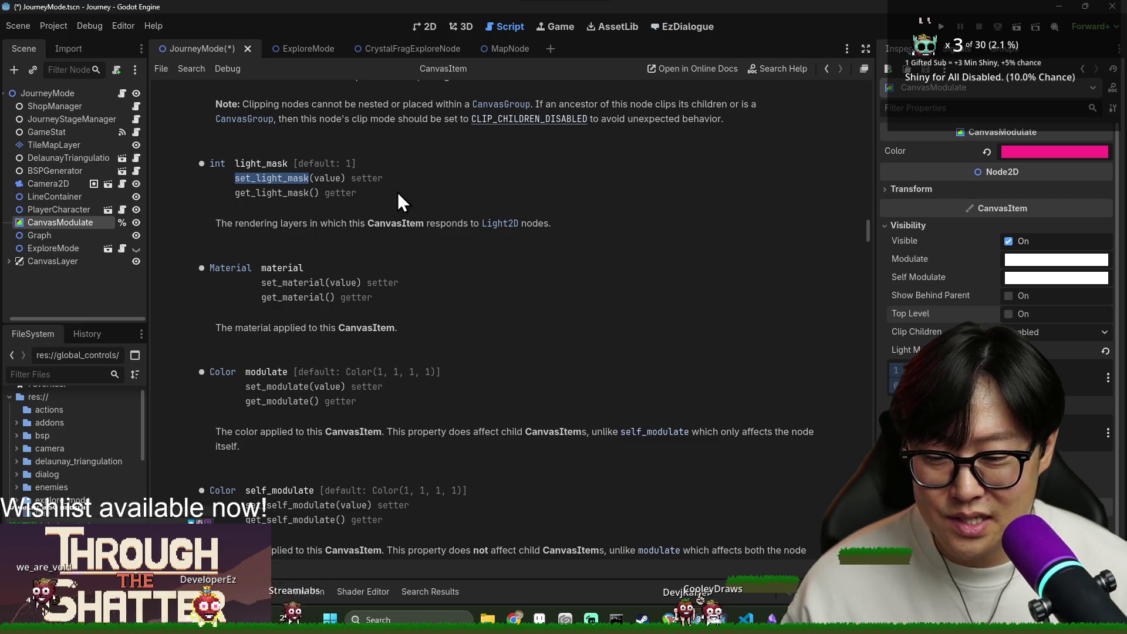
Go back to vfx_control.gd and save the script
scroll(397, 192, "down", 4)
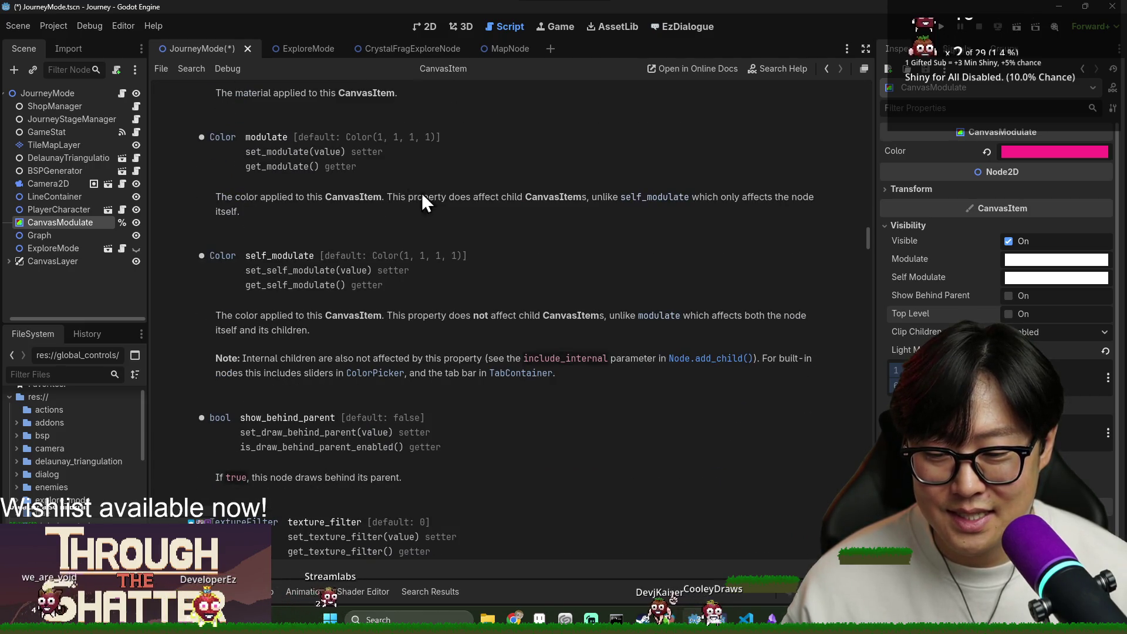
scroll(477, 231, "up", 3)
key("alt+Left")
key("ctrl+s")
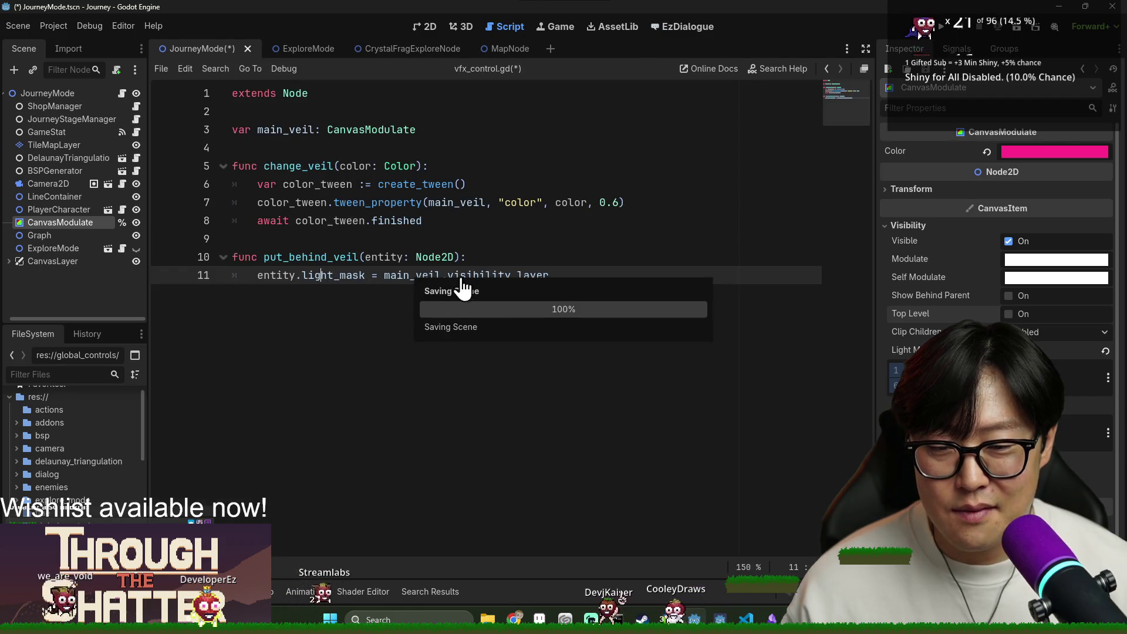
Add a put_infront_veil(entity: Node2D) function declaration below put_behind_veil
left_click(304, 294)
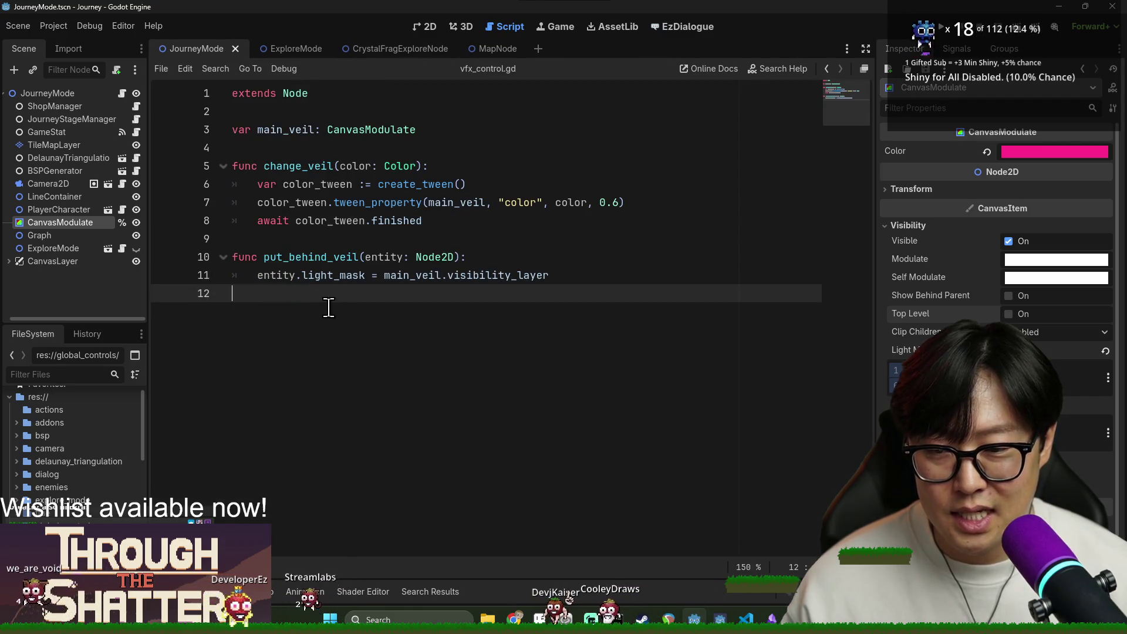
key("Return")
type("func pub")
key("BackSpace")
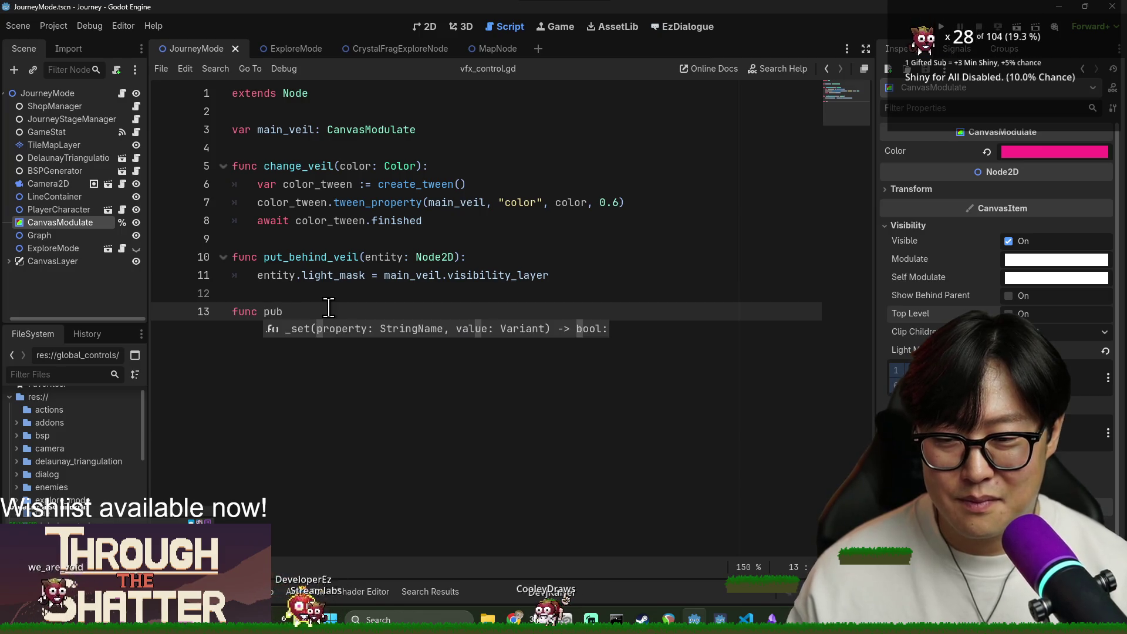
type("t_infront_veil(")
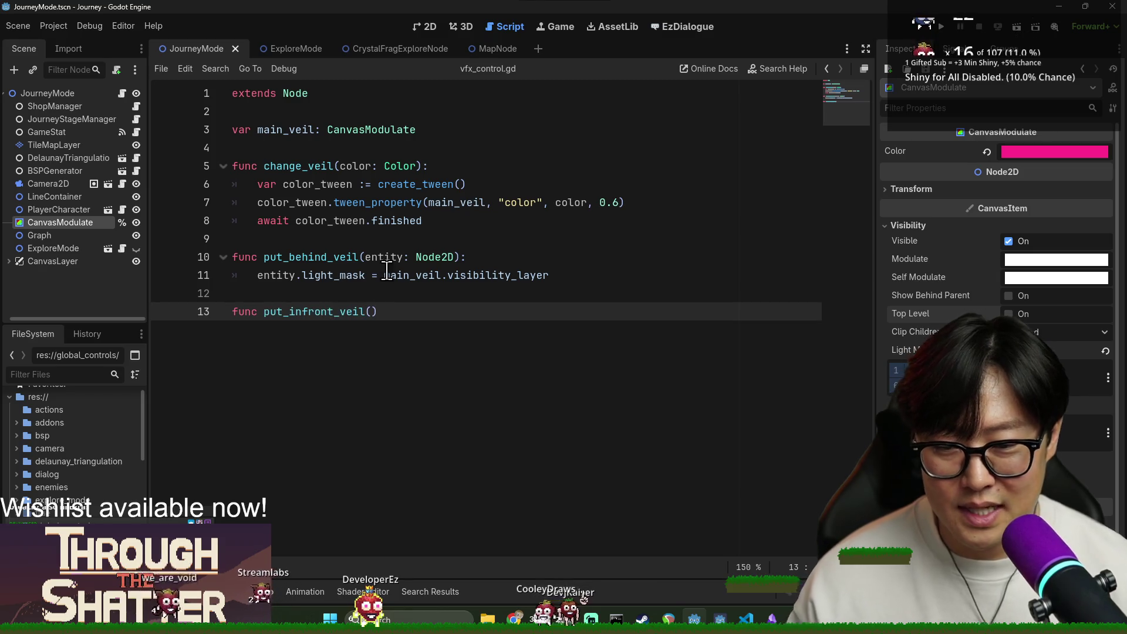
double_click(382, 258)
key("ctrl+shift+Right")
key("ctrl+shift+Right")
key("ctrl+c")
left_click(374, 311)
key("ctrl+v")
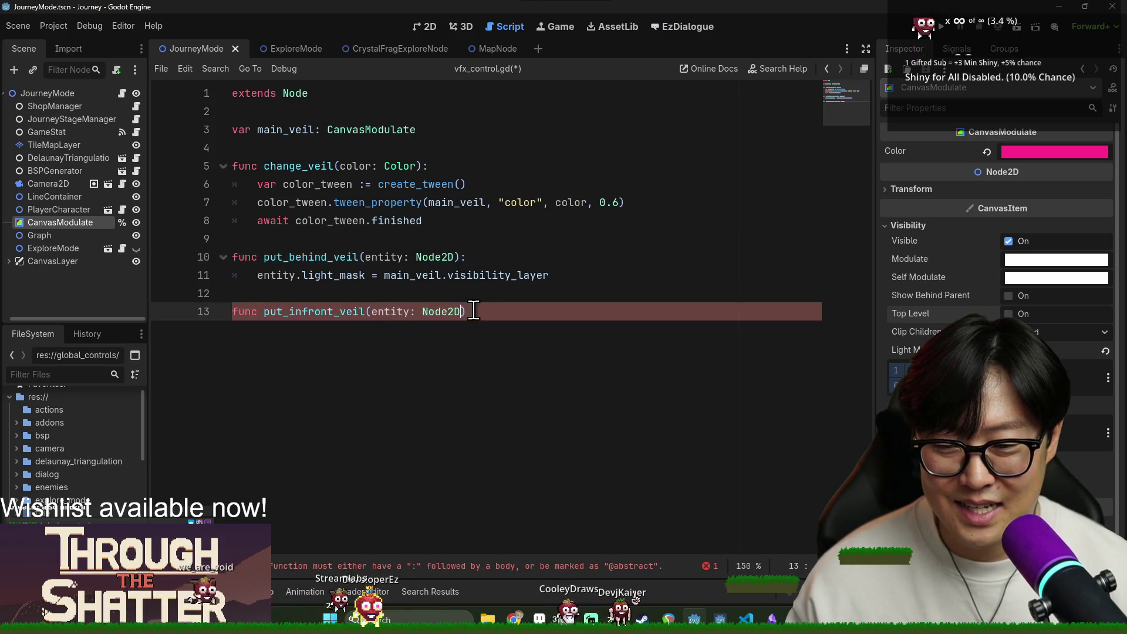
Make put_behind_veil set entity.light_mask to 1
double_click(411, 276)
key("shift+End")
type("1")
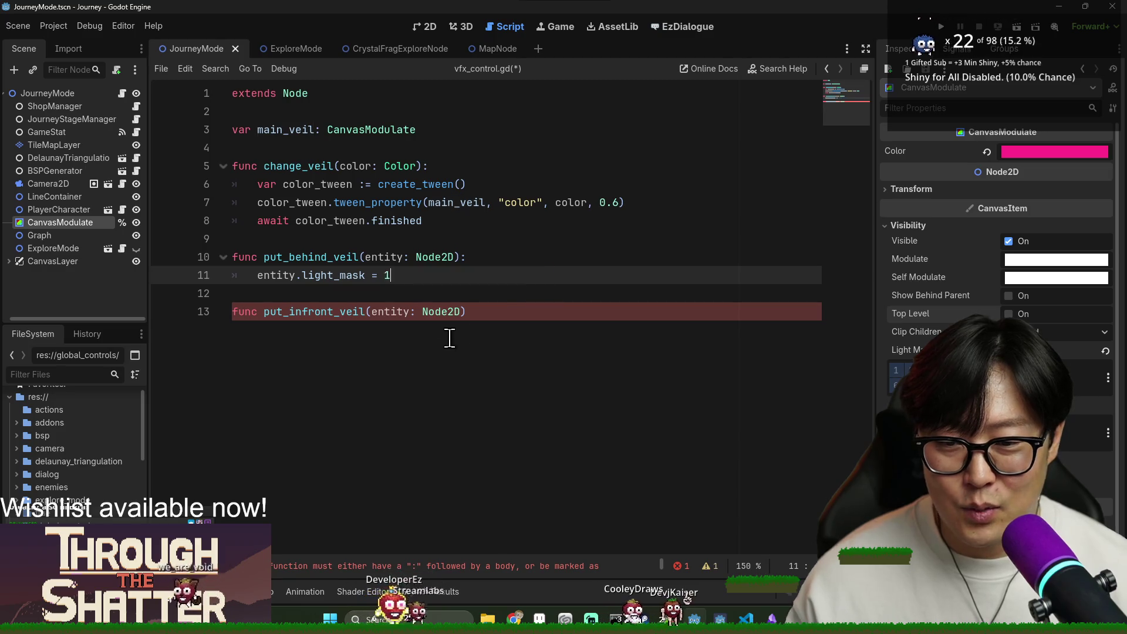
left_click(448, 335)
Give put_infront_veil the body entity.light_mask = 2 and save
double_click(324, 276)
key("shift+Home")
key("ctrl+c")
left_click(327, 322)
key("ctrl+v")
key("ctrl+z")
key("Return")
key("ctrl+v")
left_click(423, 330)
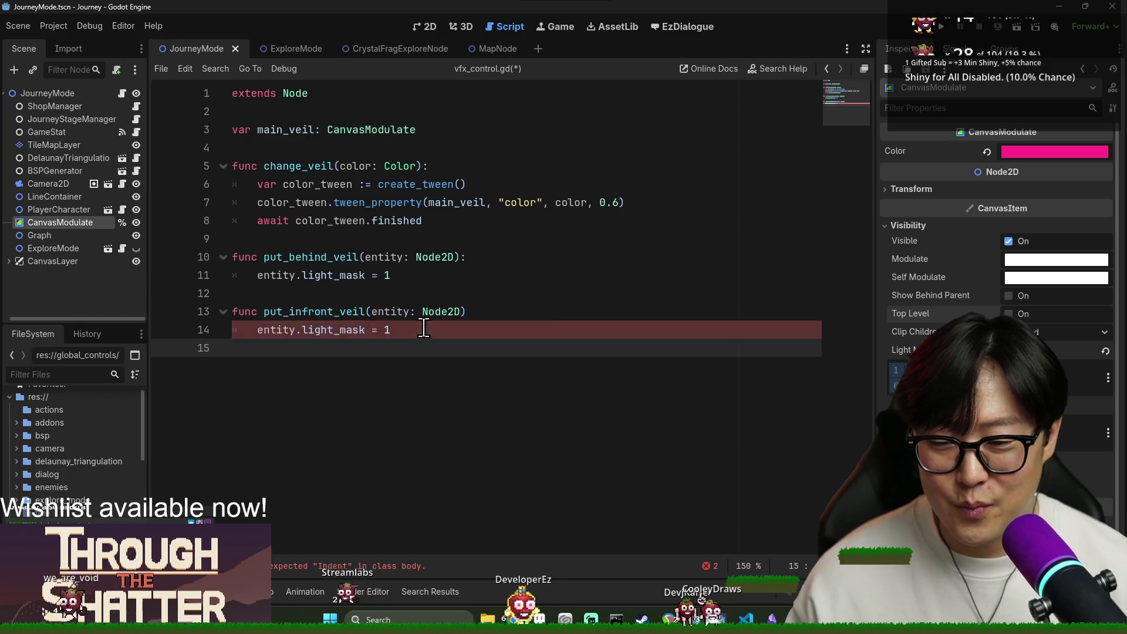
key("BackSpace")
type("2")
key("ctrl+s")
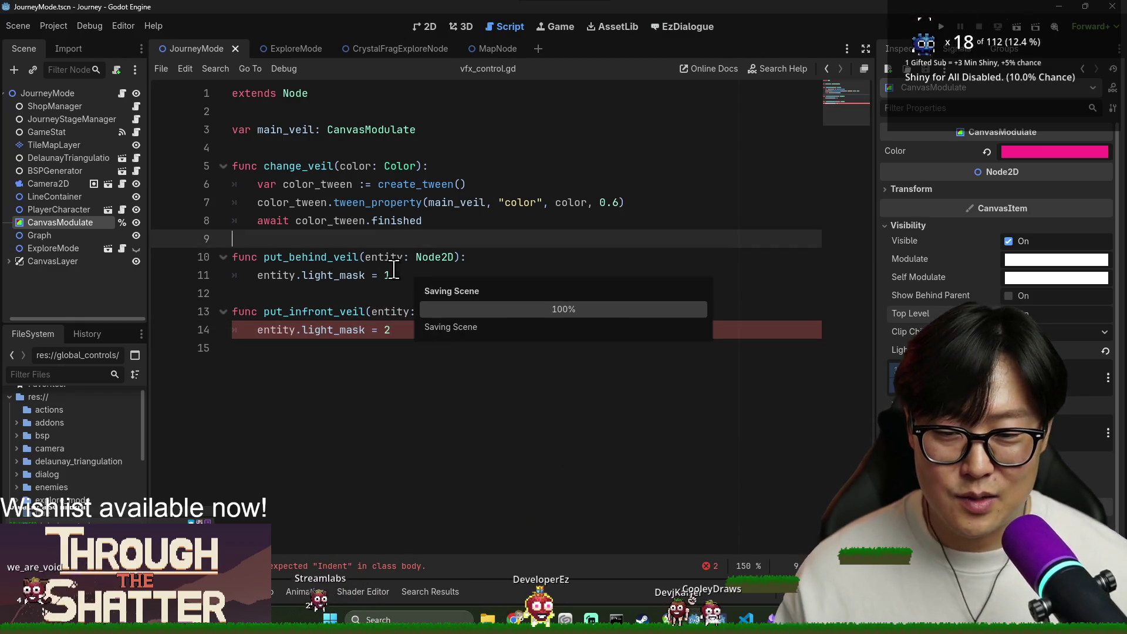
Compare the put_behind_veil and put_infront_veil names and save the script
double_click(285, 329)
left_click(297, 315)
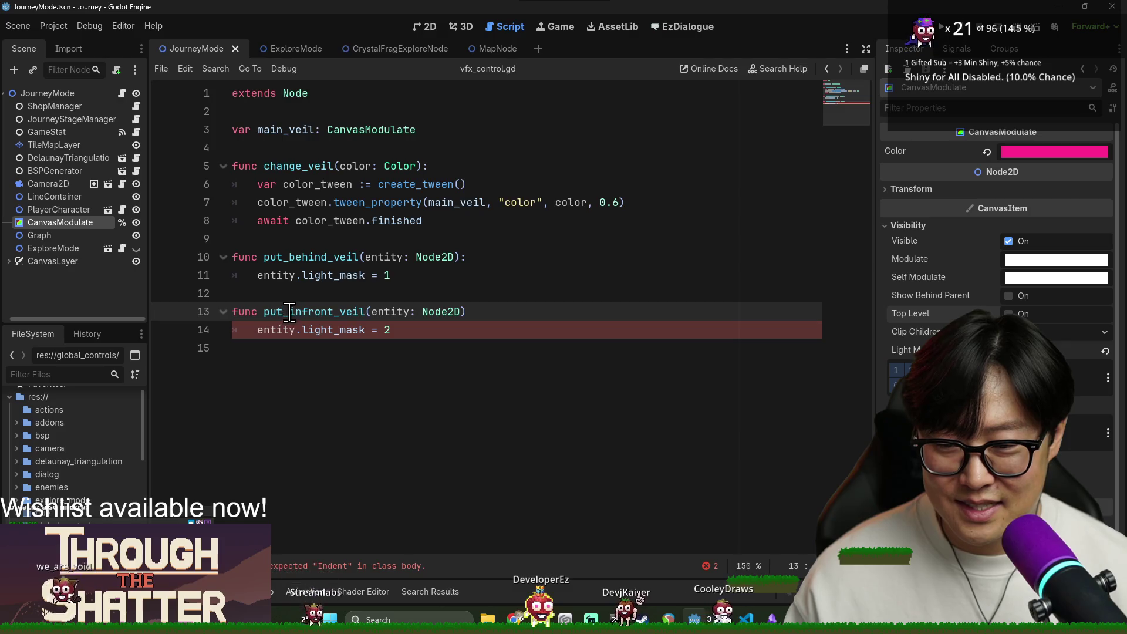
double_click(328, 312)
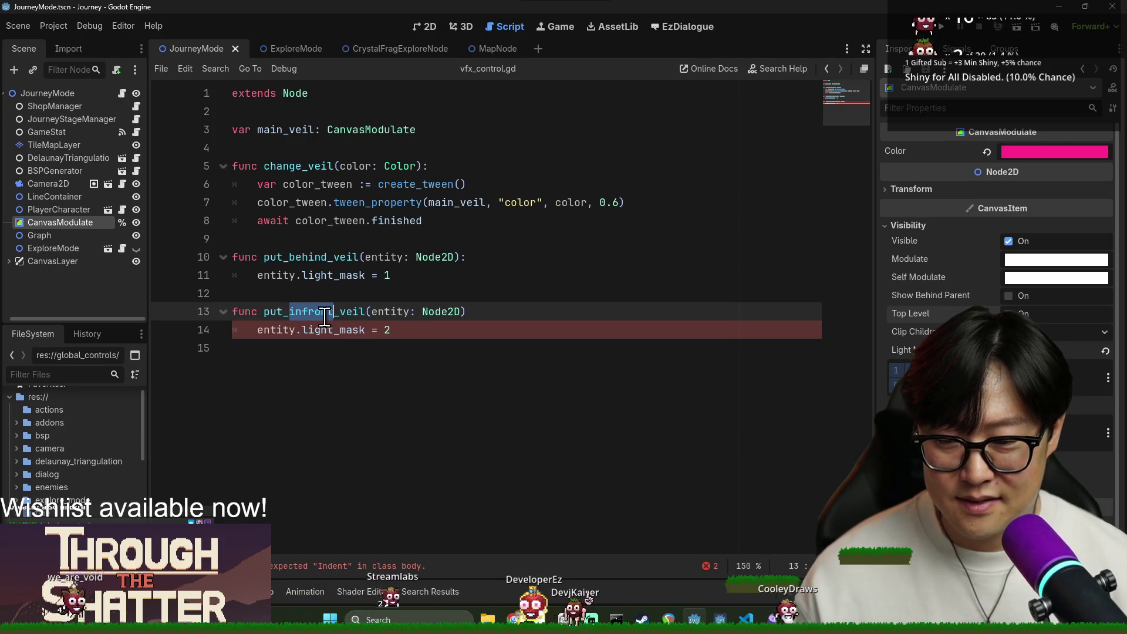
left_click_drag(289, 258, 327, 258)
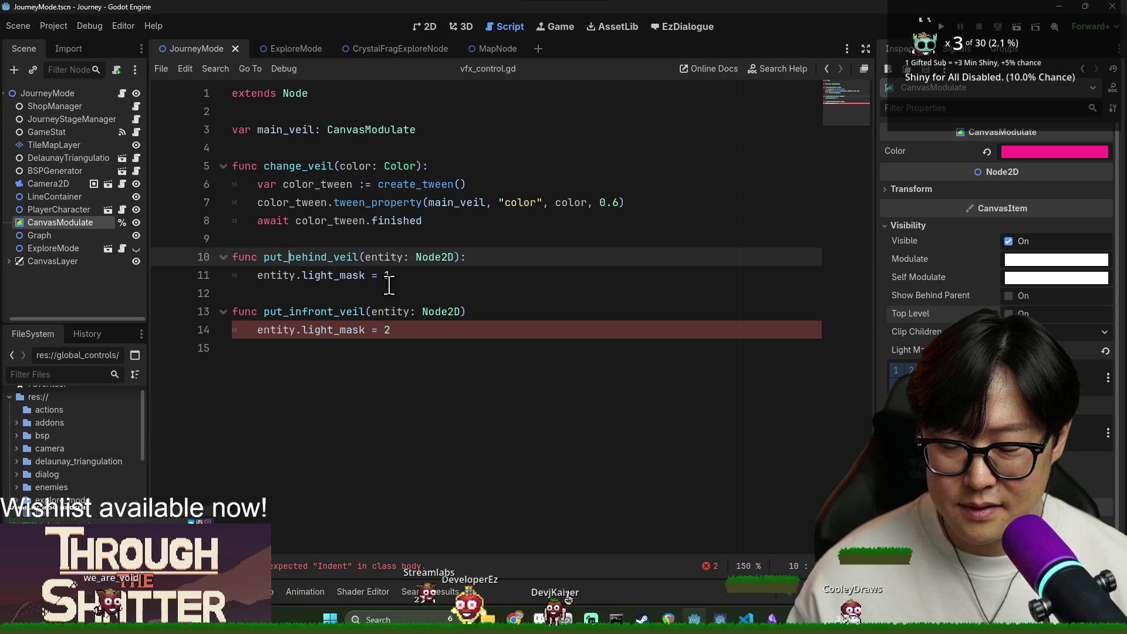
left_click(438, 326)
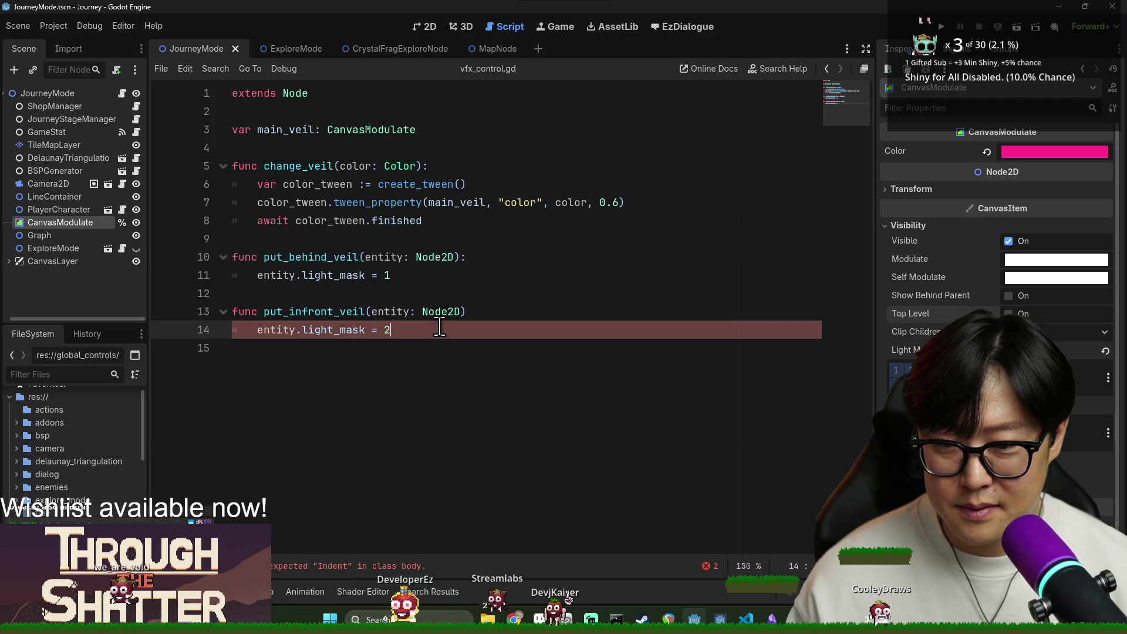
left_click(381, 346)
key("ctrl+s")
Add the missing ':' after 'Node2D)' in the put_infront_veil declaration and save
left_click(277, 337)
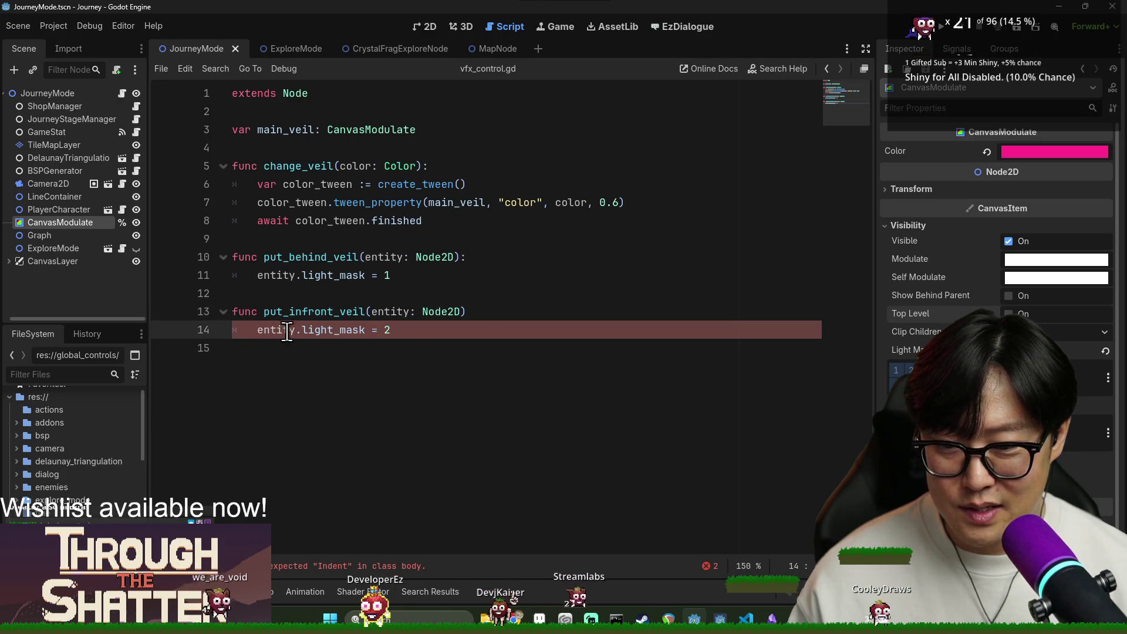
left_click(486, 313)
type(":")
key("ctrl+s")
Re-save vfx_control.gd a few times to confirm the indent error is gone
left_click(420, 202)
key("ctrl+s")
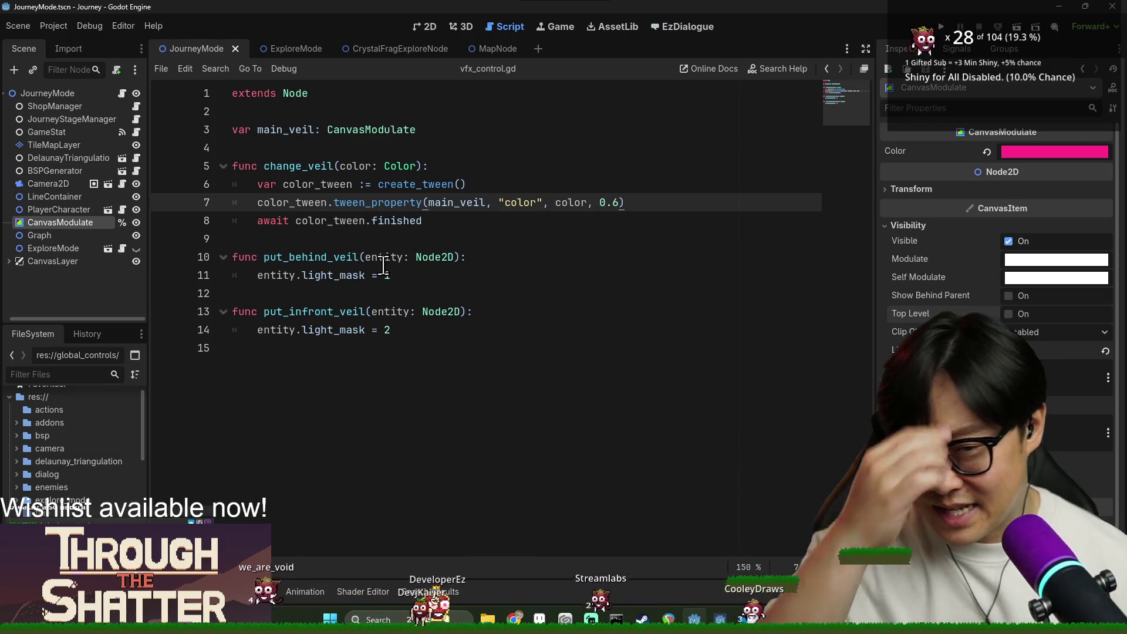
left_click(335, 203)
key("ctrl+s")
left_click_drag(106, 322, 37, 322)
left_click(334, 220)
key("ctrl+s")
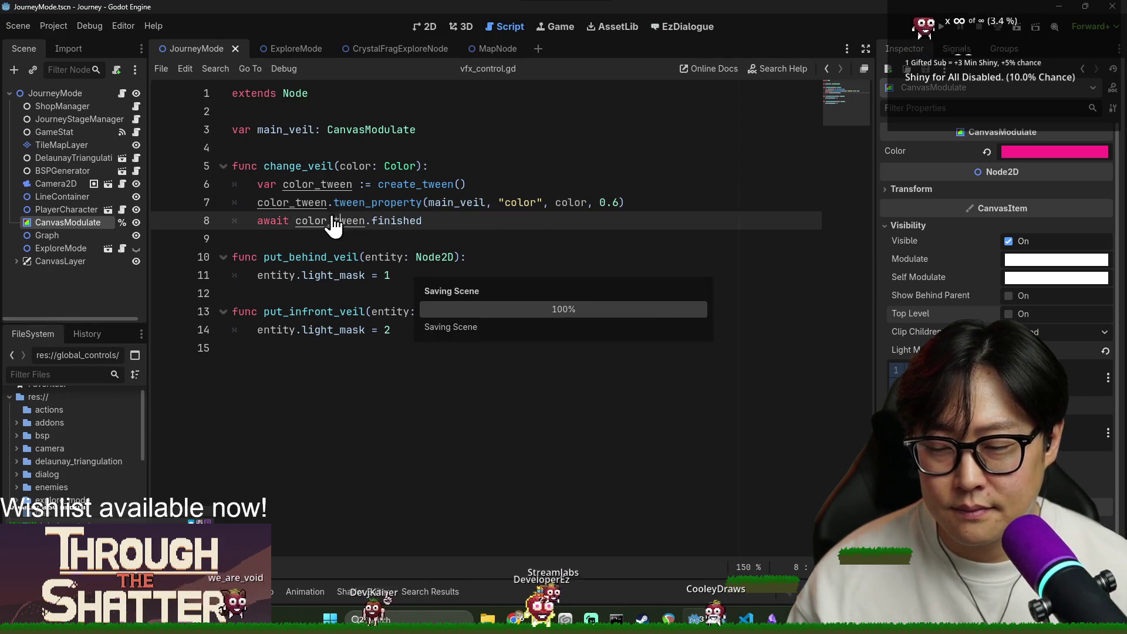
key("ctrl+s")
key("ctrl+s")
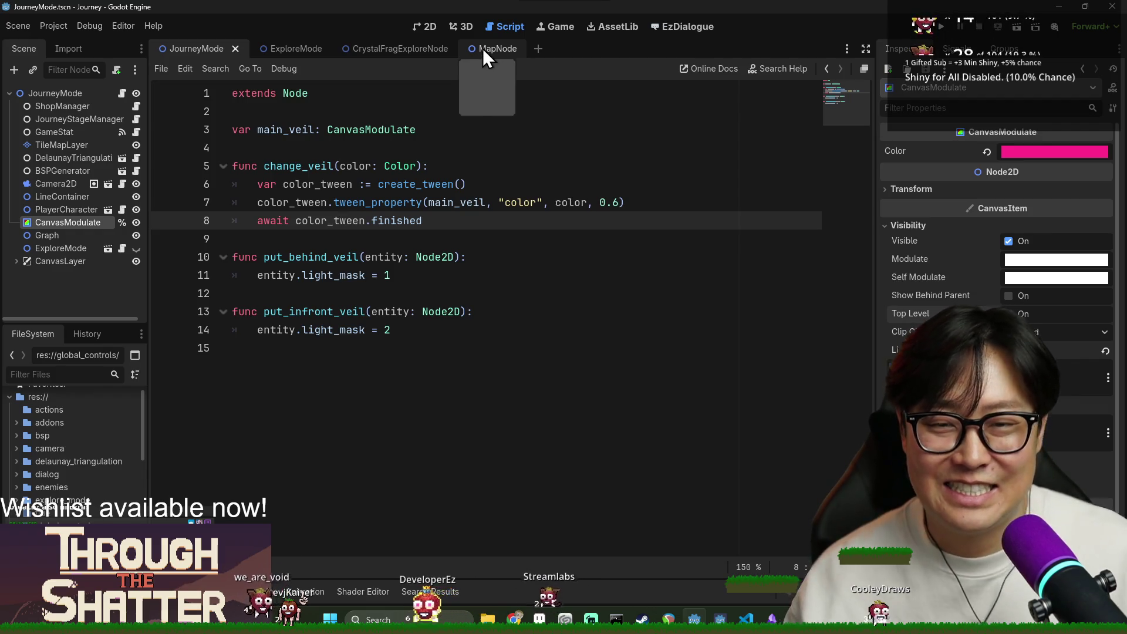
Drop the Node2D type hints from both veil functions and begin an 'if entity is MapNode:' block
left_click(475, 258)
key("Return")
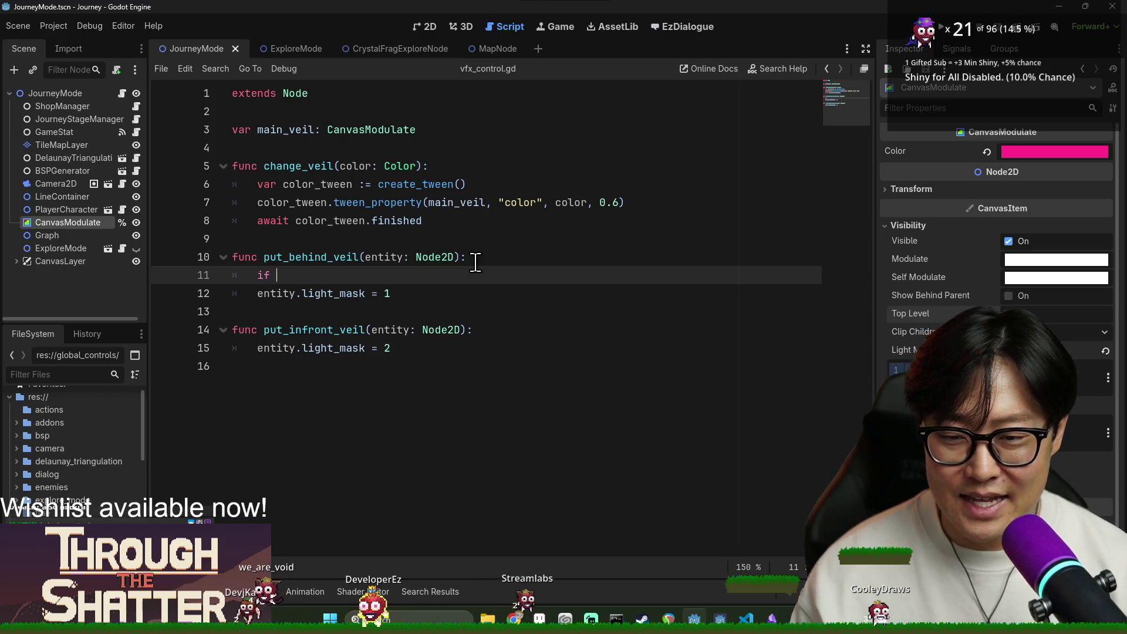
double_click(422, 260)
key("BackSpace")
double_click(446, 330)
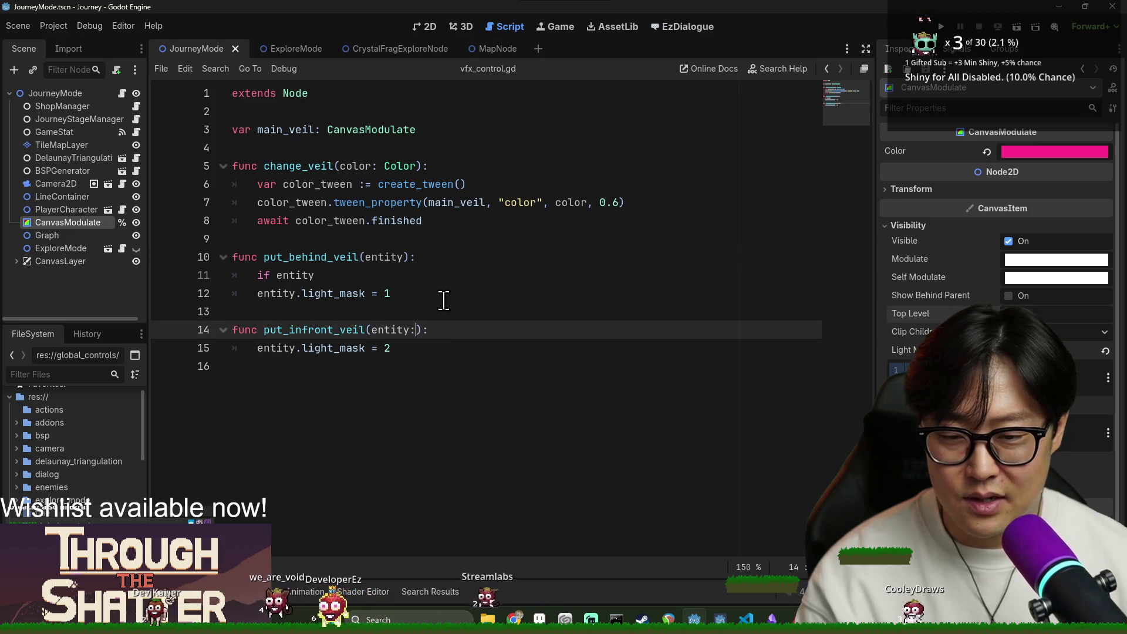
key("BackSpace")
left_click(370, 275)
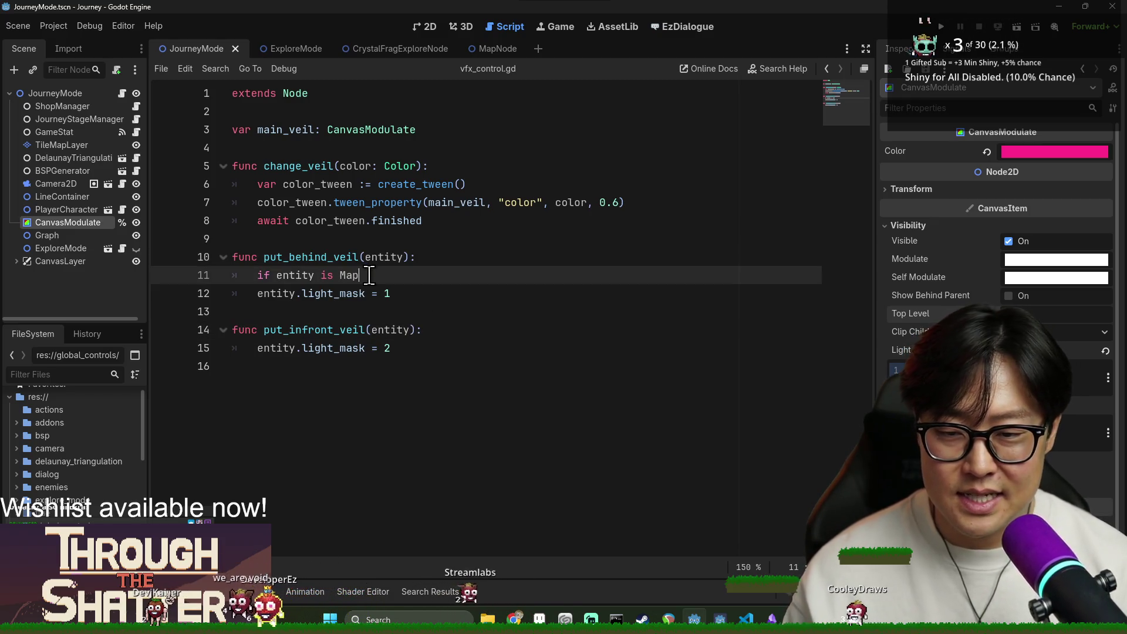
type("Node:")
key("Return")
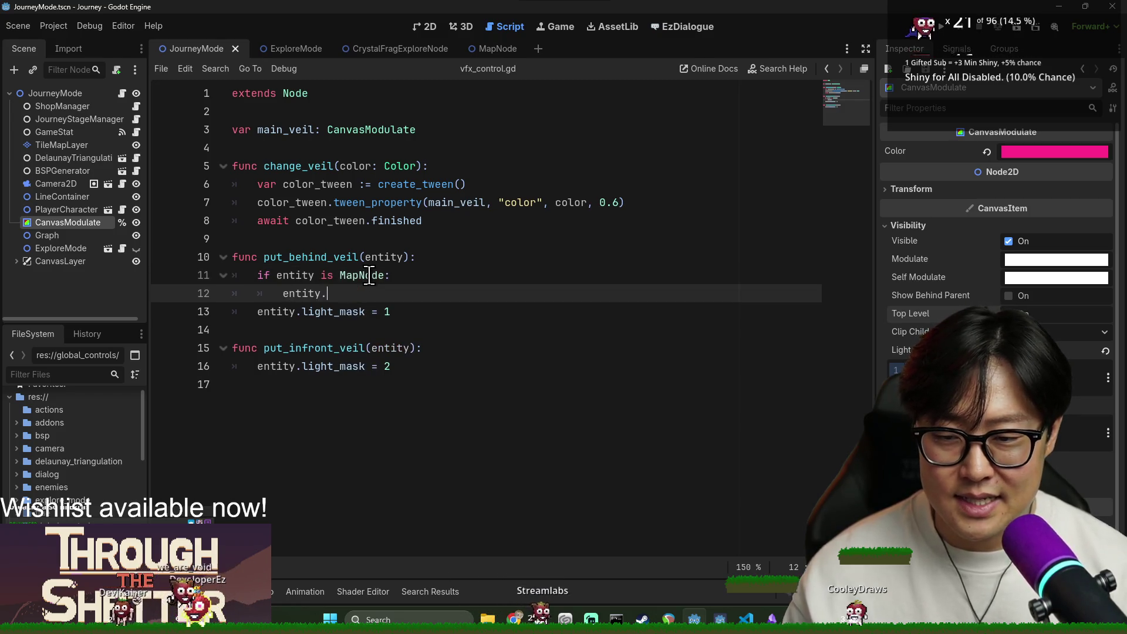
Write the '(entity as MapNode).texture' cast expression inside the MapNode block
key("BackSpace")
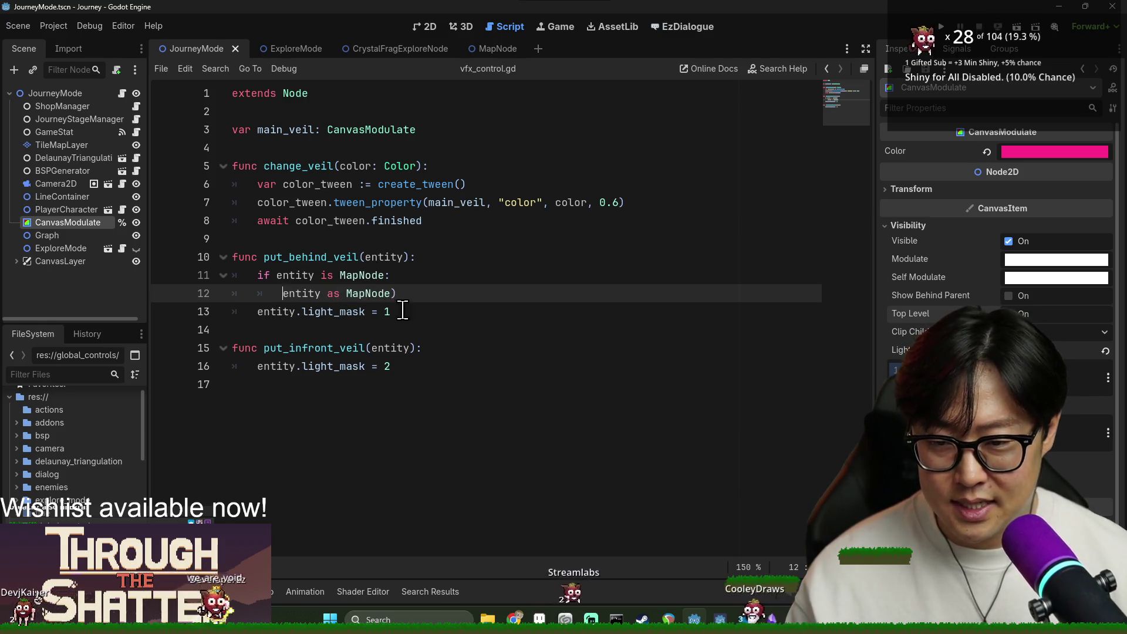
type("(")
left_click(427, 296)
type(".")
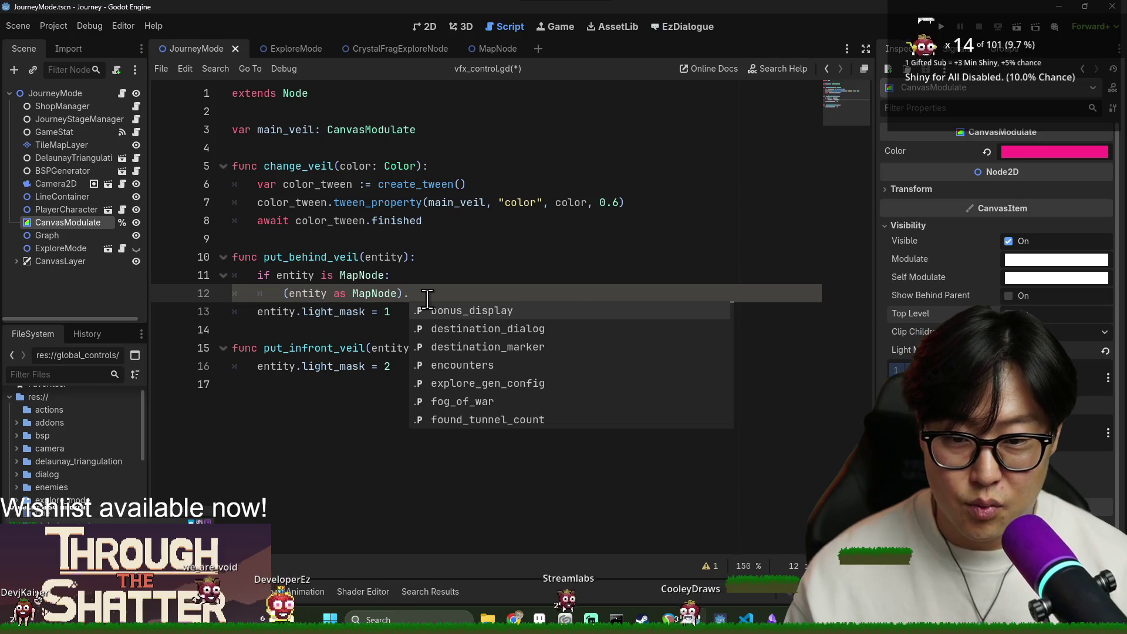
type("d")
key("BackSpace")
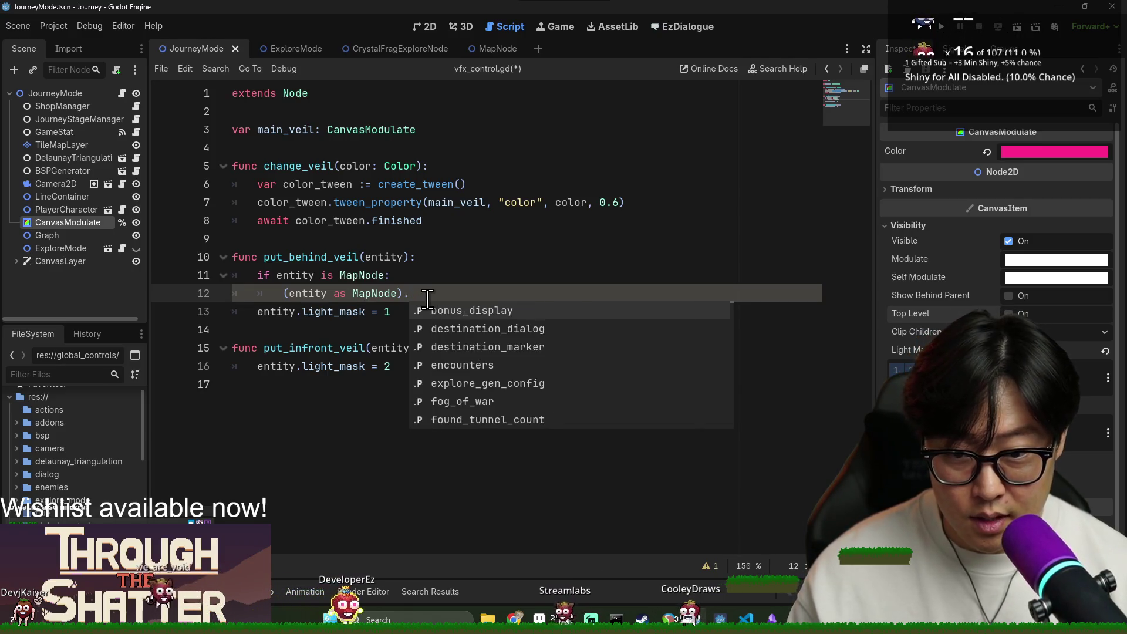
type("texture")
key("Down")
key("Down")
key("Down")
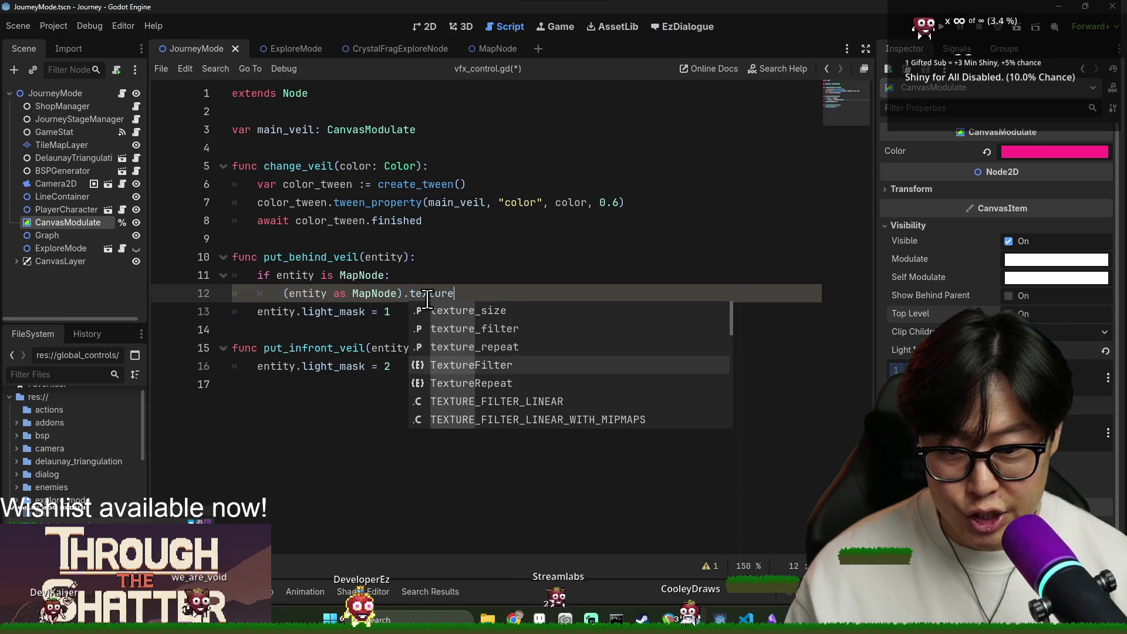
key("BackSpace")
key("BackSpace")
key("BackSpace")
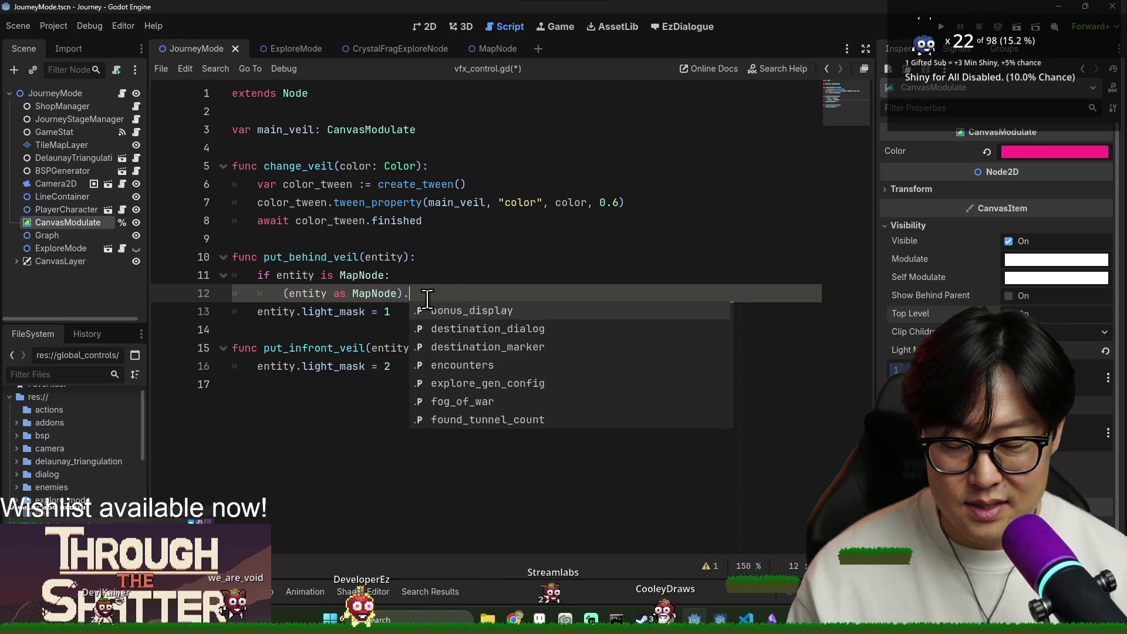
type("t")
key("BackSpace")
type("po")
key("BackSpace")
type("r")
key("BackSpace")
type("o")
key("BackSpace")
key("BackSpace")
key("BackSpace")
type("te")
key("BackSpace")
key("BackSpace")
type(".")
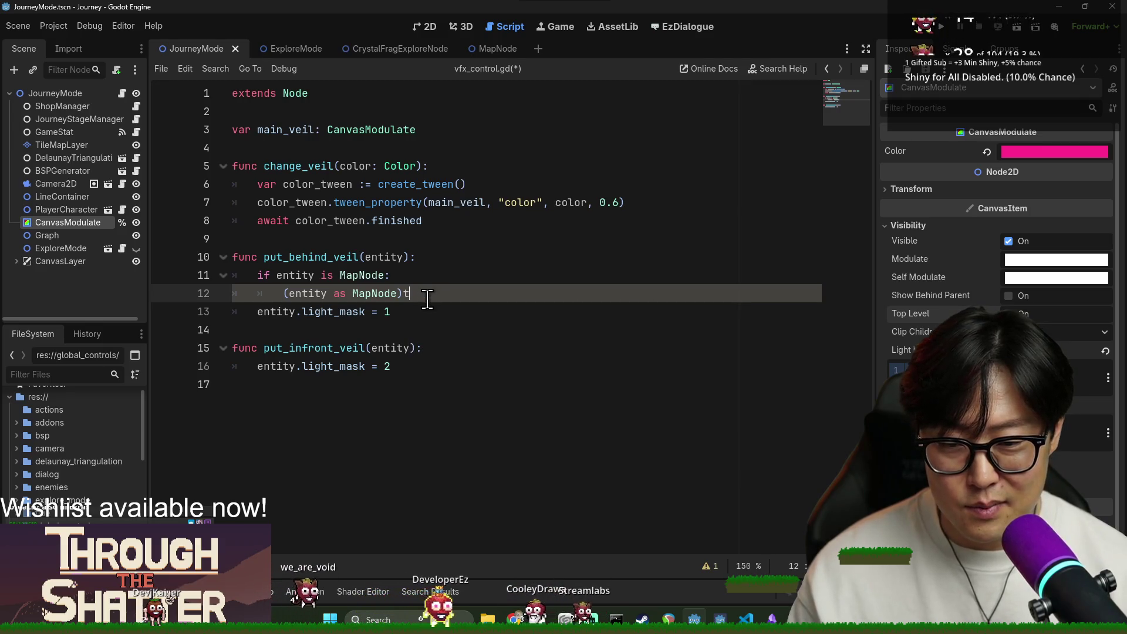
type("texture")
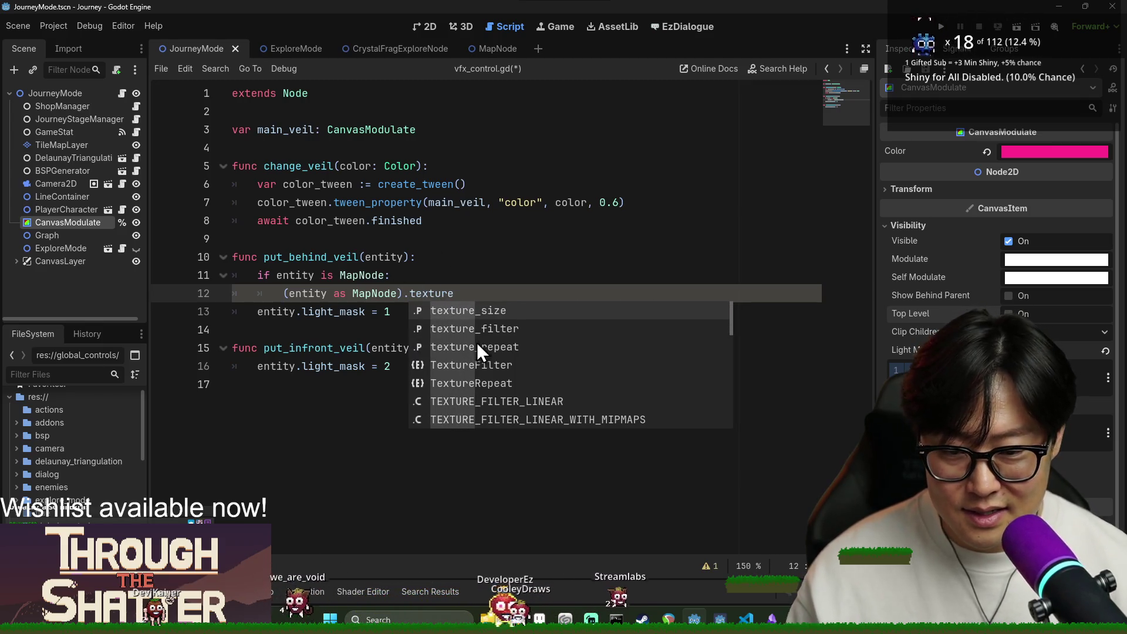
Copy the icon_texture property name from the MapNode script to replace the guessed 'texture' member
left_click(374, 293, "ctrl")
scroll(374, 293, "up", 2)
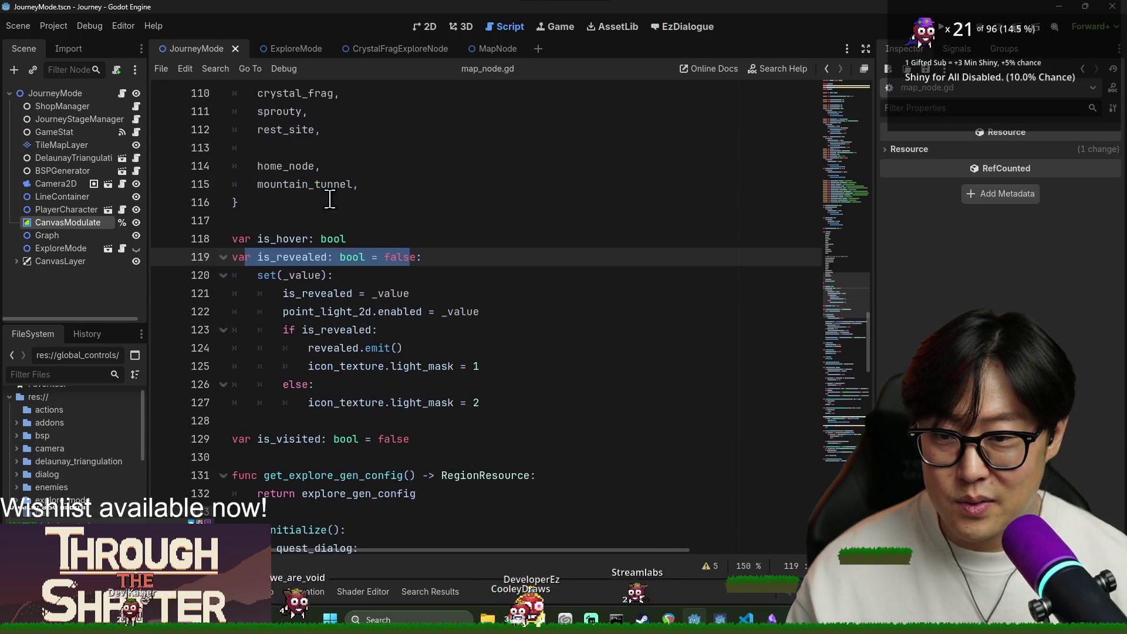
double_click(337, 366)
key("ctrl+c")
key("alt+Left")
double_click(434, 293)
key("ctrl+v")
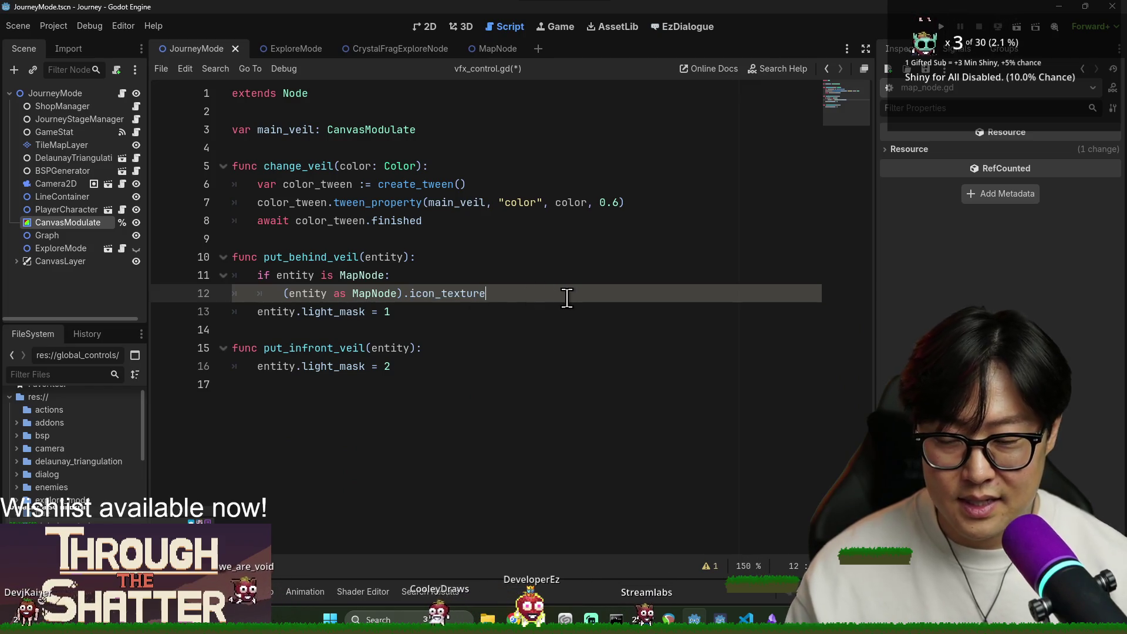
Complete the line as '(entity as MapNode).icon_texture.light_mask = 1' in put_behind_veil
left_click(445, 258)
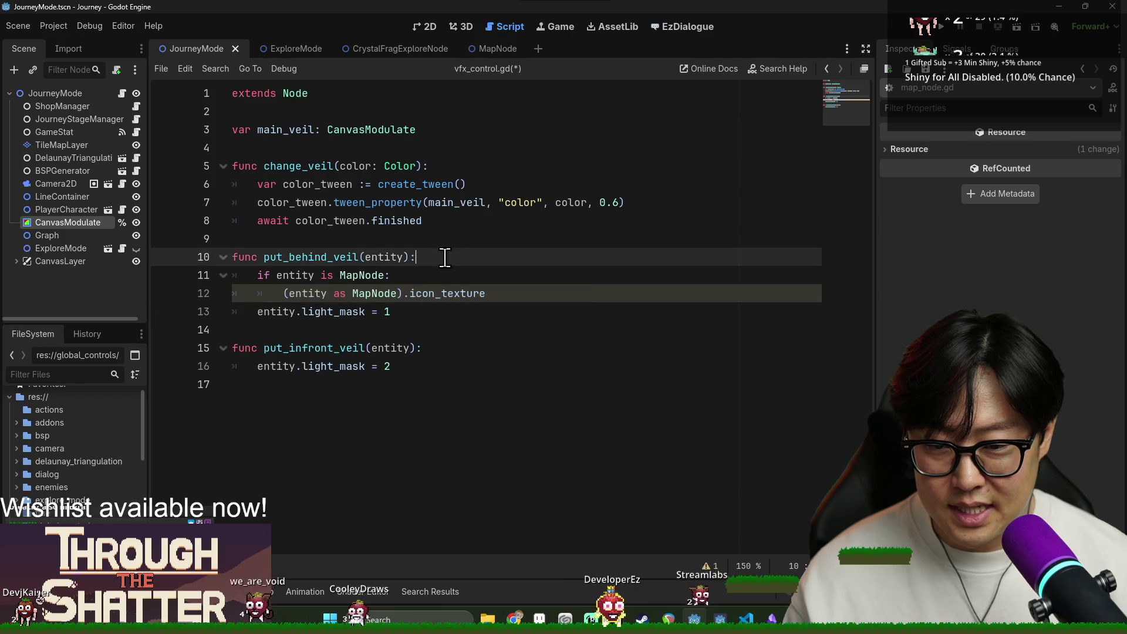
double_click(265, 313)
left_click(518, 293)
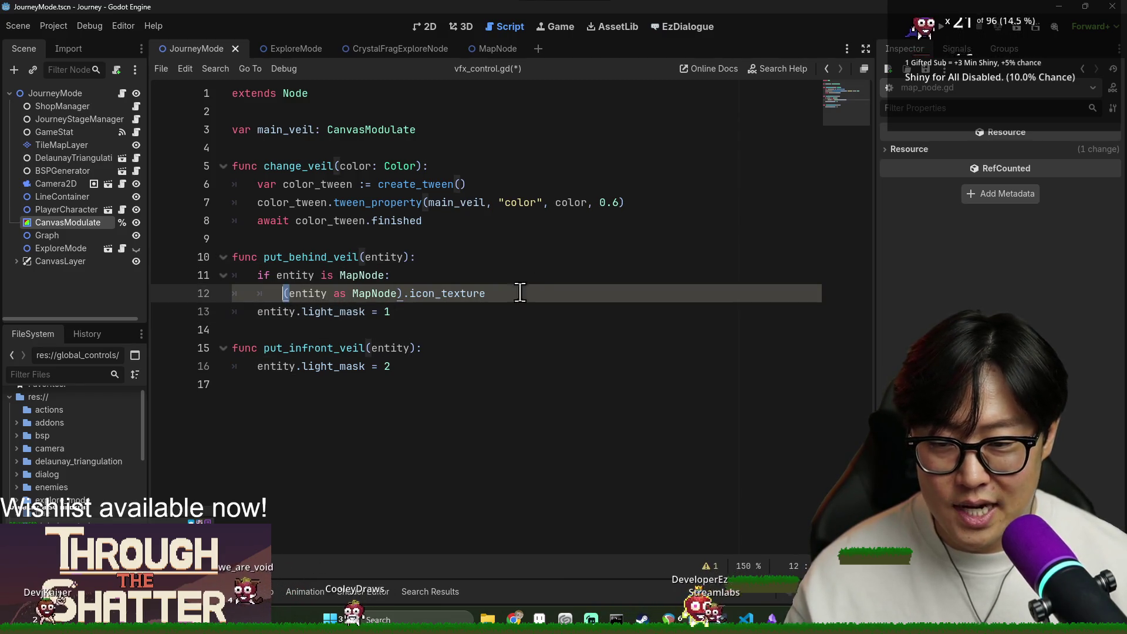
type("ht_mask = 1")
key("shift+Home")
Copy the MapNode block into put_infront_veil and change its light_mask value to 2
left_click(292, 368)
double_click(282, 367)
left_click(259, 275)
left_click(597, 300, "shift")
key("ctrl+c")
left_click(433, 347)
key("Return")
key("ctrl+v")
key("BackSpace")
type("2")
Add a return after each light_mask assignment and save vfx_control.gd
left_click(604, 294)
key("Return")
type("ret")
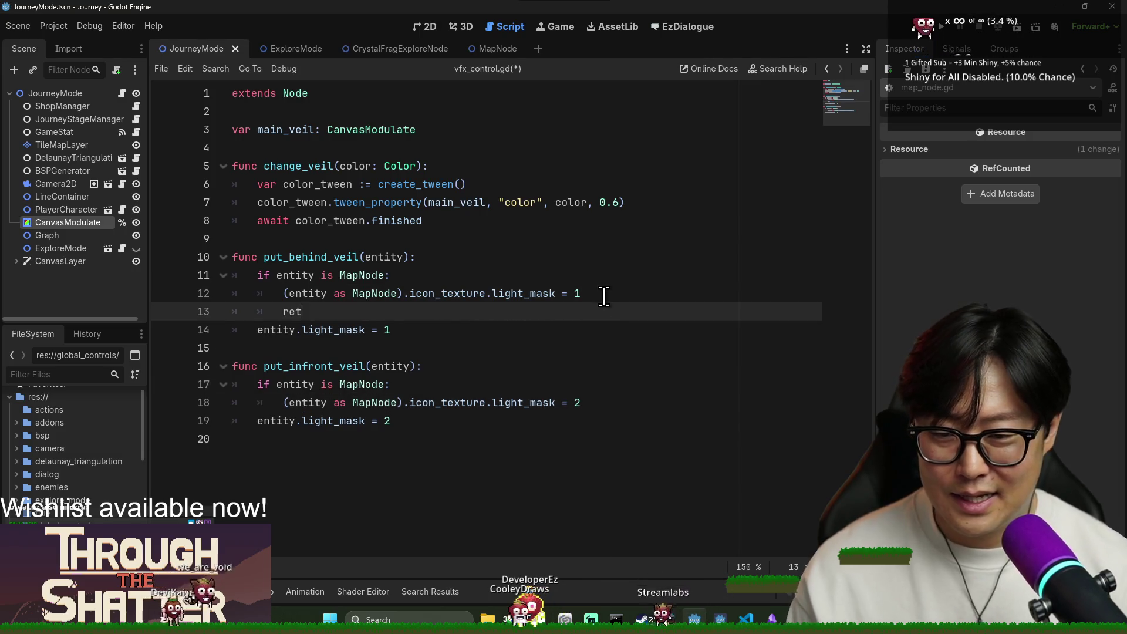
left_click(610, 401)
key("Return")
type("retuy")
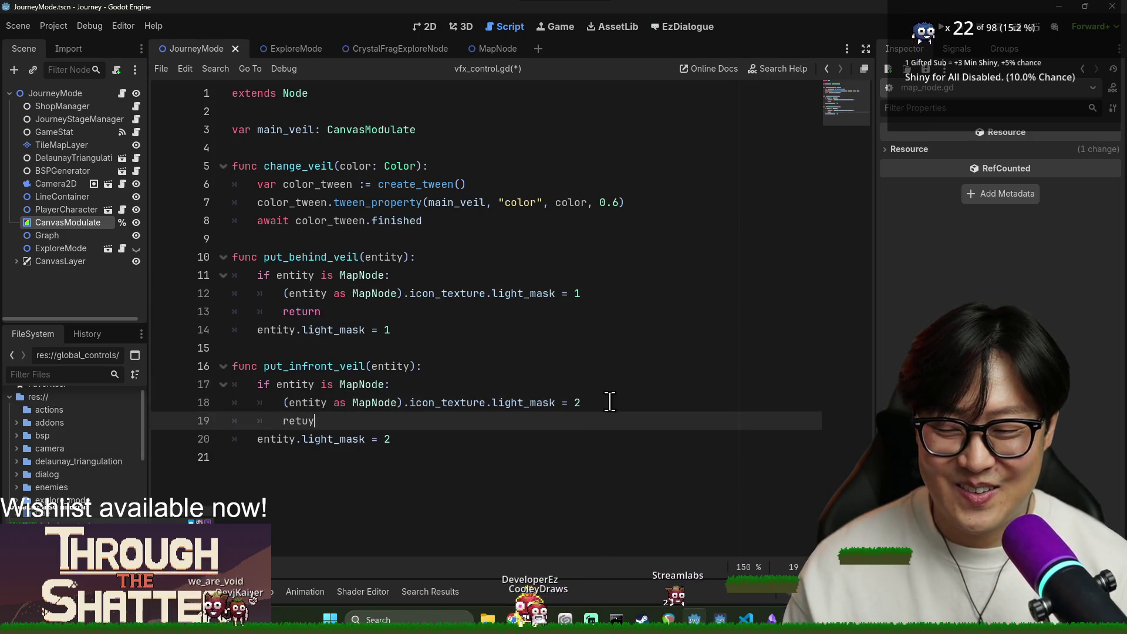
key("BackSpace")
key("Return")
key("ctrl+s")
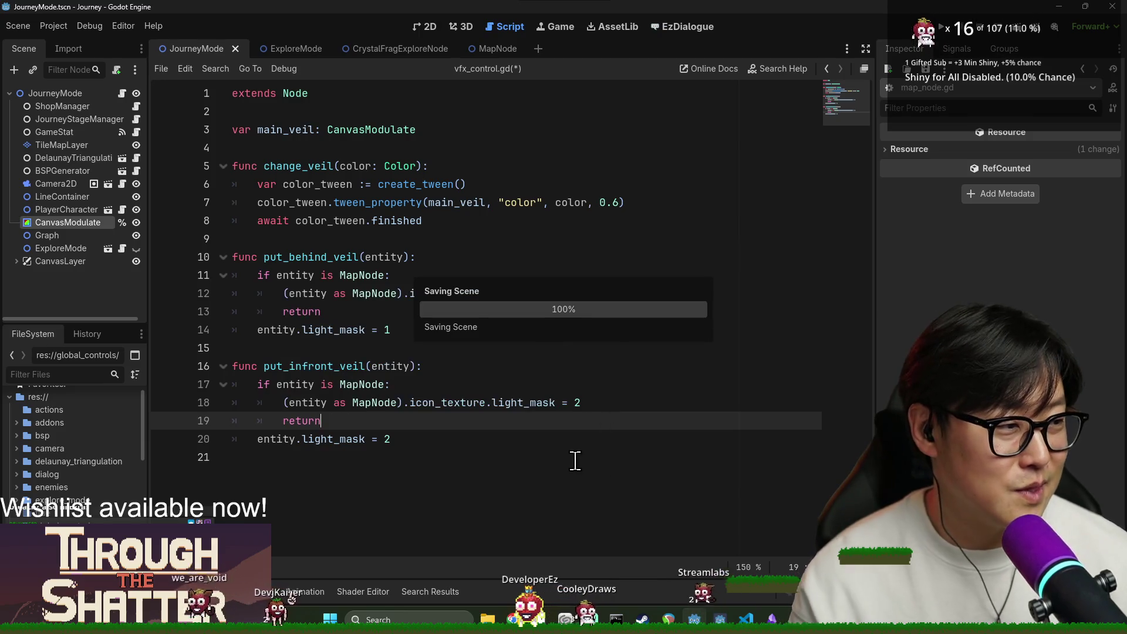
Add blank lines after both return statements and save the script
key("Return")
key("ctrl+s")
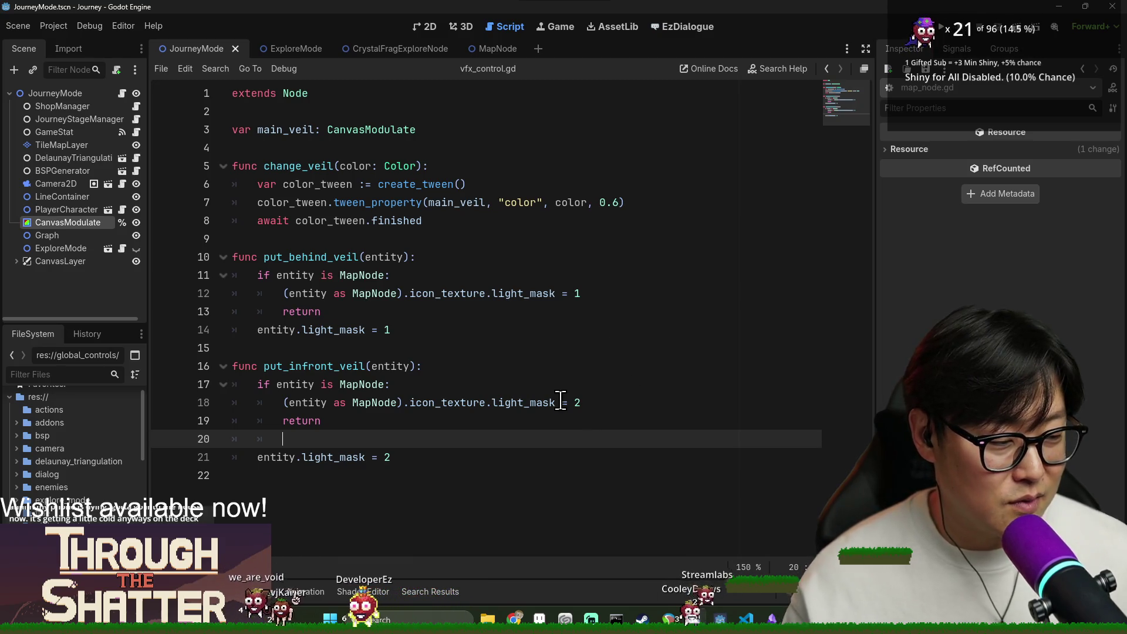
left_click(455, 385)
key("ctrl+s")
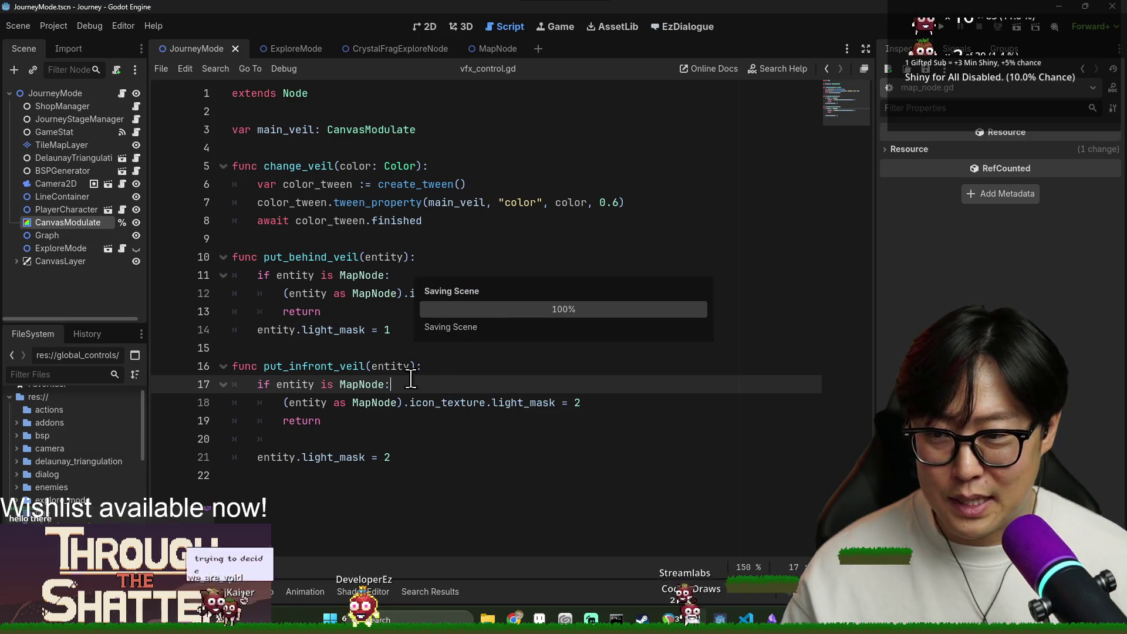
left_click(435, 422)
key("ctrl+s")
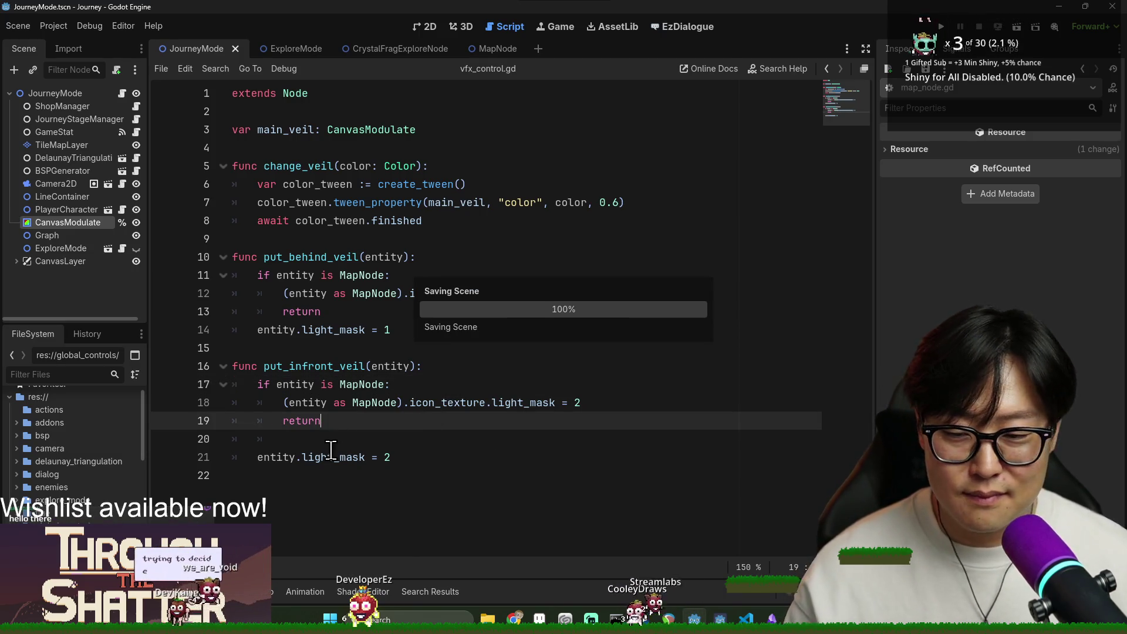
left_click(352, 440)
key("ctrl+s")
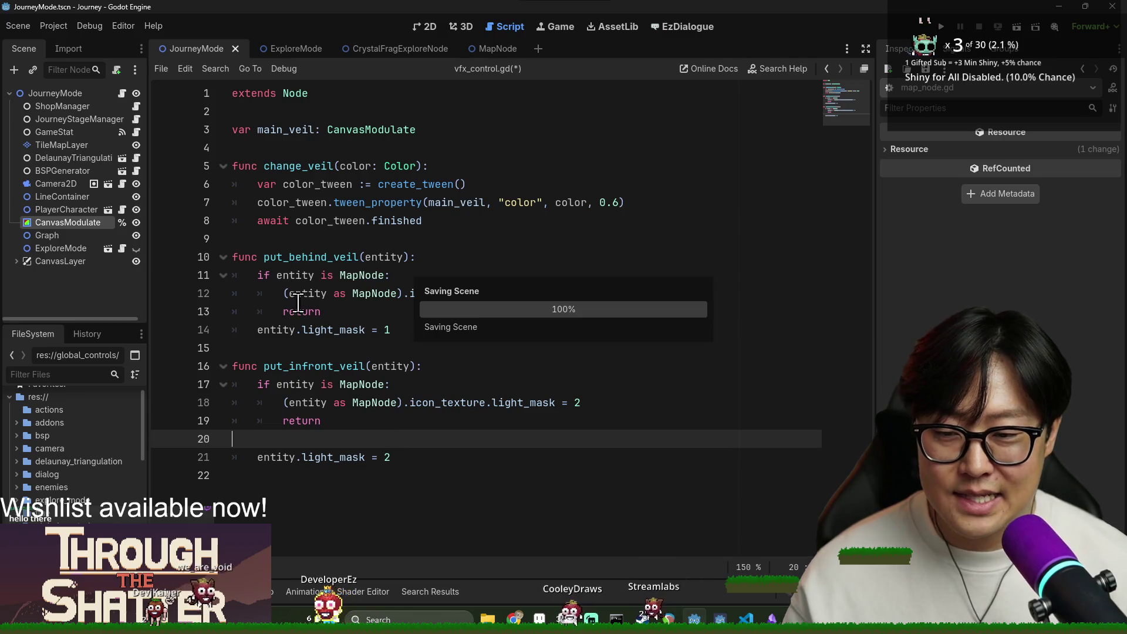
left_click(350, 313)
key("Return")
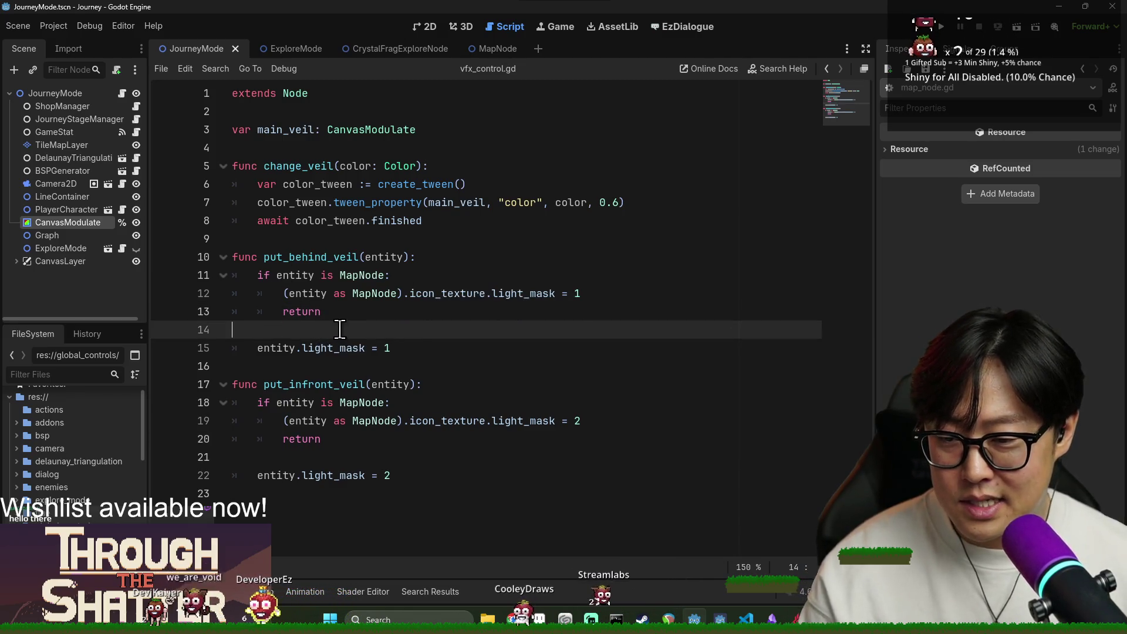
key("ctrl+s")
left_click(449, 418)
left_click(428, 461)
left_click(478, 420)
left_click(381, 461)
key("ctrl+s")
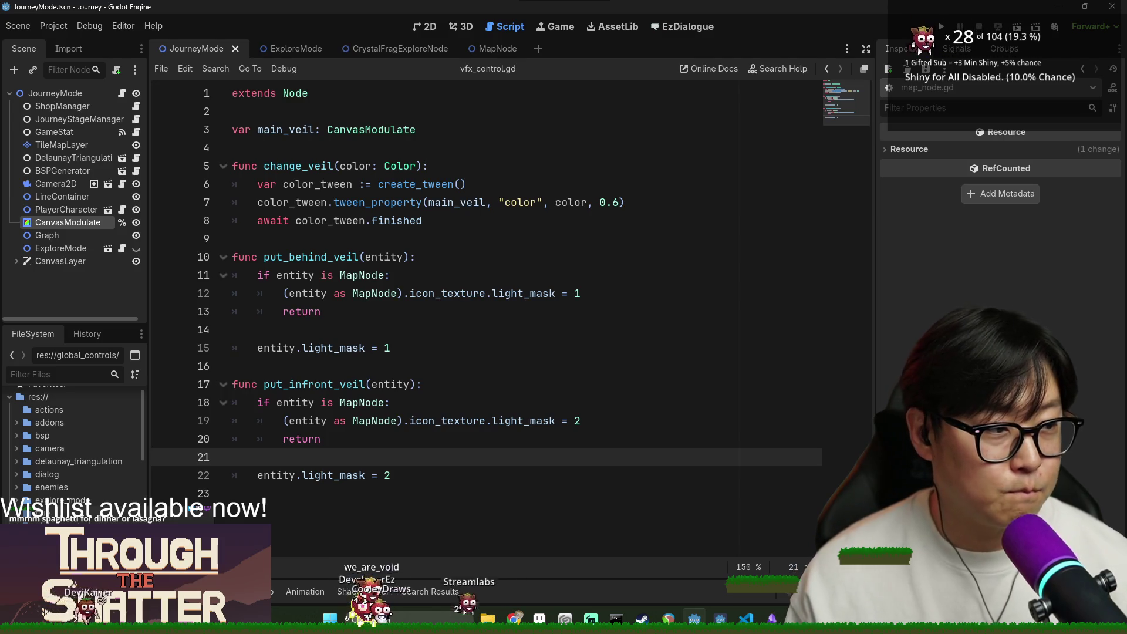
Save vfx_control.gd again and select the put_behind_veil function name
left_click_drag(280, 374, 283, 382)
key("ctrl+s")
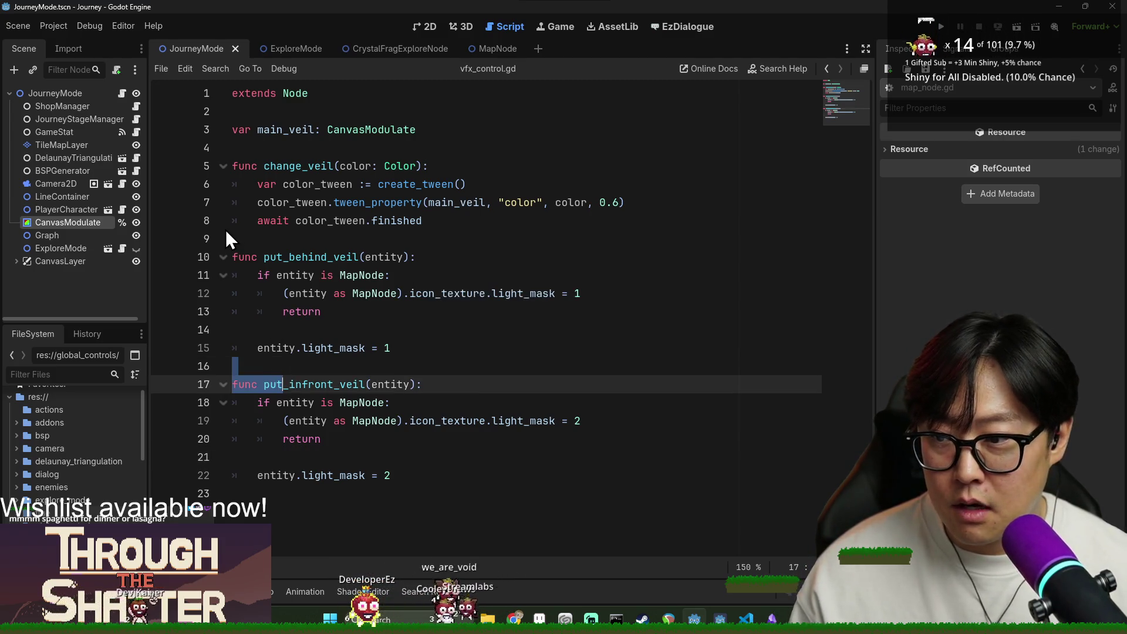
left_click(302, 152)
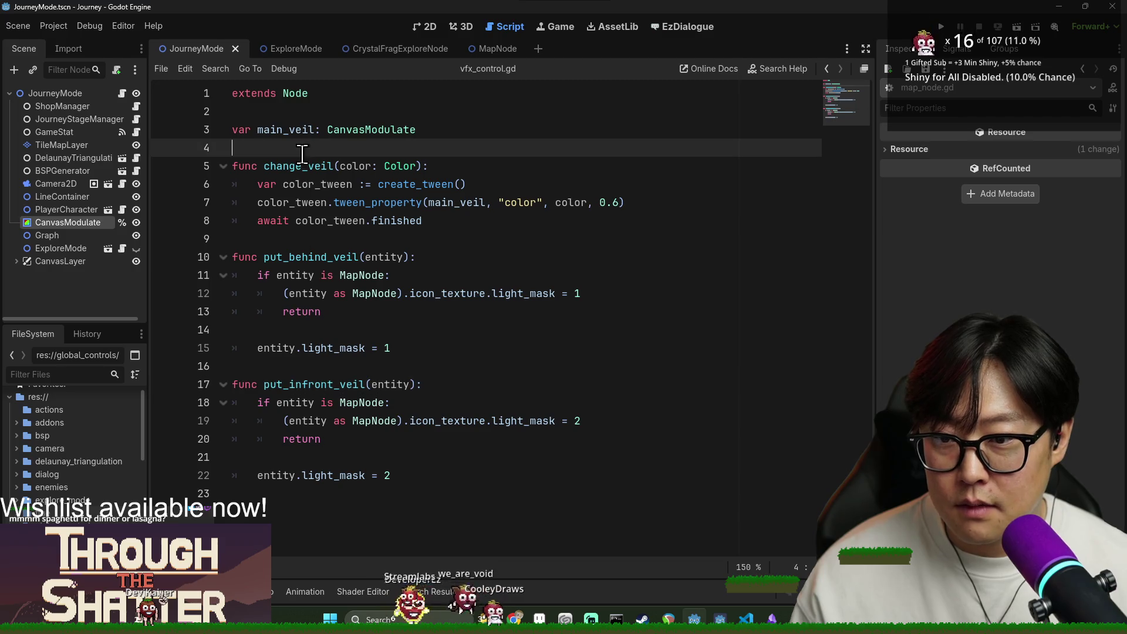
double_click(288, 258)
key("ctrl+s")
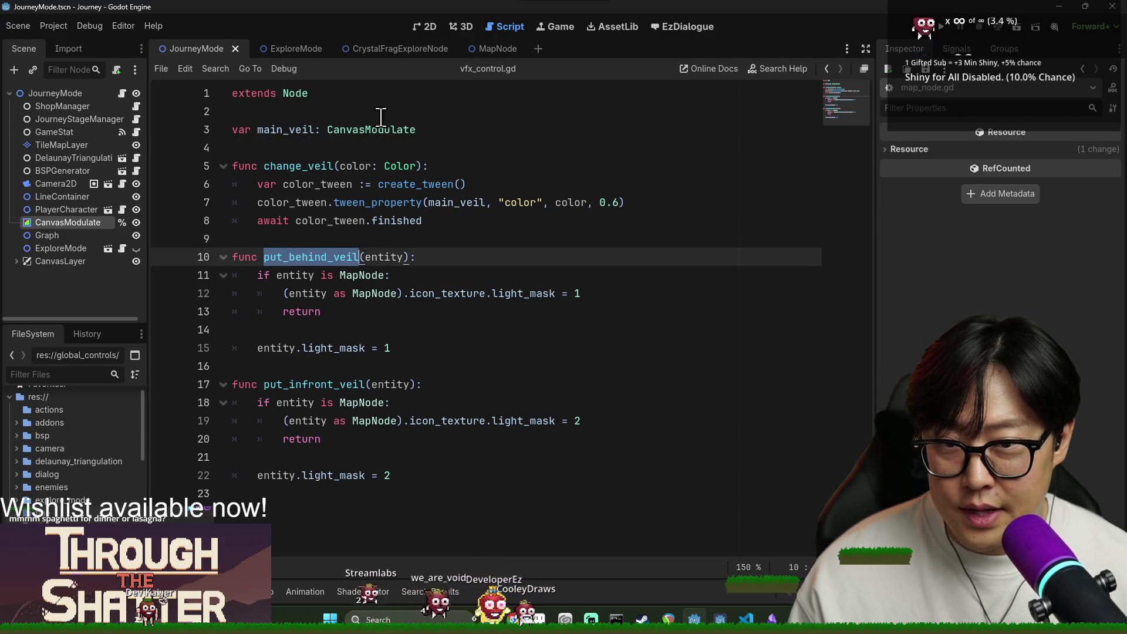
Switch to journey_mode.gd and open the find bar
left_click(122, 94)
key("ctrl+k")
scroll(433, 270, "down", 3)
key("ctrl+f")
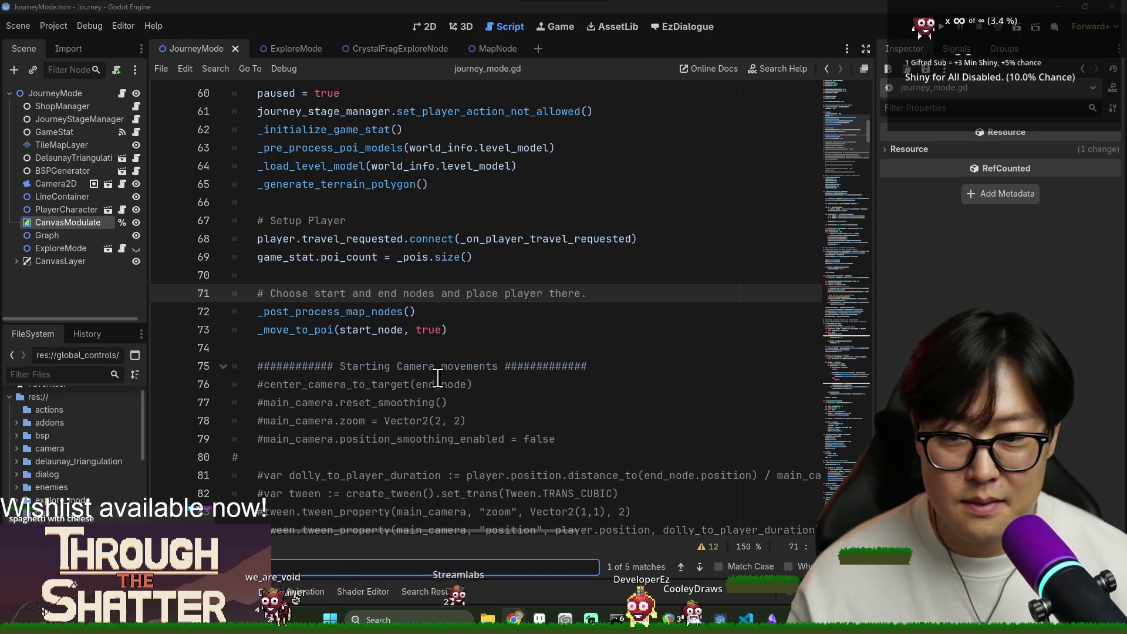
Browse journey_mode.gd and search for we_are_void near the commented camera code
left_click(506, 347)
scroll(469, 372, "up", 2)
scroll(470, 372, "up", 3)
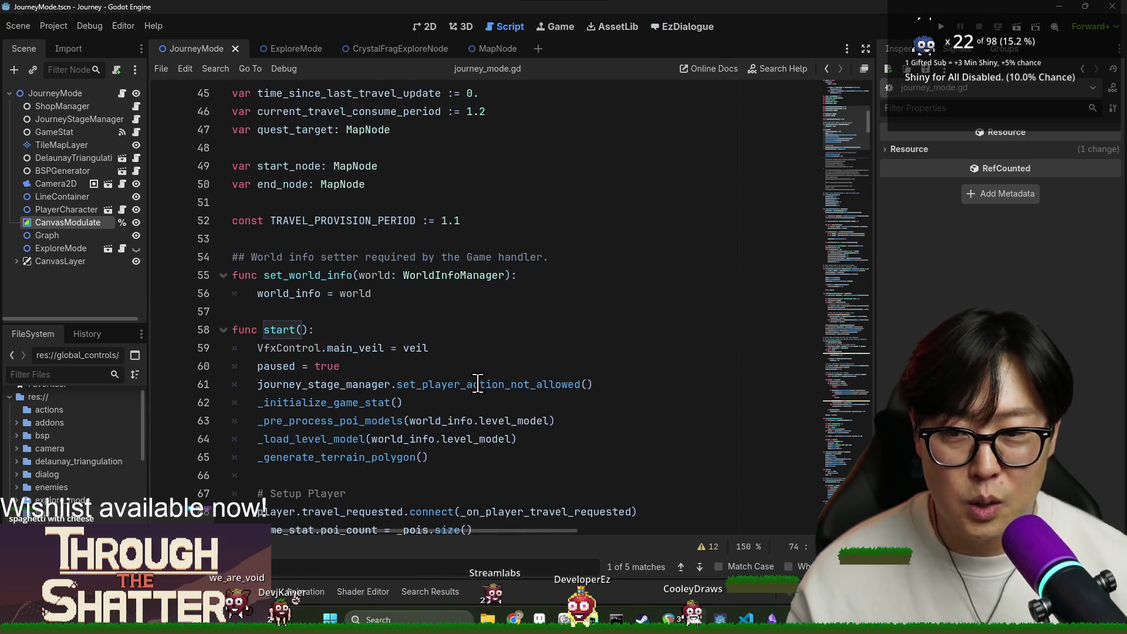
scroll(464, 371, "up", 6)
scroll(459, 370, "up", 8)
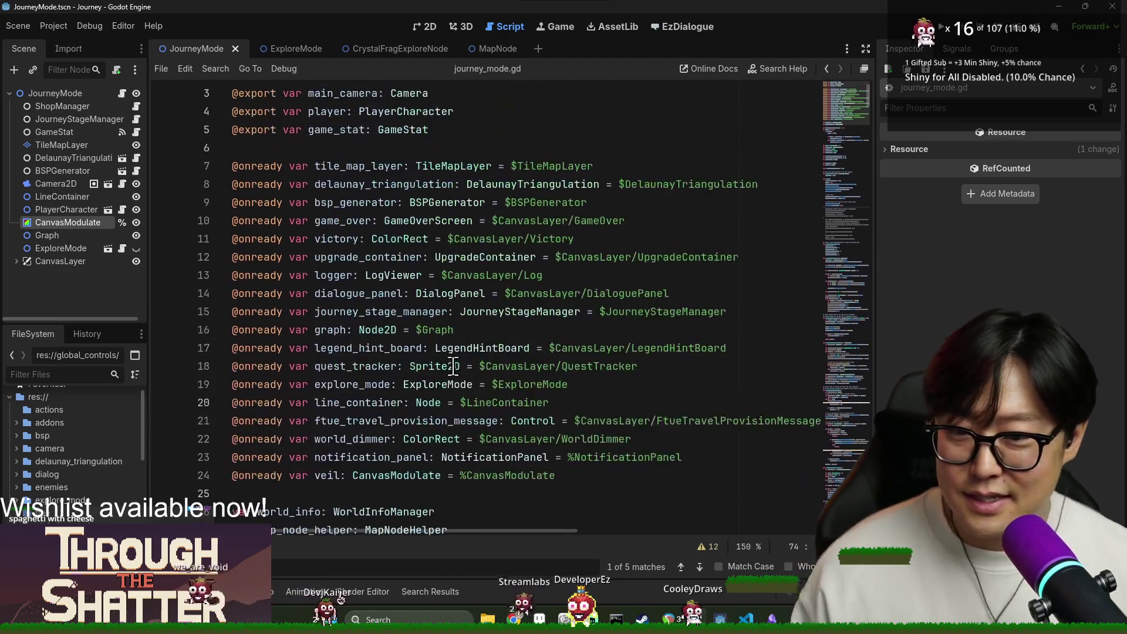
scroll(441, 352, "down", 3)
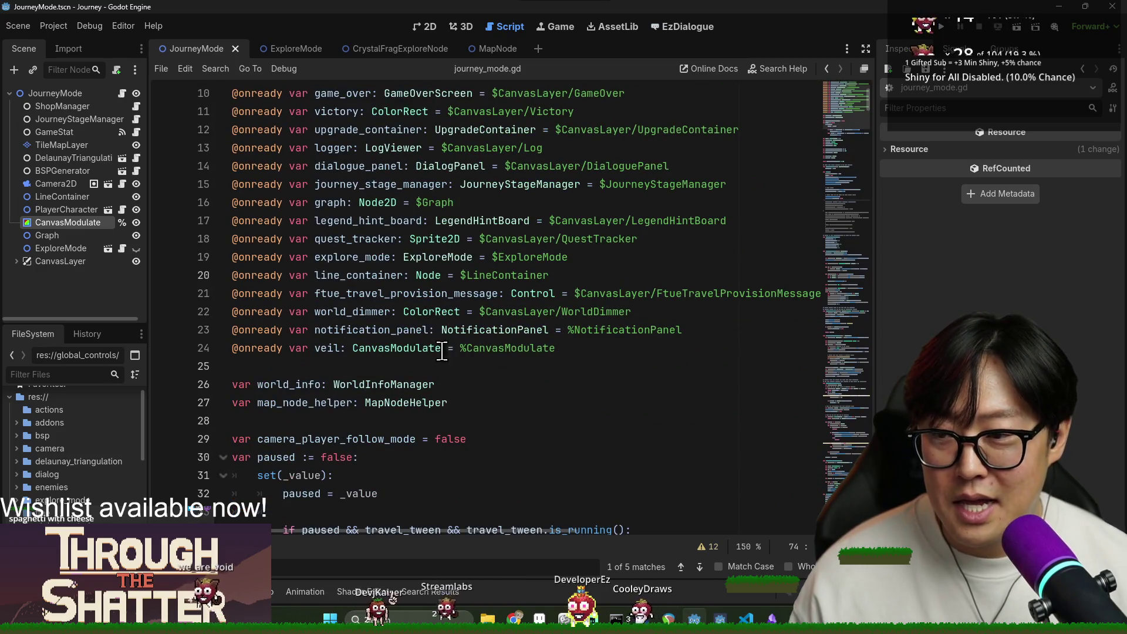
key("Escape")
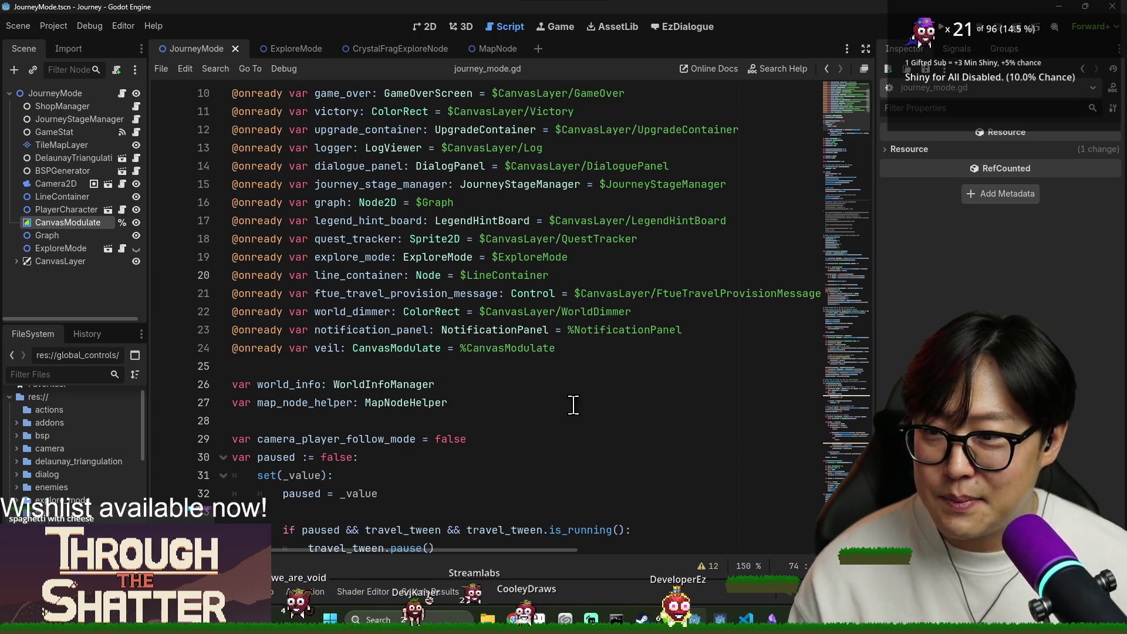
key("ctrl+f")
scroll(573, 405, "down", 20)
left_click(332, 351)
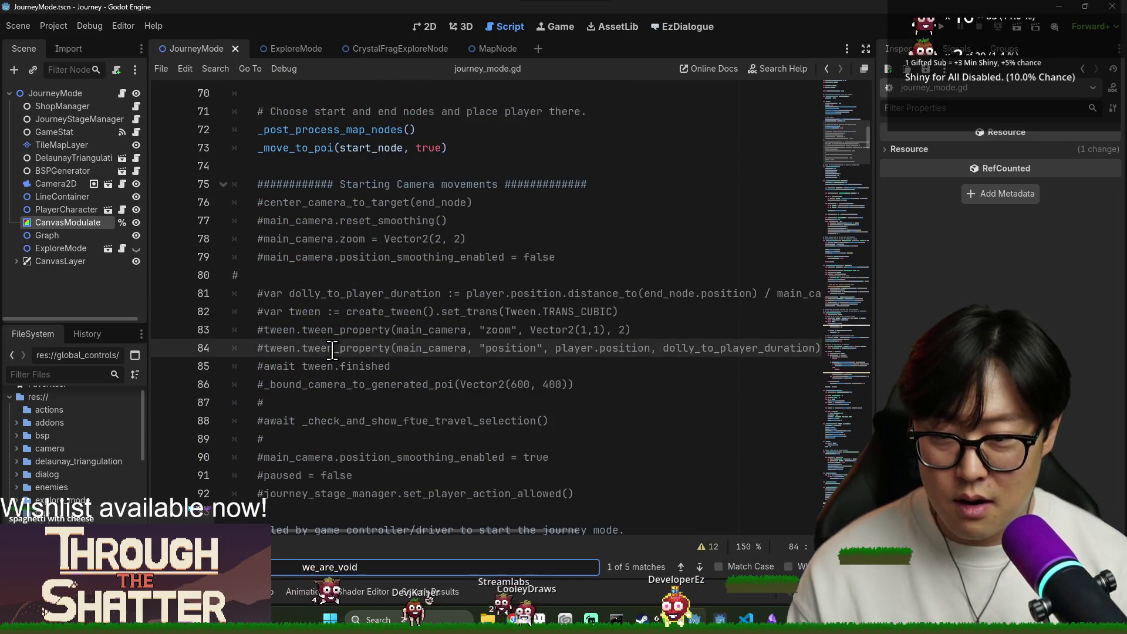
scroll(332, 351, "down", 20)
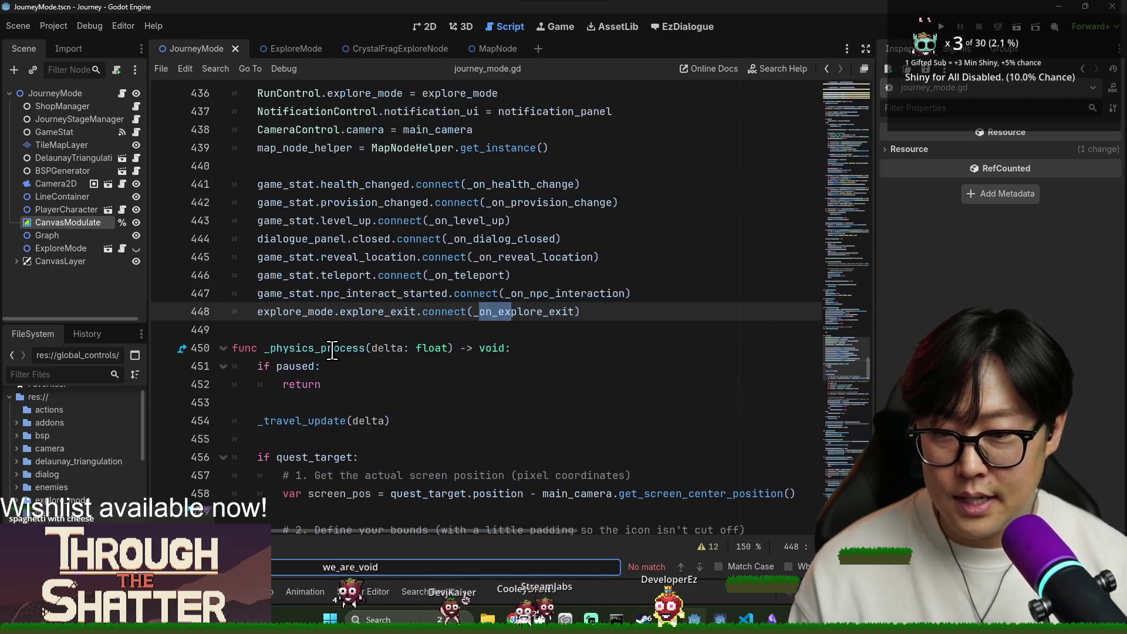
Follow the mountain_tunnel_found check in _on_explore_exit to the _enter_tunnel_mode definition
left_click(548, 312, "ctrl")
scroll(321, 360, "down", 8)
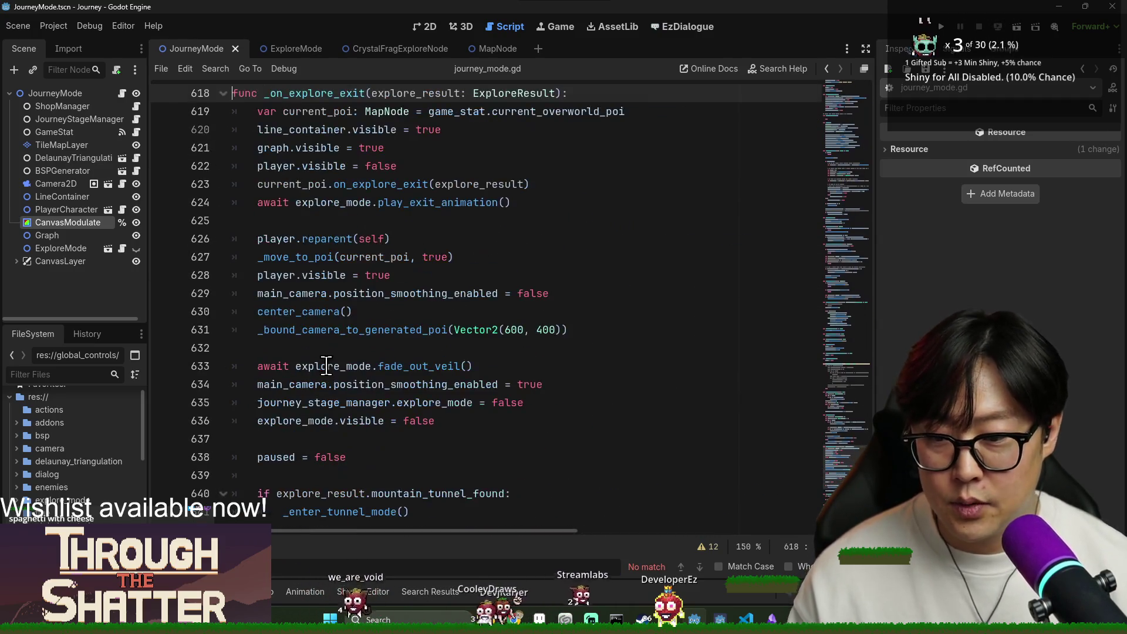
double_click(399, 275)
double_click(326, 293)
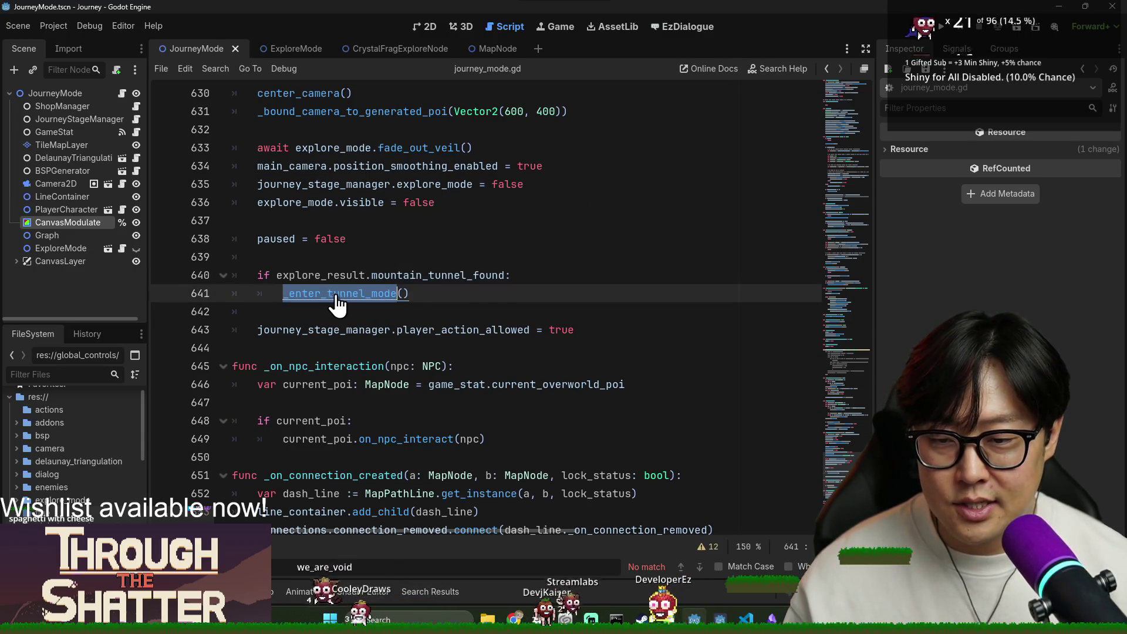
left_click(338, 293, "ctrl")
key("Down")
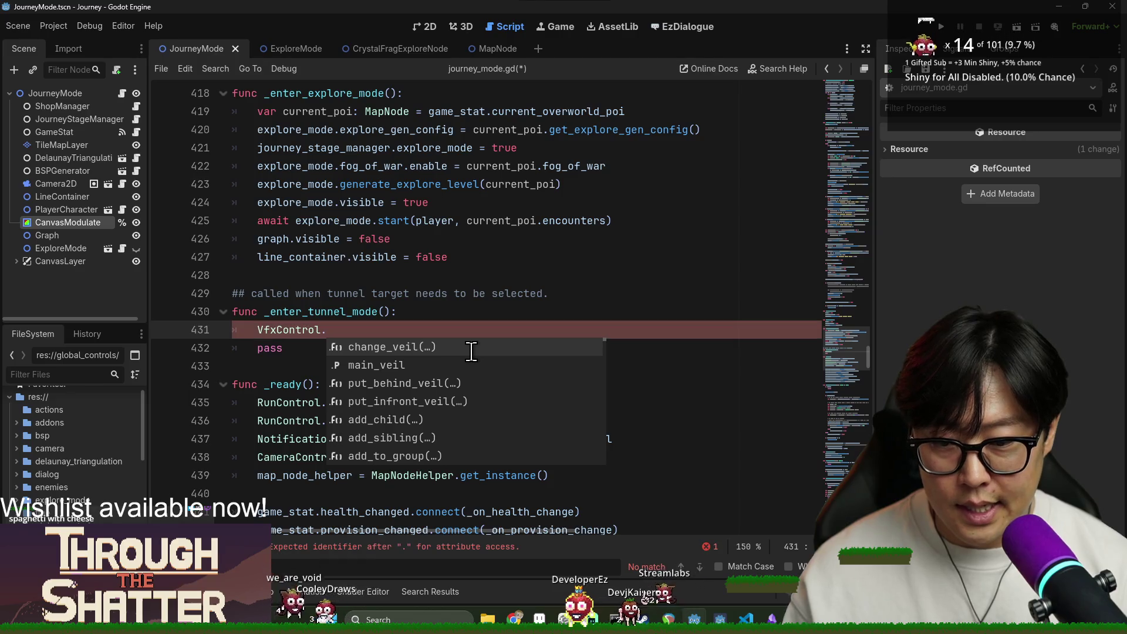
Add 'VfxControl.change_veil(Color(Color.BLACK, 0.8))' at the start of _enter_tunnel_mode
key("Return")
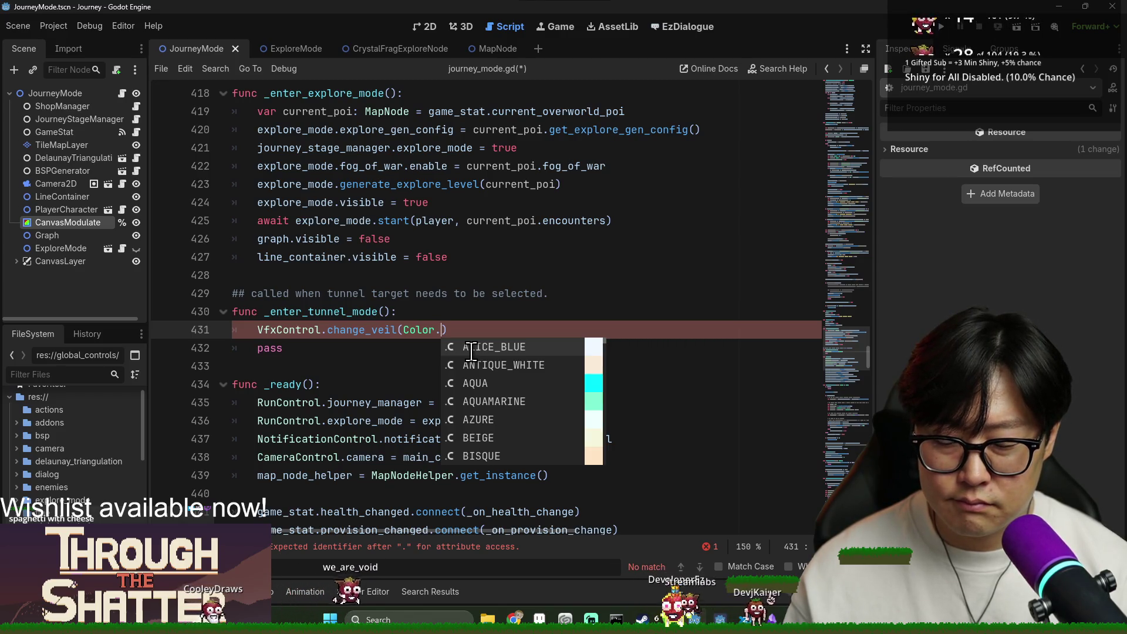
type("GR")
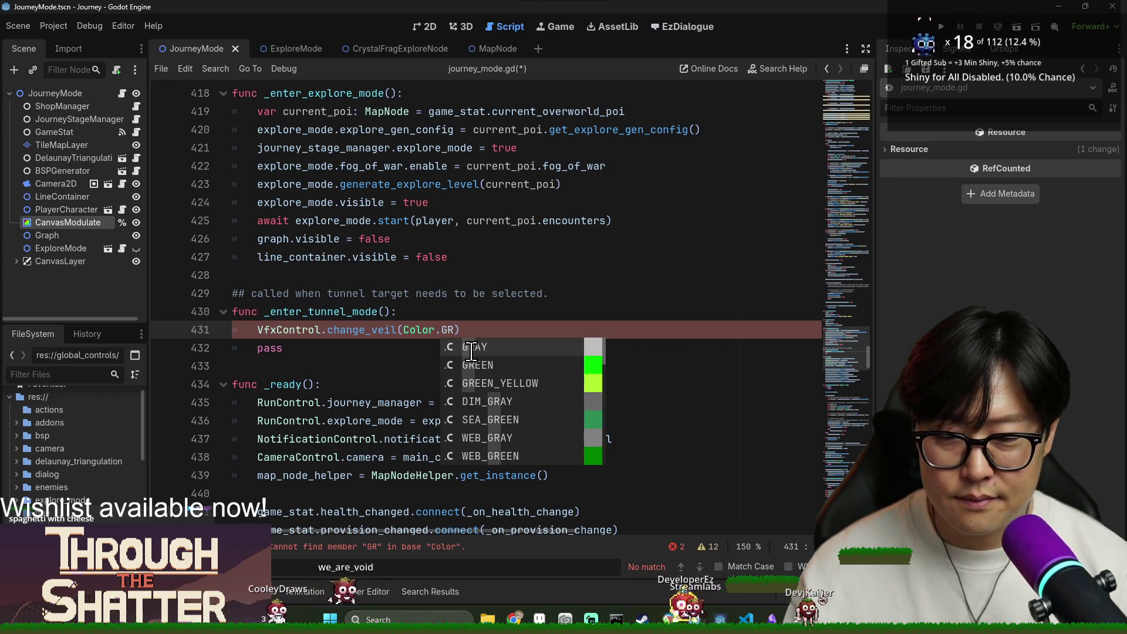
key("Return")
left_click(401, 332)
type("Colo")
left_click_drag(479, 330, 512, 330)
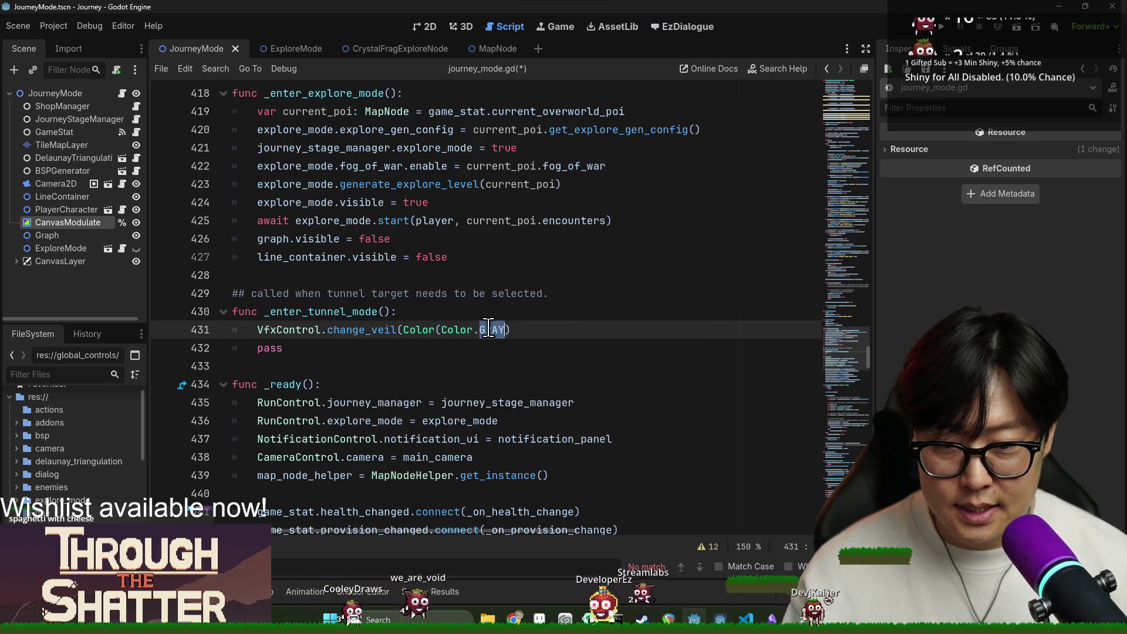
key("BackSpace")
type("BLAC")
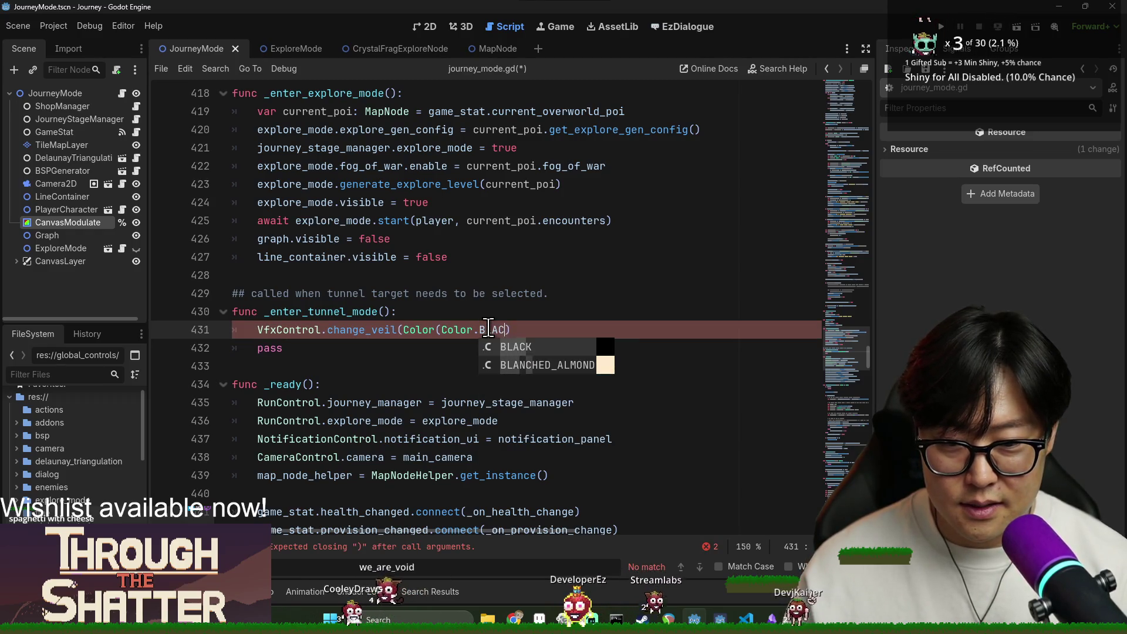
type("K, ")
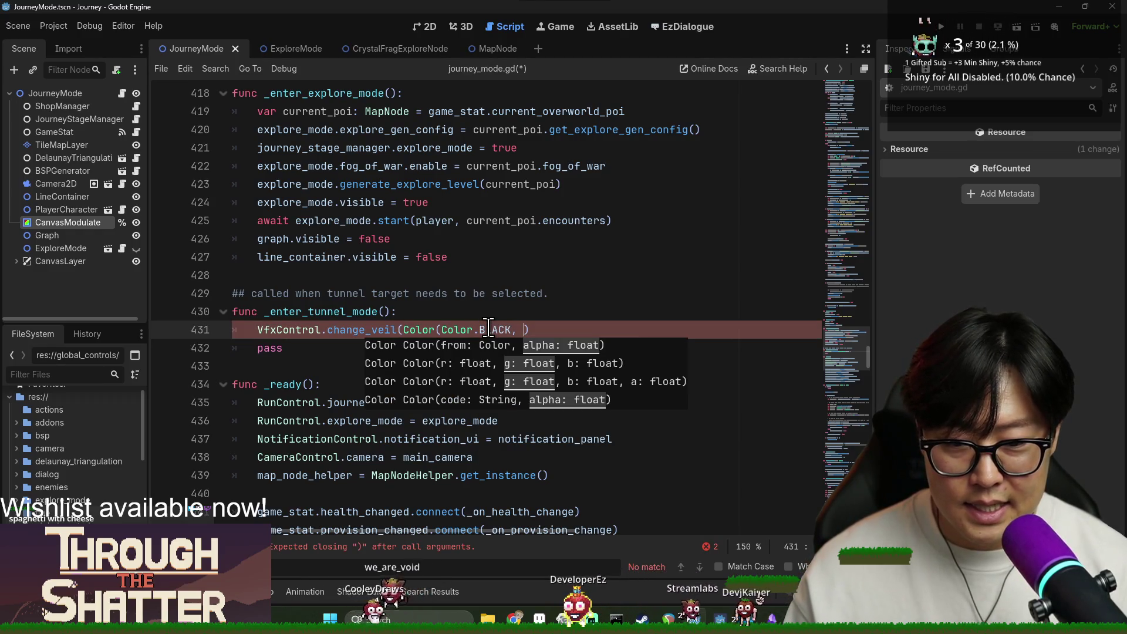
type("0.8)")
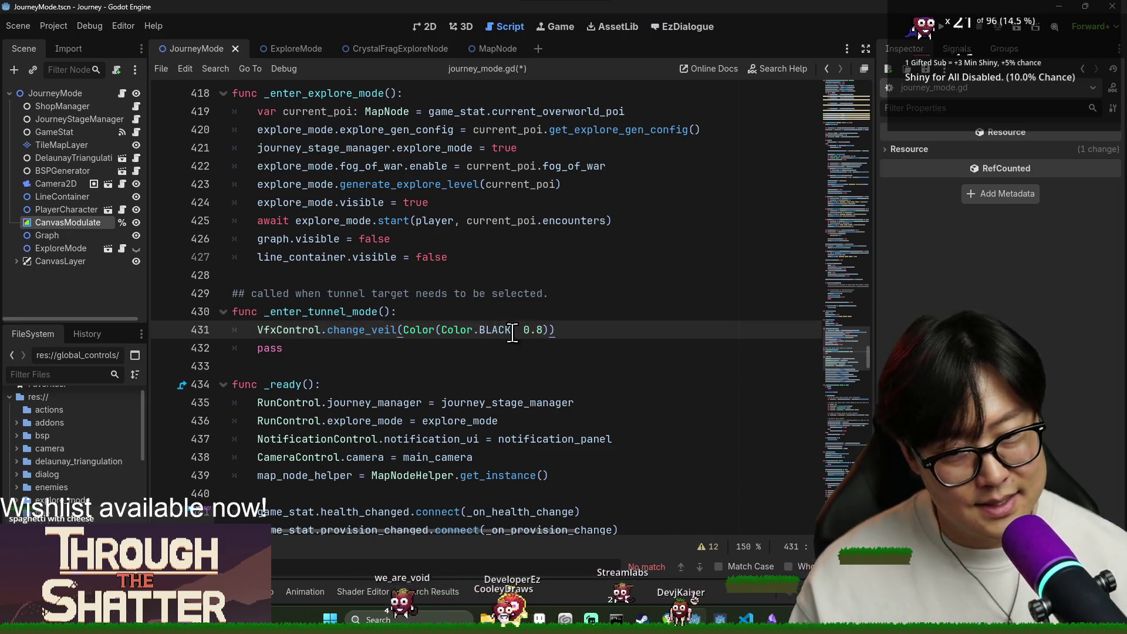
double_click(273, 331)
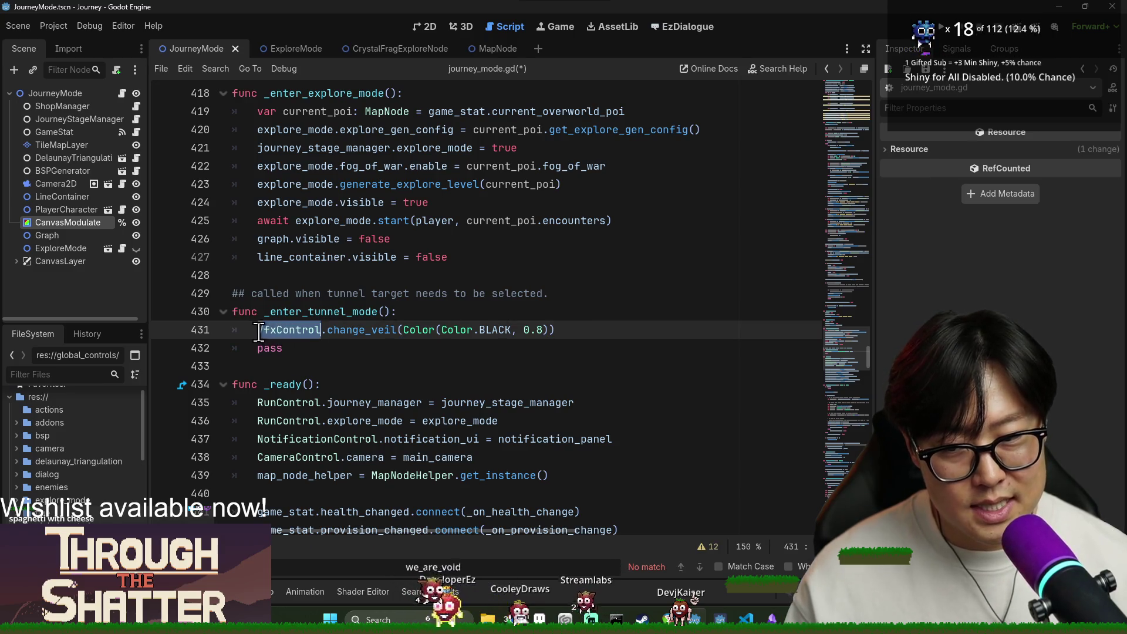
key("Return")
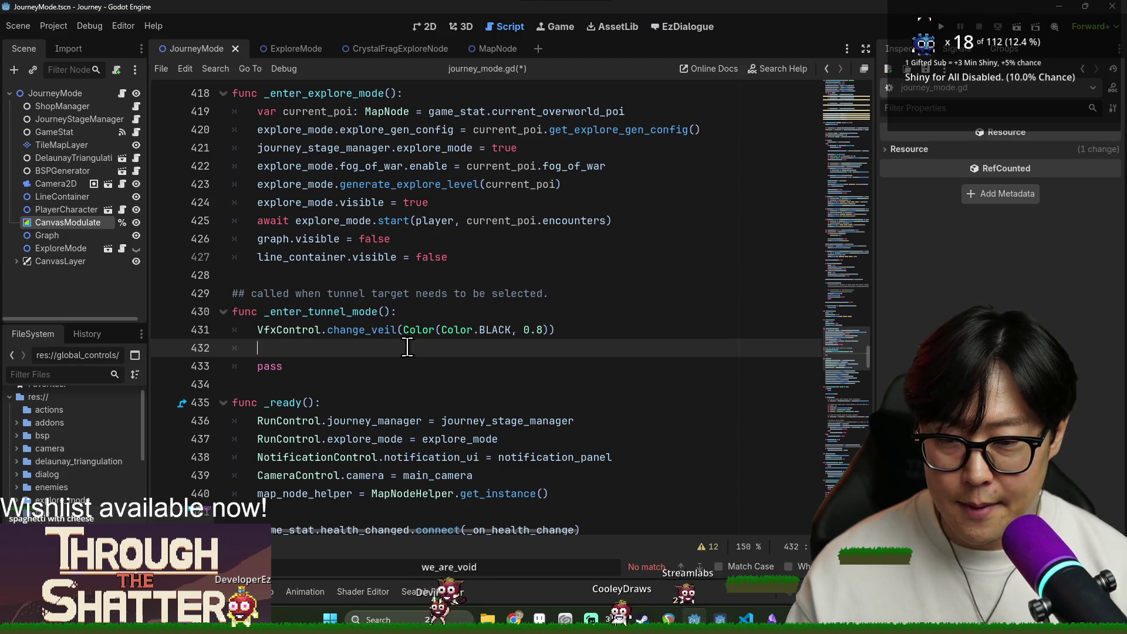
Add lines calling connections.get_locked_connection_from() and get_connection_from()
key("BackSpace")
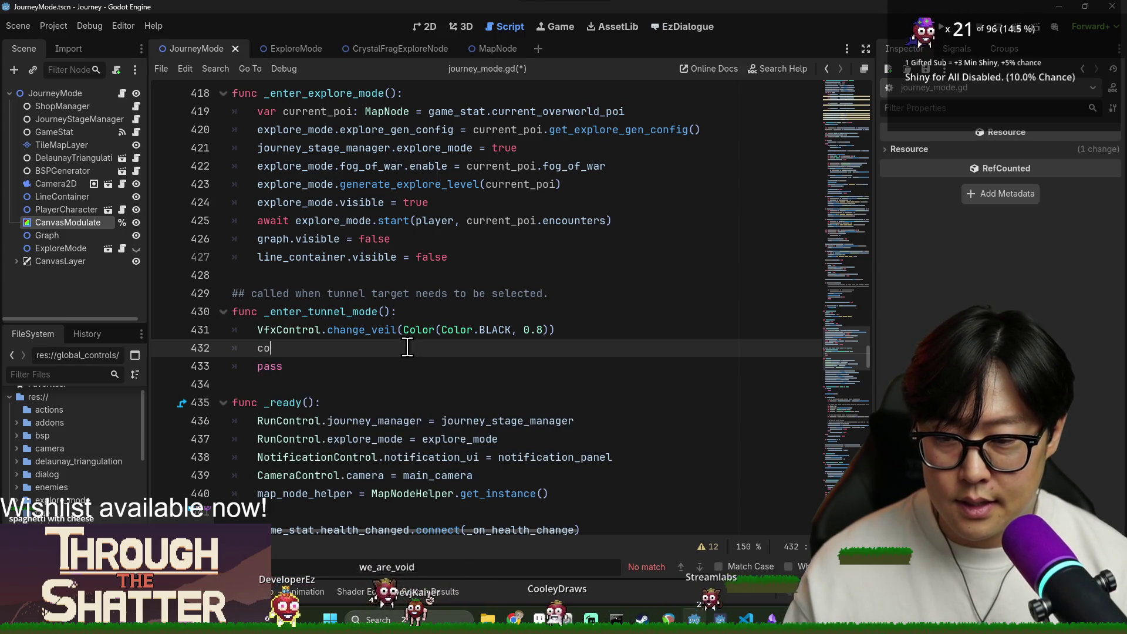
type("ctions.get(")
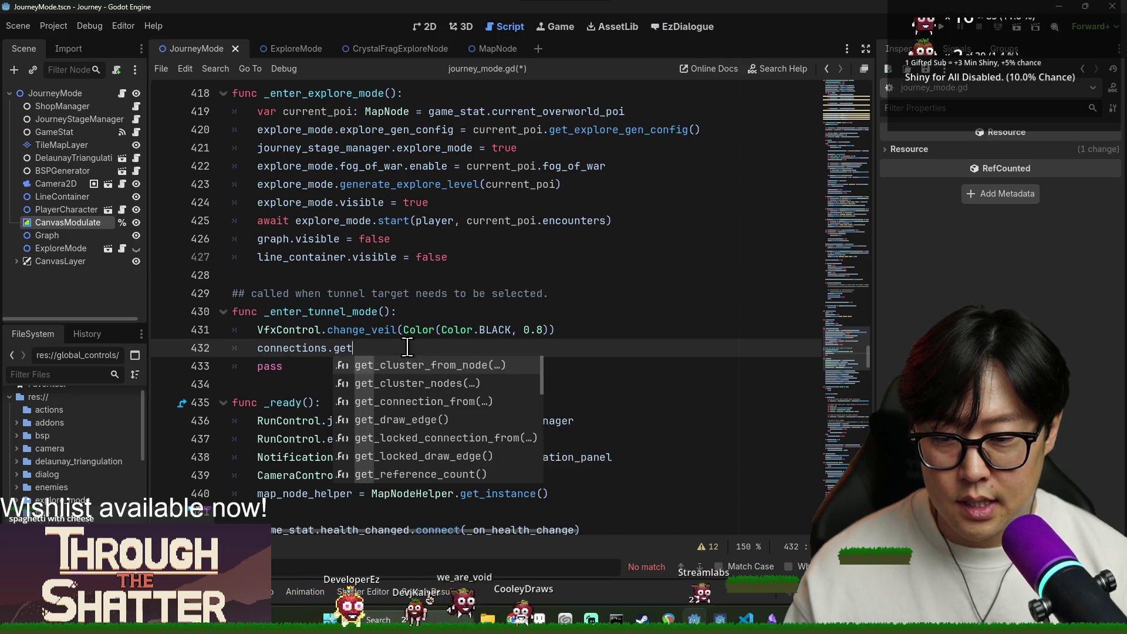
key("BackSpace")
key("BackSpace")
key("BackSpace")
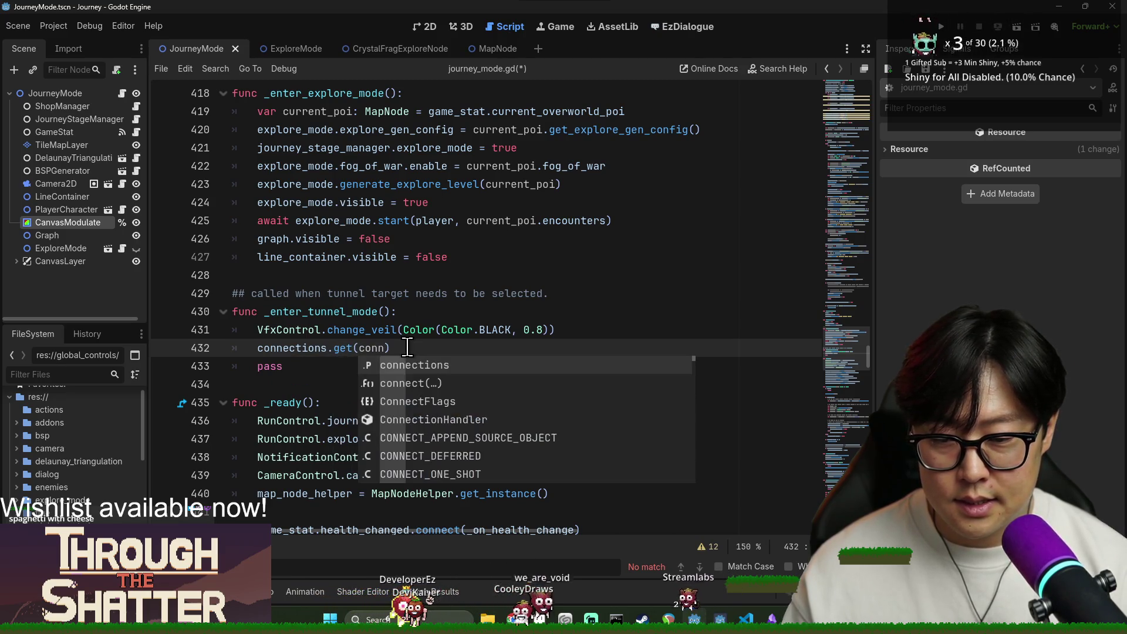
type("_")
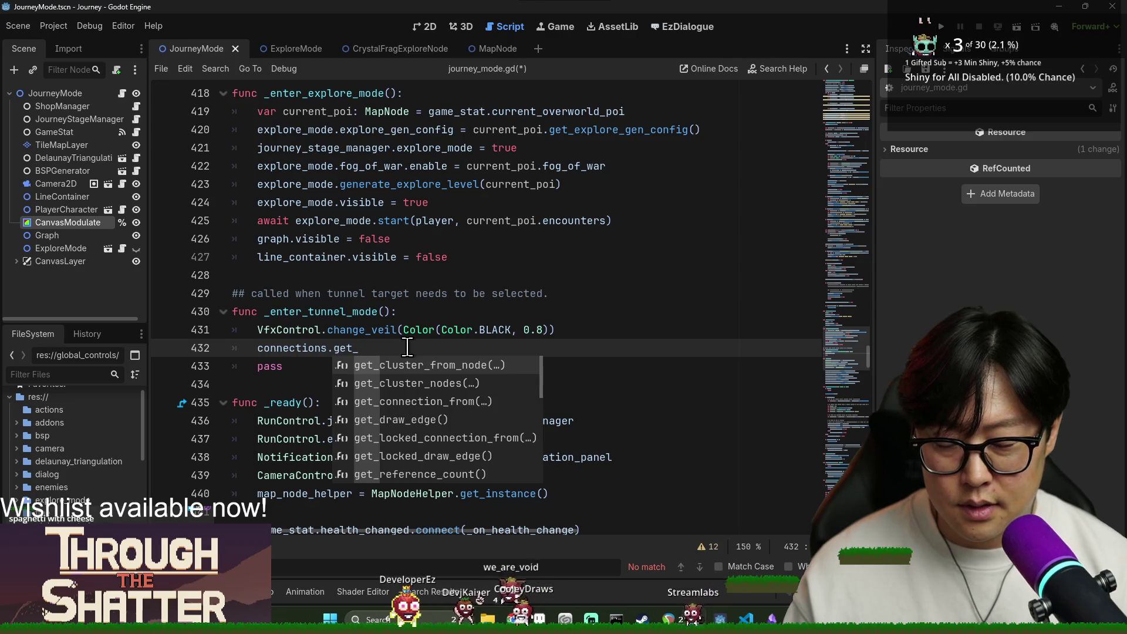
type("conn")
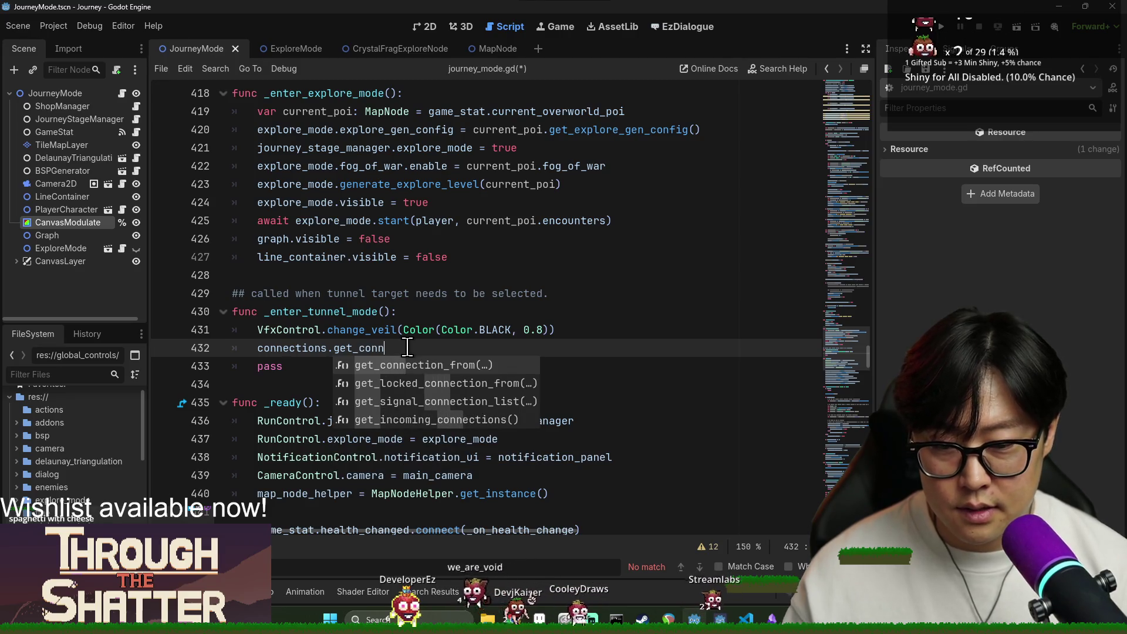
key("Down")
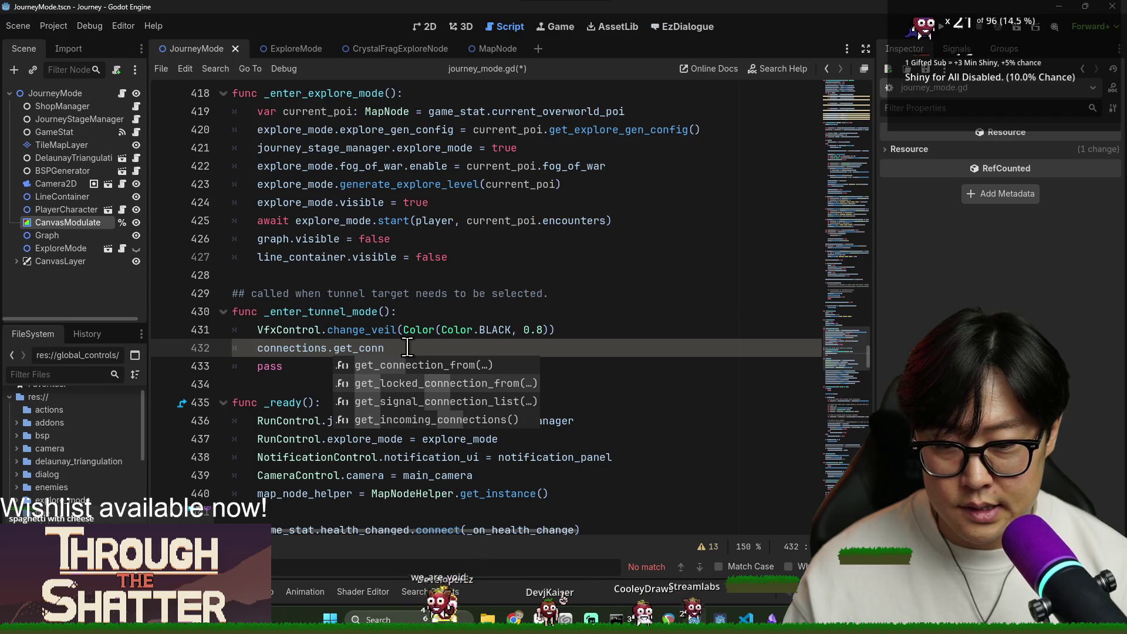
key("Return")
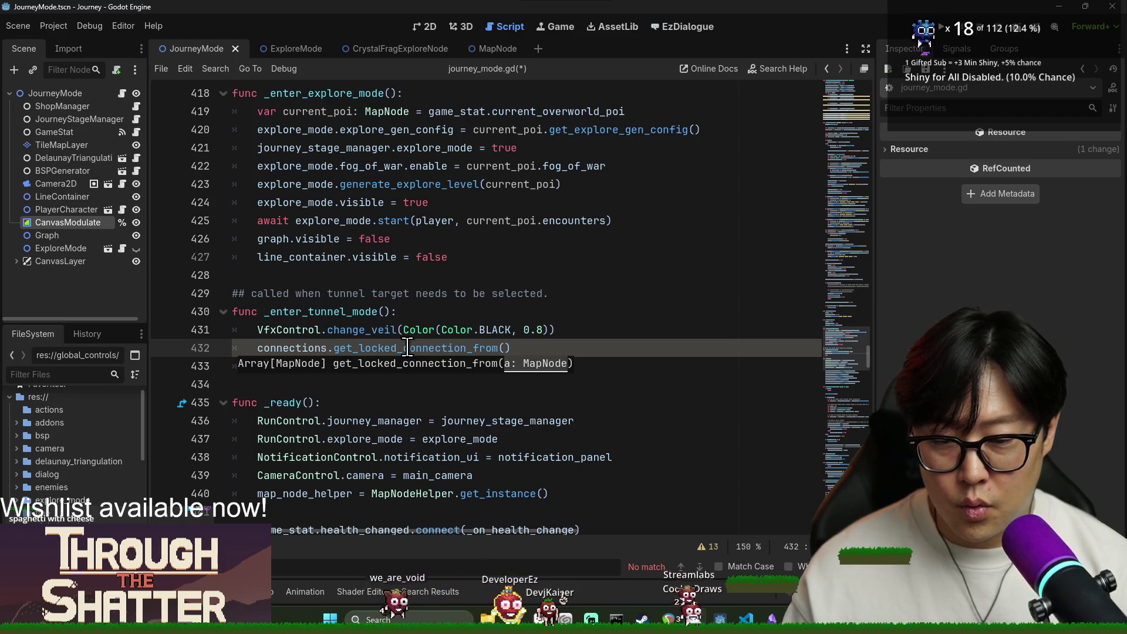
left_click(544, 349)
key("Return")
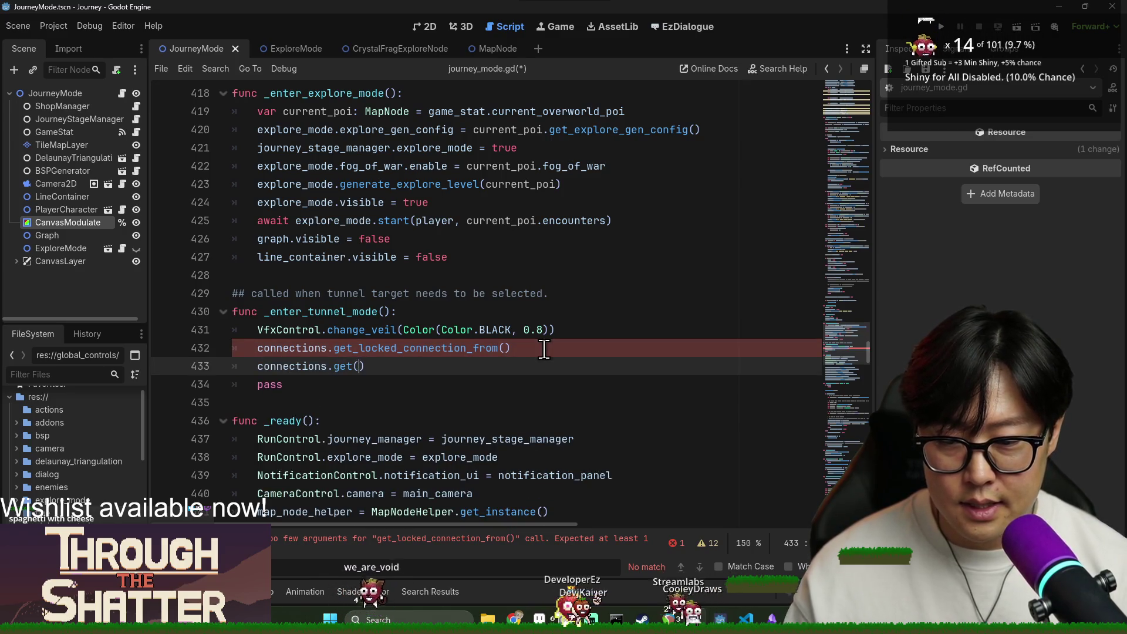
key("BackSpace")
type("_connection")
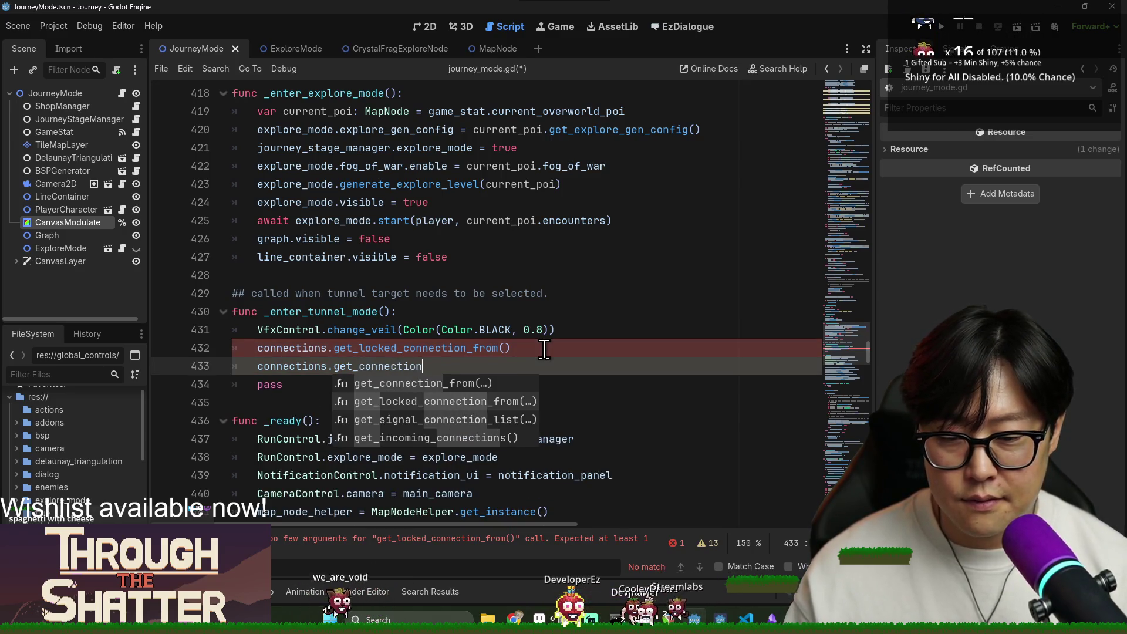
key("Down")
key("Down")
key("Return")
key("ctrl+z")
type("_from(")
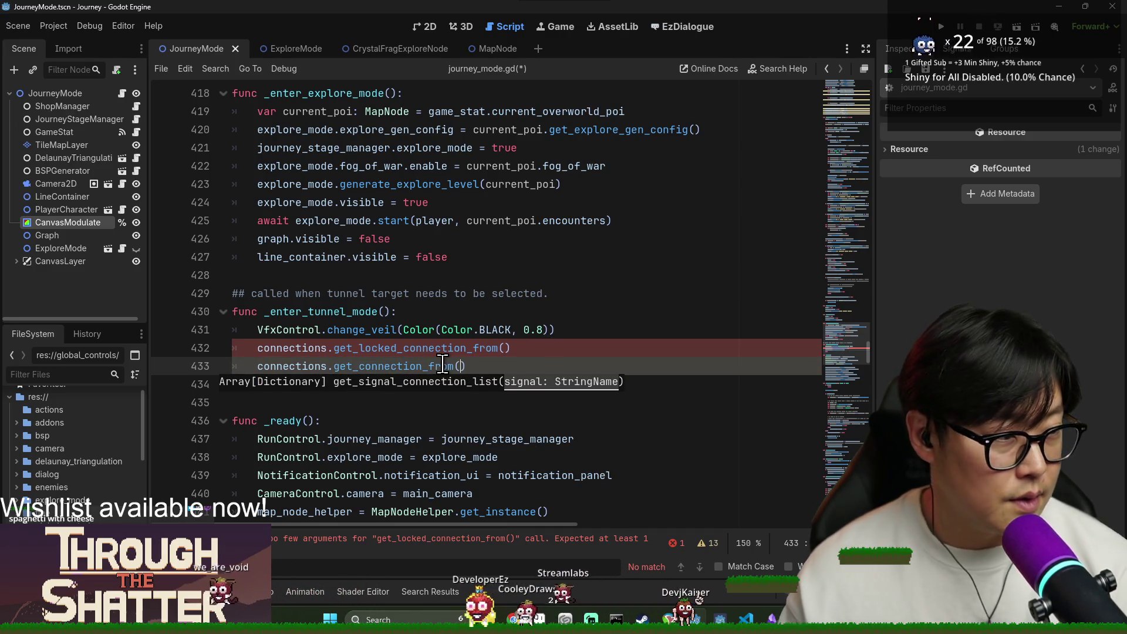
key("Return")
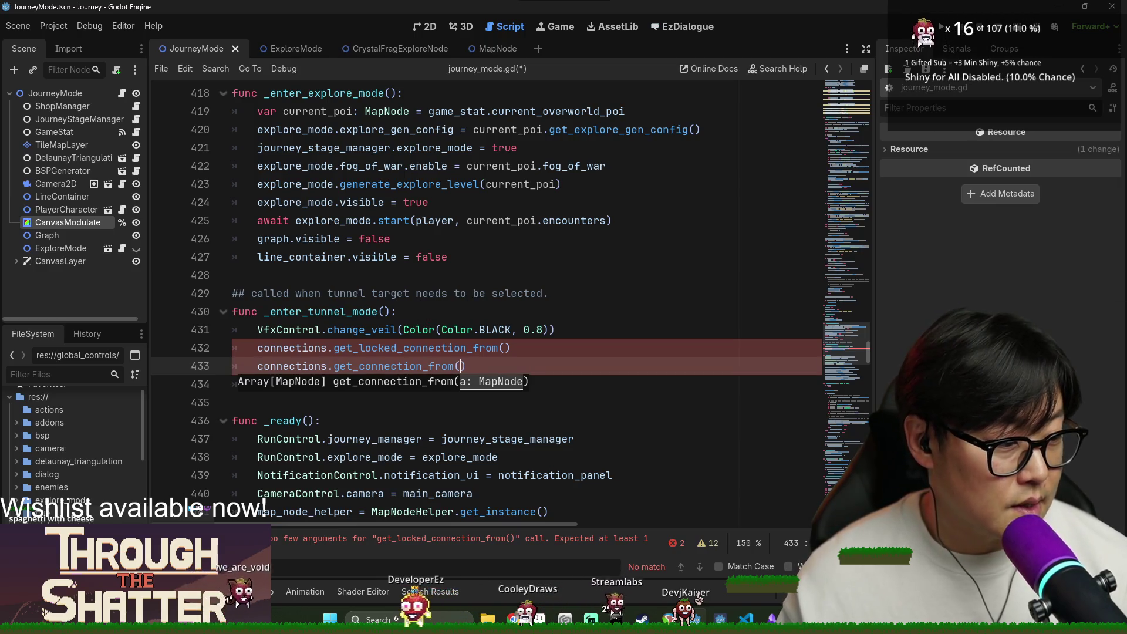
Pass game_stat.current_overworld_poi as the argument to both connection lookups
left_click(505, 348)
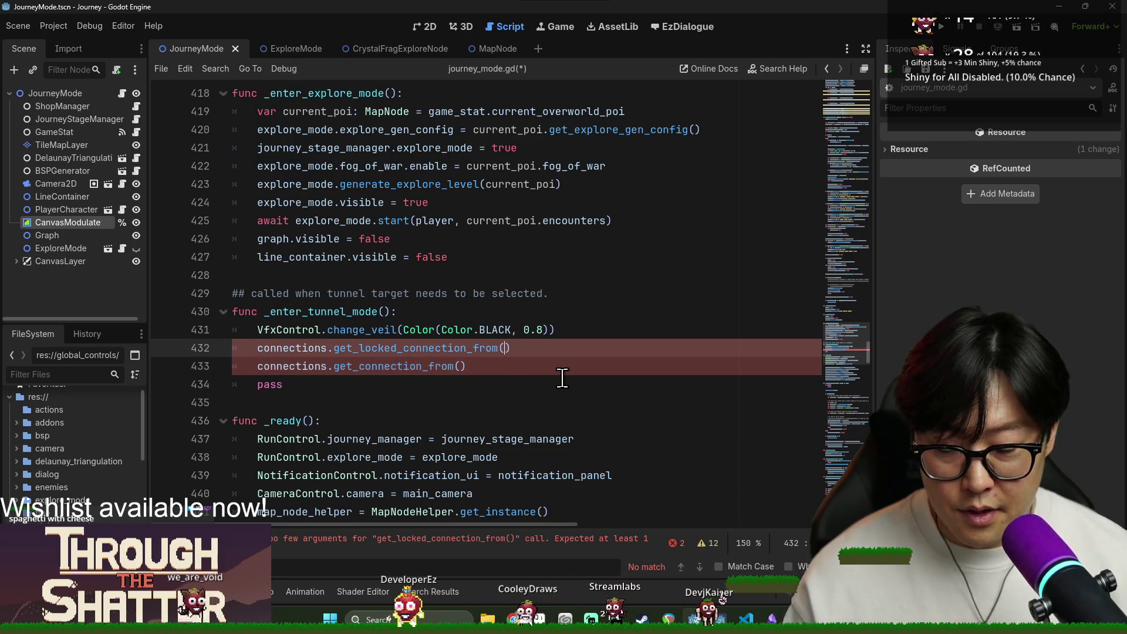
type("game_stat")
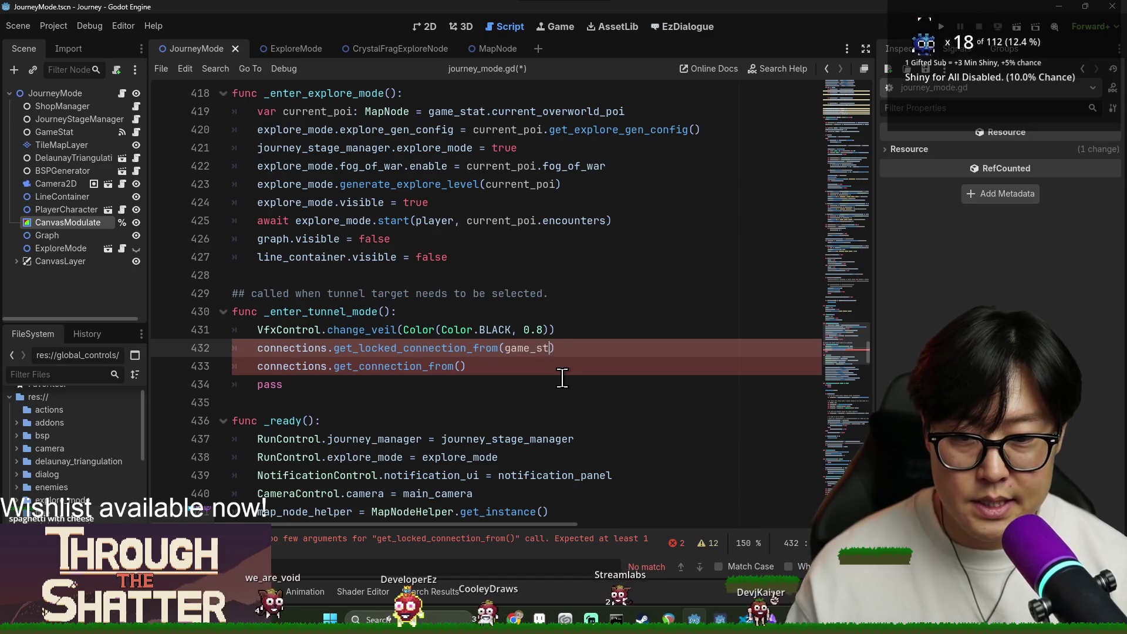
type(".current")
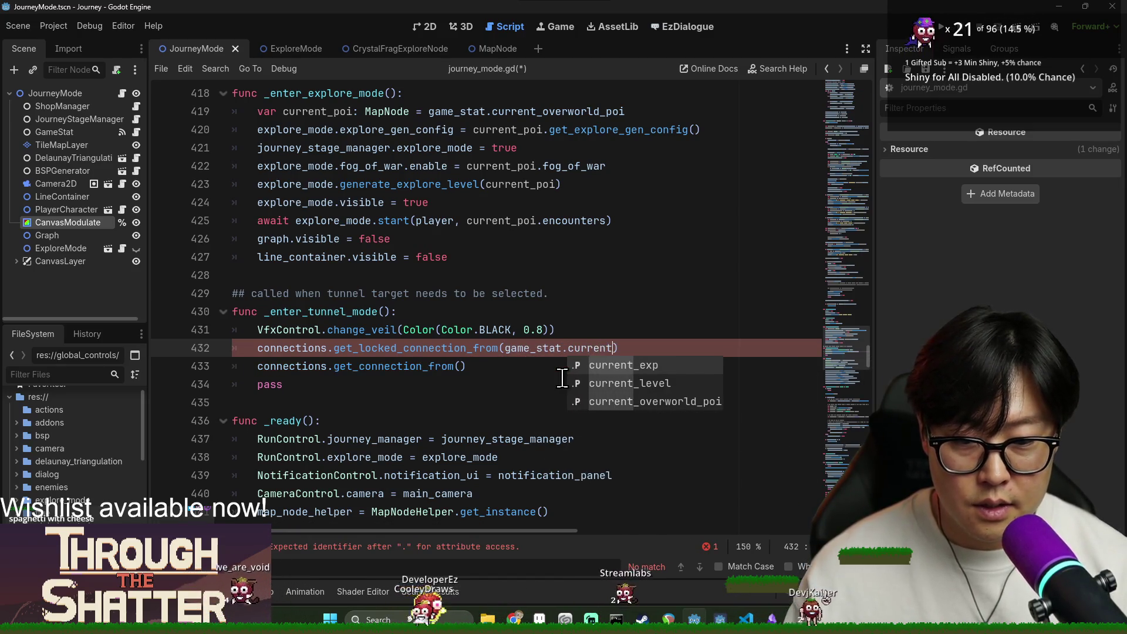
key("BackSpace")
key("BackSpace")
key("BackSpace")
type("poi")
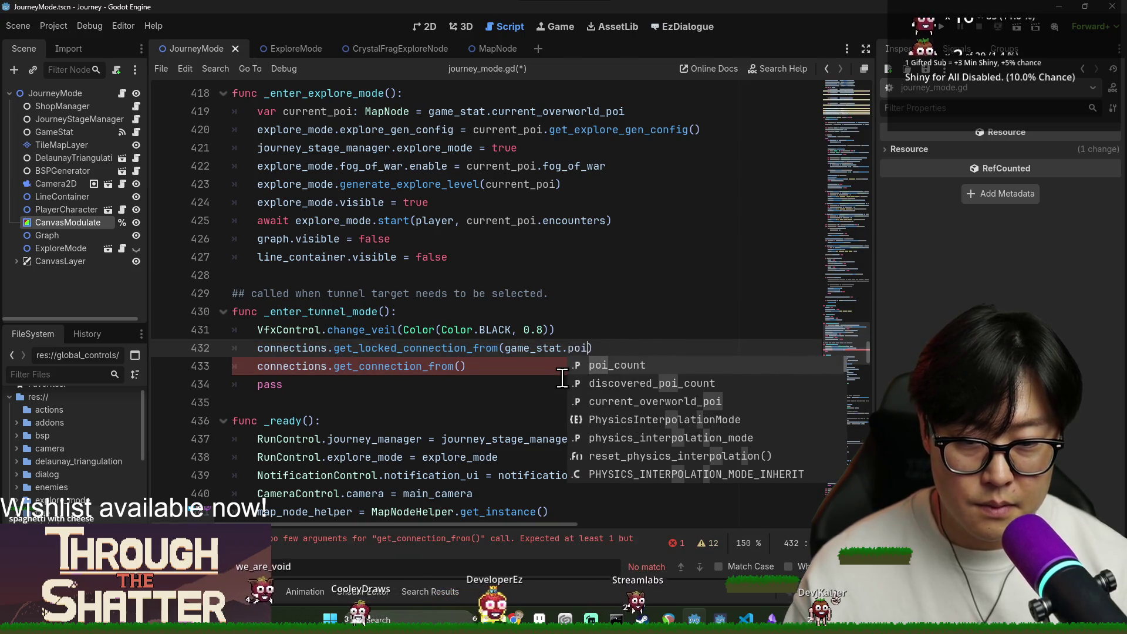
key("Down")
key("Down")
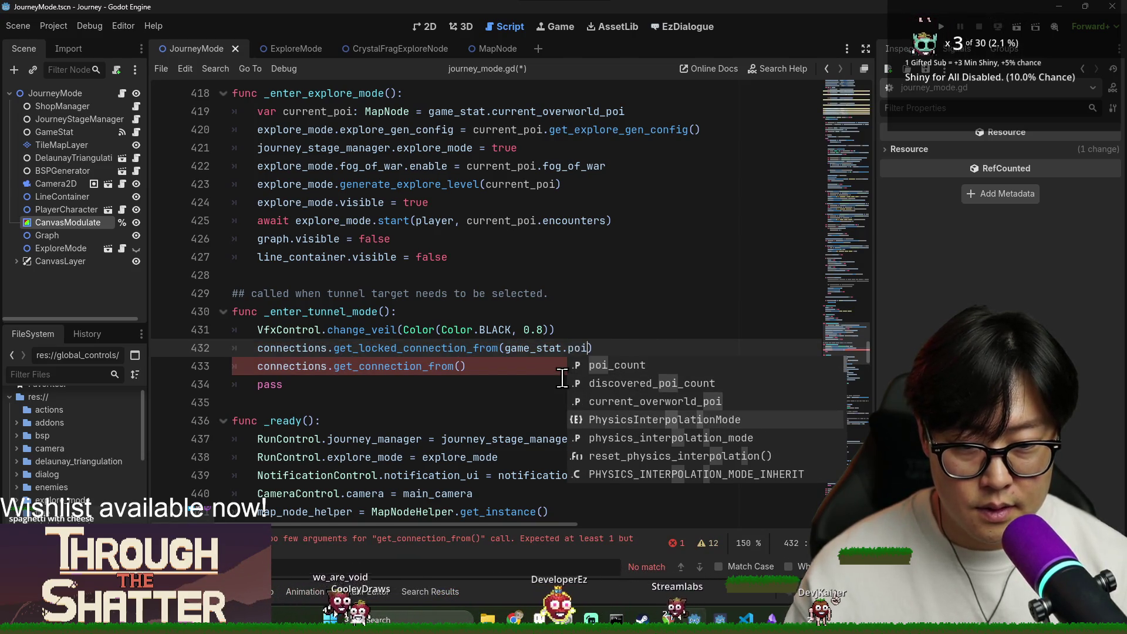
key("Return")
left_click_drag(505, 348, 697, 349)
key("ctrl+c")
left_click(462, 366)
key("ctrl+v")
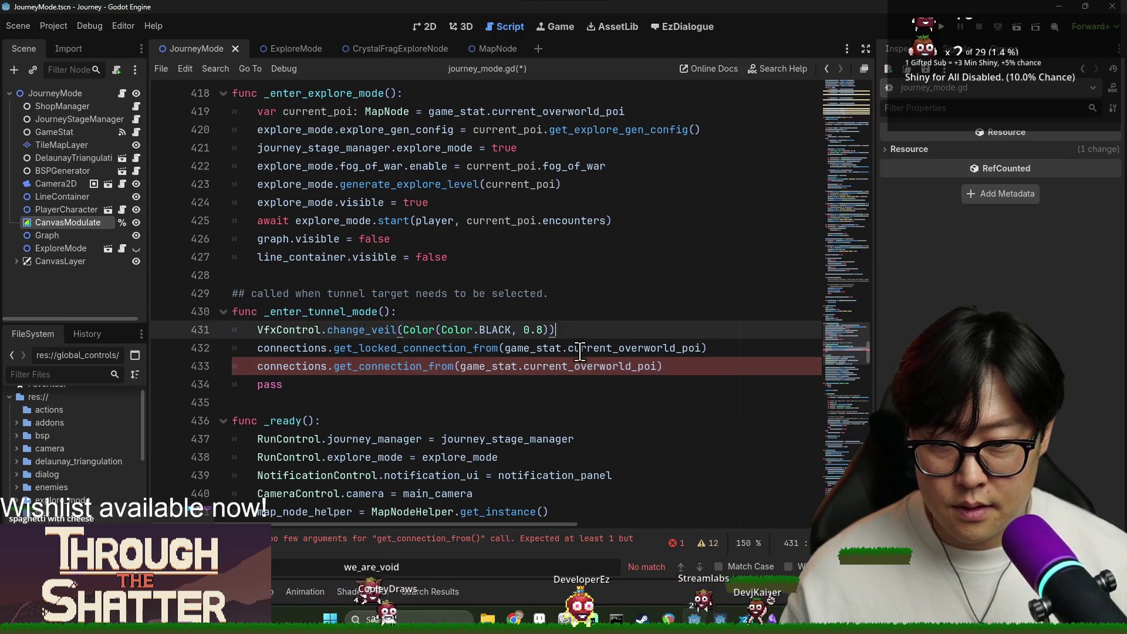
Start a 'var current_poi: MapNode =' line at the top of _enter_tunnel_mode
left_click(608, 332)
left_click(556, 314)
key("Return")
type("var cu")
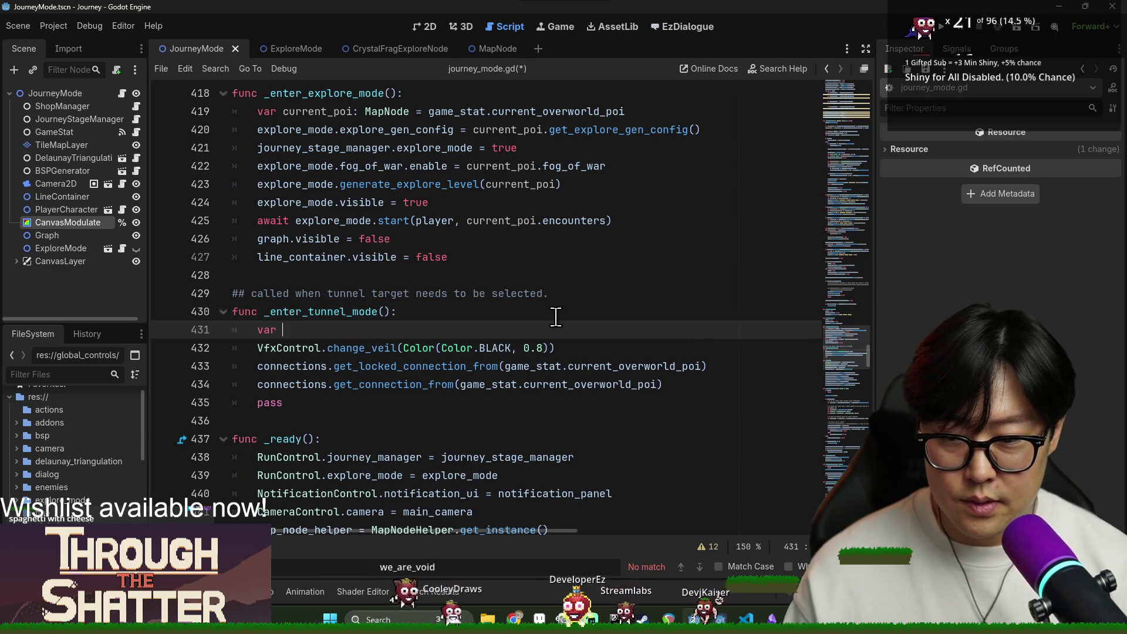
type("rrent_poi: MapNo")
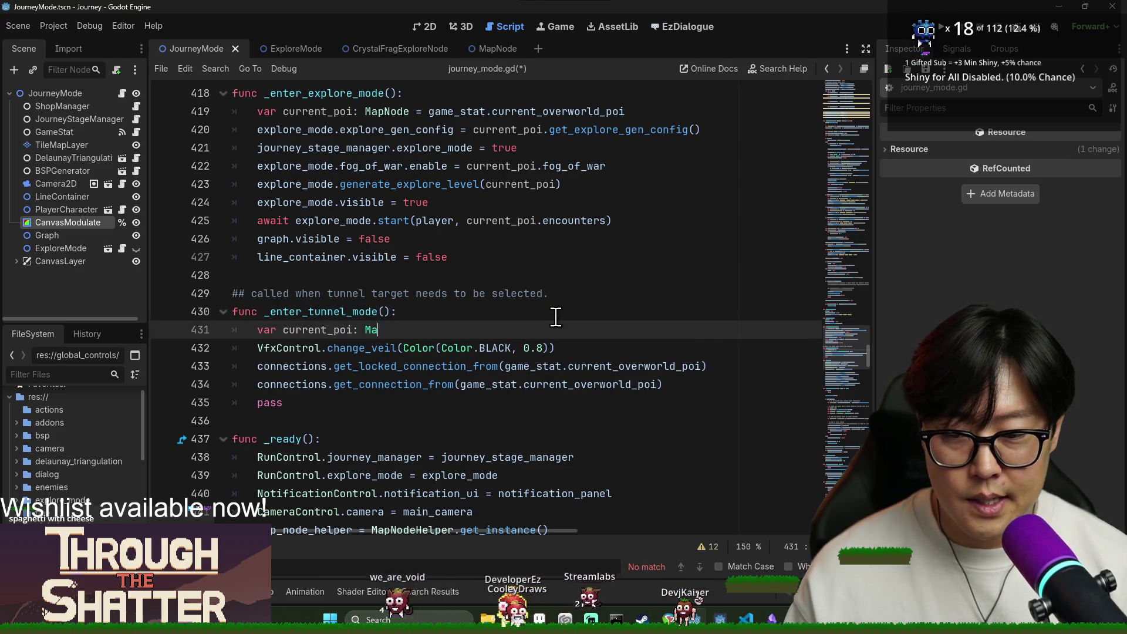
type("de =")
Declare current_poi from game_stat.current_overworld_poi and pass it to both connection lookups
key("ctrl+v")
double_click(317, 329)
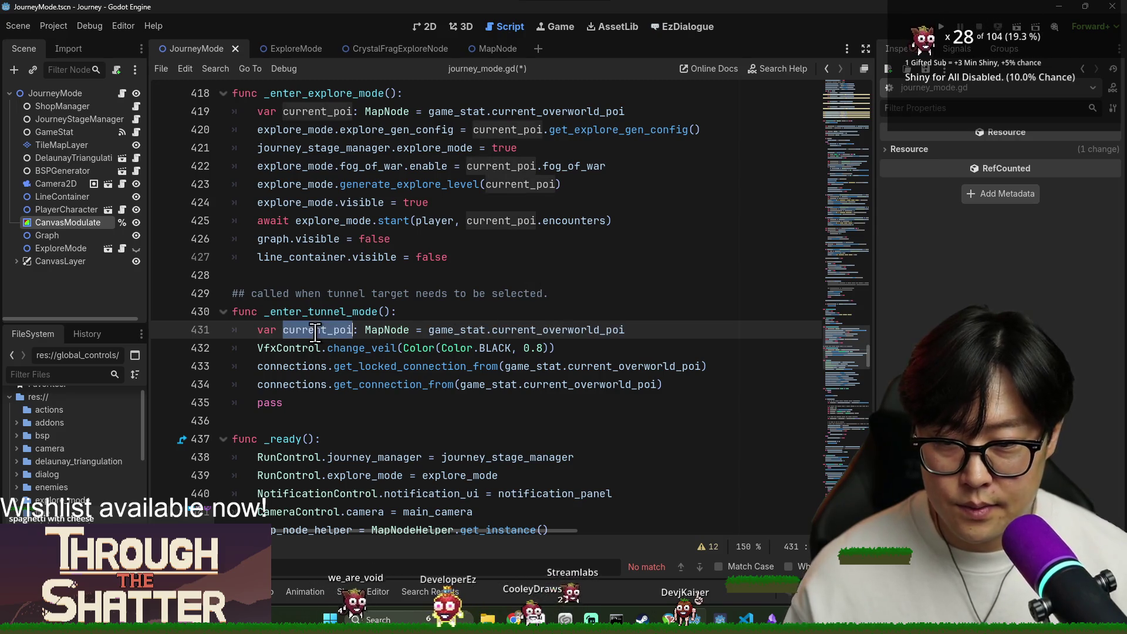
left_click_drag(525, 385, 658, 384)
left_click(705, 366)
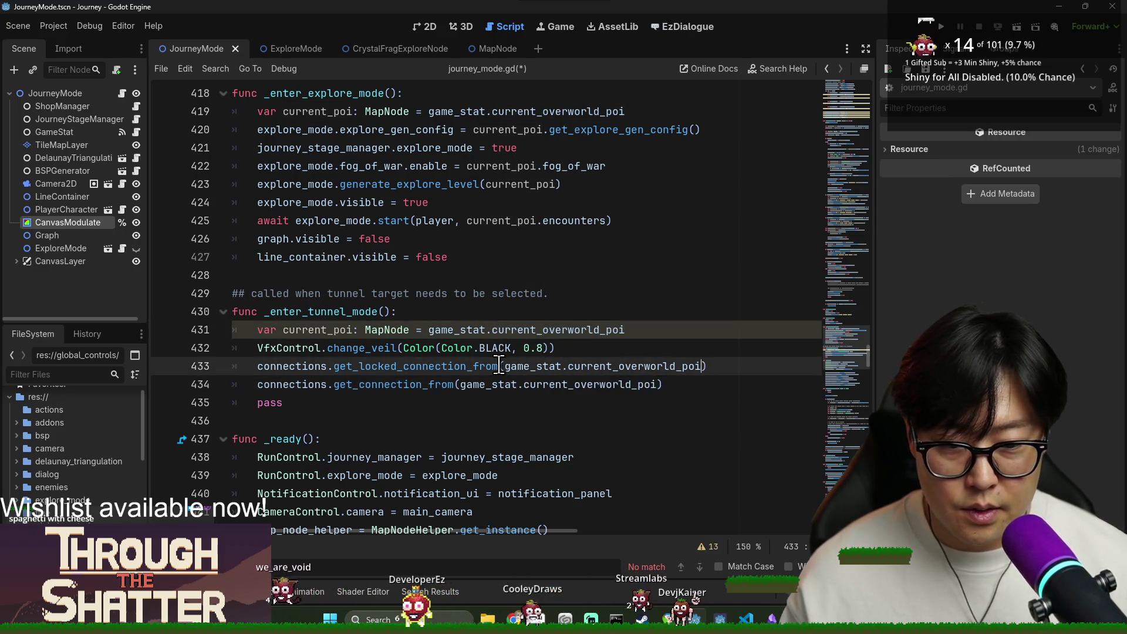
left_click(504, 367, "shift")
type("current_poi")
double_click(470, 384)
left_click(656, 385, "shift")
type("current_poi")
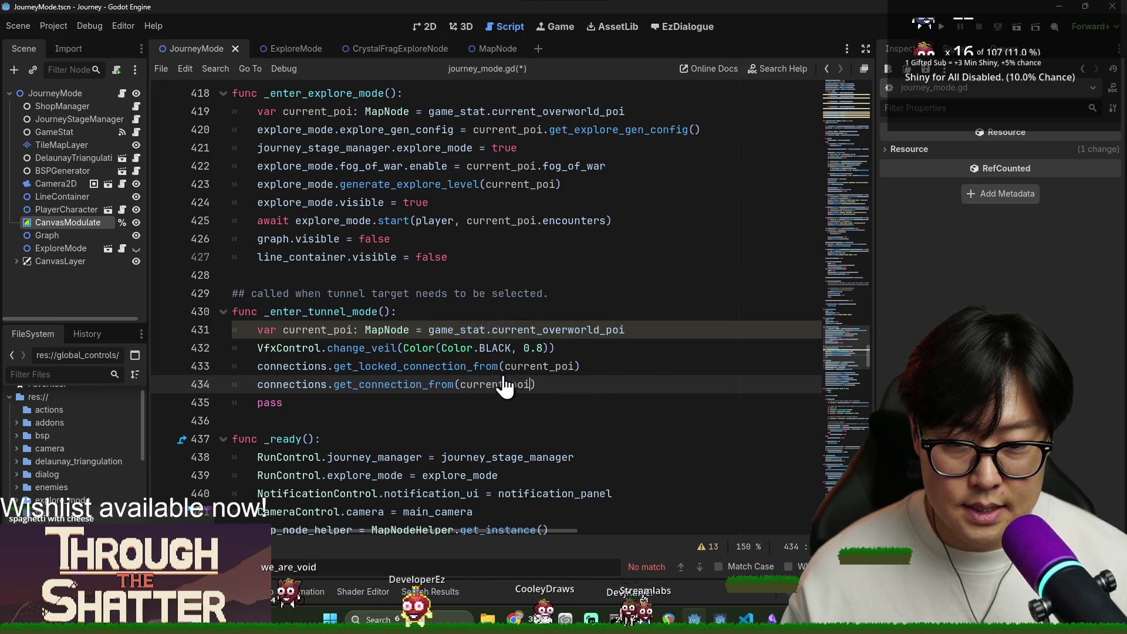
Add the empty Array[MapNode] tunnel_targets declaration above the lookups
left_click(259, 366)
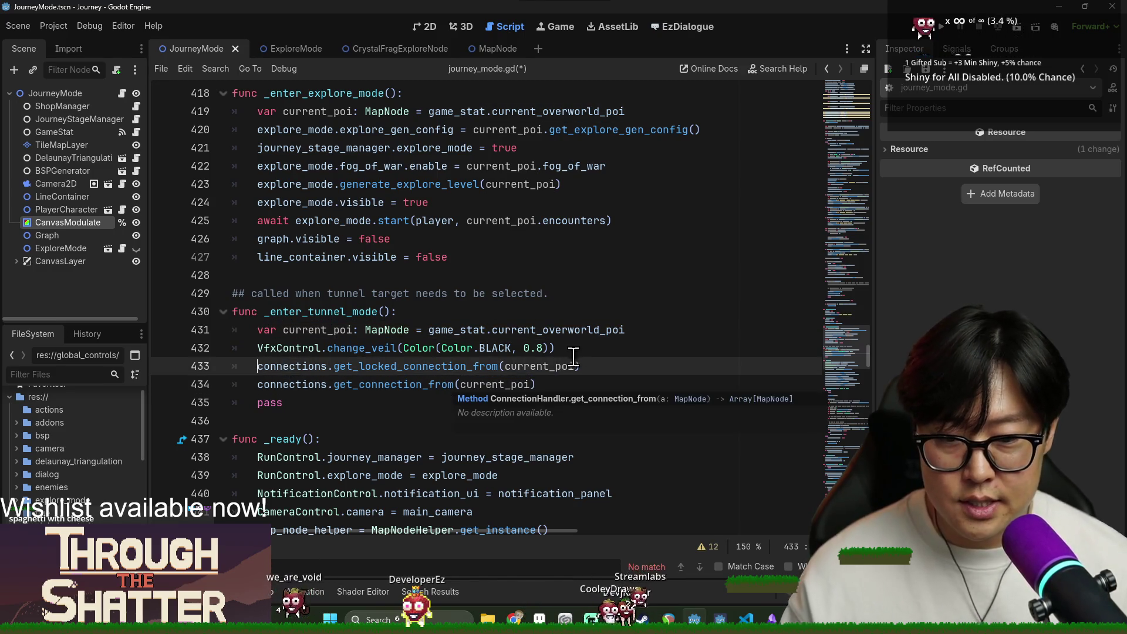
key("Return")
key("Up")
type("var ")
type("mounta")
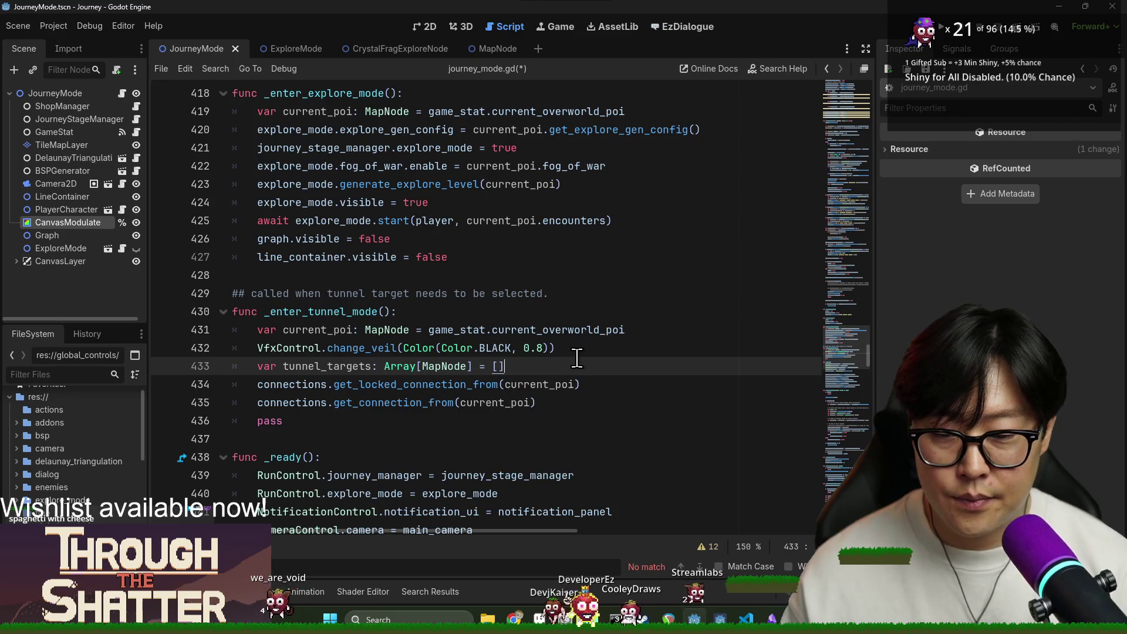
double_click(332, 365)
key("ctrl+c")
left_click(533, 368)
key("Return")
key("Return")
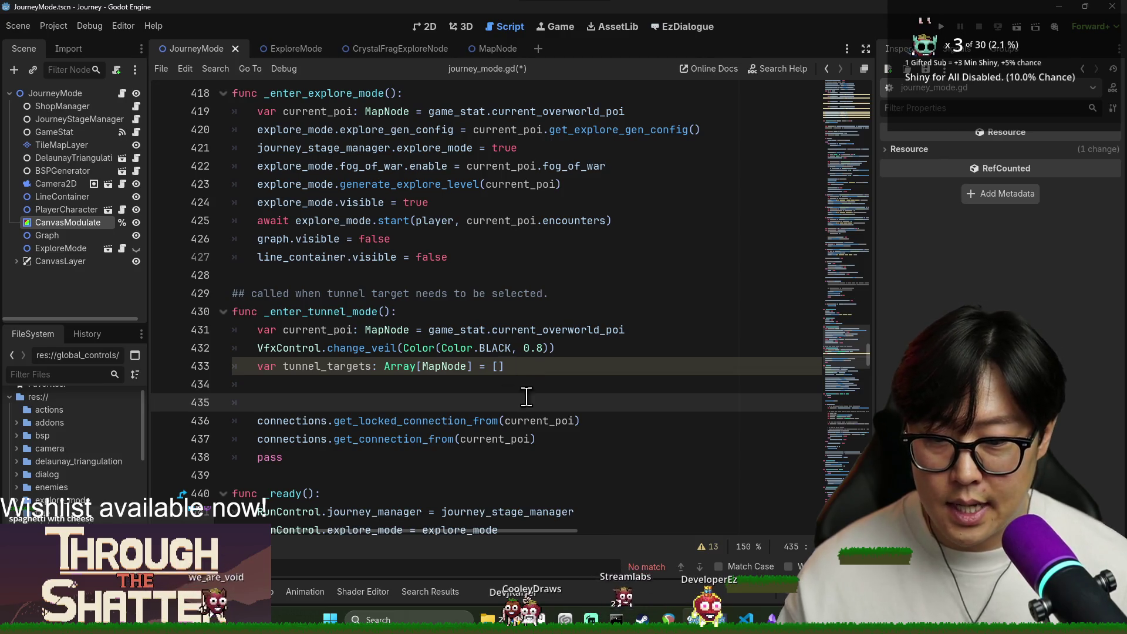
Start turning the locked connection lookup line into a for loop
left_click(605, 421)
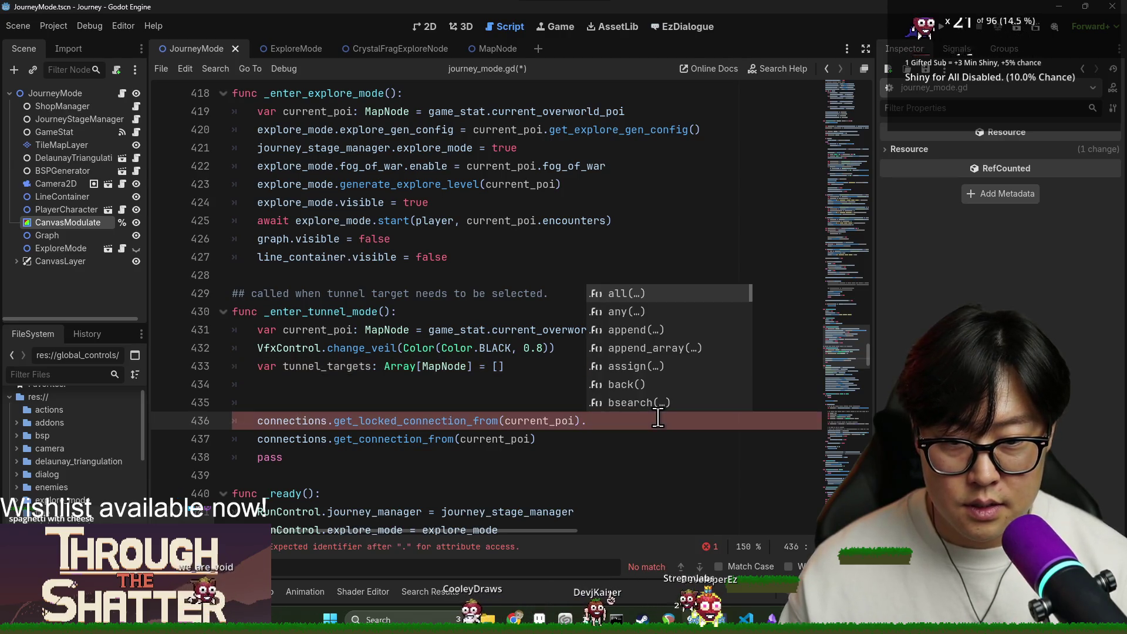
type("filter")
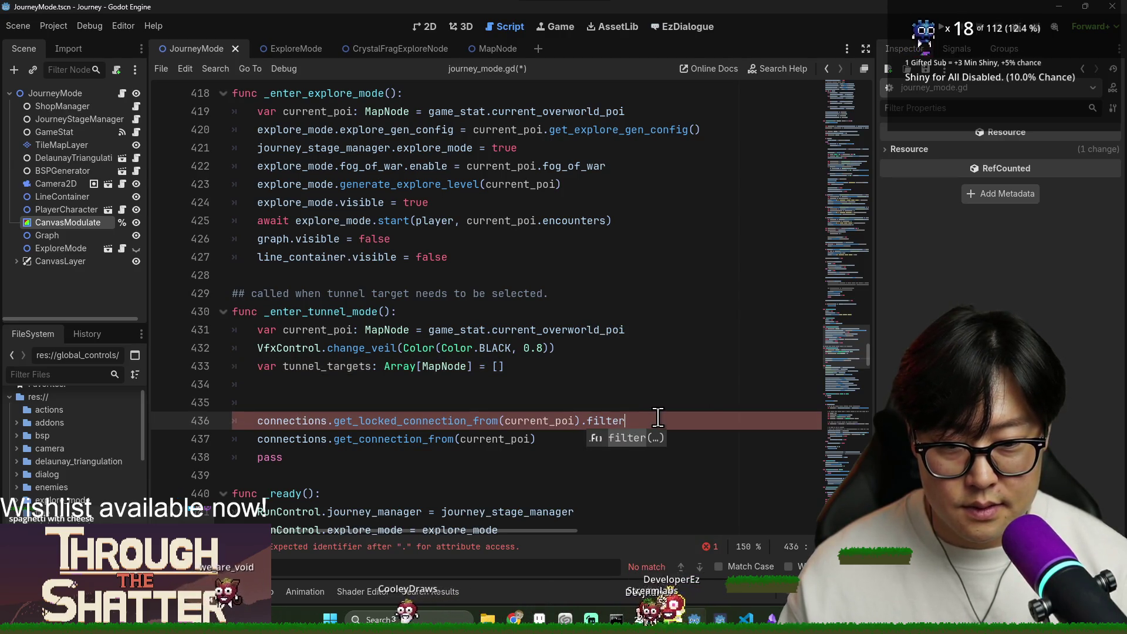
key("Return")
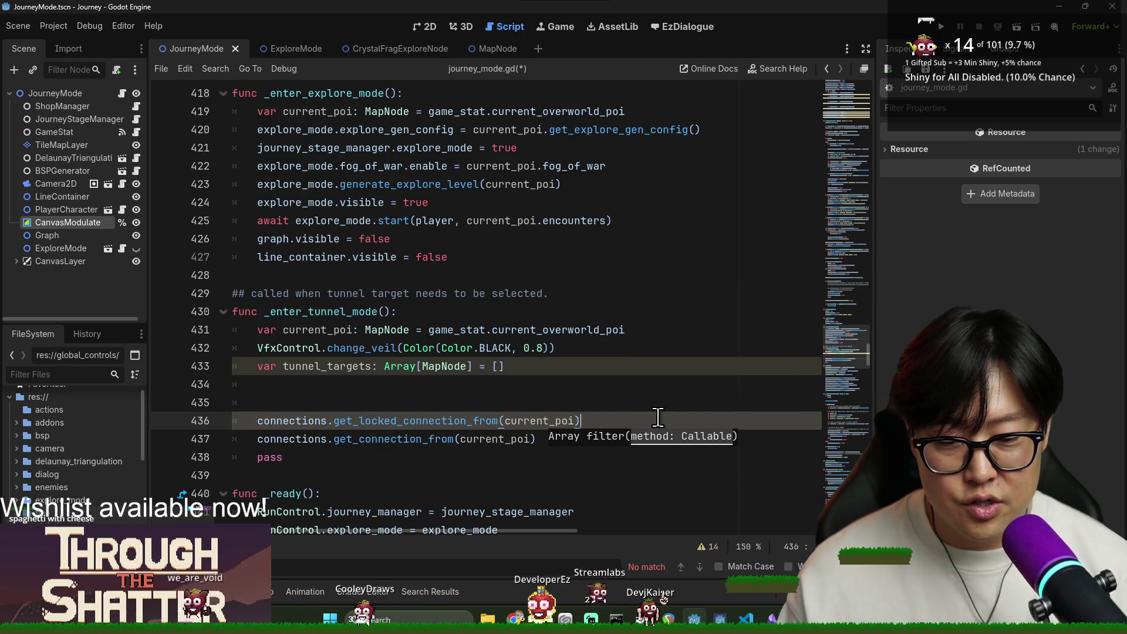
left_click(257, 421)
type("f")
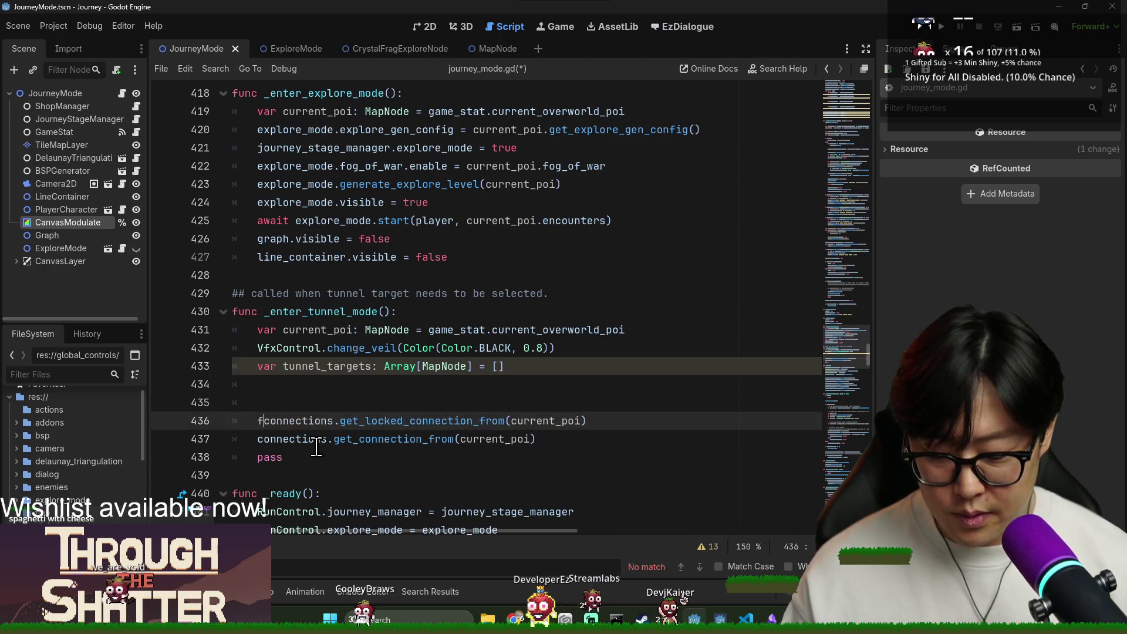
type("ore")
Make the locked lookup a 'for map_node in' loop checking type == MapNode.PoiType.mountain
key("BackSpace")
key("BackSpace")
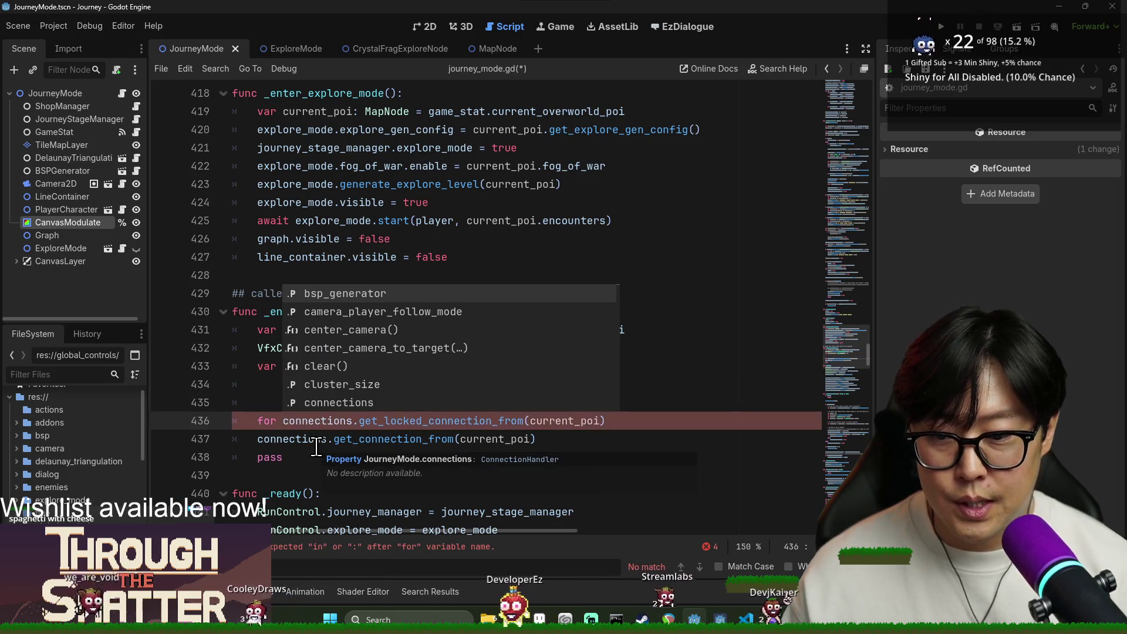
type("map_node in")
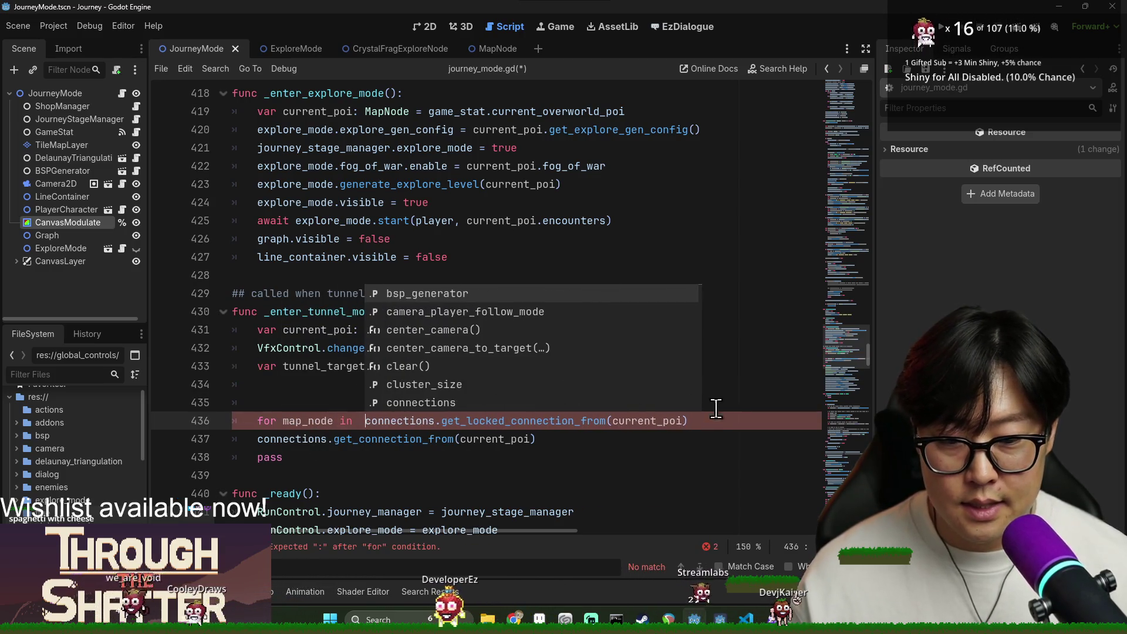
left_click(738, 429)
key("Return")
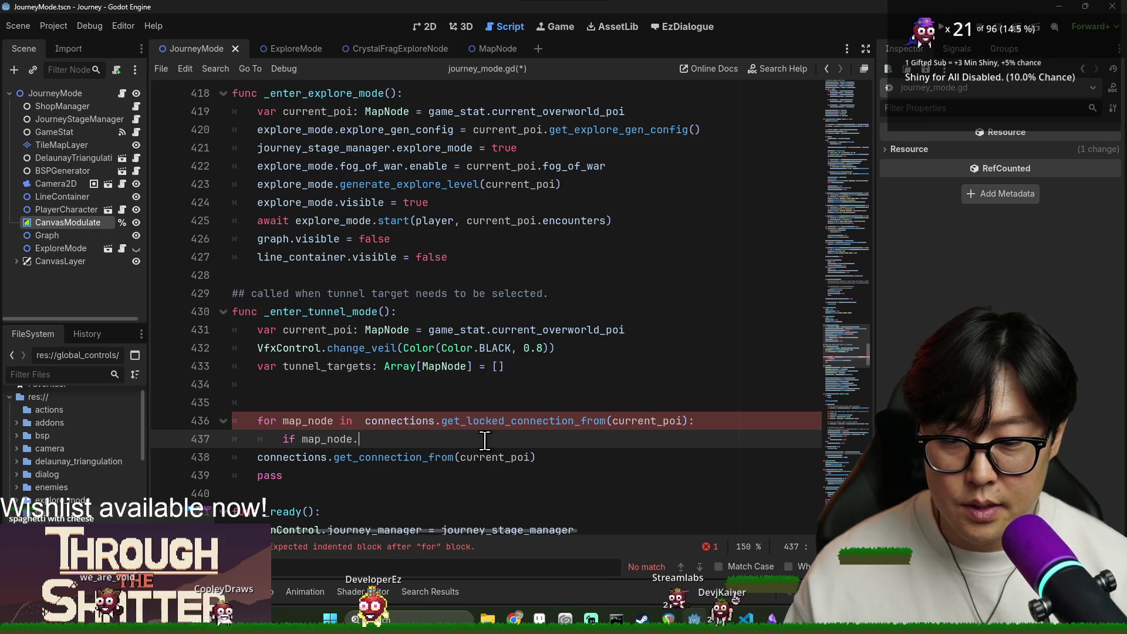
type("type == MapNo")
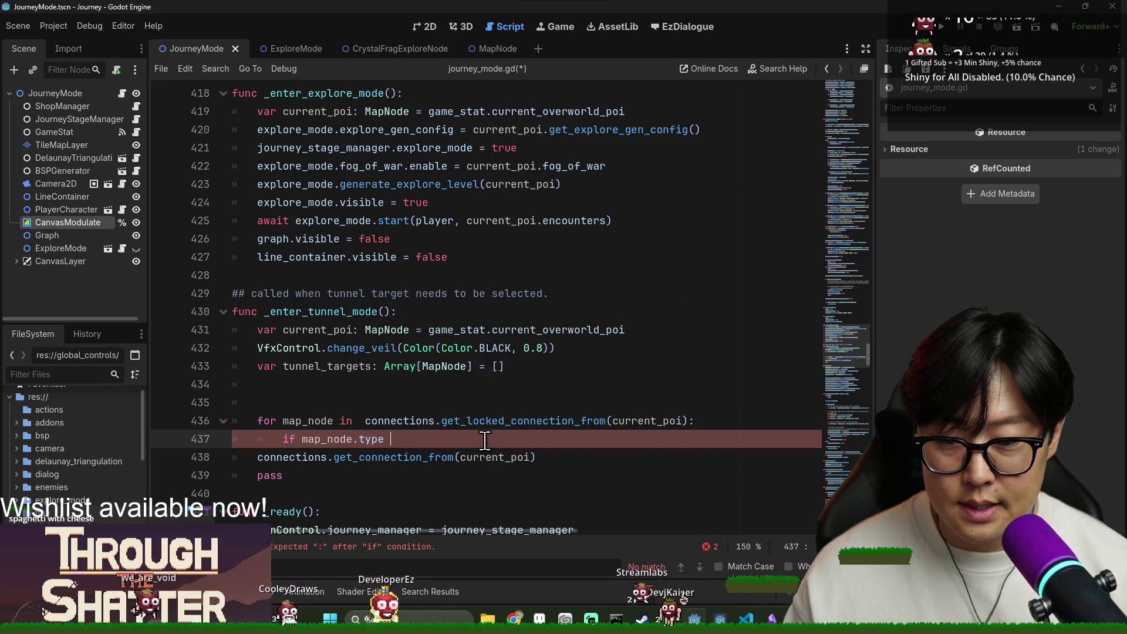
type("de.PoiType.")
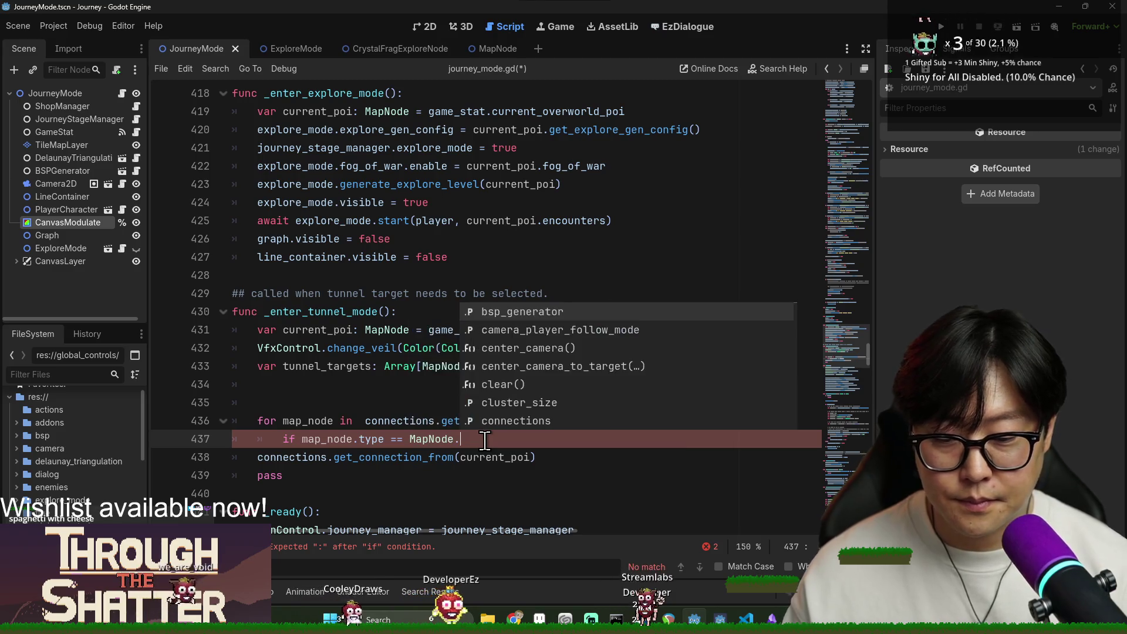
type("mountain:")
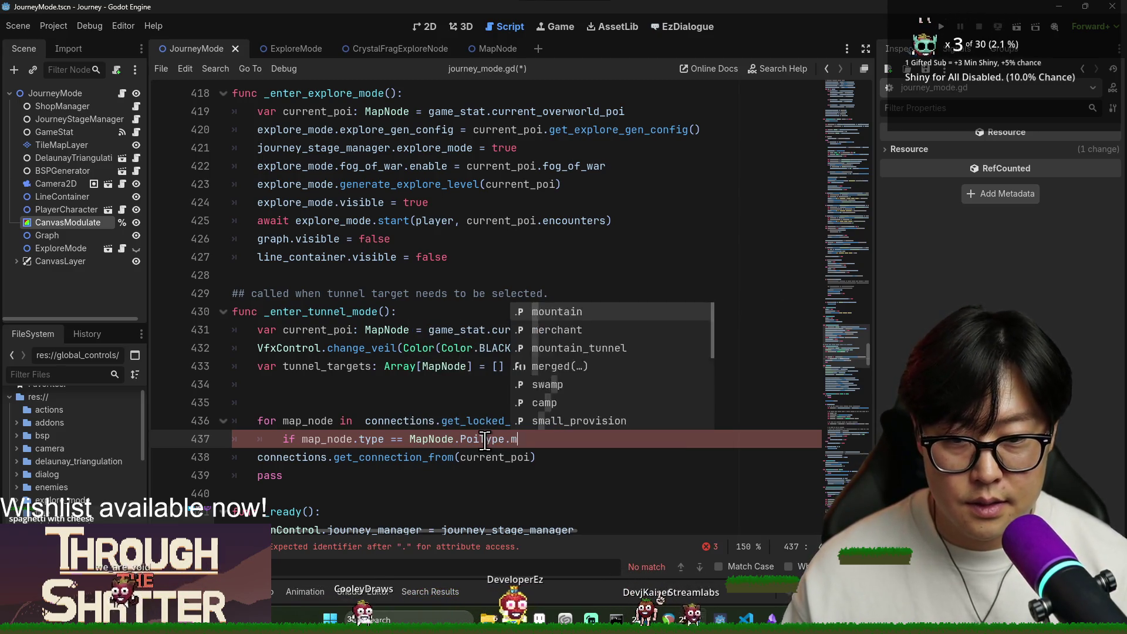
key("Return")
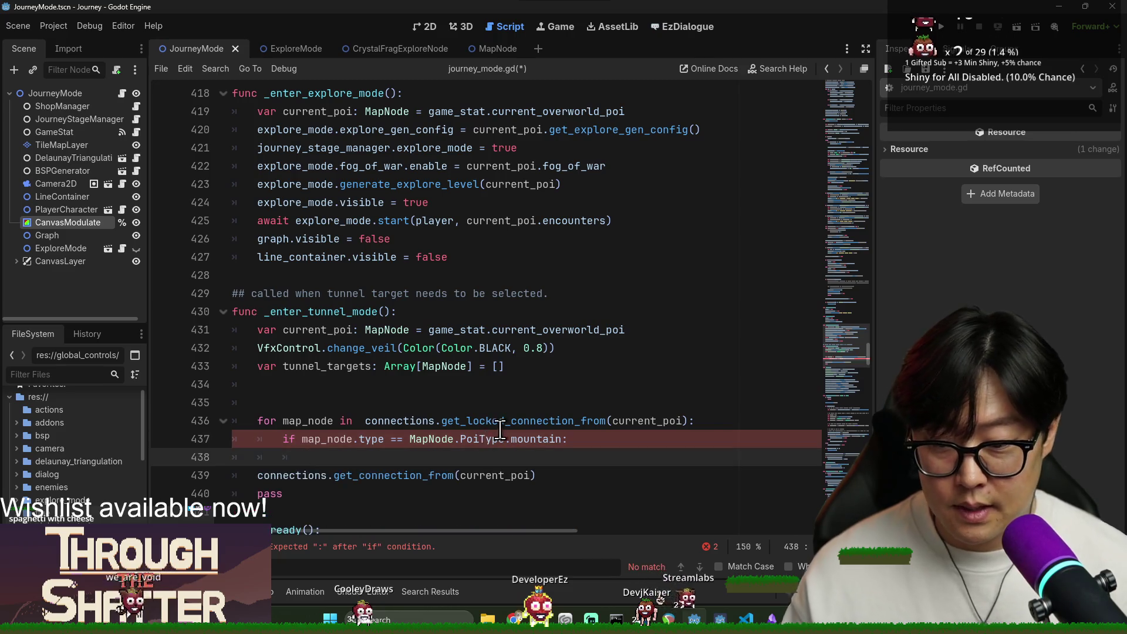
In the mountain check, call tunnel_targets.push_back(map_node)
scroll(320, 336, "down", 2)
key("Up")
key("Up")
key("Up")
key("ctrl+shift+Right")
left_click(325, 353)
key("ctrl+v")
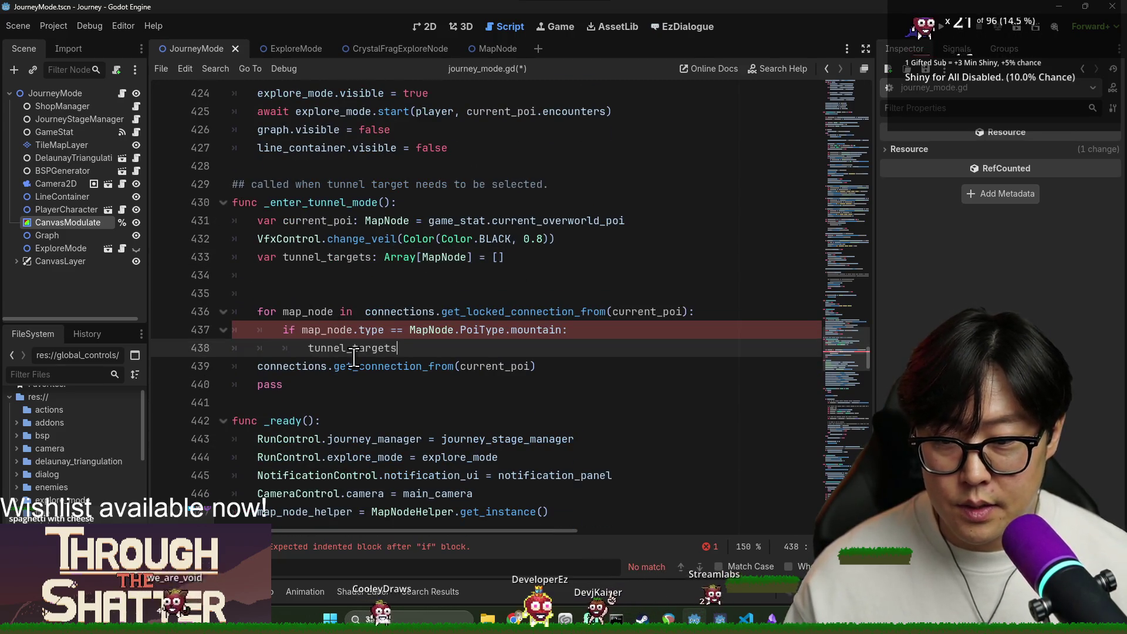
type(".push_back(")
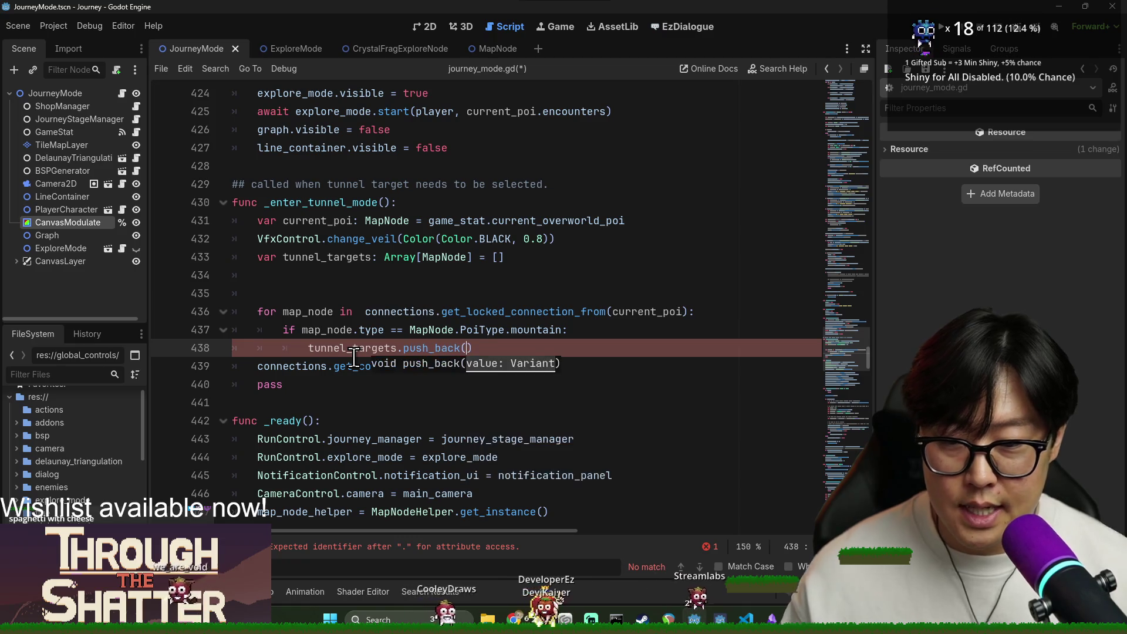
double_click(308, 312)
left_click(470, 349)
type("map_node)")
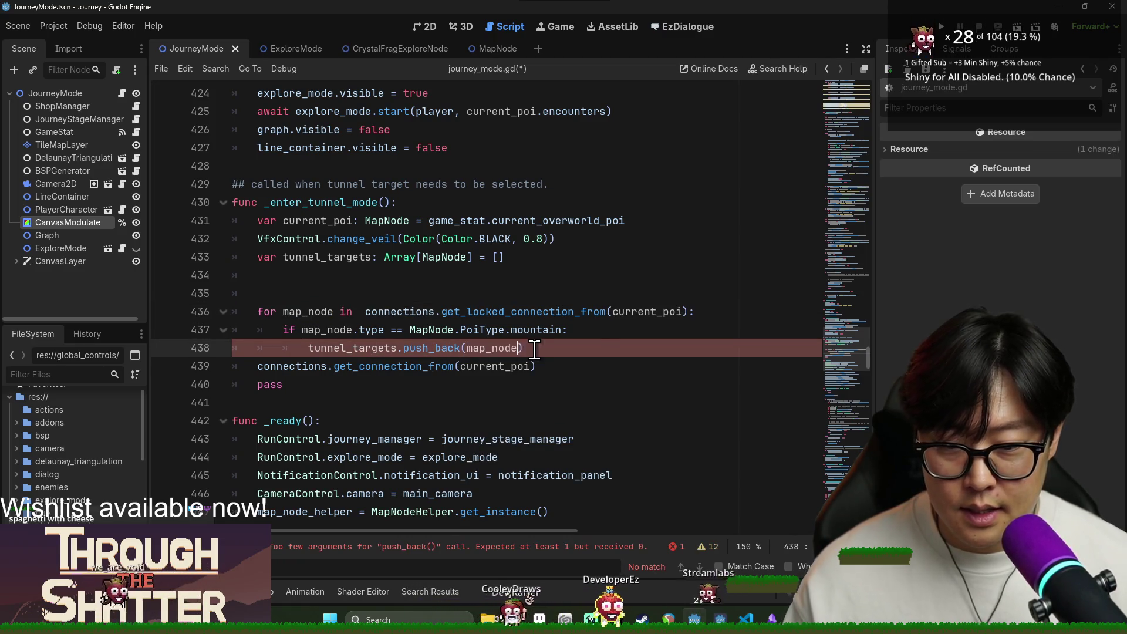
key("Return")
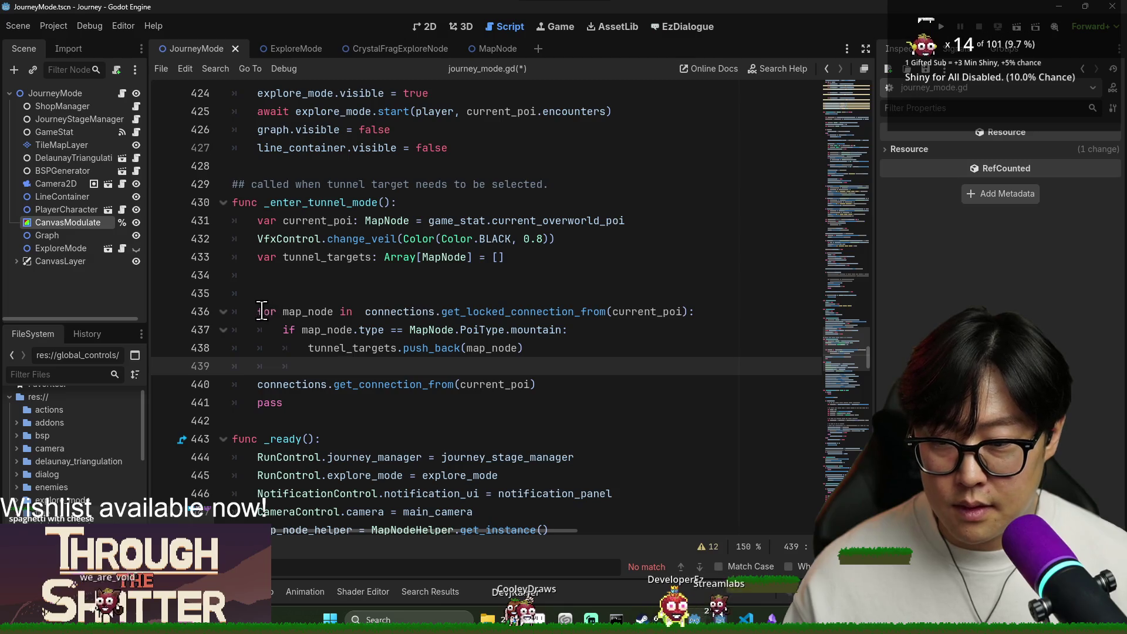
Remove the extra space before connections and select the whole mountain-filter loop
left_click(261, 312)
key("BackSpace")
triple_click(376, 312)
left_click(541, 350)
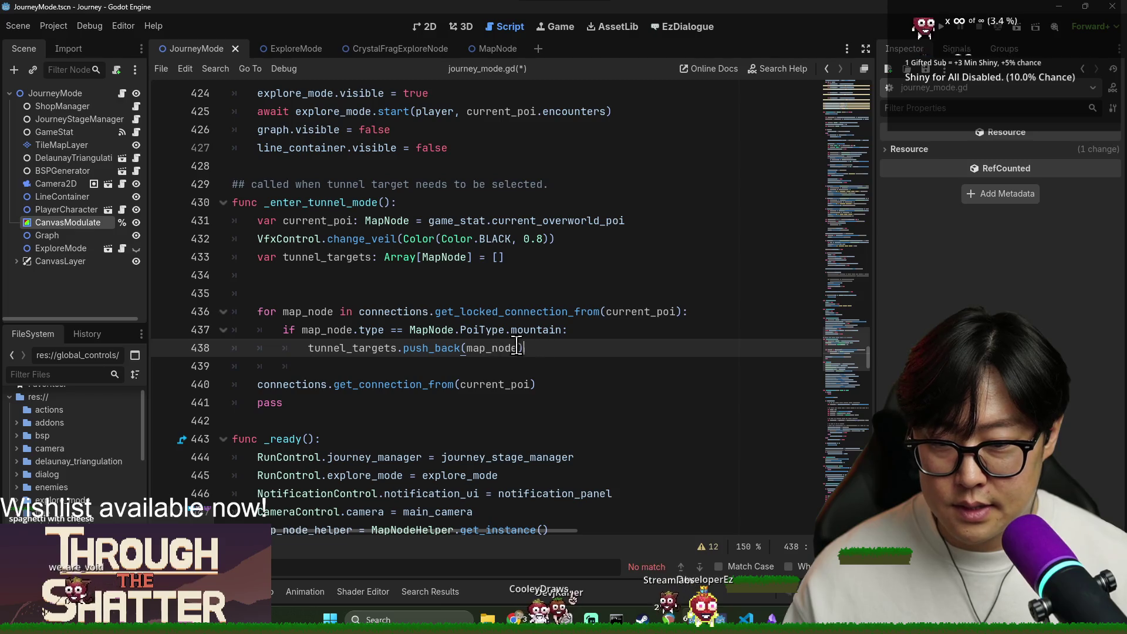
left_click_drag(517, 348, 254, 312)
Paste a copy of the mountain loop over the second lookup, using get_connection_from, and save
key("ctrl+c")
mouse_move(257, 385)
left_mouse_down()
mouse_move(564, 385)
mouse_move(462, 384)
left_mouse_up()
key("ctrl+v")
double_click(512, 385)
key("BackSpace")
key("ctrl+s")
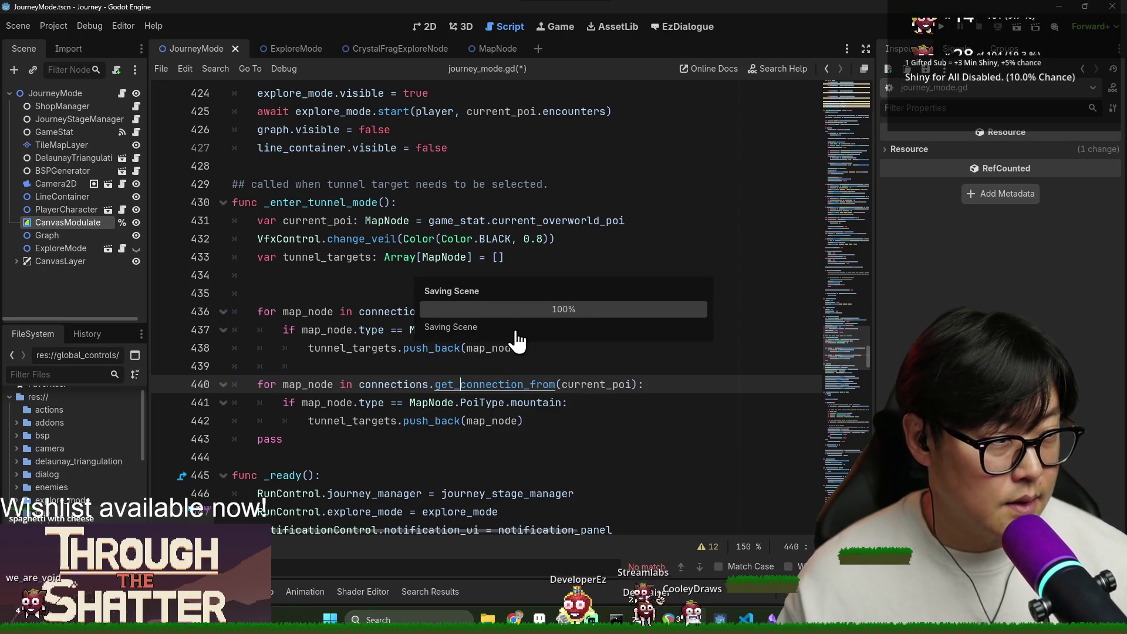
Review the copied loop's get_connection_from call, mountain check, and tunnel_targets push_back
left_click(529, 348)
left_click_drag(603, 386, 435, 385)
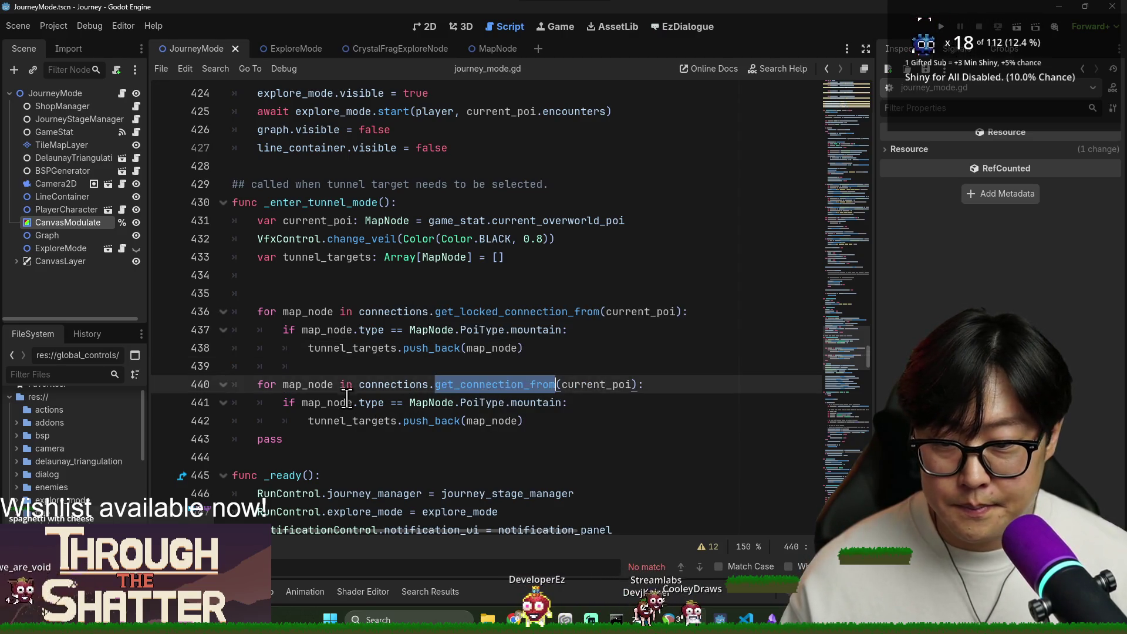
left_click(326, 403)
left_click(532, 402)
double_click(532, 402)
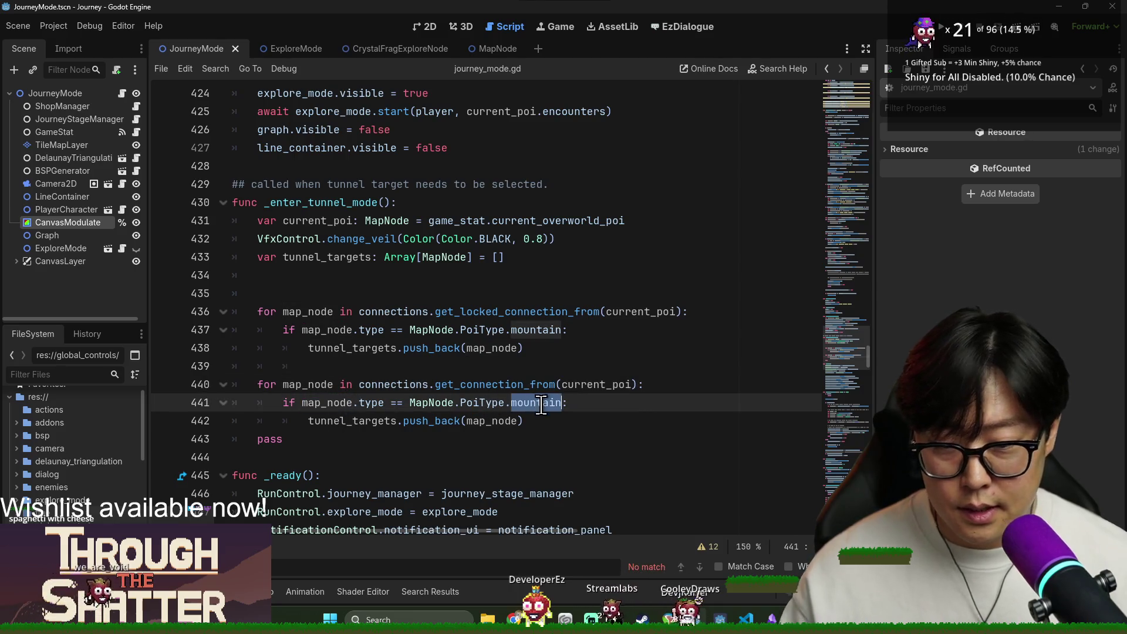
double_click(317, 403)
double_click(463, 420)
double_click(352, 420)
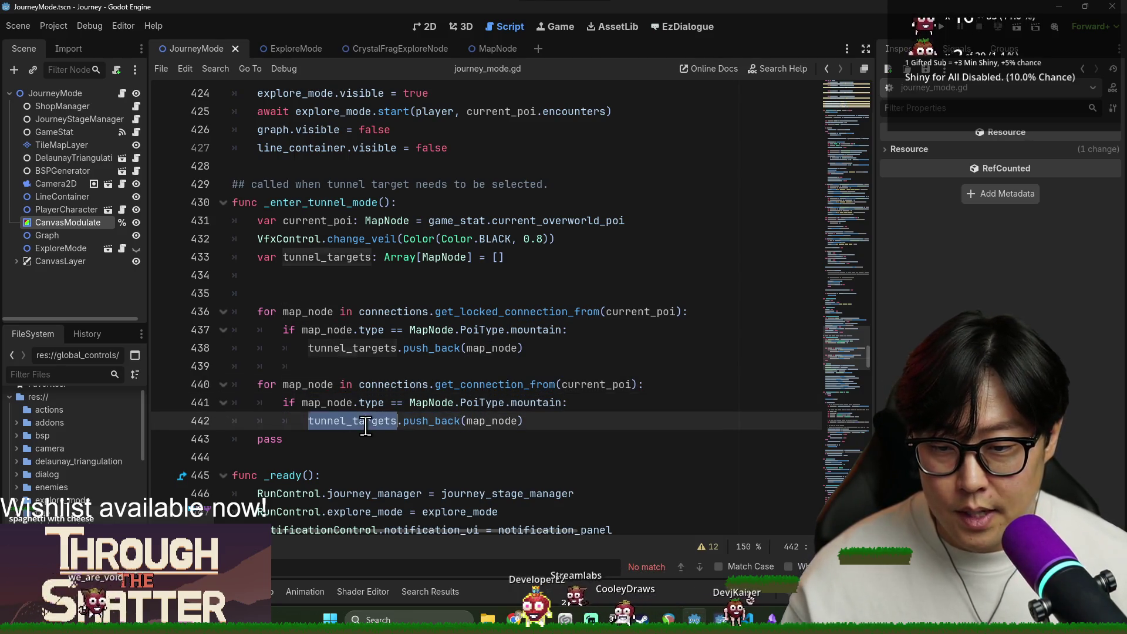
Remove the extra blank line above the collection loops
left_click(544, 420)
key("Return")
key("Return")
key("BackSpace")
key("BackSpace")
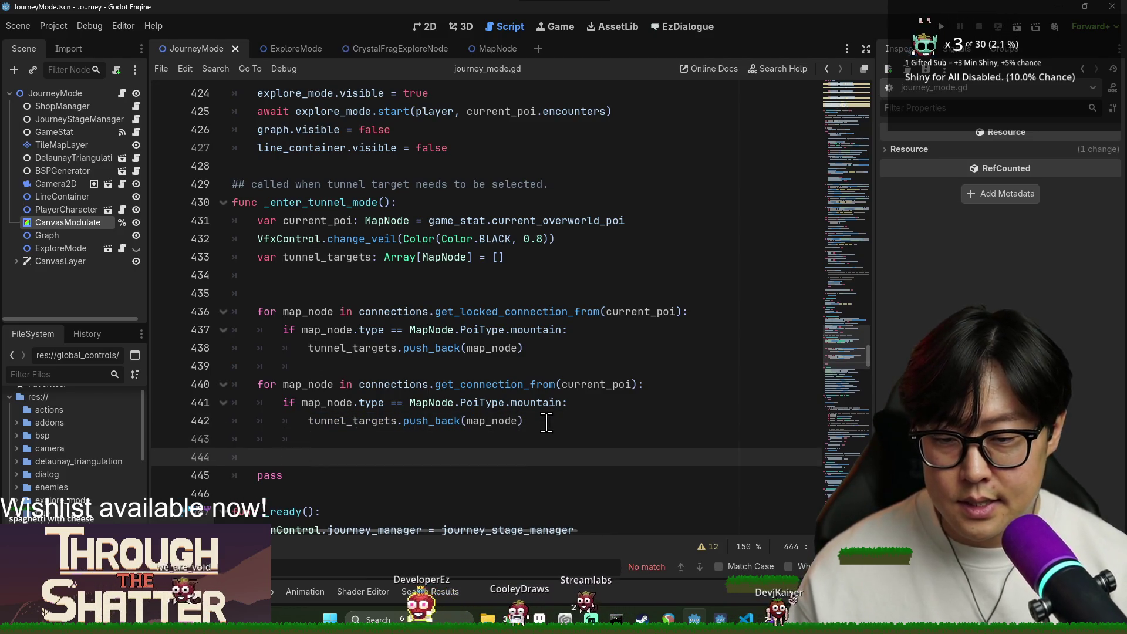
left_click(364, 289)
key("BackSpace")
key("BackSpace")
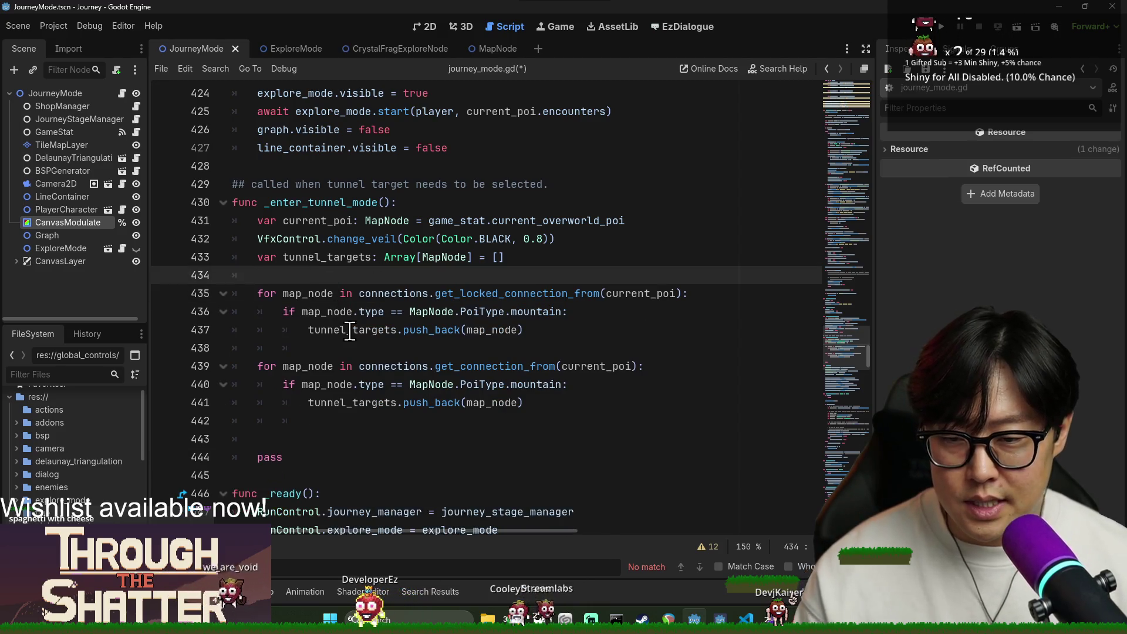
Add a 'for tunnel_node in tunnel_targets:' loop after the two collection loops
left_click(371, 426)
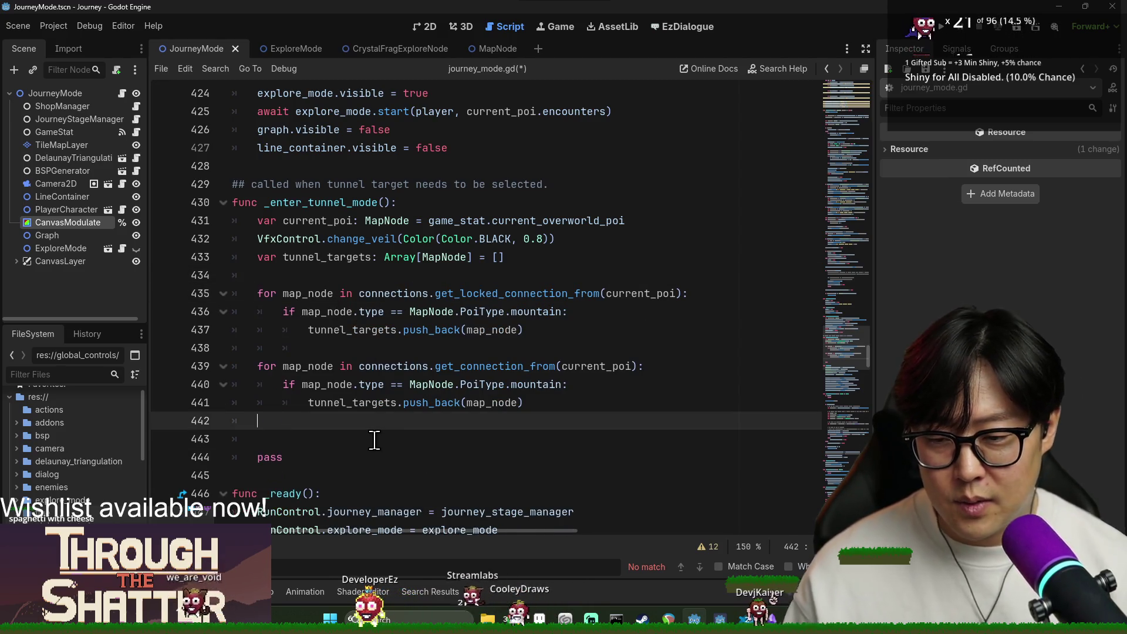
key("BackSpace")
key("Return")
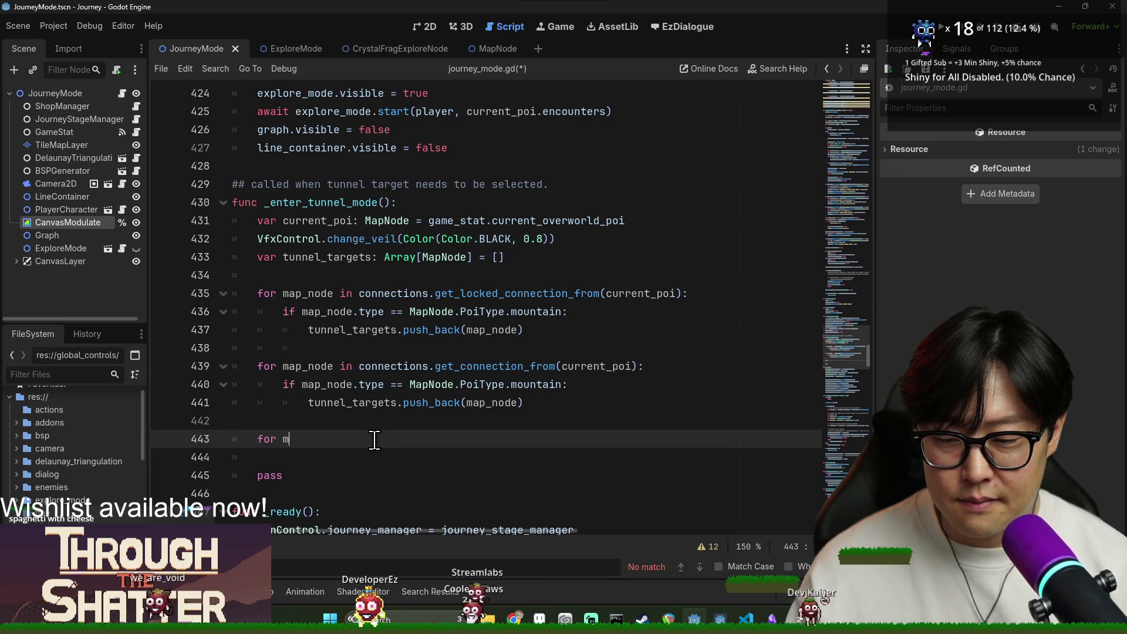
type("ountain")
key("BackSpace")
key("BackSpace")
key("BackSpace")
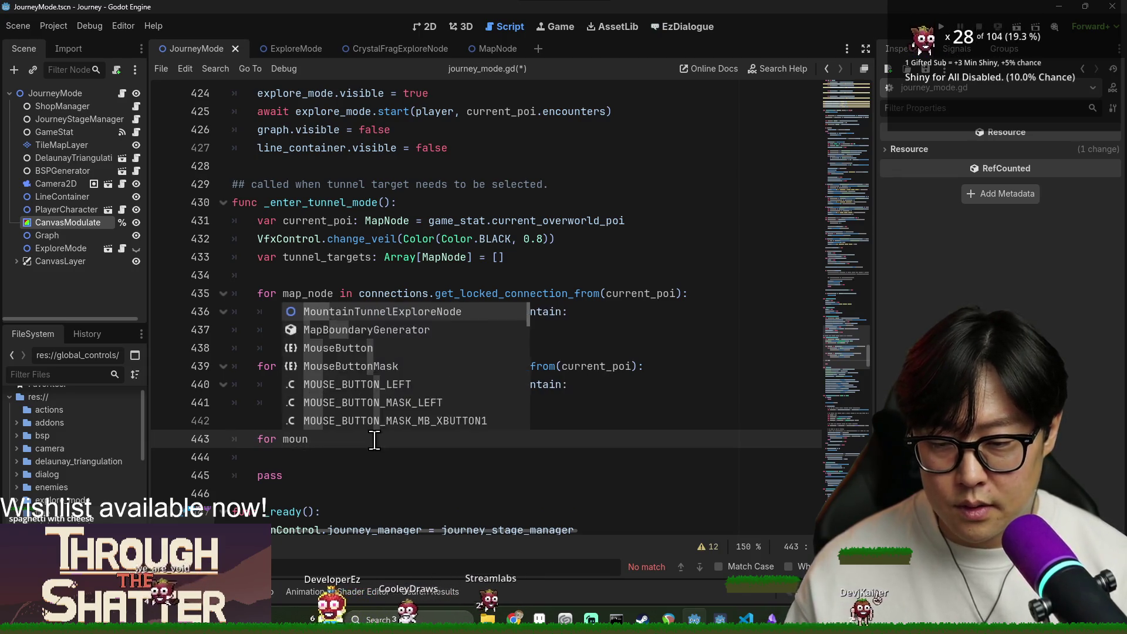
key("BackSpace")
key("BackSpace")
key("BackSpace")
type("tunnel_")
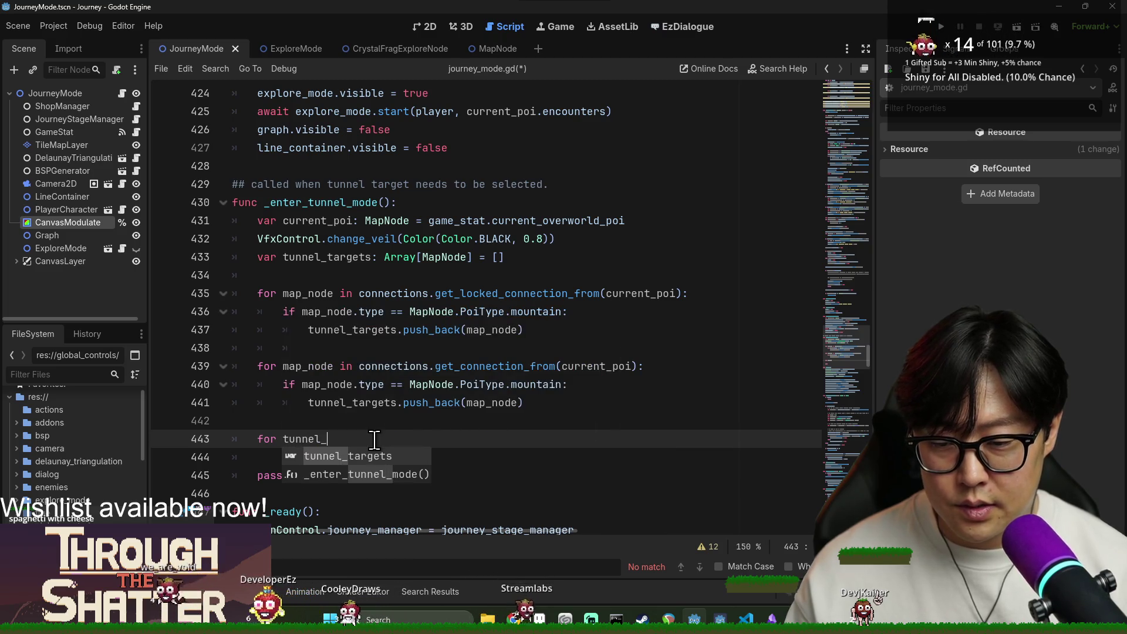
type("nodes")
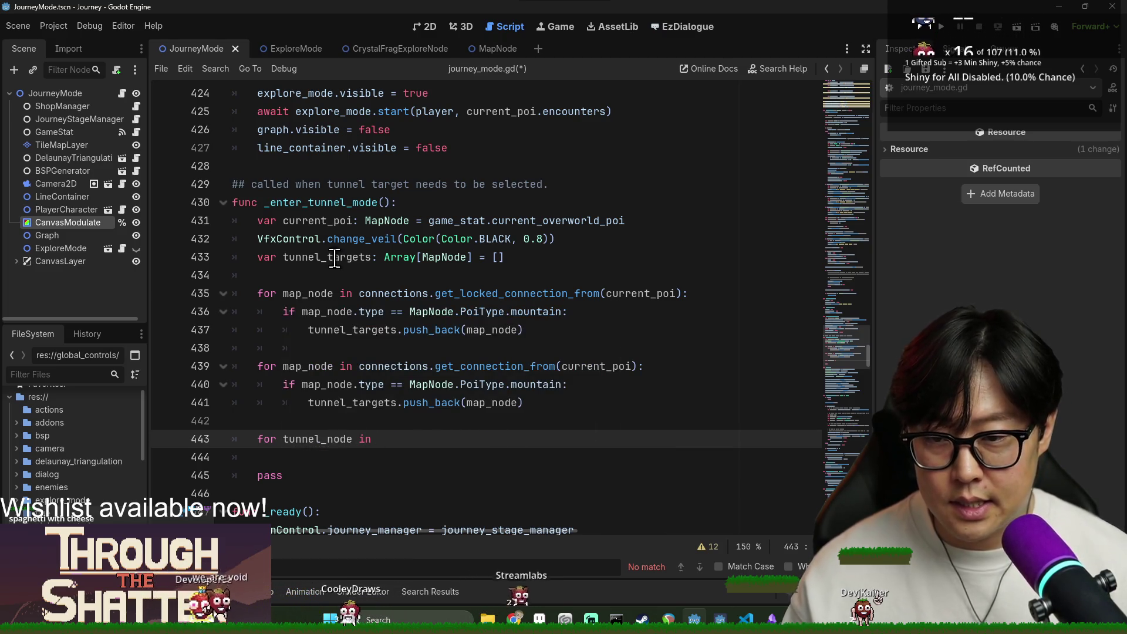
double_click(334, 259)
left_click(411, 443)
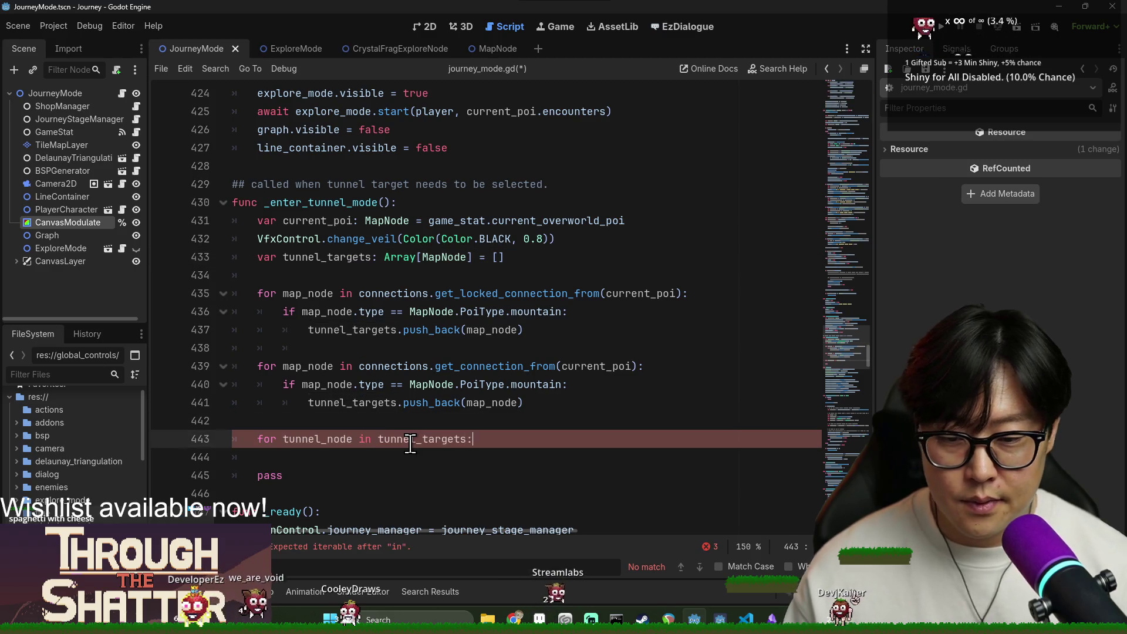
key("Return")
Make the loop body call VfxControl.put_infront_veil(tunnel_node)
double_click(296, 240)
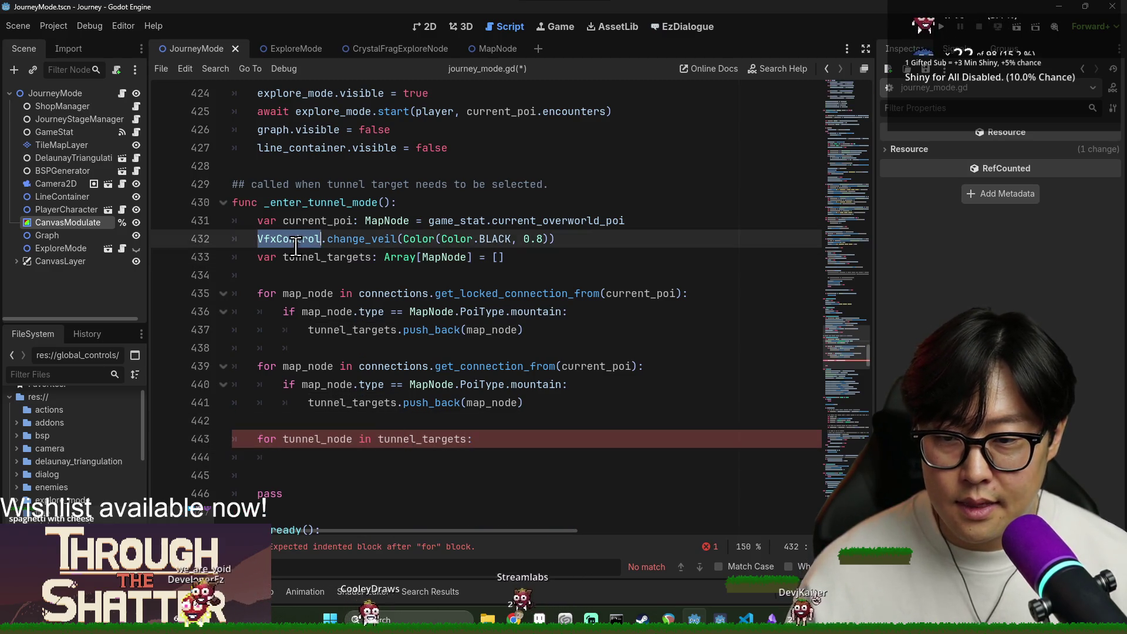
key("ctrl+c")
left_click(332, 463)
key("ctrl+v")
type("infron")
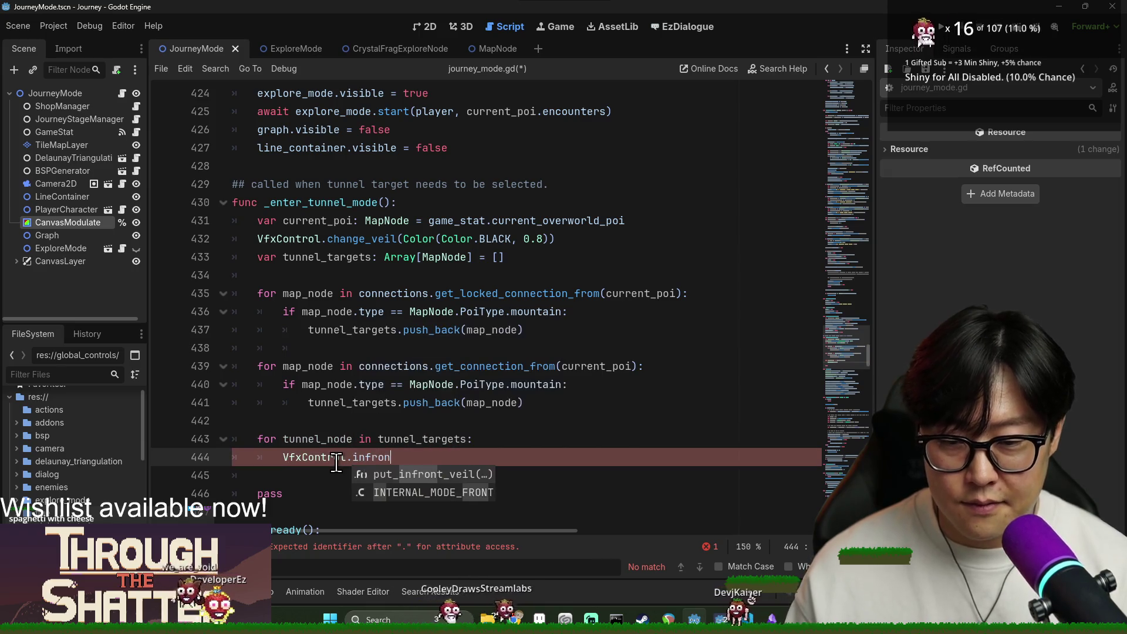
key("Return")
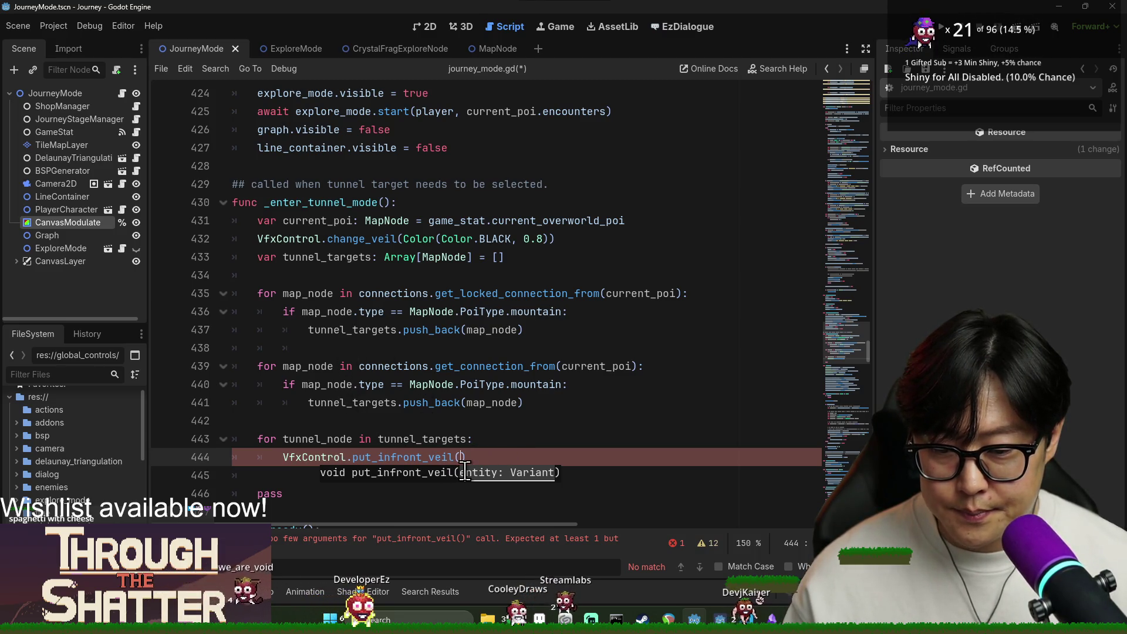
type("tunnel_node")
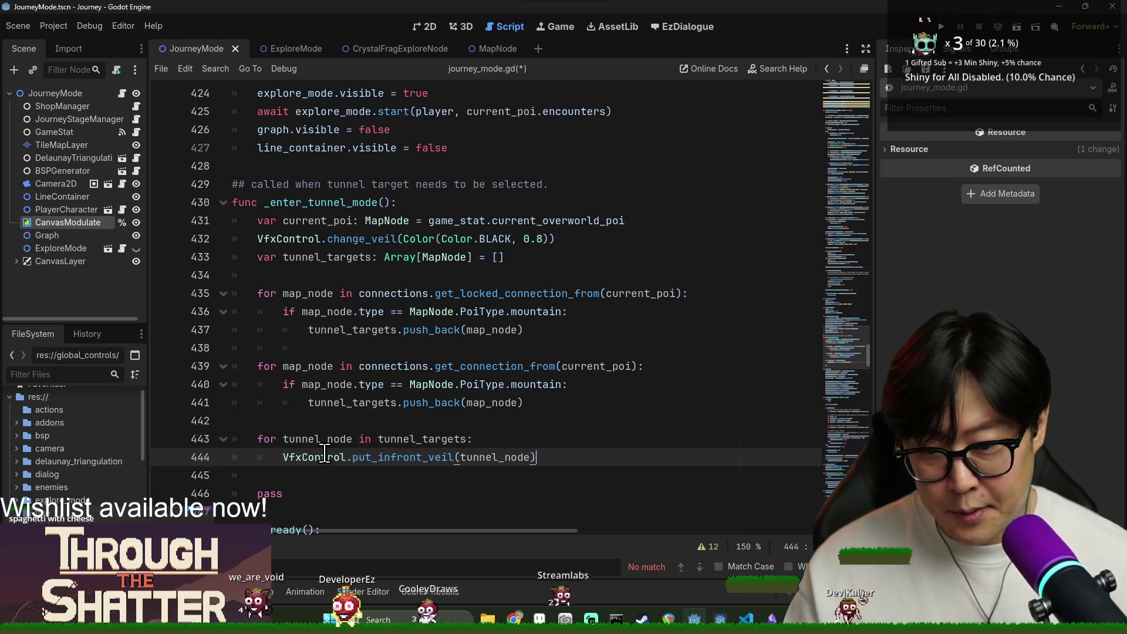
double_click(331, 452)
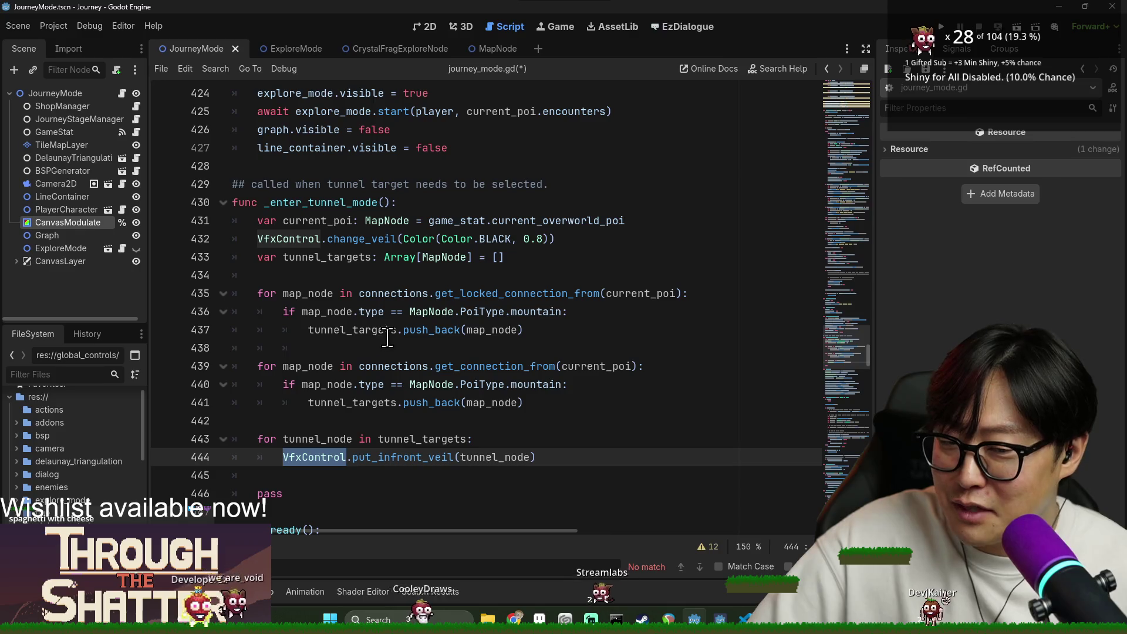
left_click(414, 277)
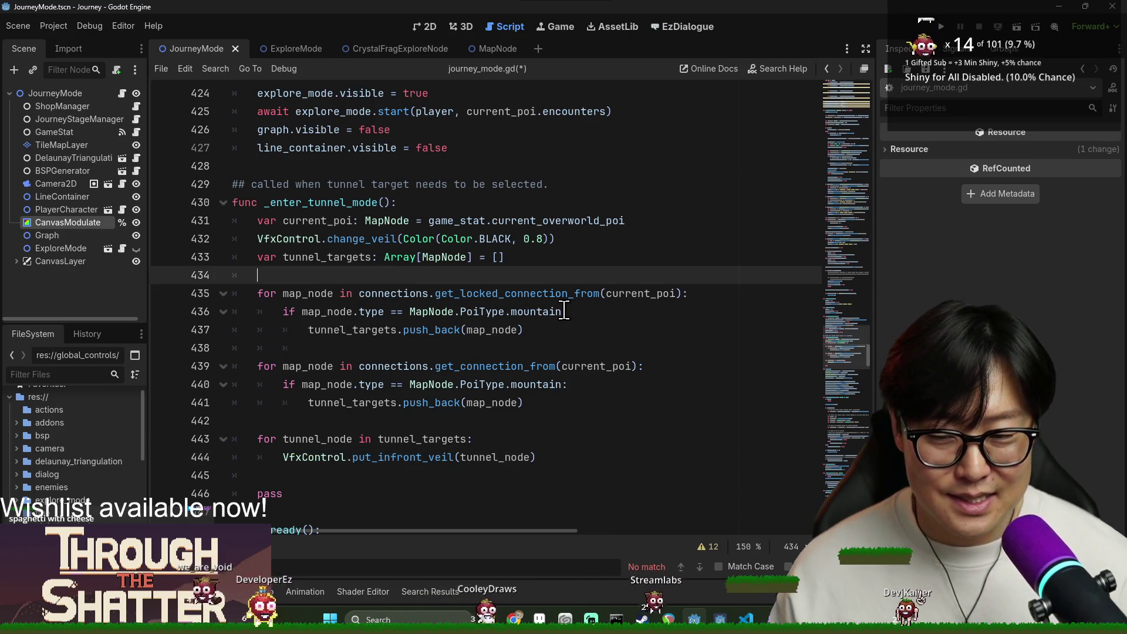
Add a 'for poi in _pois:' loop at the top of _enter_tunnel_mode
key("Return")
key("Up")
key("Return")
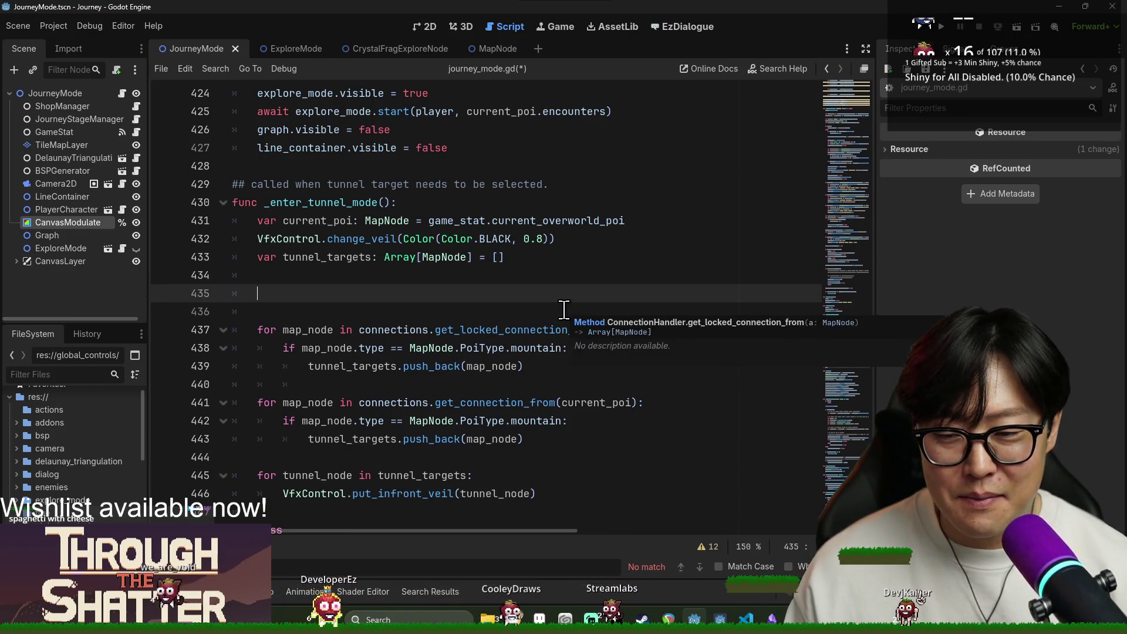
type("for ")
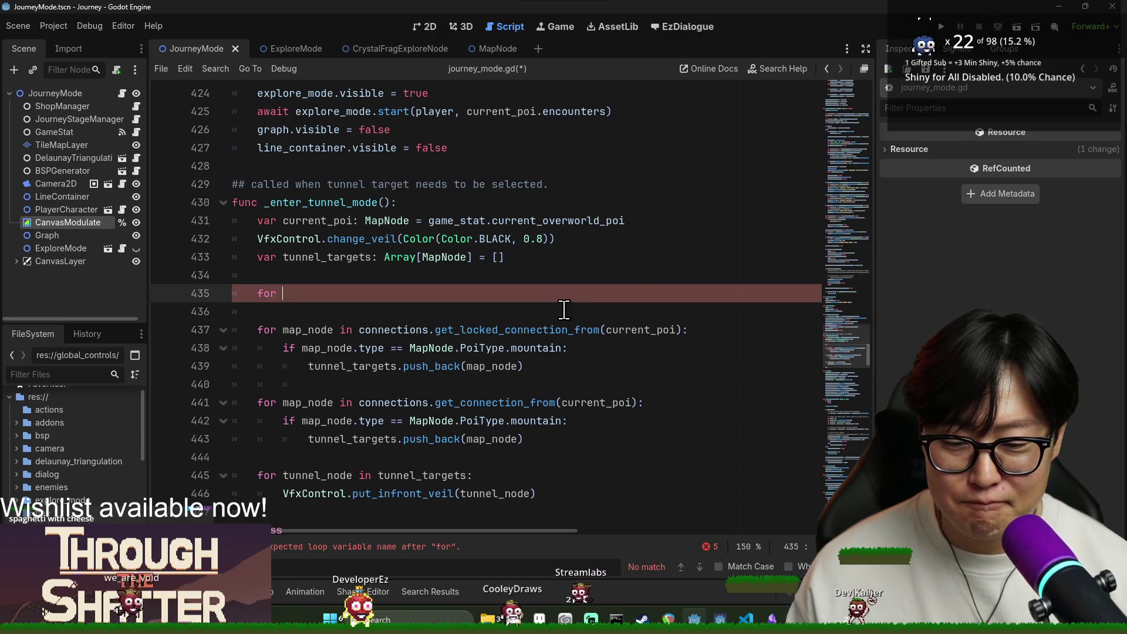
type("m")
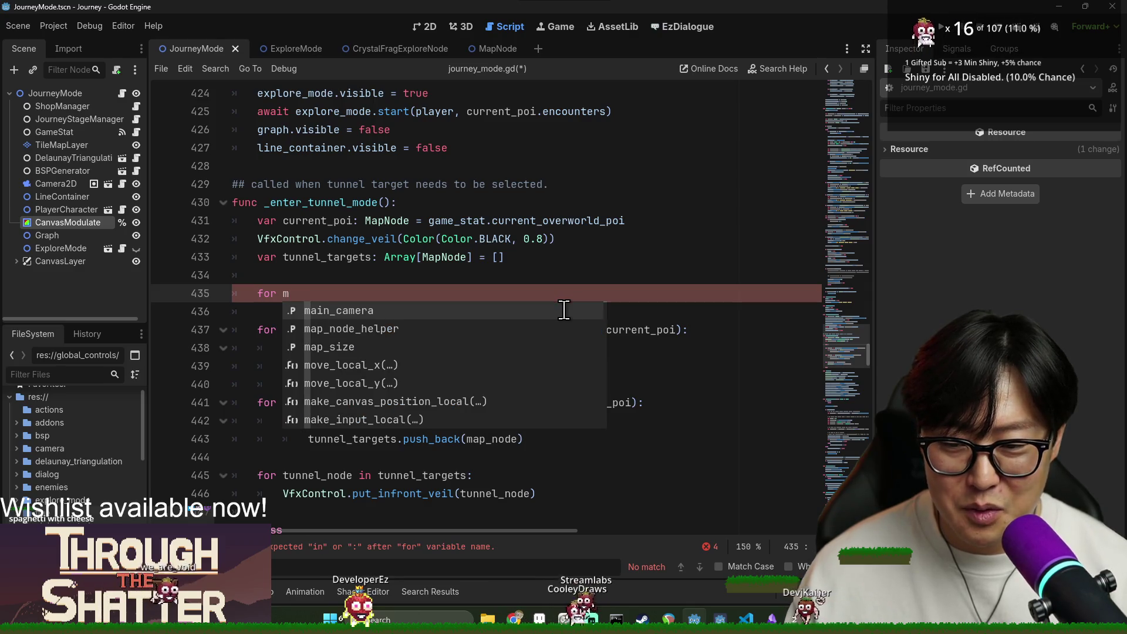
key("BackSpace")
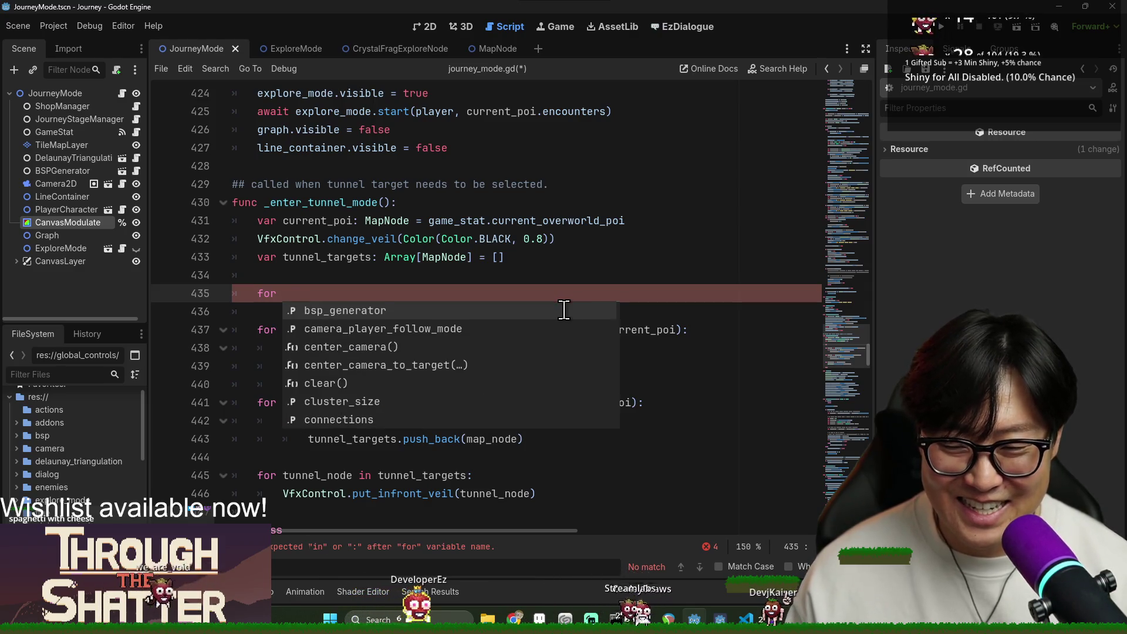
key("ctrl+f")
type("poi")
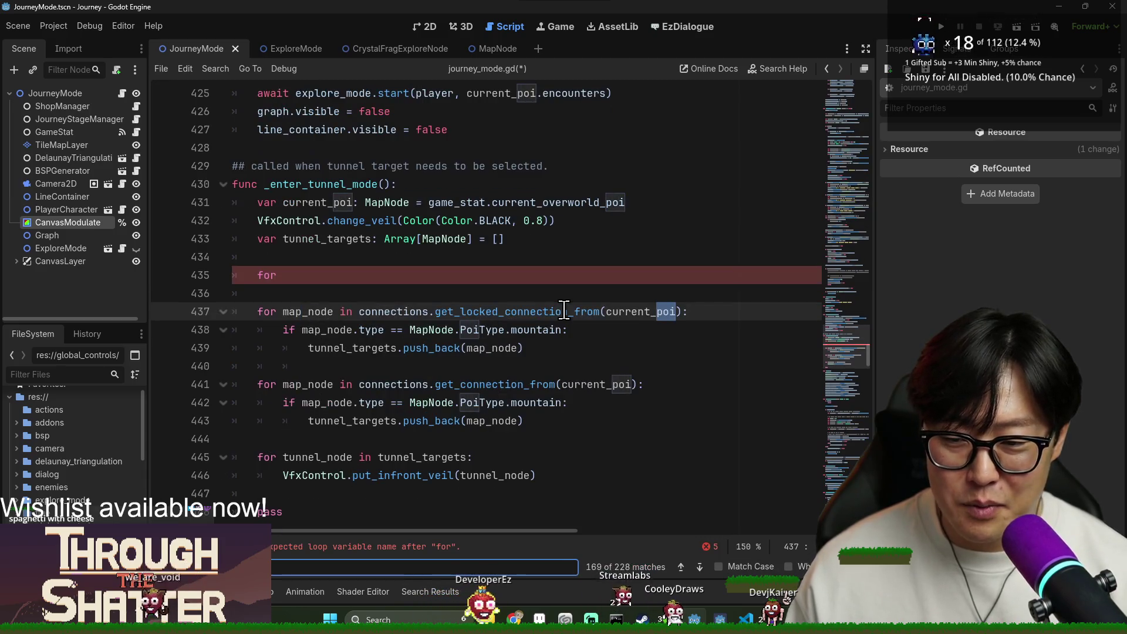
left_click(327, 272)
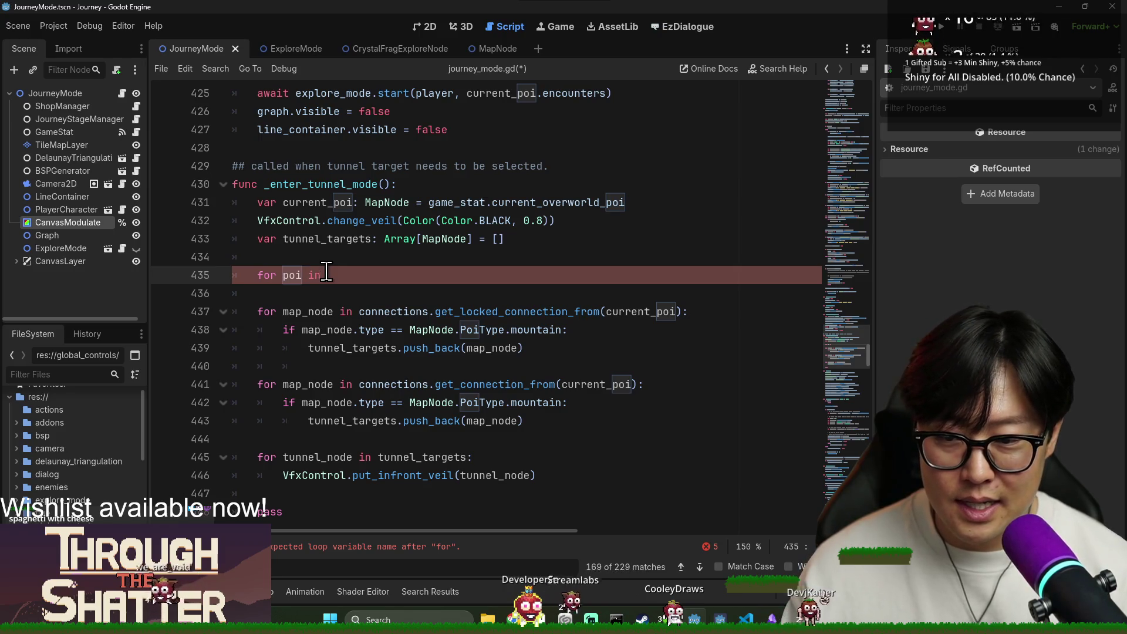
type("pois:")
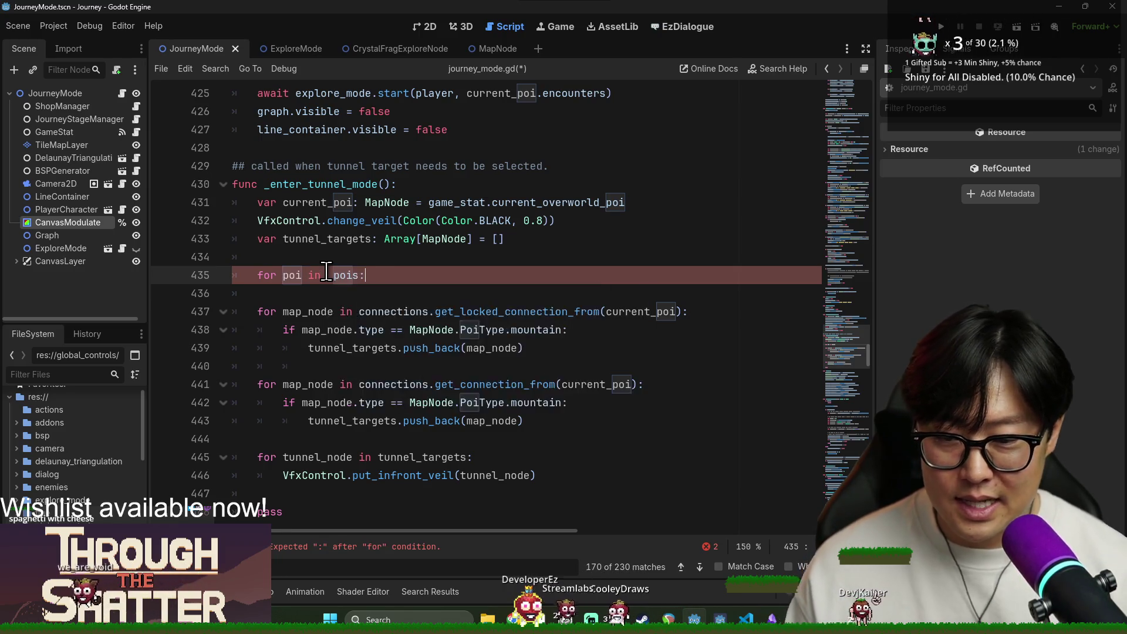
key("Return")
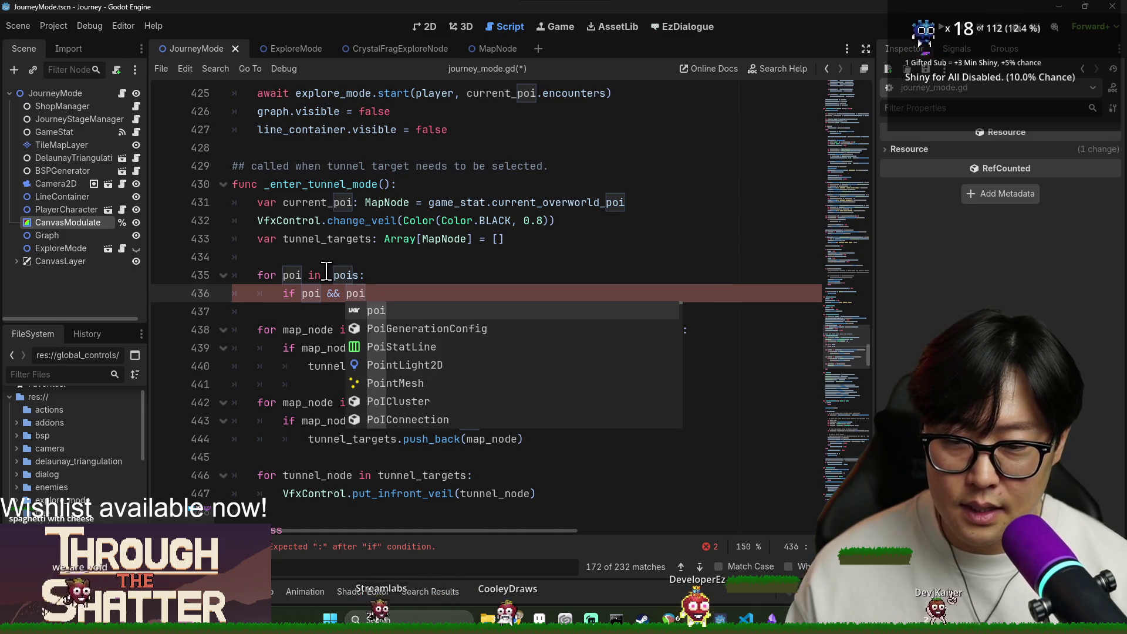
Add an 'if poi:' check whose body calls VfxControl.put_behind_veil
key("BackSpace")
key("BackSpace")
key("BackSpace")
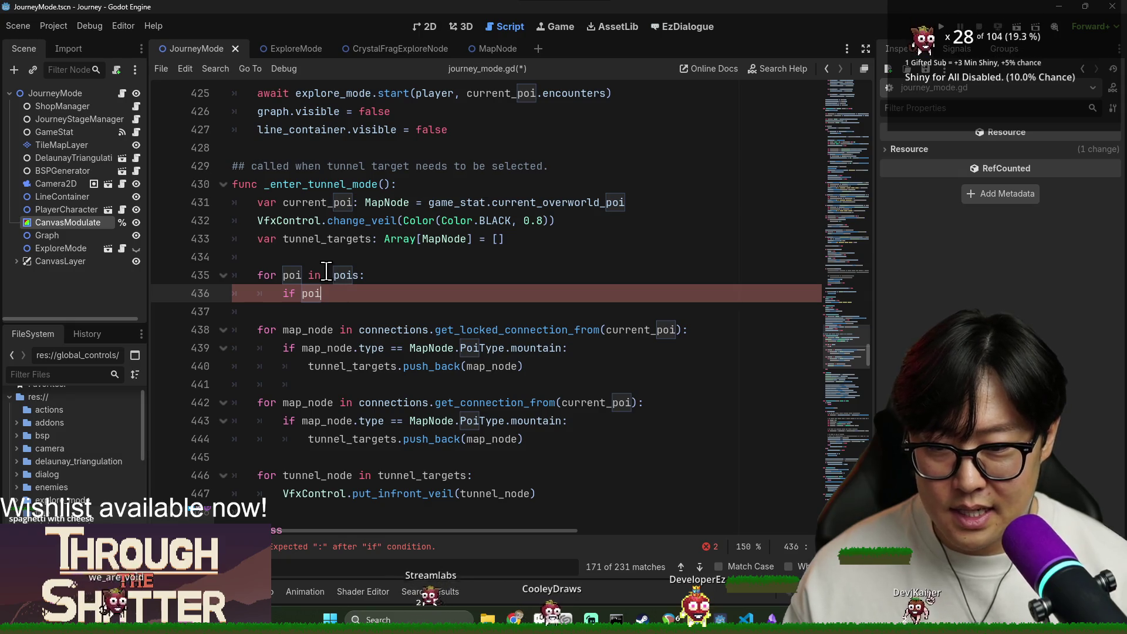
type(":")
key("Return")
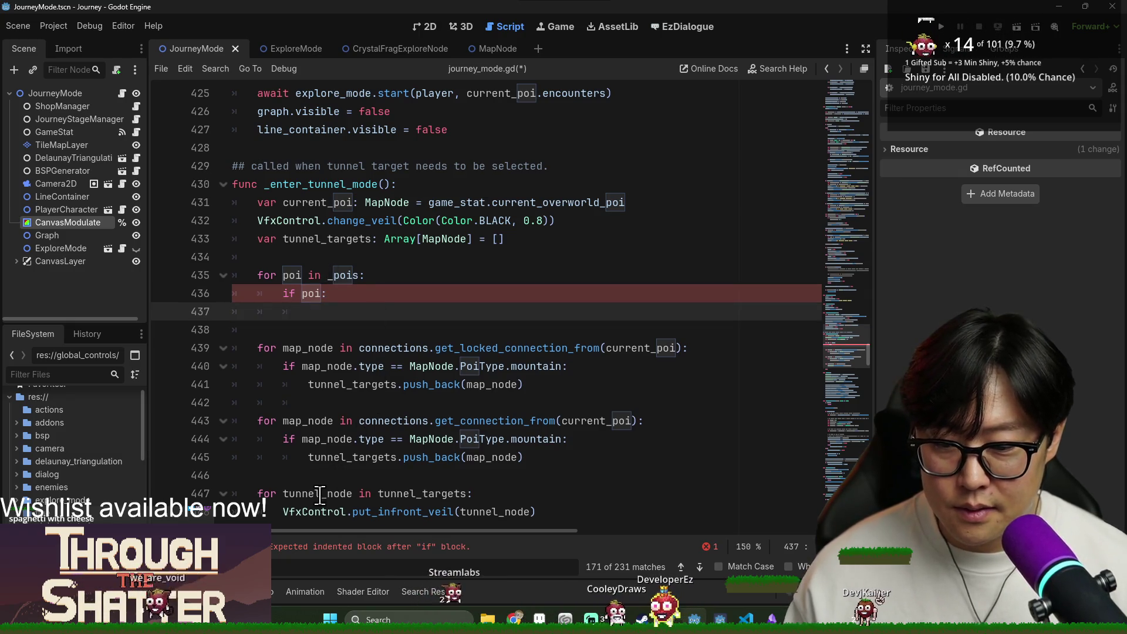
left_click_drag(235, 512, 259, 528)
double_click(317, 485)
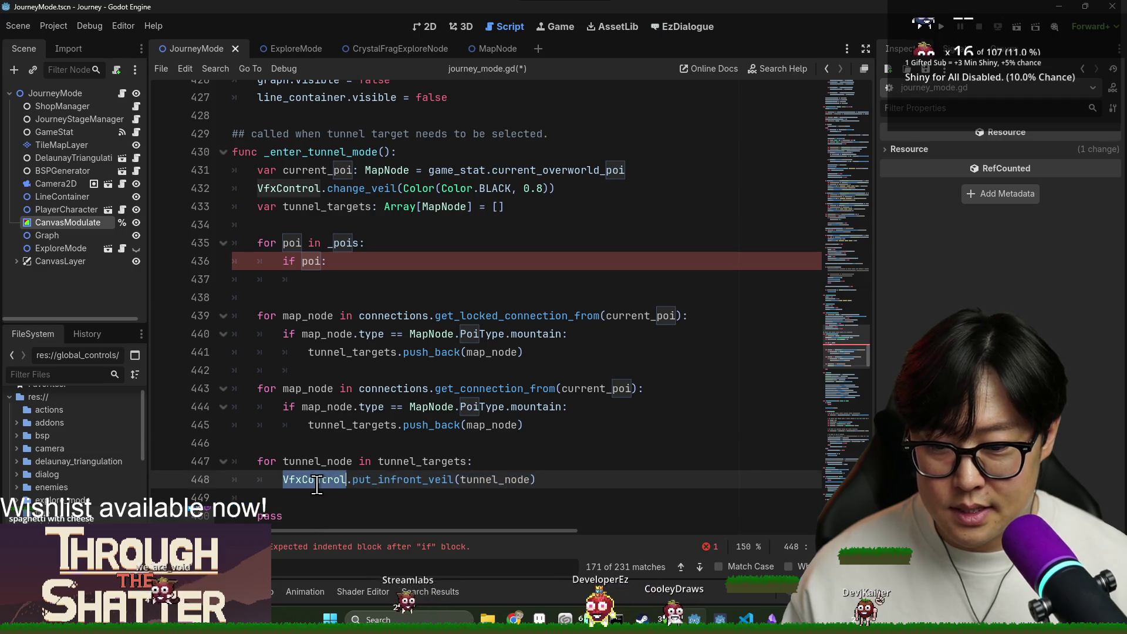
left_click(338, 278)
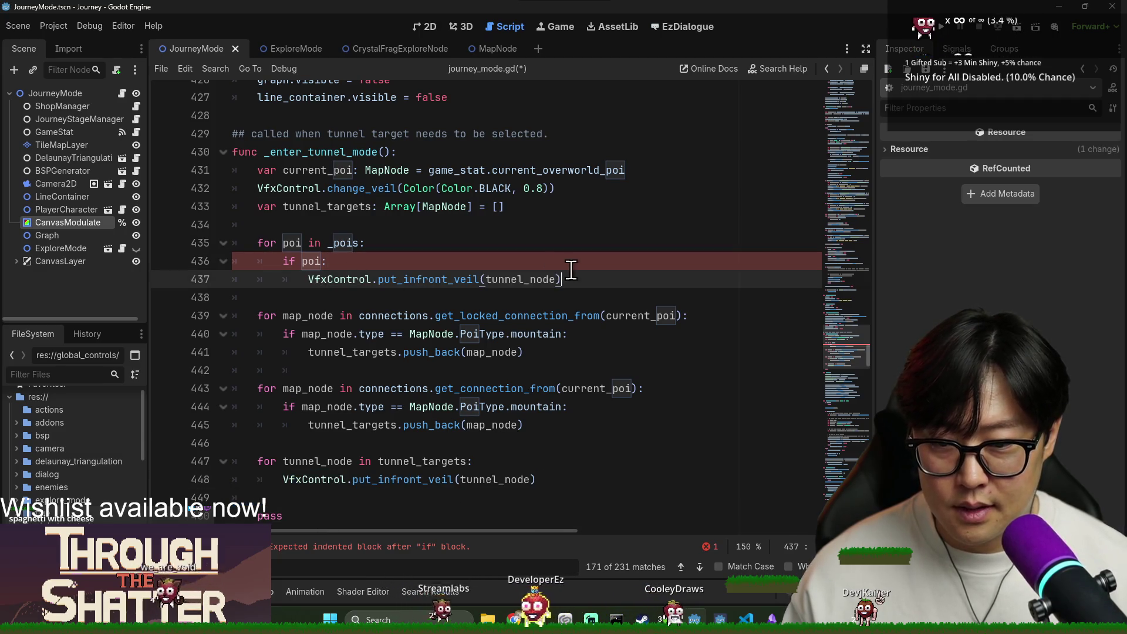
double_click(459, 279)
key("BackSpace")
key("BackSpace")
key("BackSpace")
type("put_b")
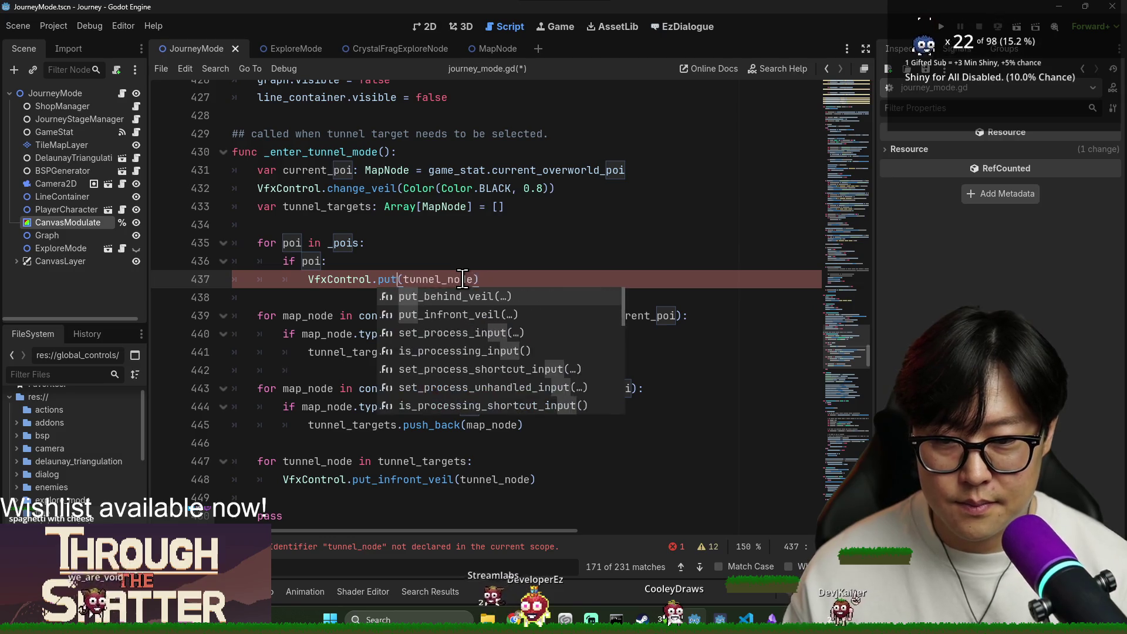
key("Return")
Pass poi as the put_behind_veil argument and save journey_mode.gd
left_click(292, 245)
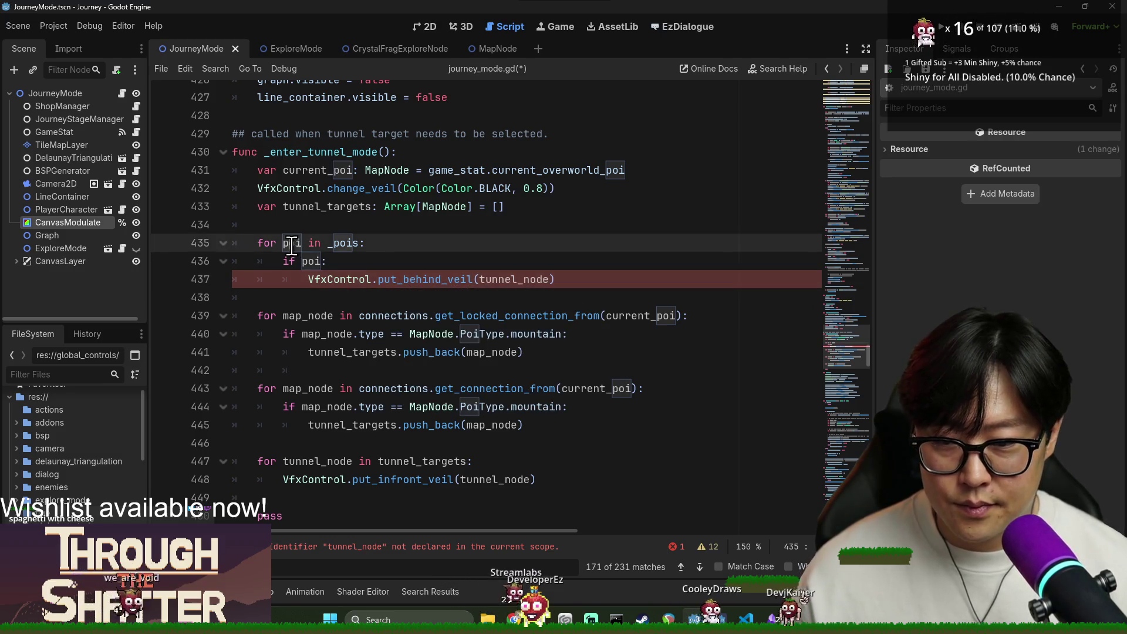
key("ctrl+c")
double_click(532, 279)
key("ctrl+v")
key("ctrl+s")
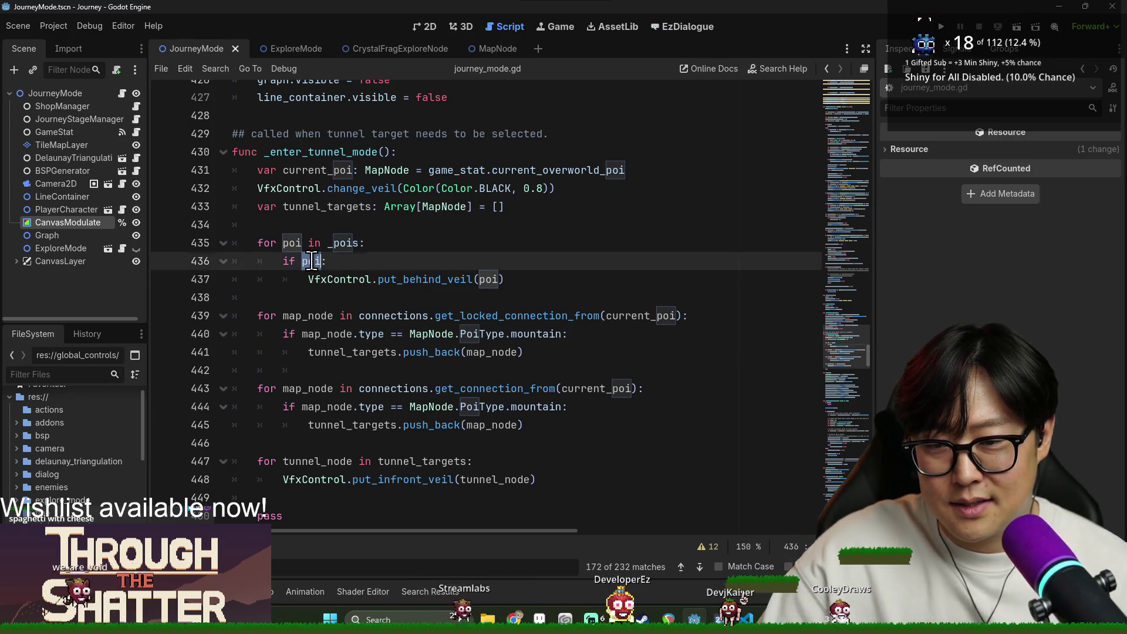
triple_click(311, 261)
left_click(354, 285)
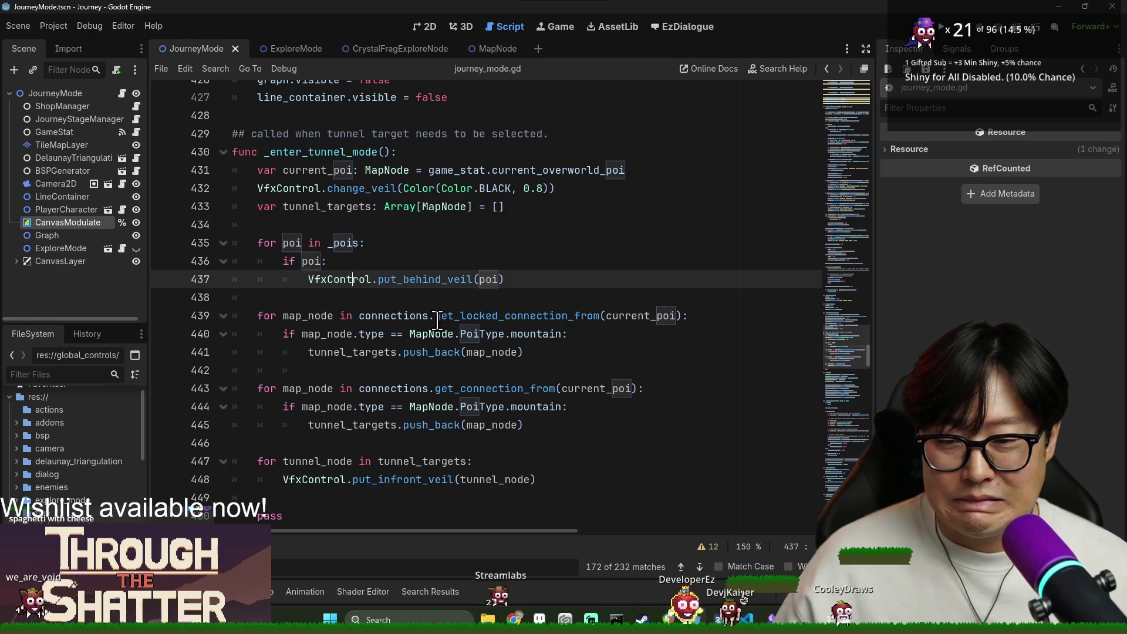
triple_click(308, 498)
left_click(267, 516)
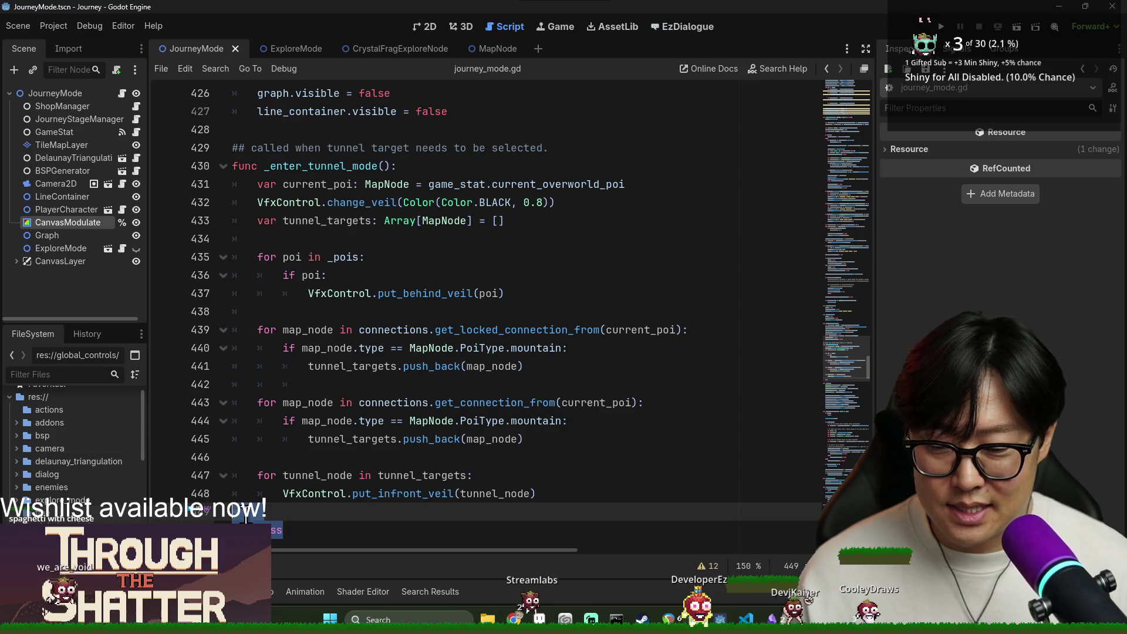
key("ctrl+s")
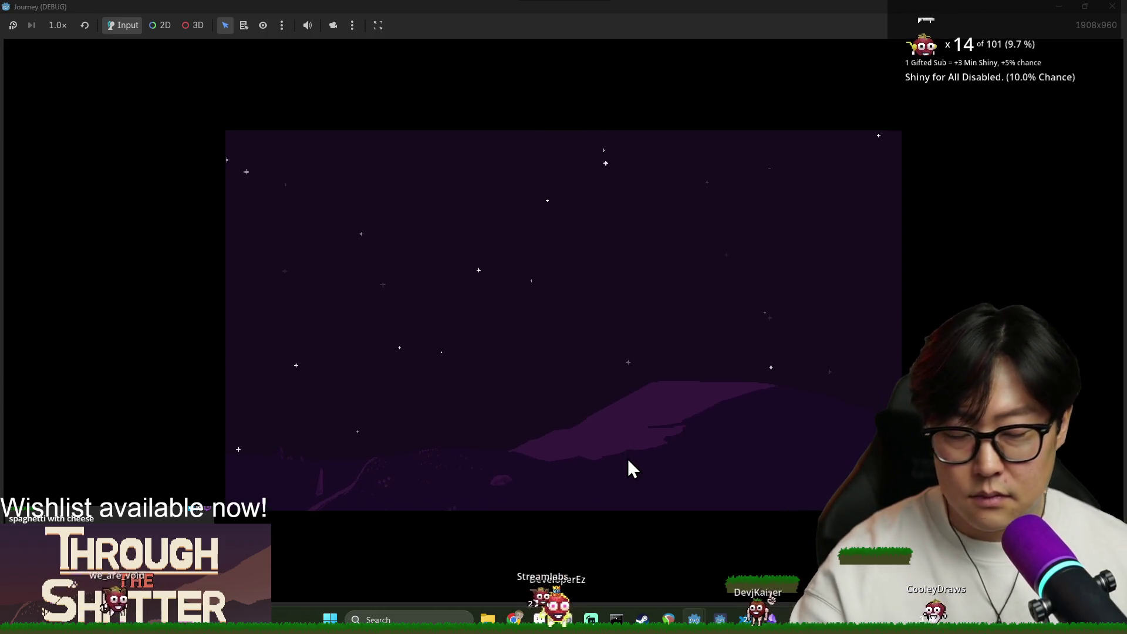
Switch to the running Journey (DEBUG) window and start a New Game from the title menu
key("alt+Tab")
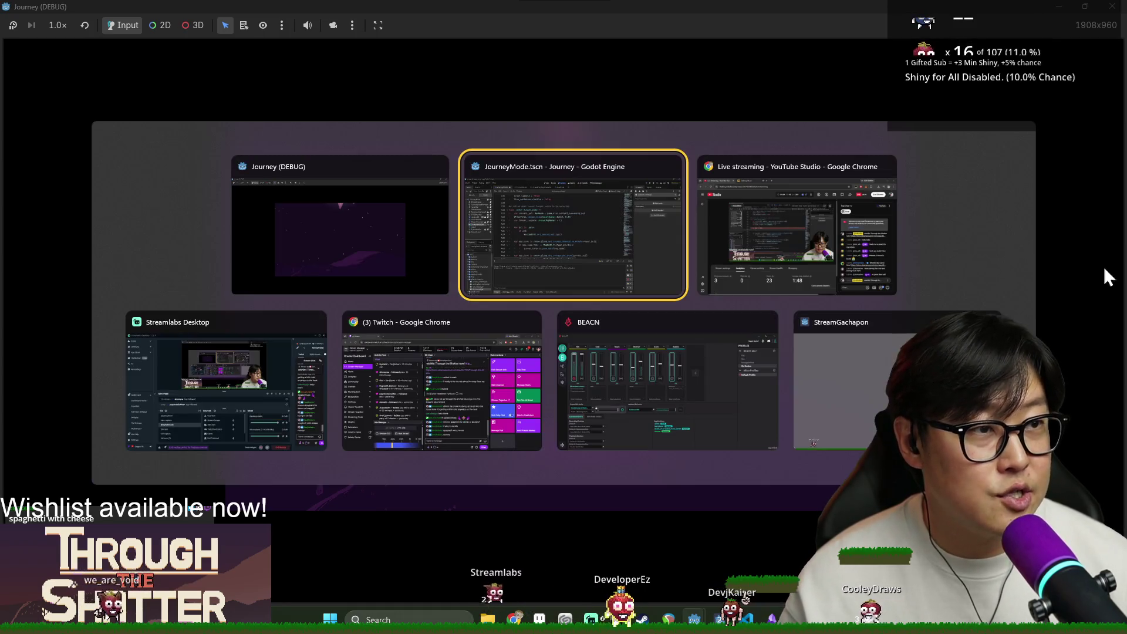
left_click(316, 259)
key("alt+Tab")
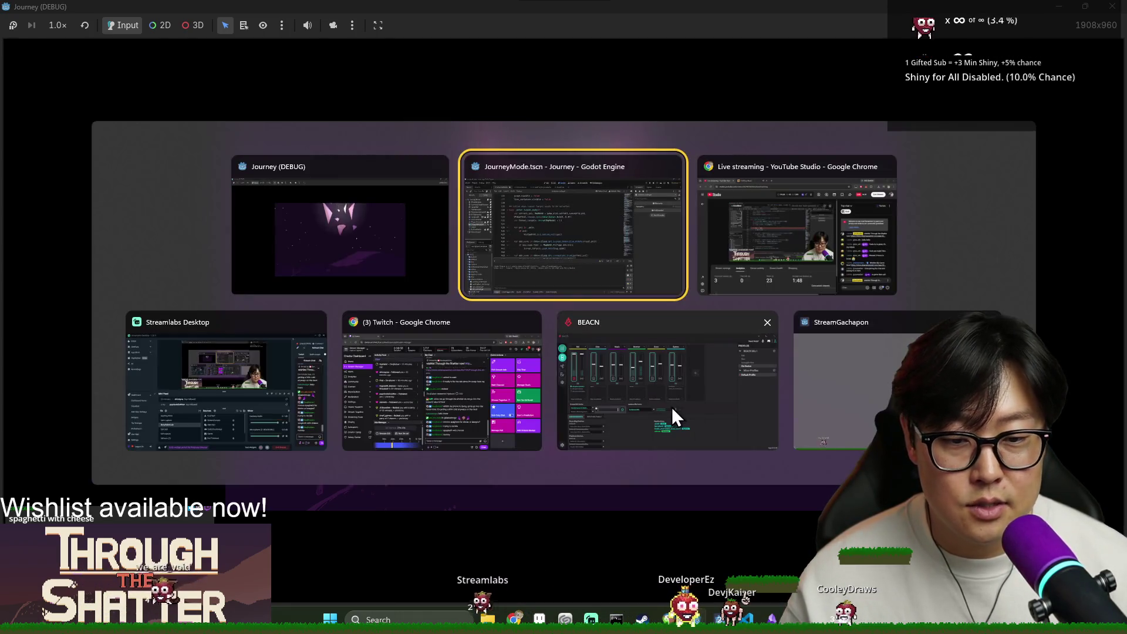
key("Escape")
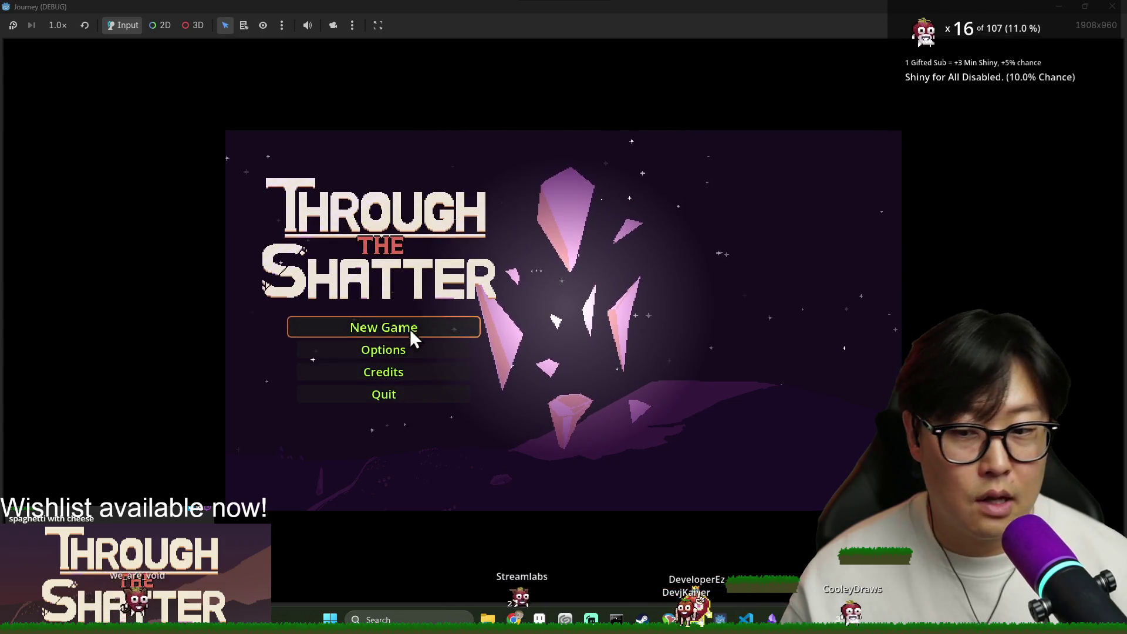
key("Return")
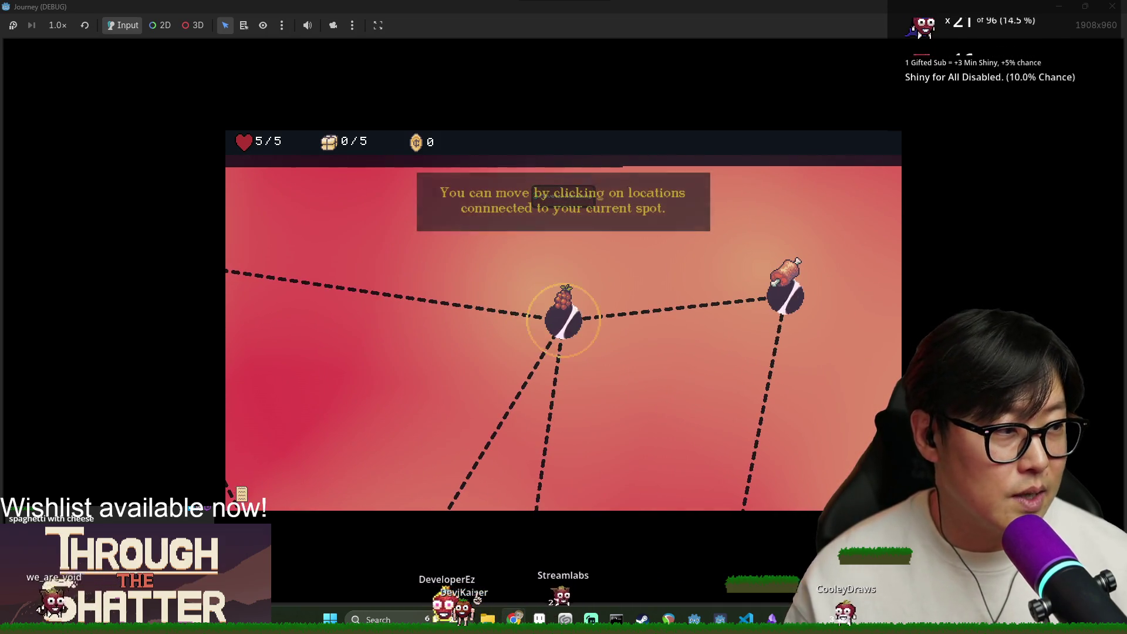
Dismiss the tutorial prompts and travel via the grape and meat nodes through the first maps
left_click(563, 329)
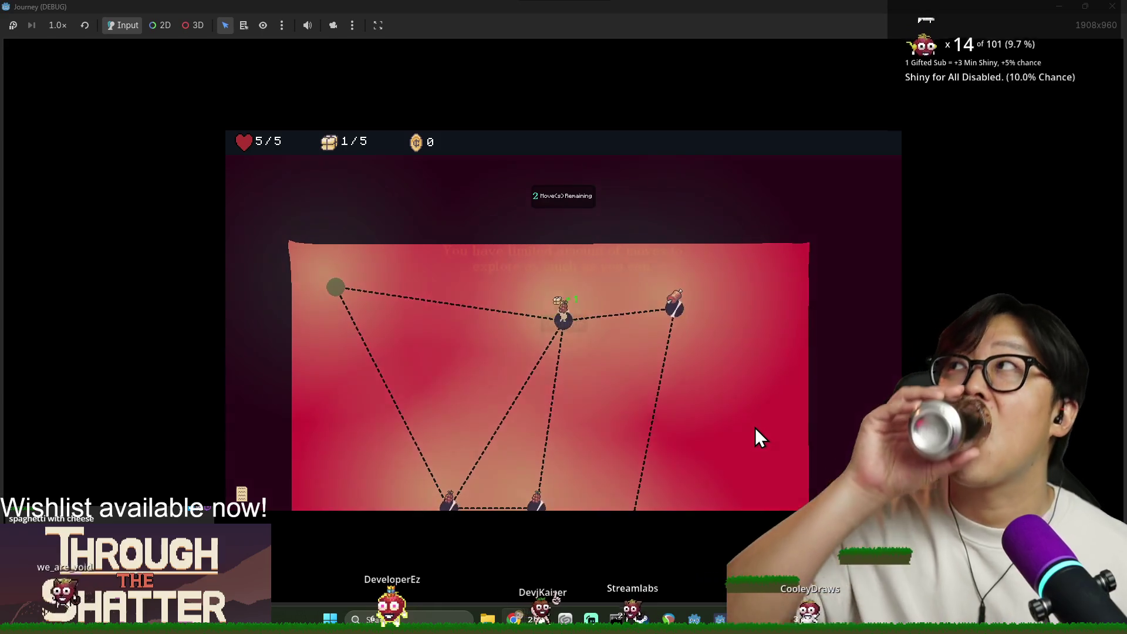
left_click(567, 327)
left_click(672, 319)
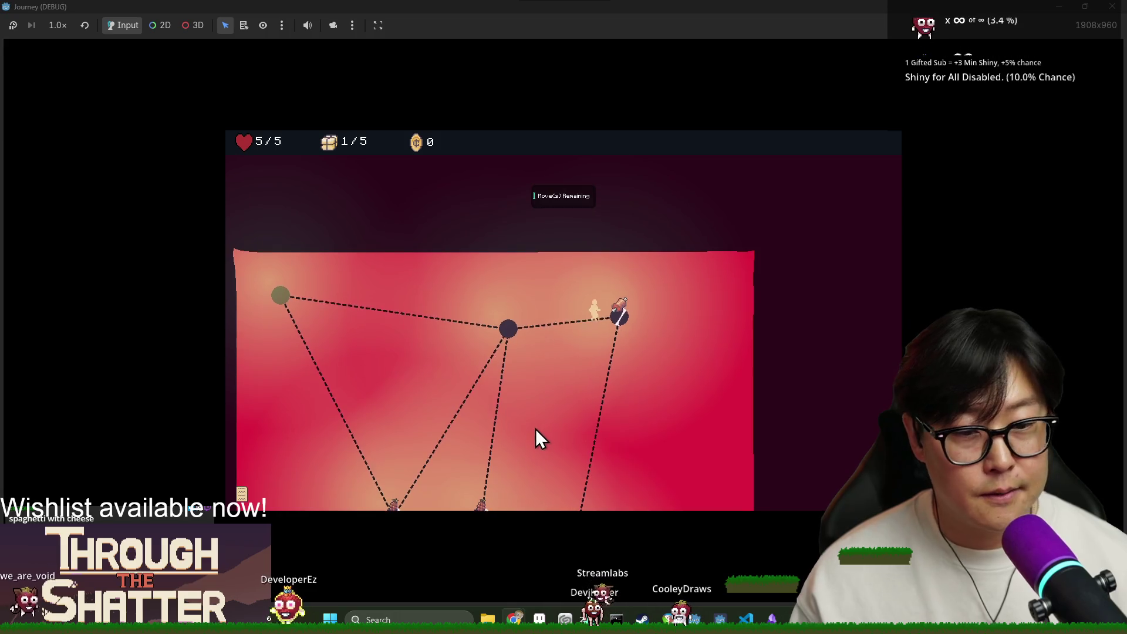
left_click(573, 418)
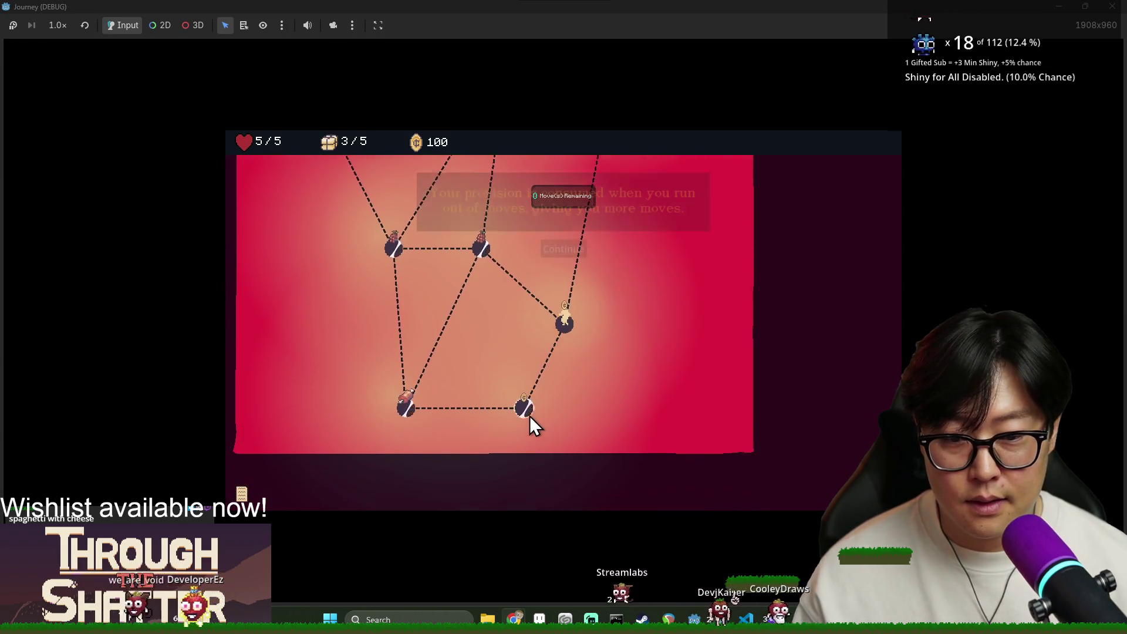
left_click(523, 406)
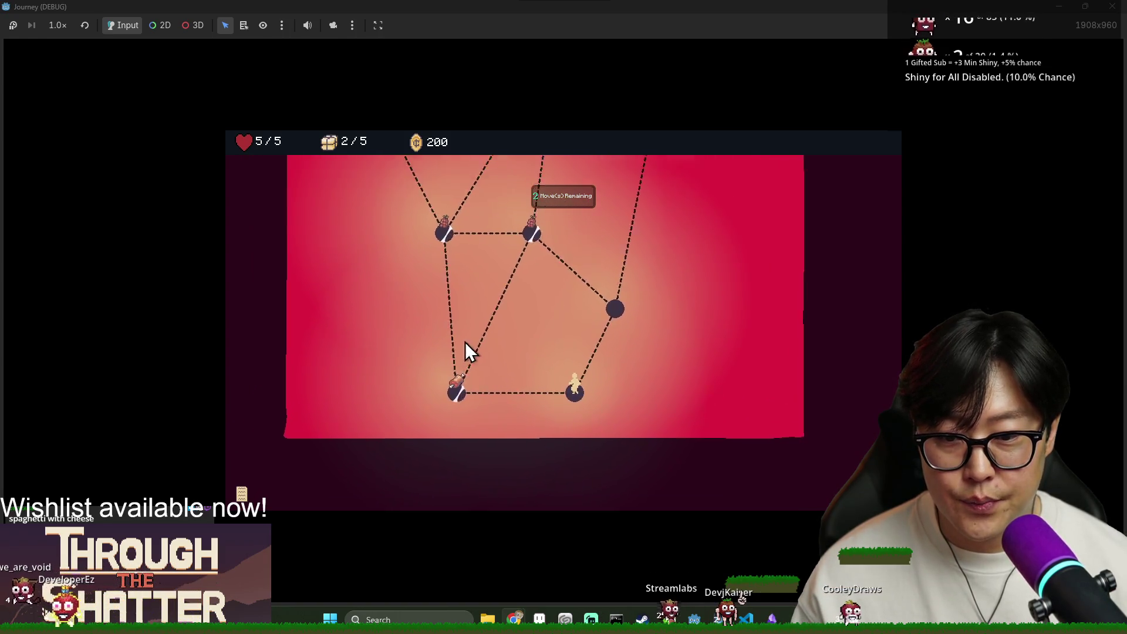
left_click(552, 247)
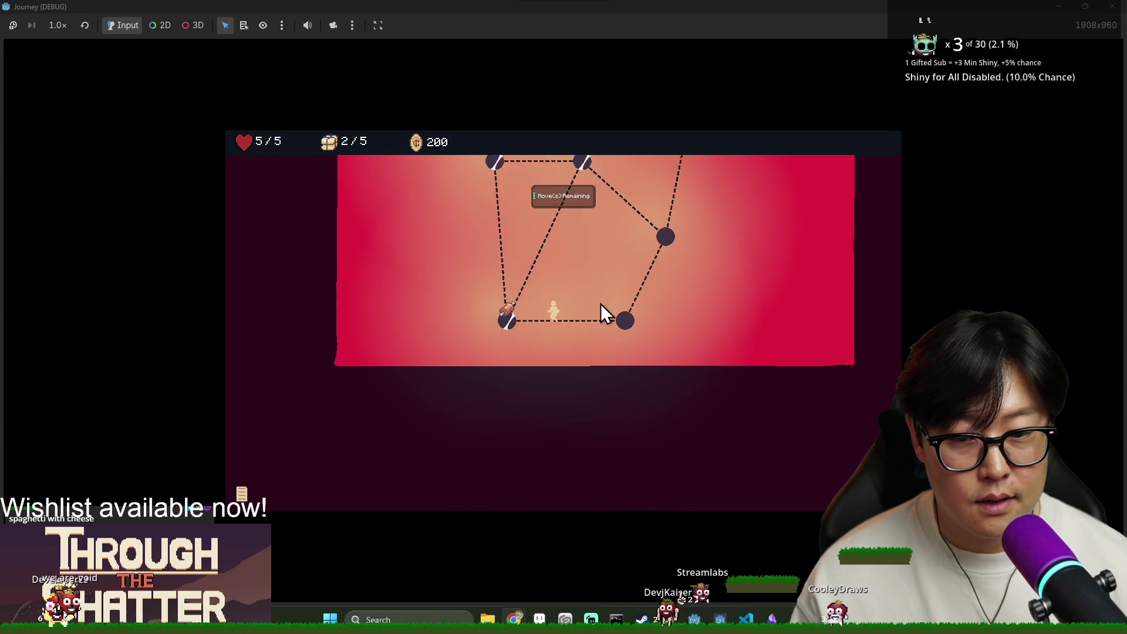
Collect the berry provision, visit the orange node, and reach the money-bag node
left_click(590, 285)
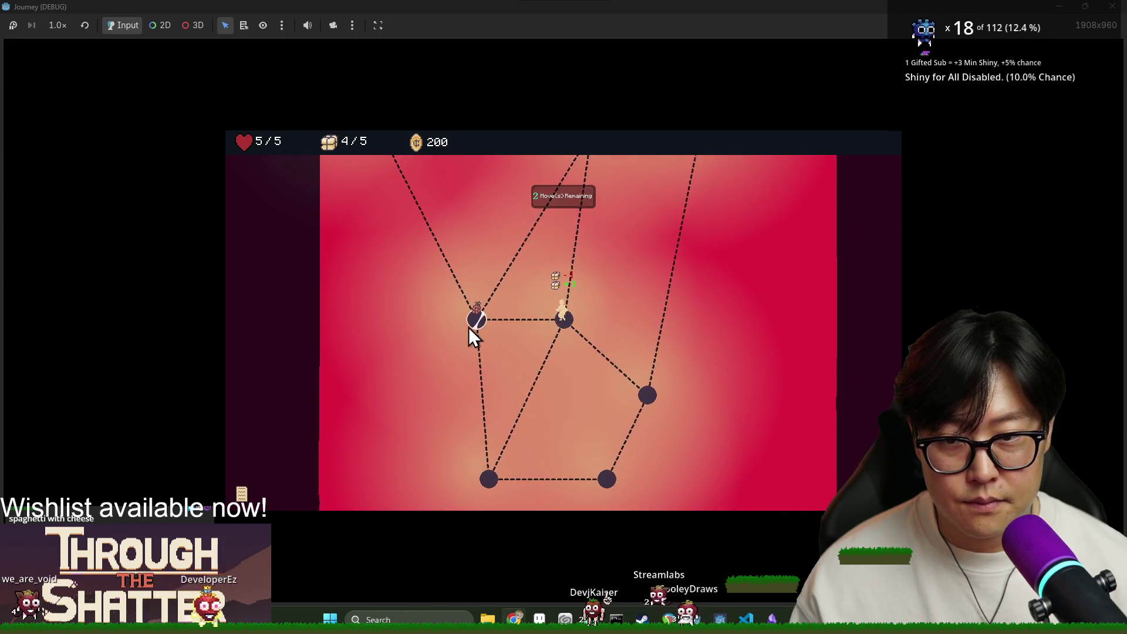
left_click(470, 326)
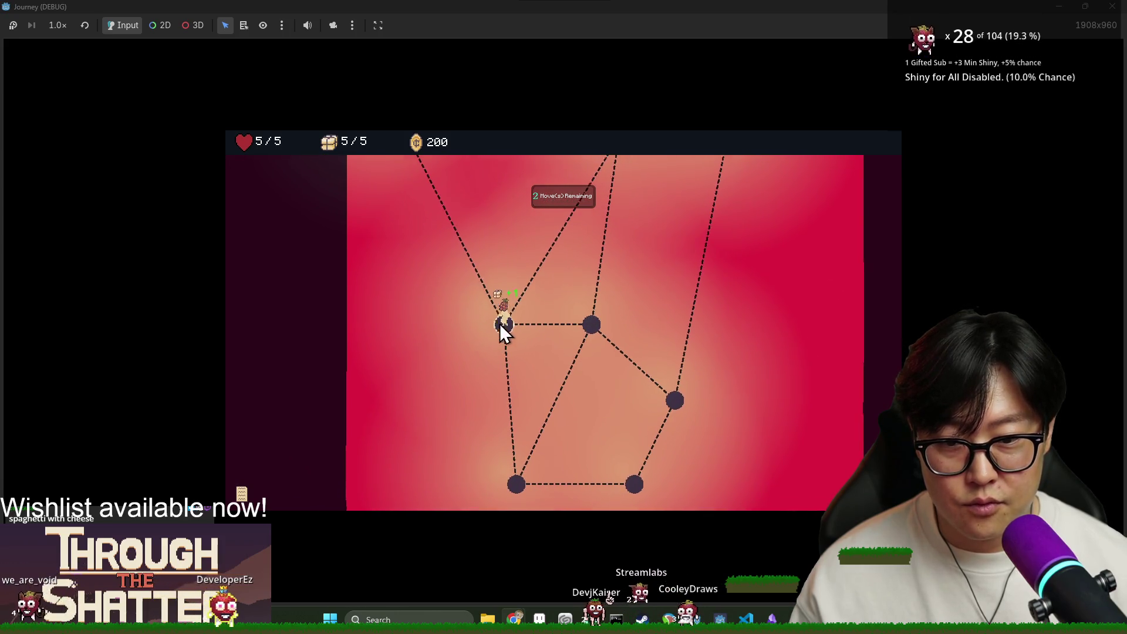
left_click(395, 241)
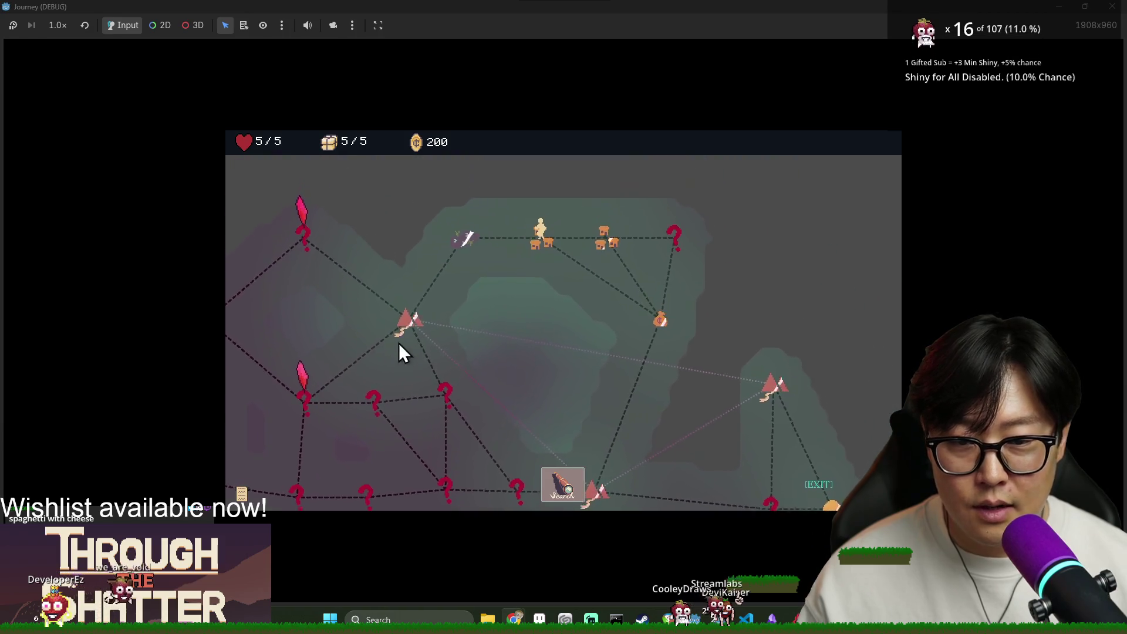
scroll(447, 323, "down", 2)
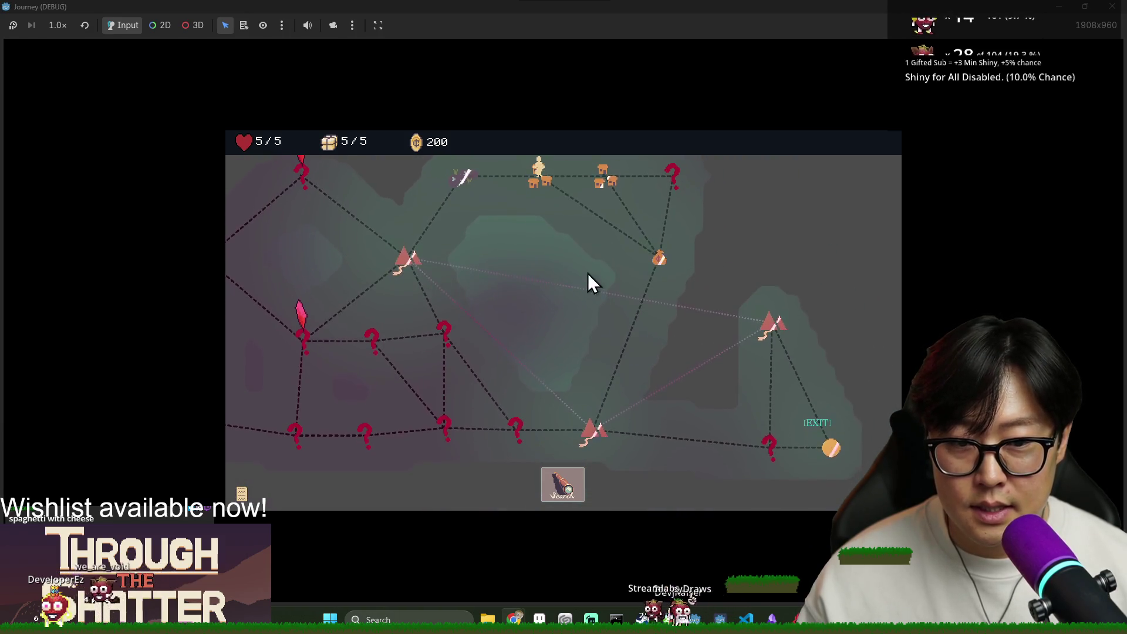
left_click(657, 257)
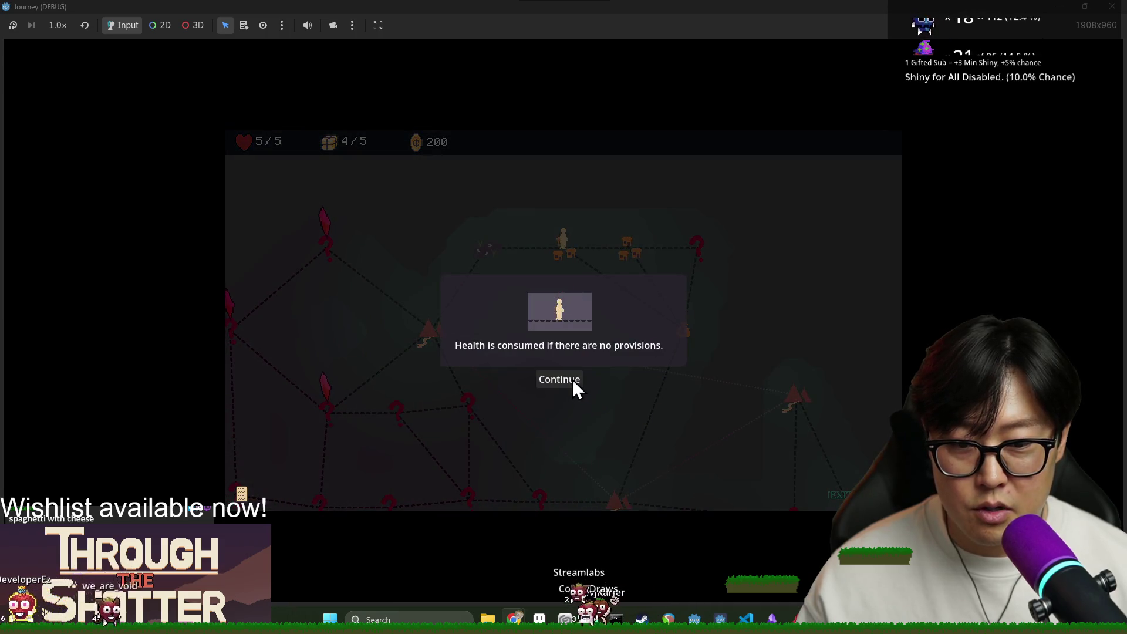
left_click(572, 379)
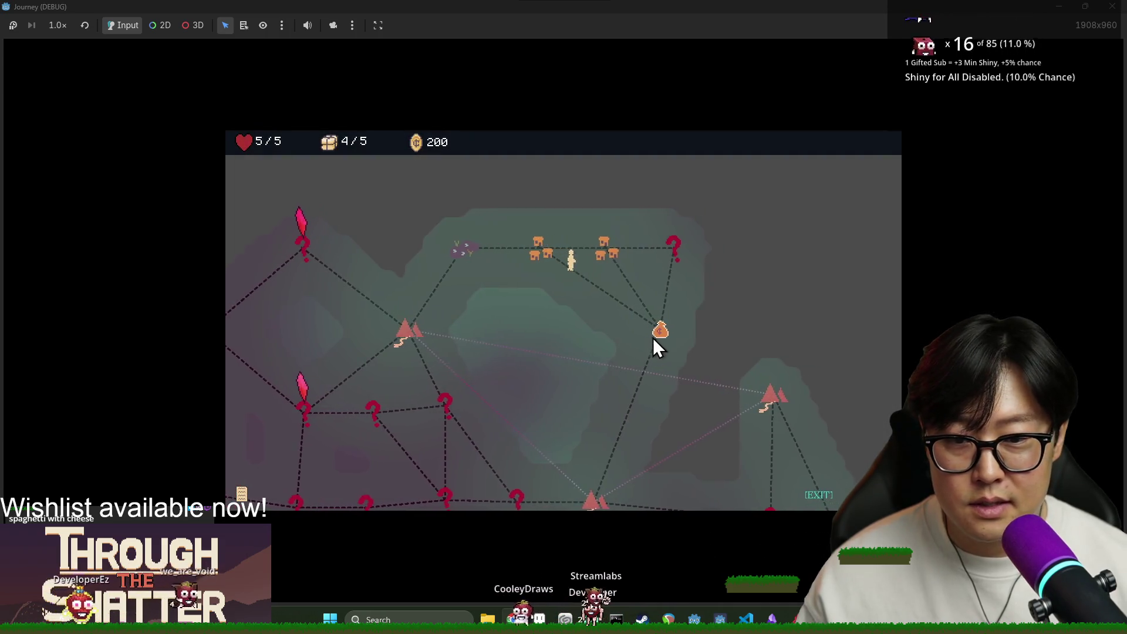
left_click(653, 338)
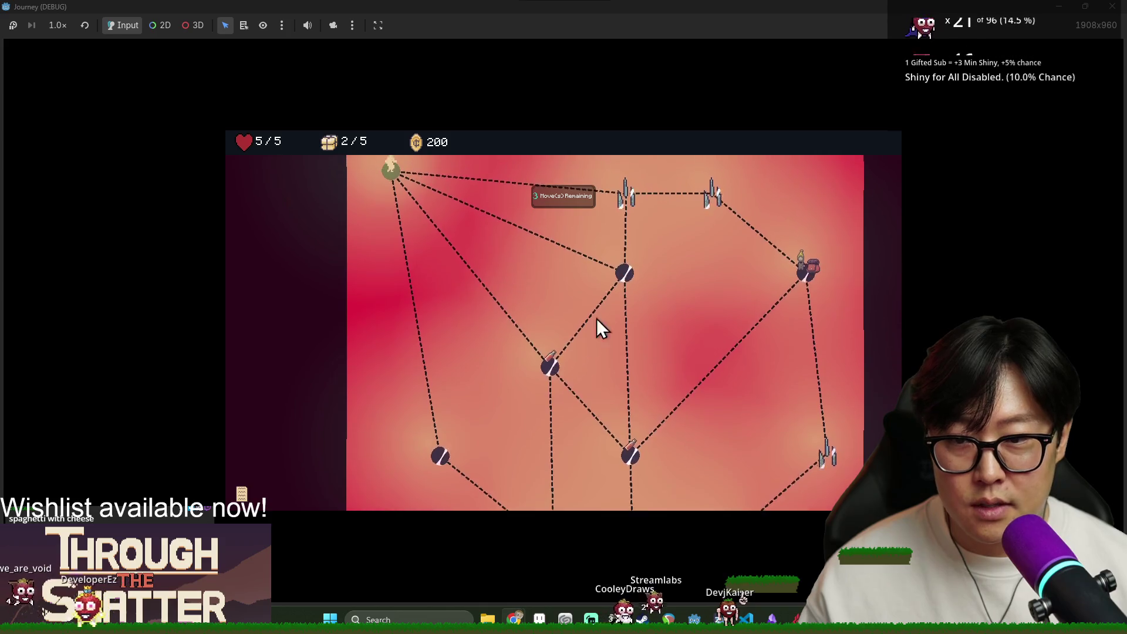
Travel to the shop on the cave map and buy the Sight Scope for 200 coins
left_click(624, 278)
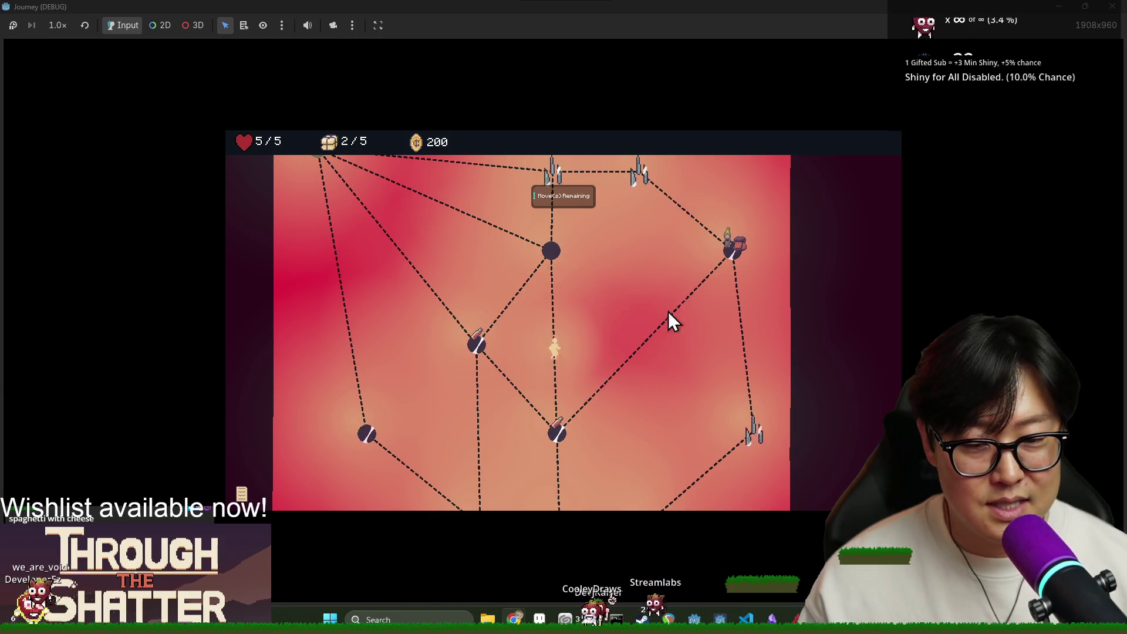
left_click(732, 249)
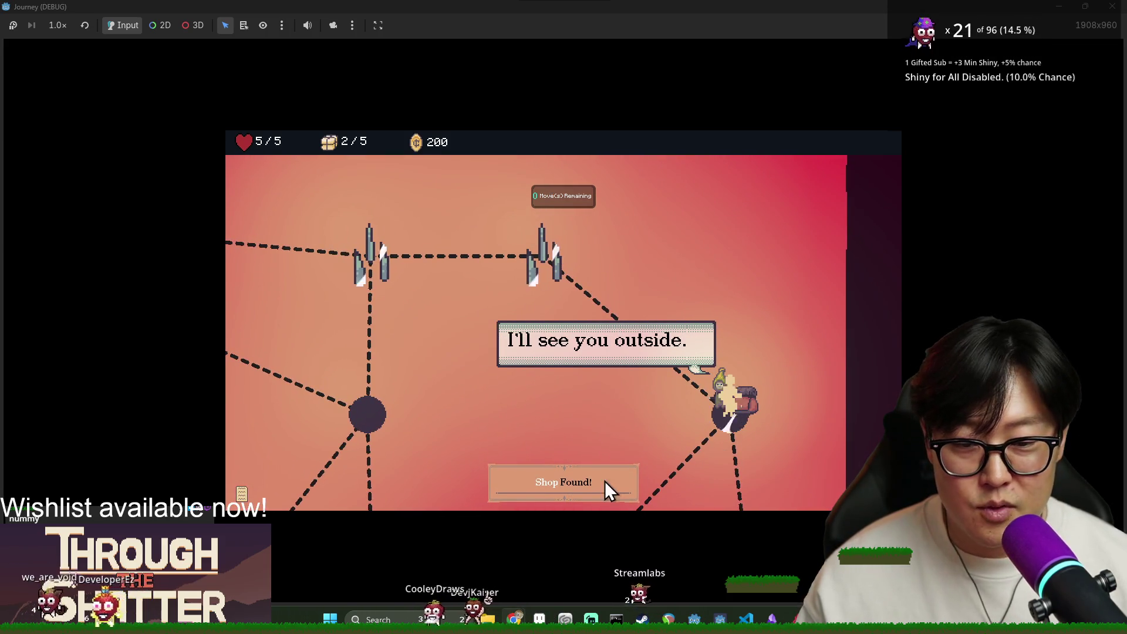
left_click(616, 325)
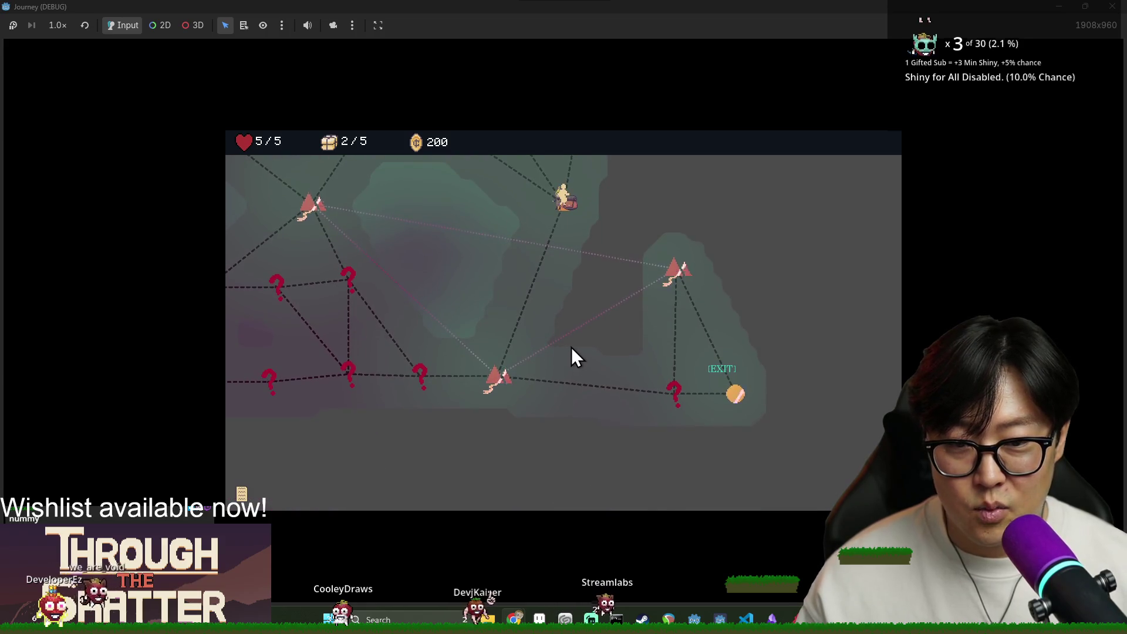
left_click(520, 302)
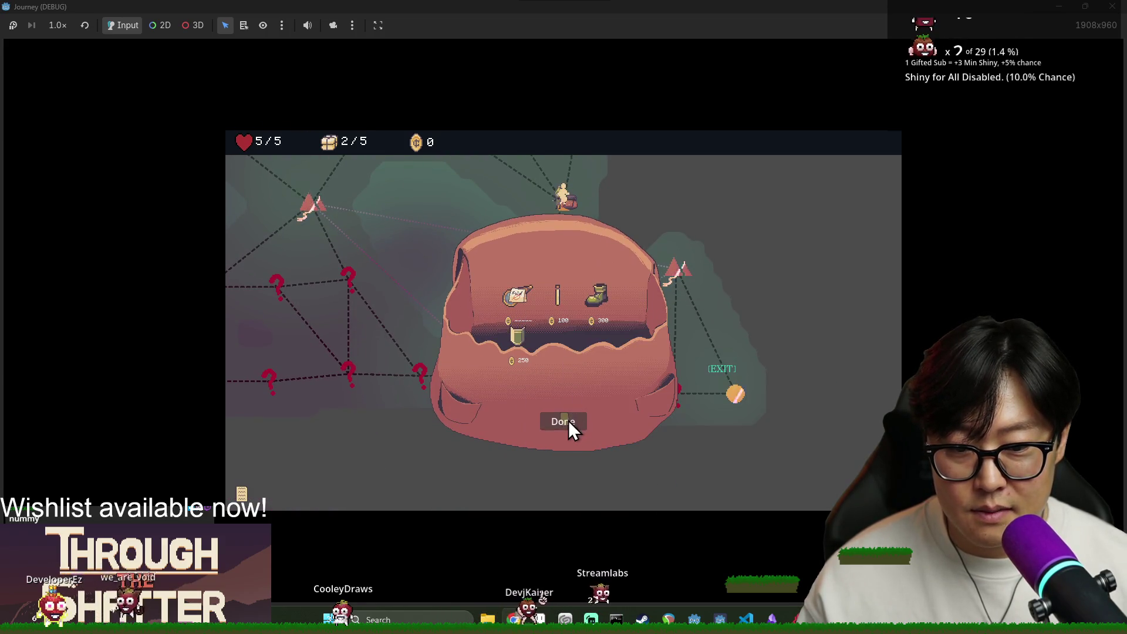
left_click(567, 419)
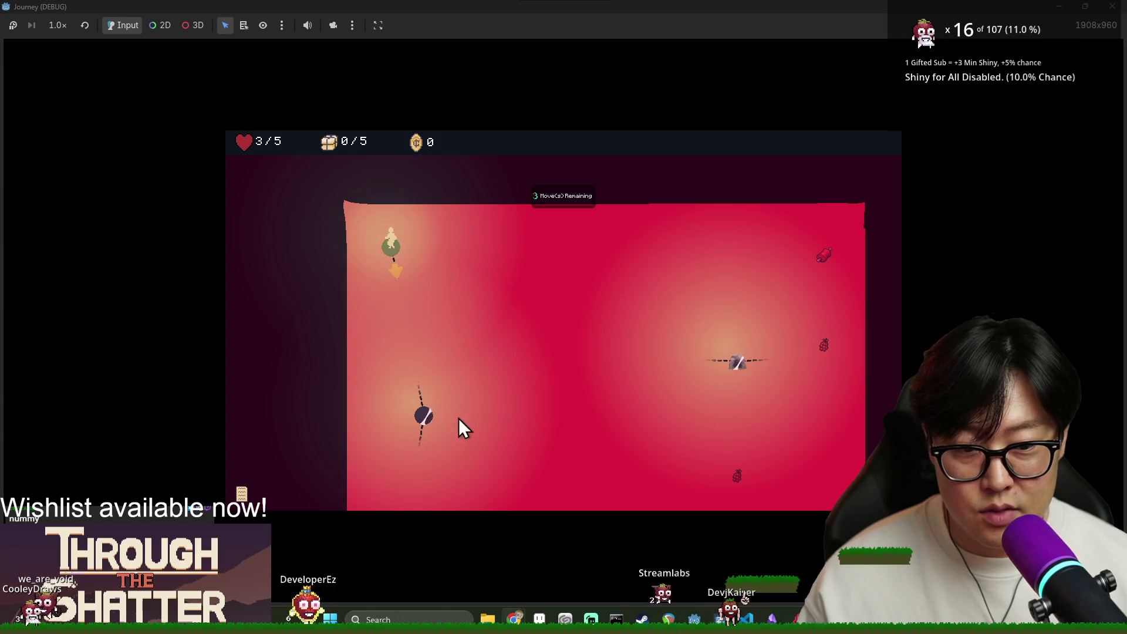
Travel the veiled tunnel map past the rest site toward the meat and bomb encounter
left_click(426, 415)
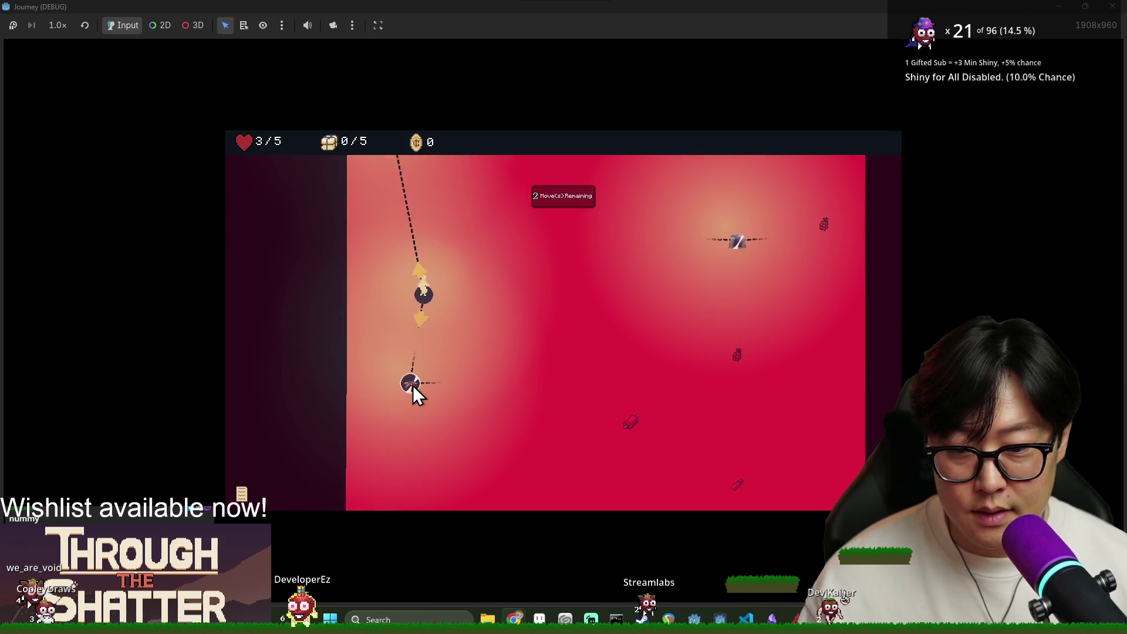
left_click(416, 385)
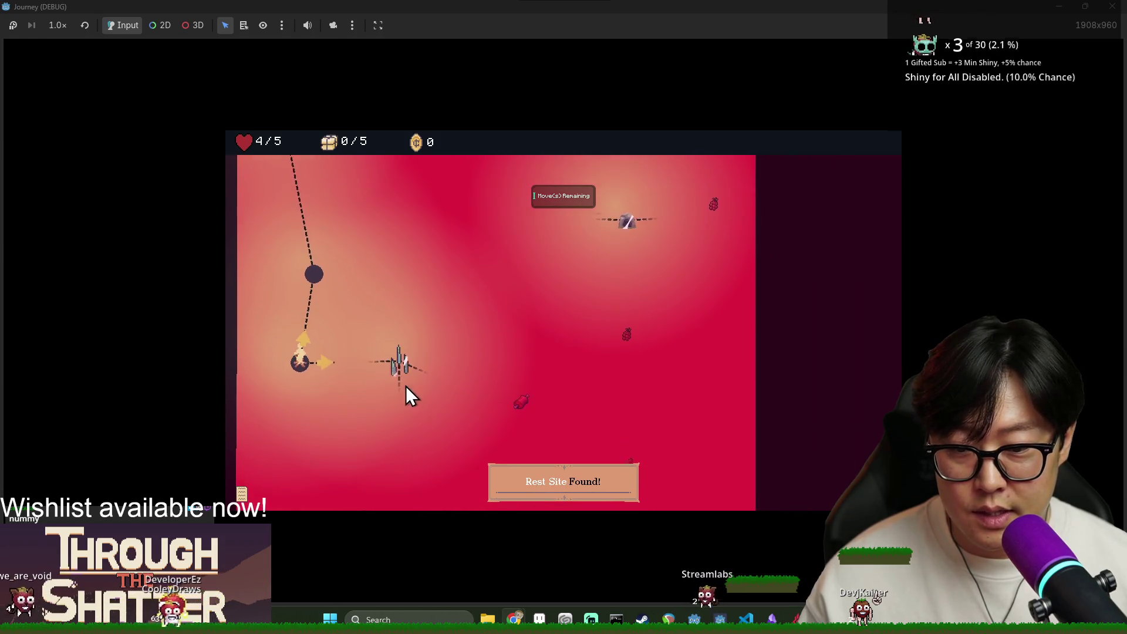
left_click(395, 294)
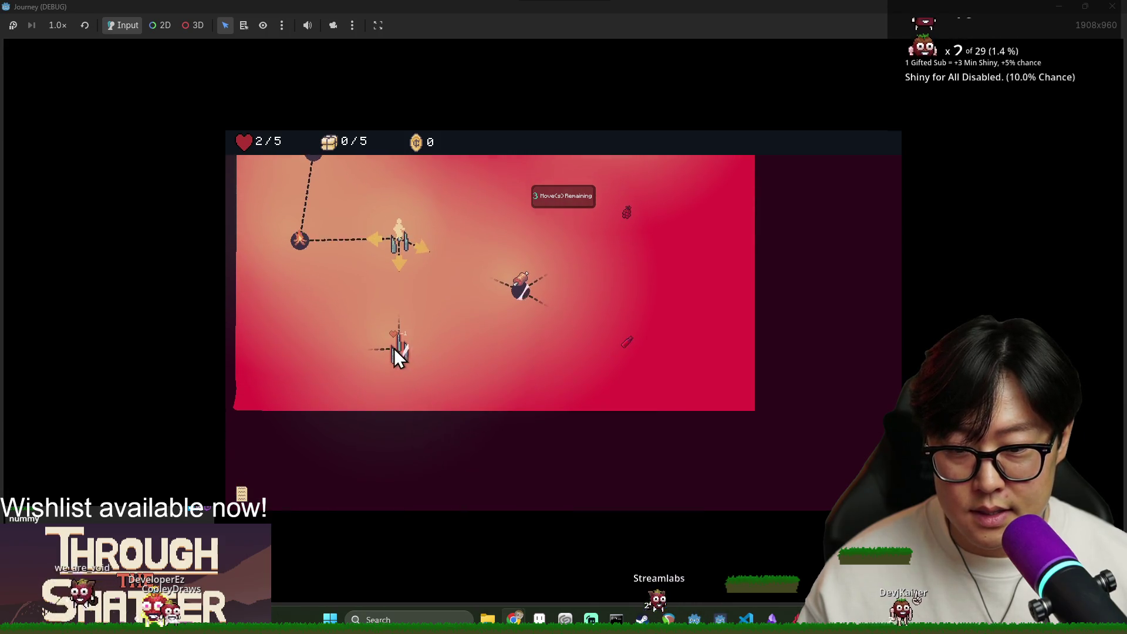
left_click(520, 428)
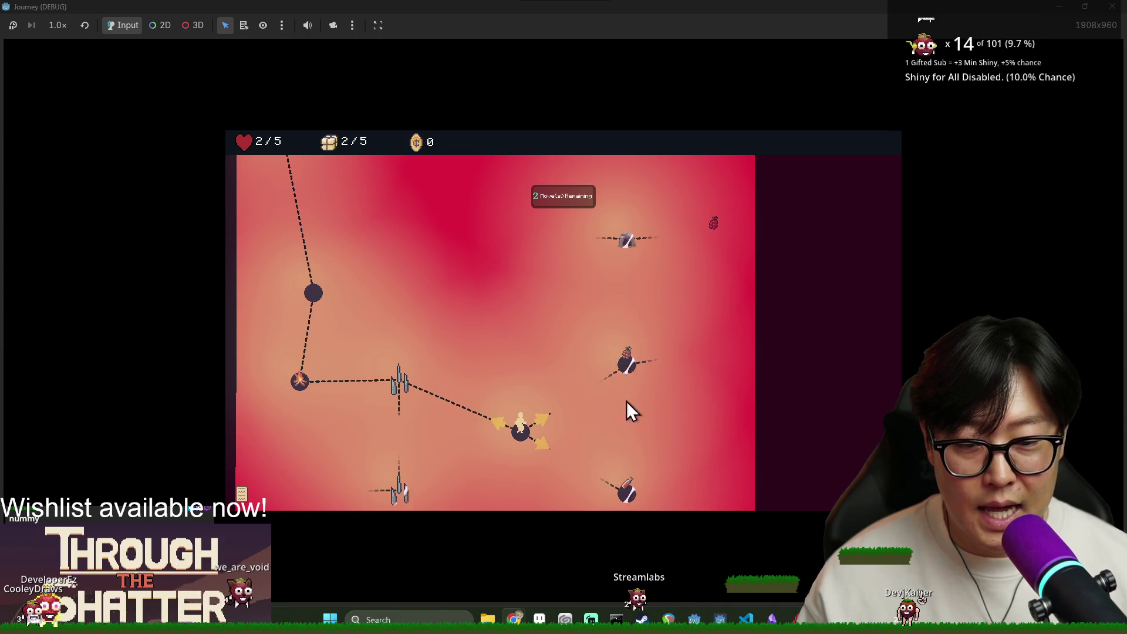
scroll(628, 409, "down", 3)
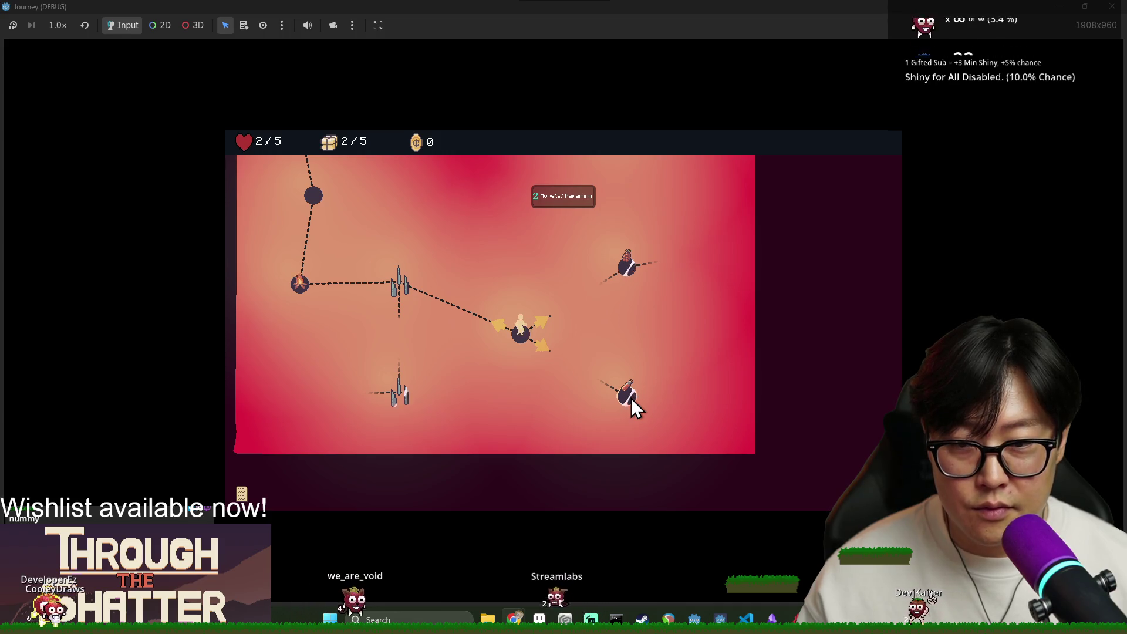
scroll(621, 323, "up", 3)
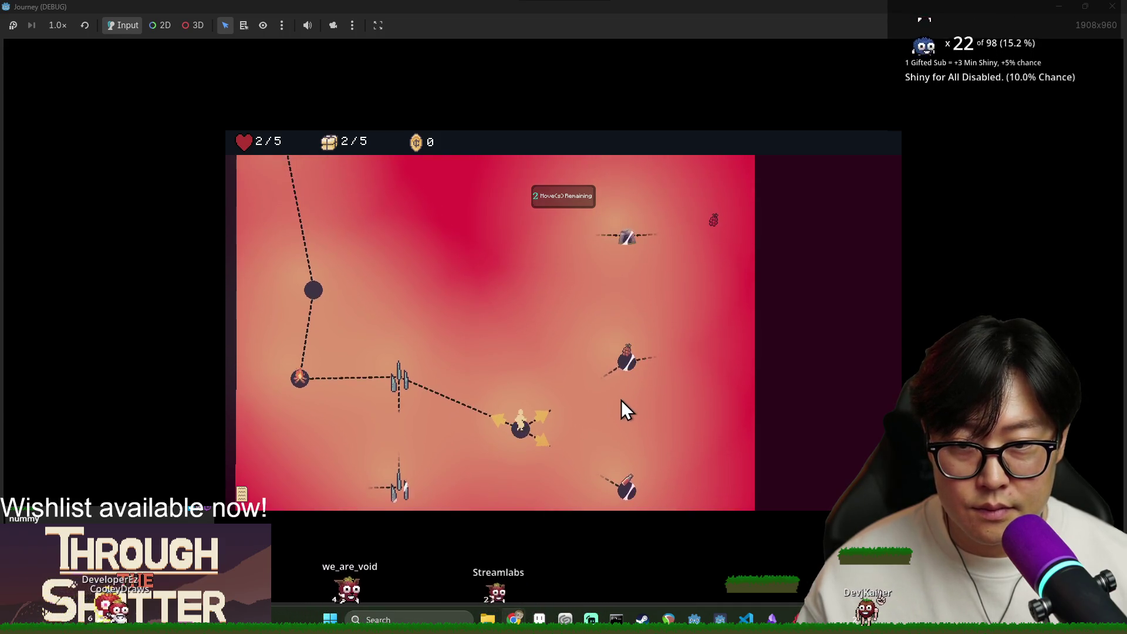
scroll(637, 387, "up", 2)
scroll(633, 426, "down", 3)
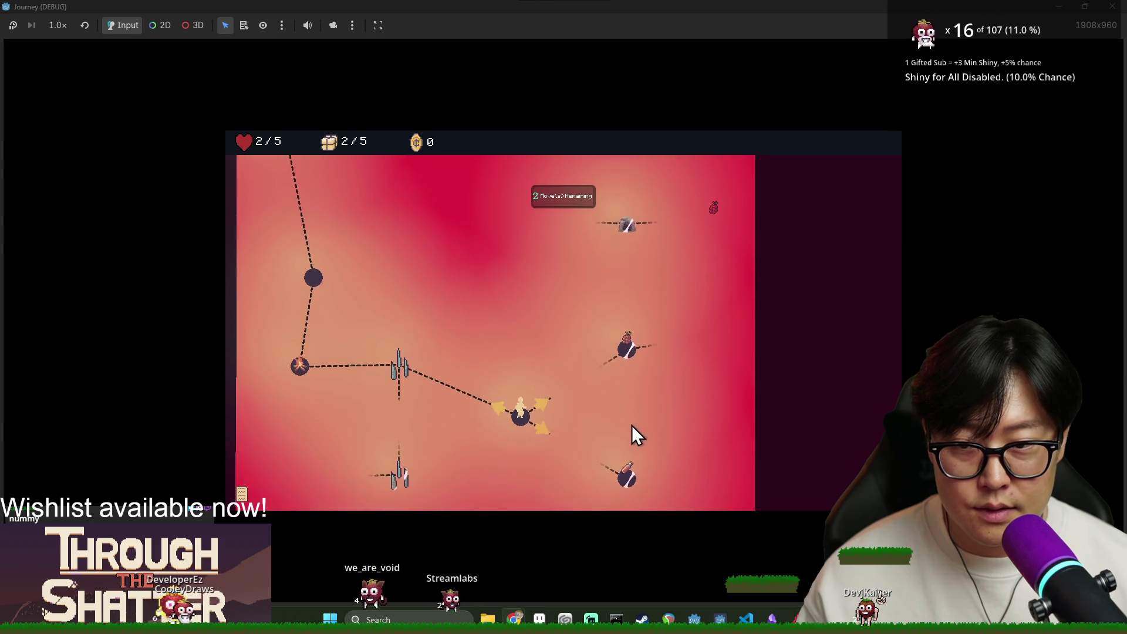
Walk through the right-side nodes, collect the meat provision, then return to the Godot editor
left_click(624, 471)
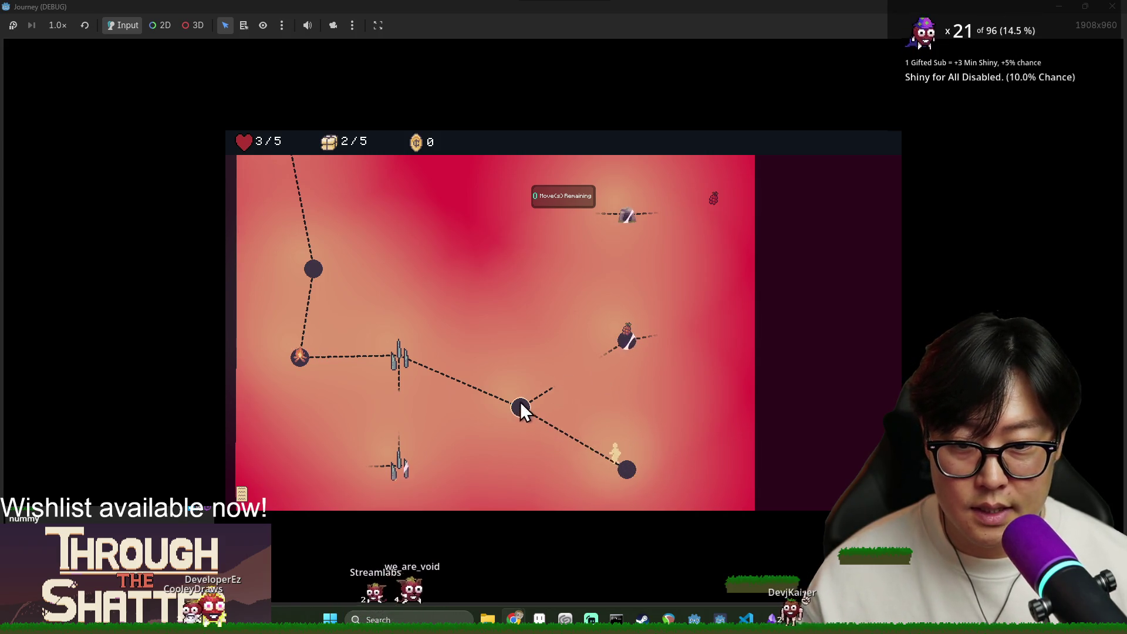
left_click(624, 346)
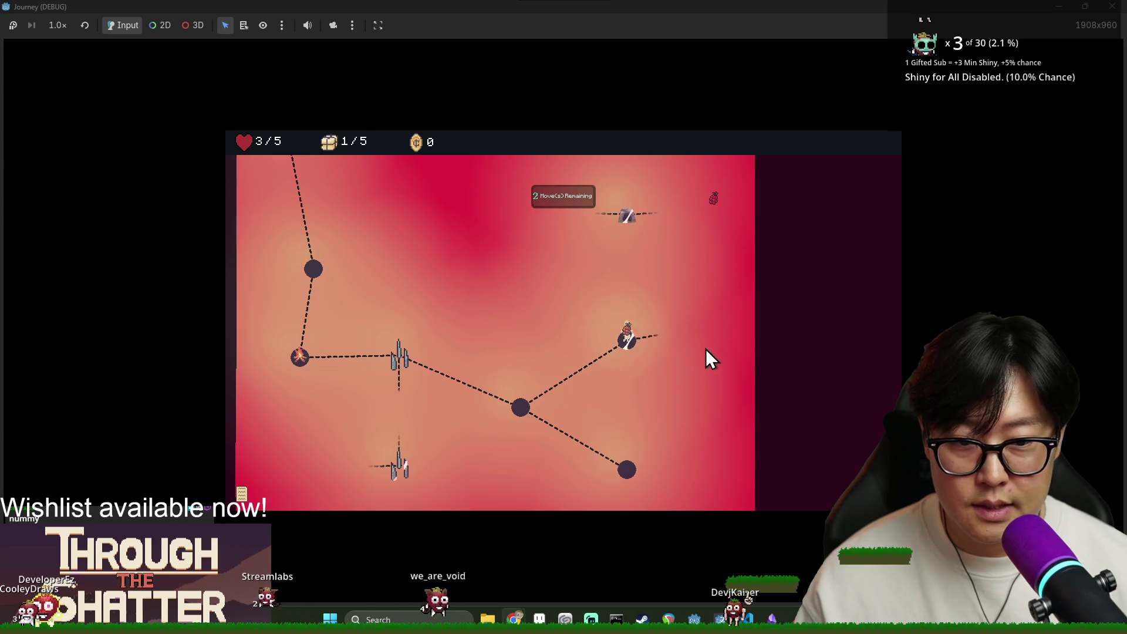
left_click(716, 327)
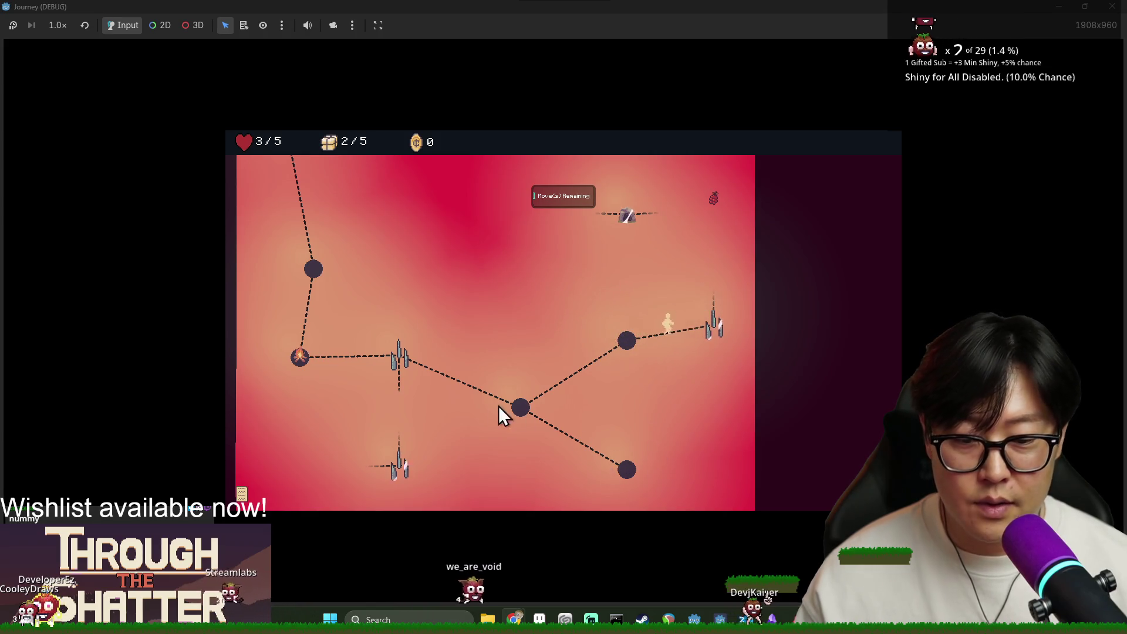
left_click(712, 212)
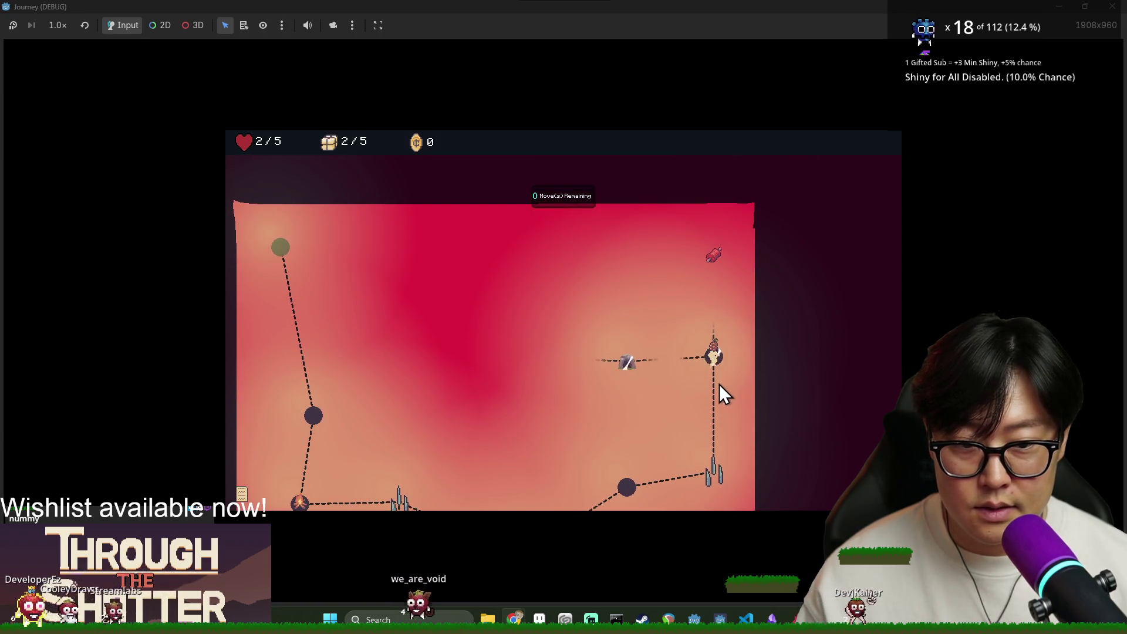
left_click(704, 329)
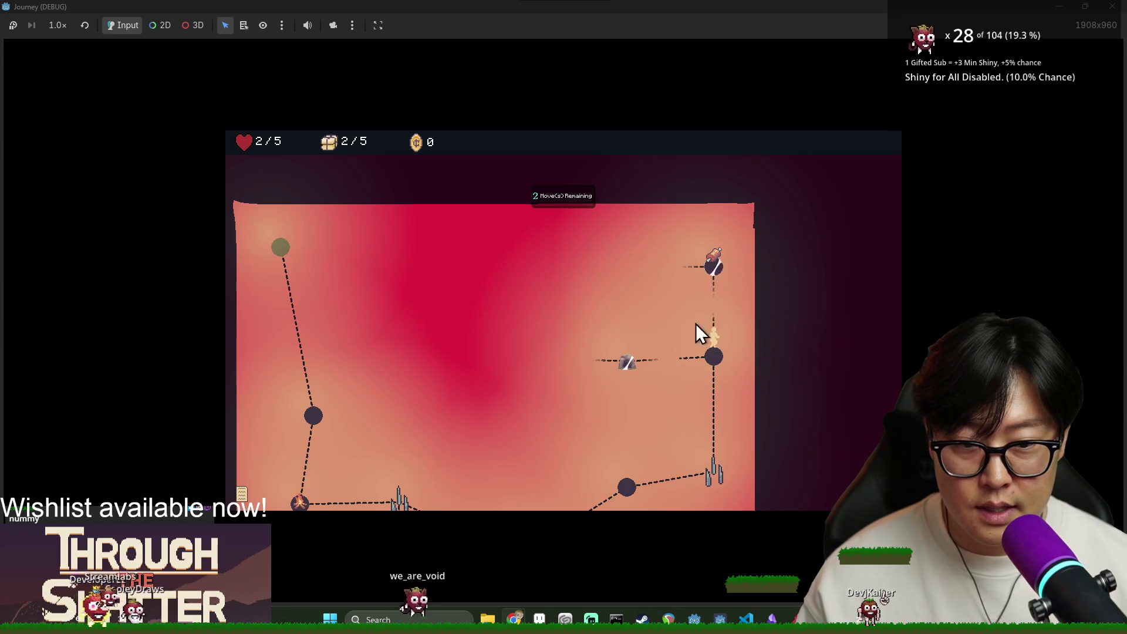
left_click(710, 362)
left_click(629, 363)
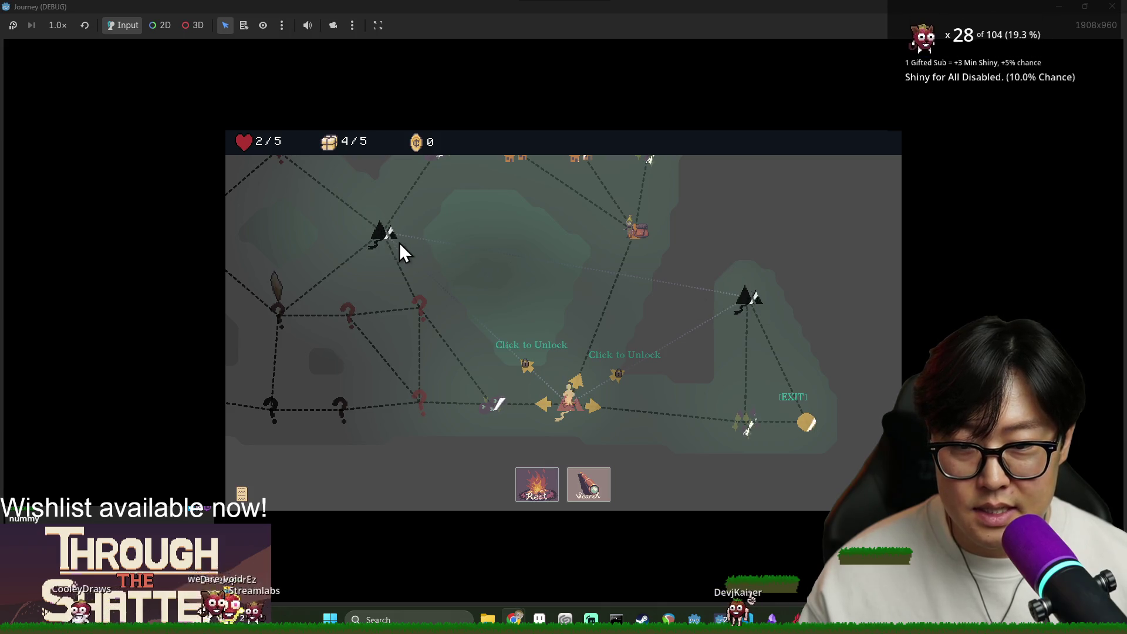
key("alt+Tab")
key("alt+Tab")
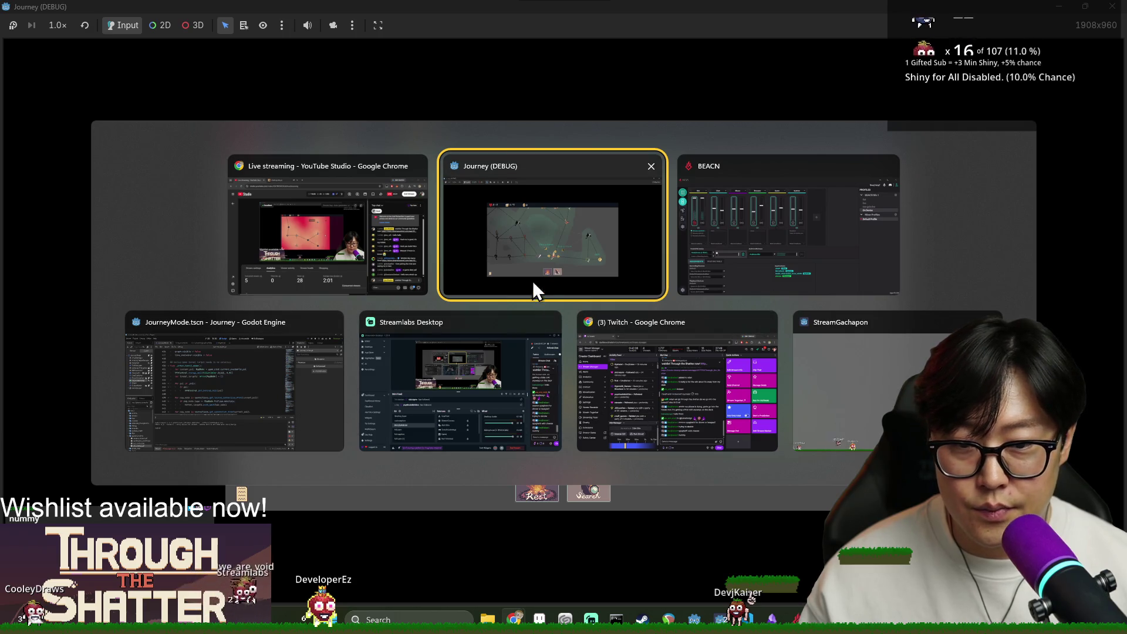
left_click(275, 378)
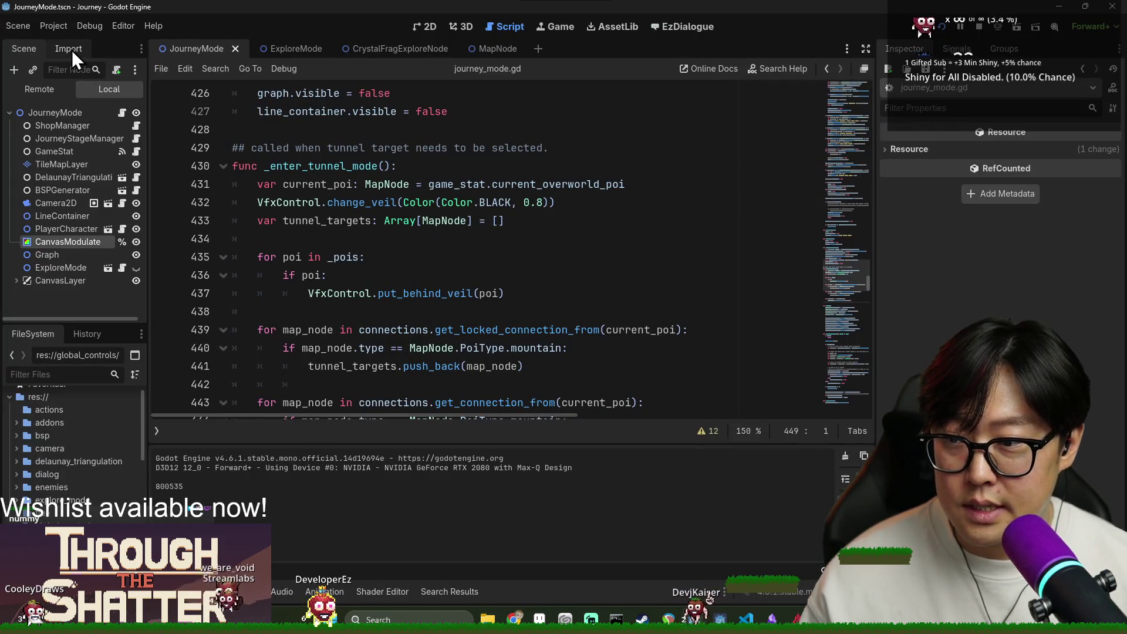
Show the Remote scene tree and expand the Game and CanvasLayer nodes
left_click(14, 89)
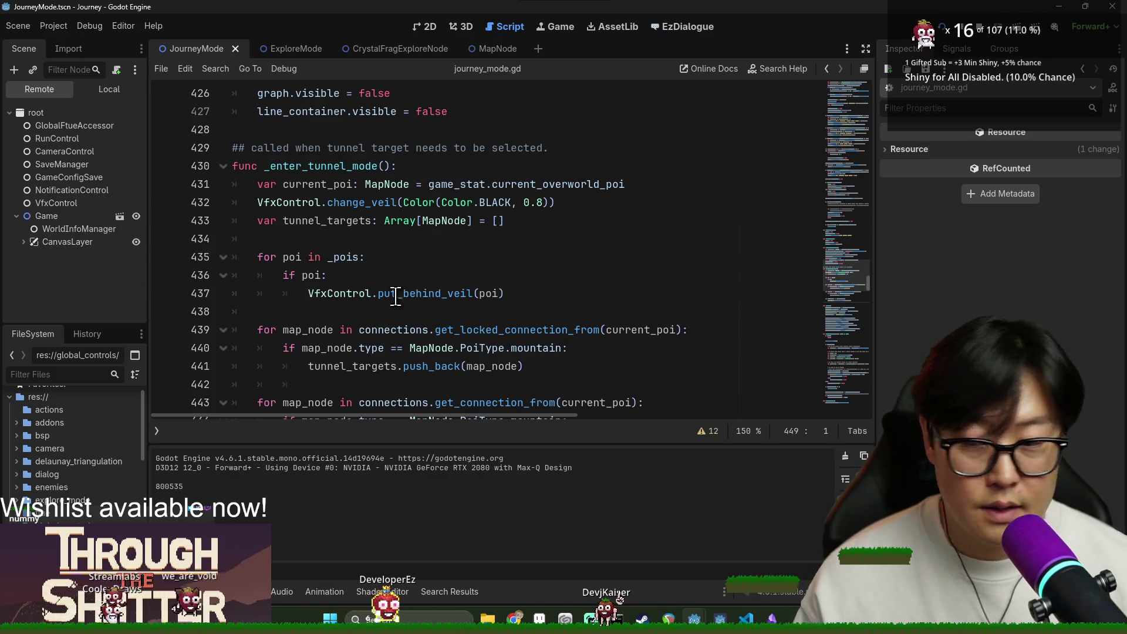
left_click(14, 217)
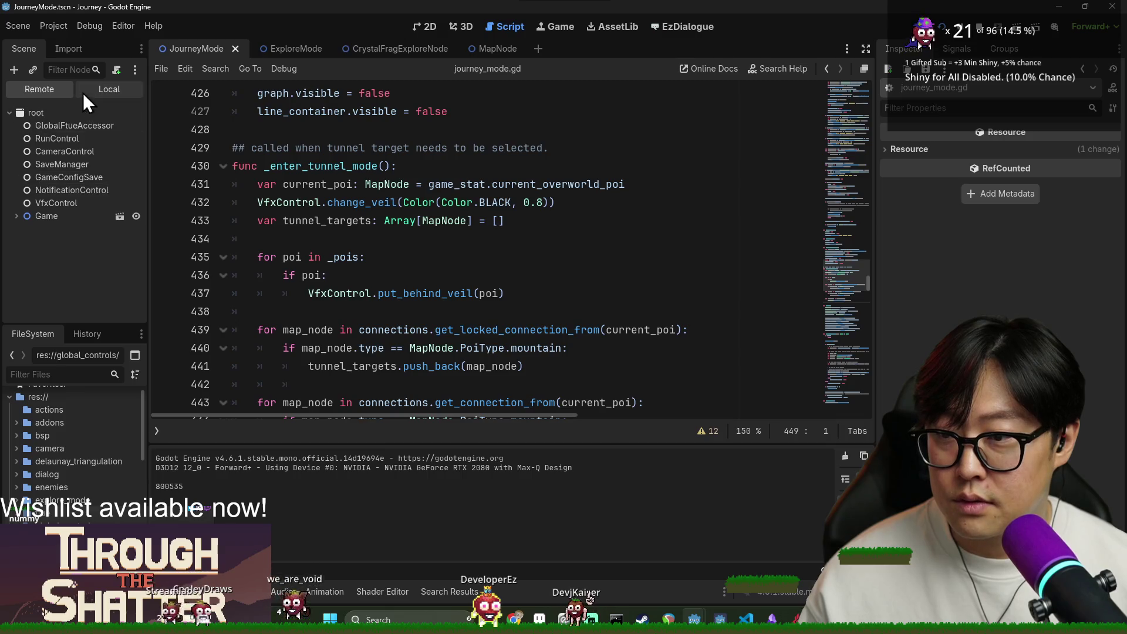
left_click(14, 215)
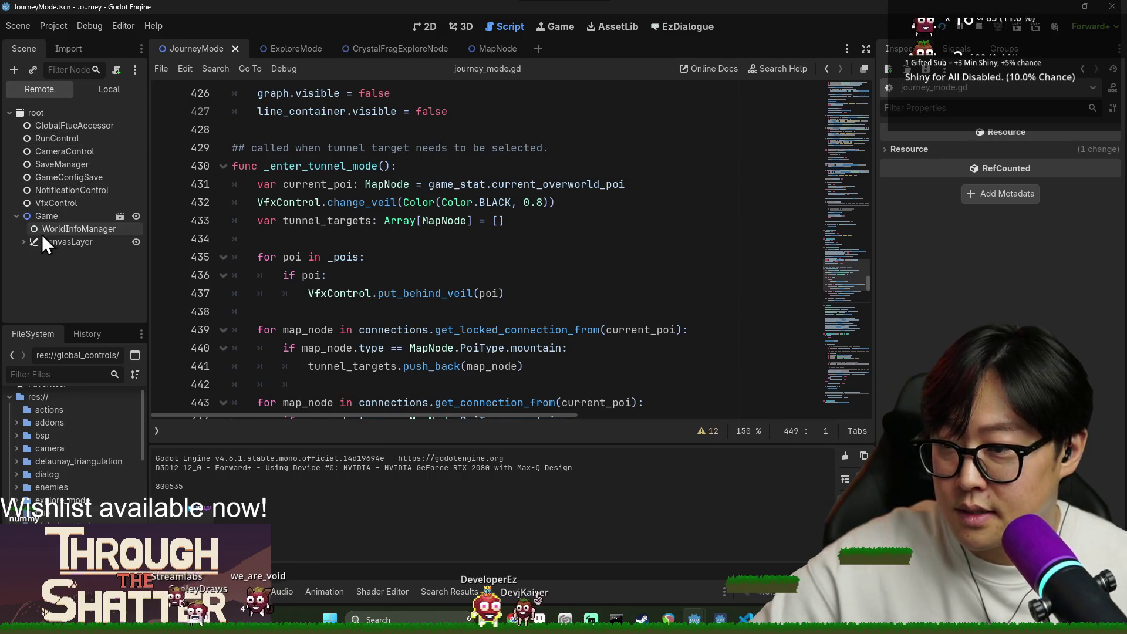
left_click(24, 242)
left_click(83, 89)
left_click(52, 91)
Inspect the GlobalFtueAccessor, RunControl, NotificationControl, VfxControl, WorldInfoManager and CanvasLayer nodes
left_click(44, 126)
left_click(69, 140)
left_click(67, 191)
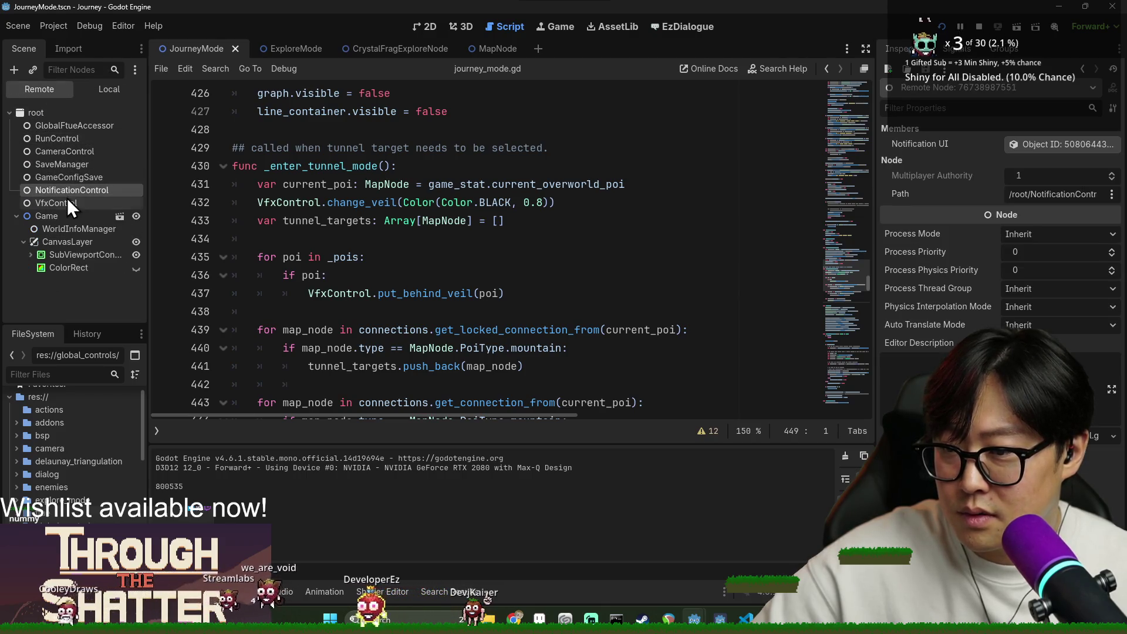
left_click(67, 205)
left_click(40, 229)
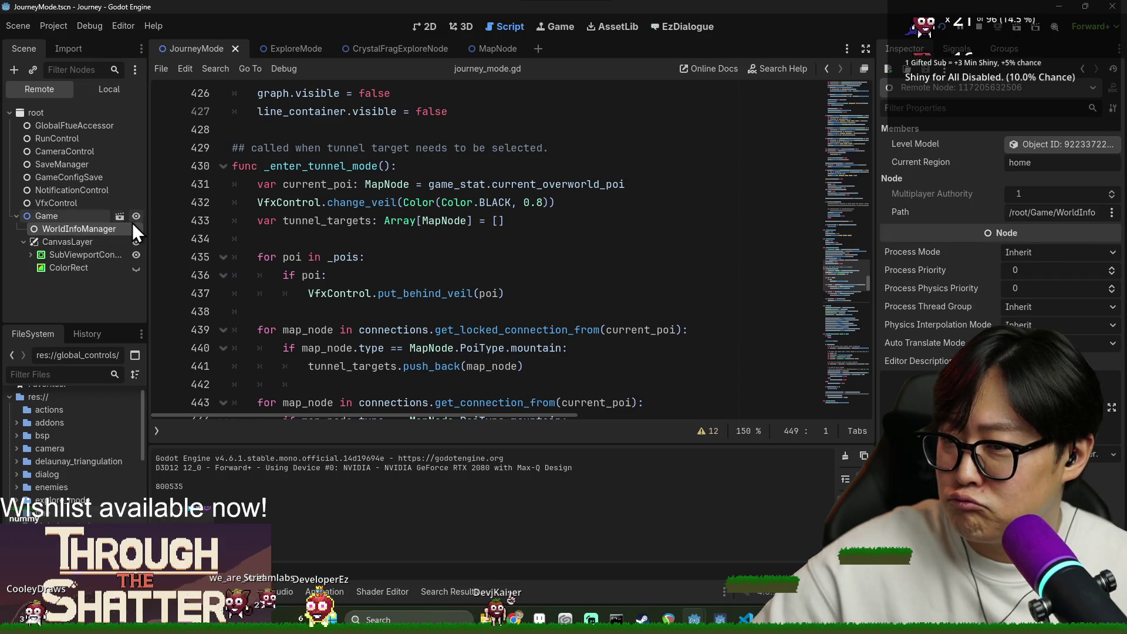
left_click(68, 244)
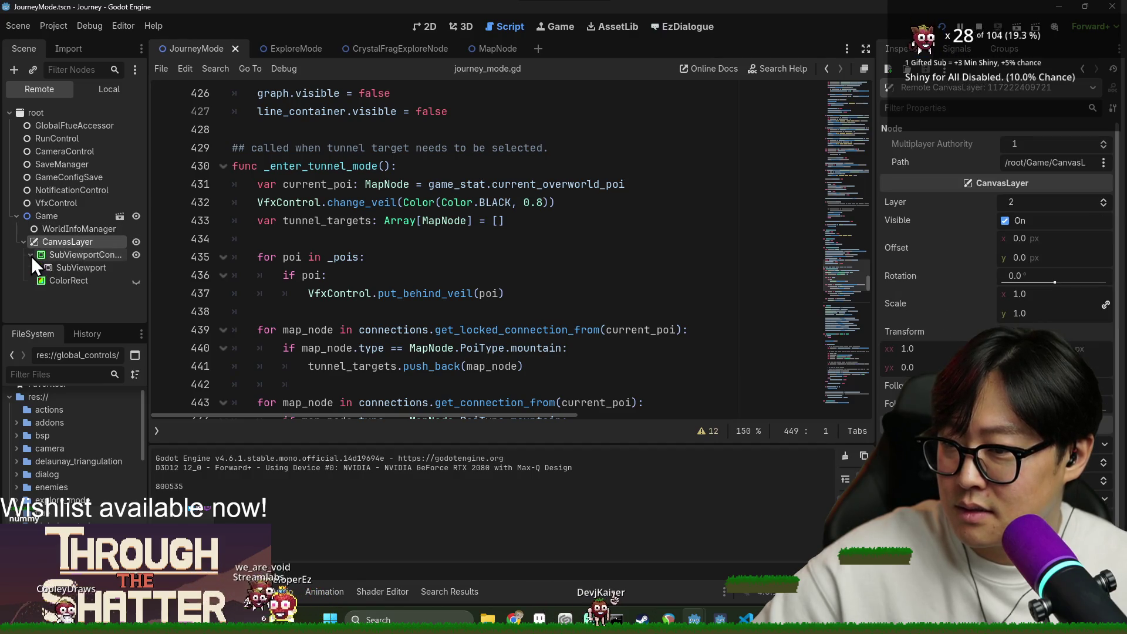
Expand SubViewportContainer, SubViewport and the Journey map's Graph node
left_click(30, 255)
left_click(37, 268)
scroll(76, 274, "down", 3)
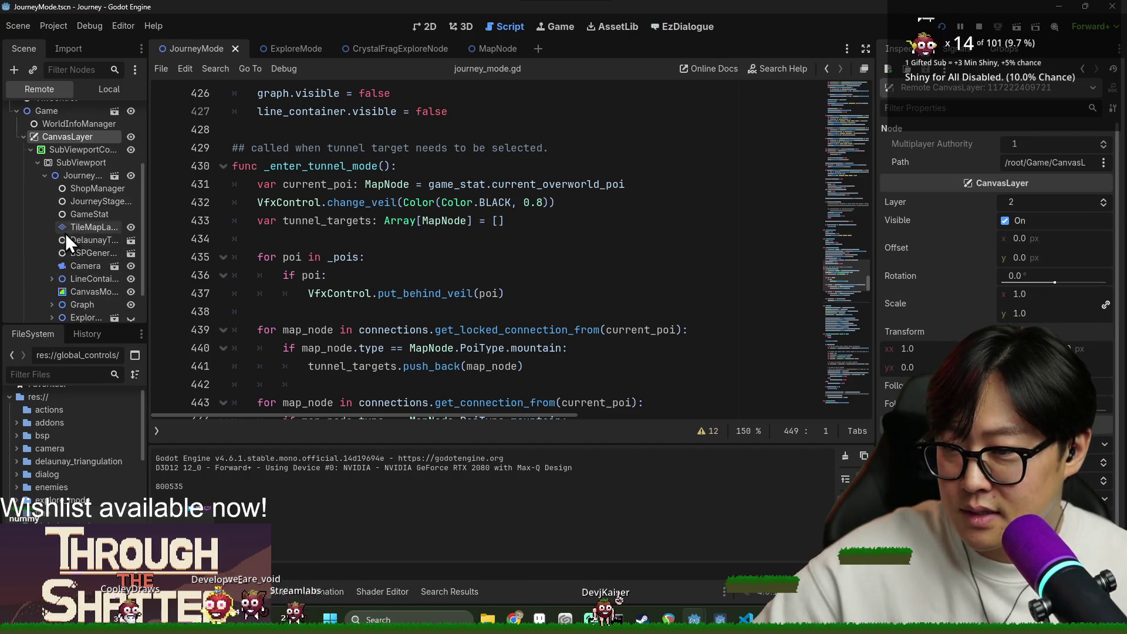
scroll(83, 220, "down", 3)
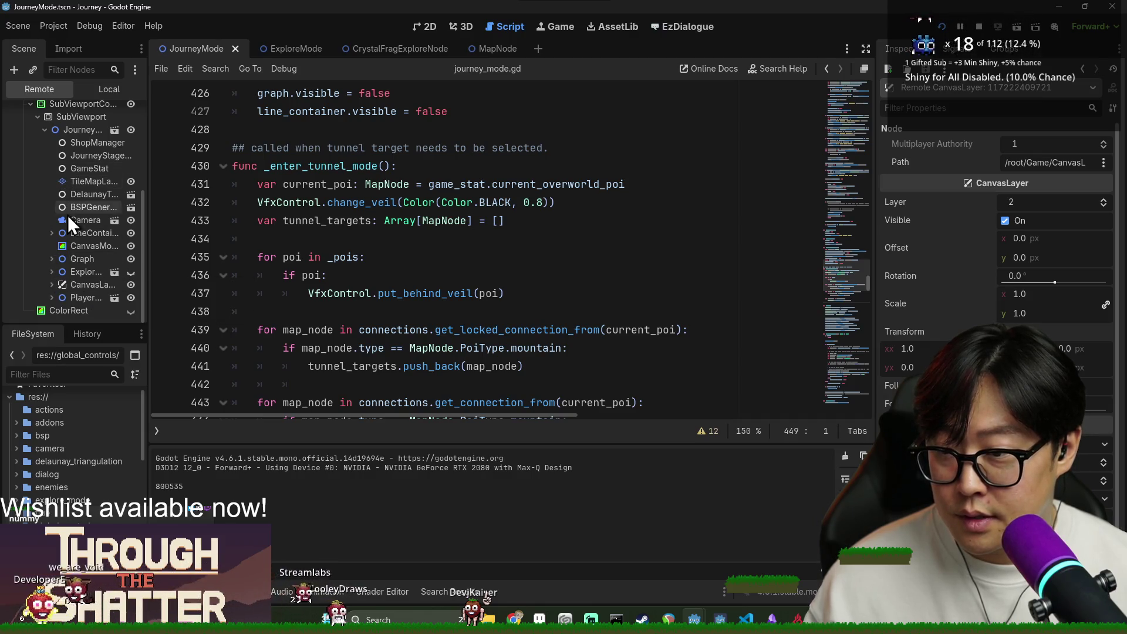
left_click(52, 259)
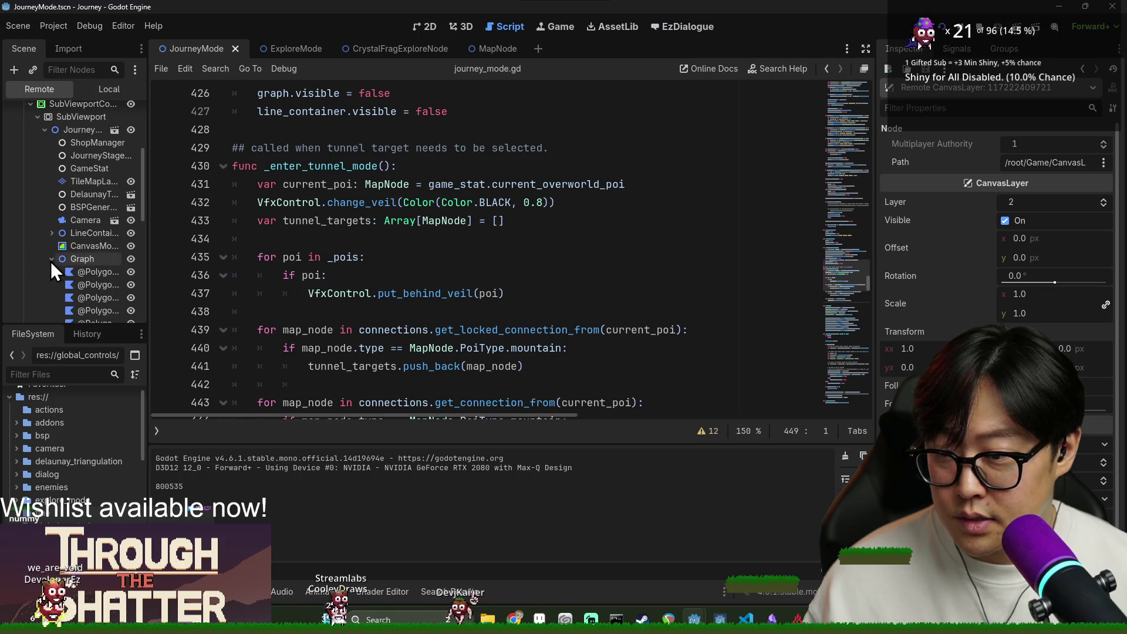
Expand the Mount map node and inspect its Highlight and IconTexture sprites
scroll(97, 249, "down", 3)
double_click(80, 259)
scroll(85, 270, "down", 2)
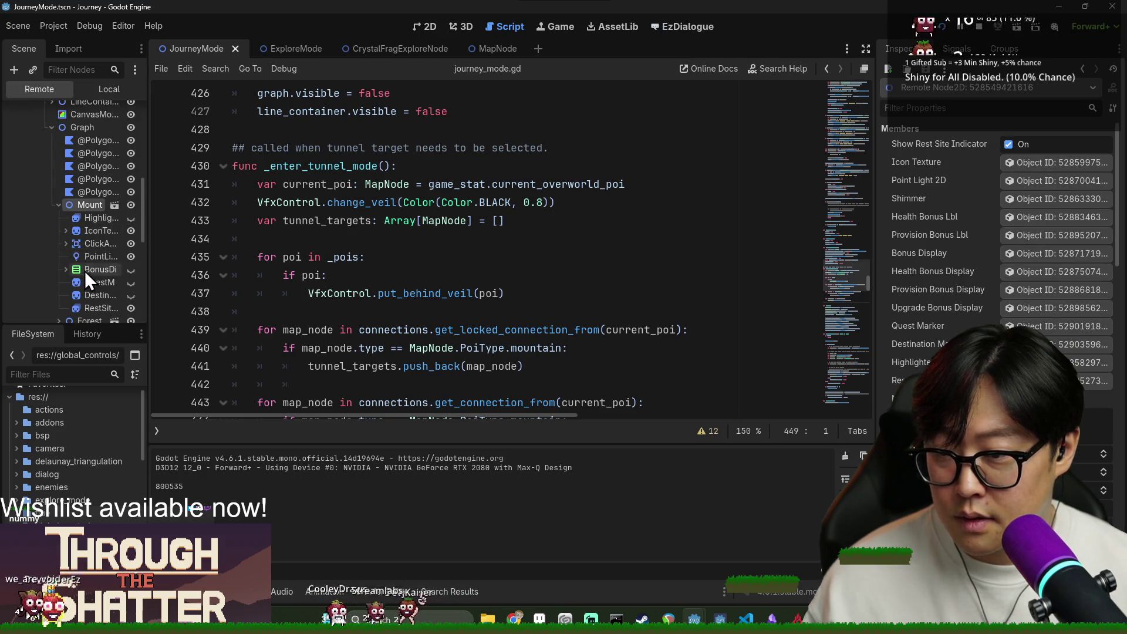
scroll(884, 365, "down", 10)
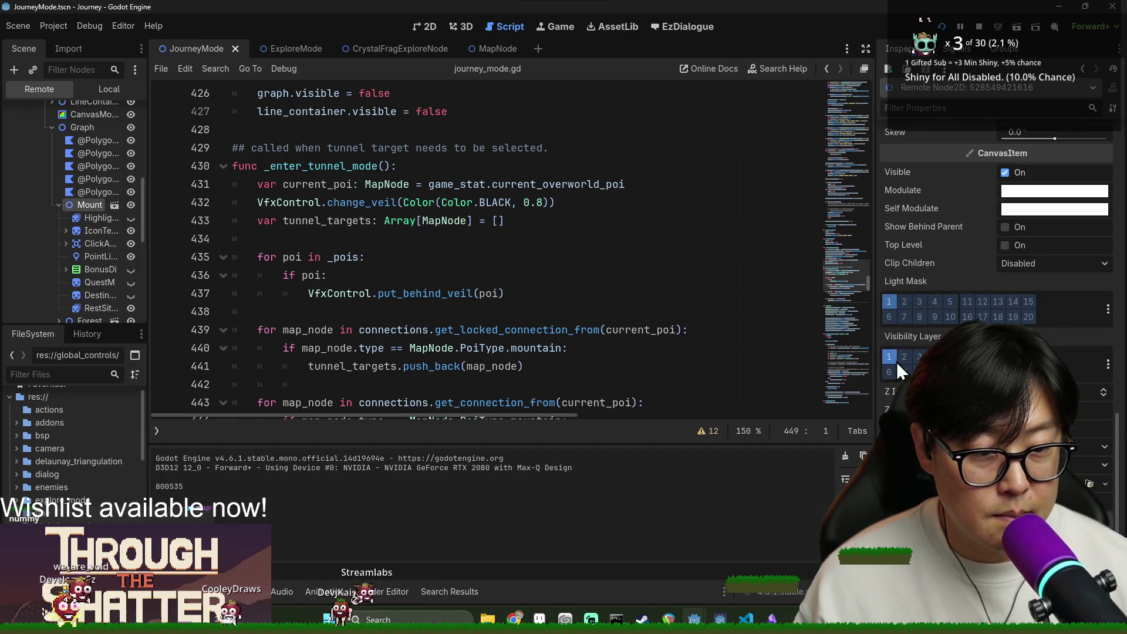
key("alt+Tab")
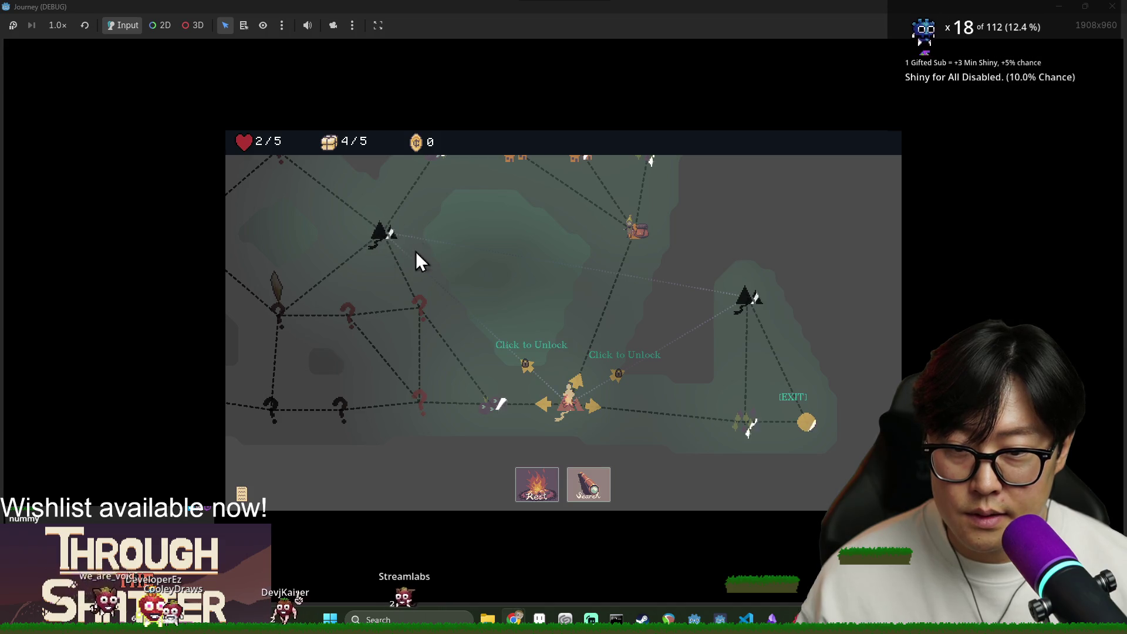
key("alt+Tab")
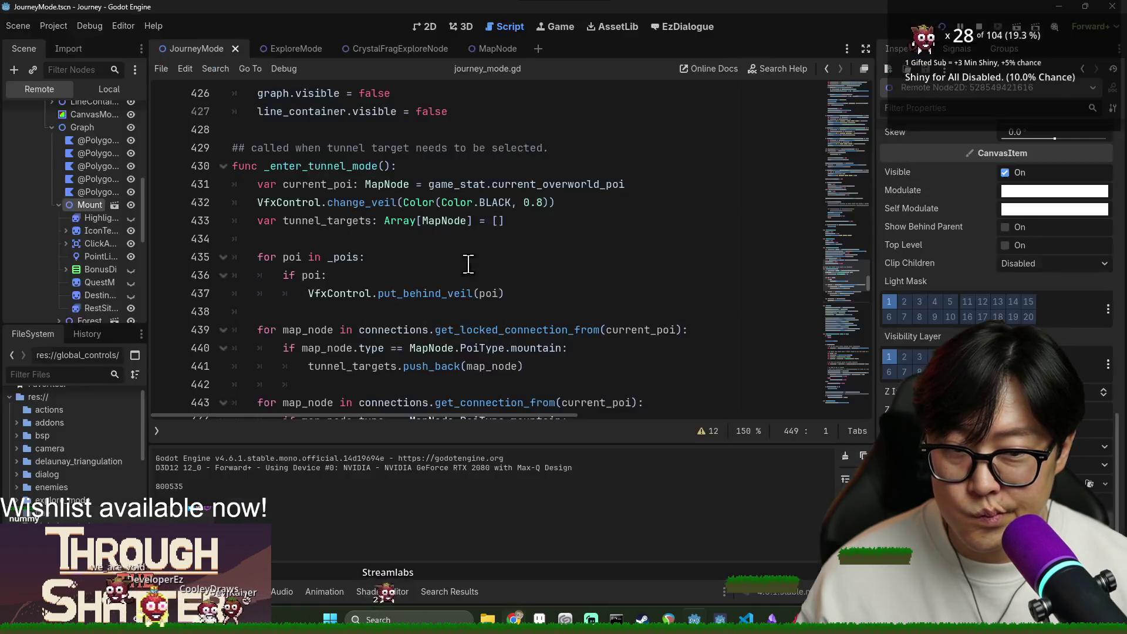
scroll(94, 231, "down", 2)
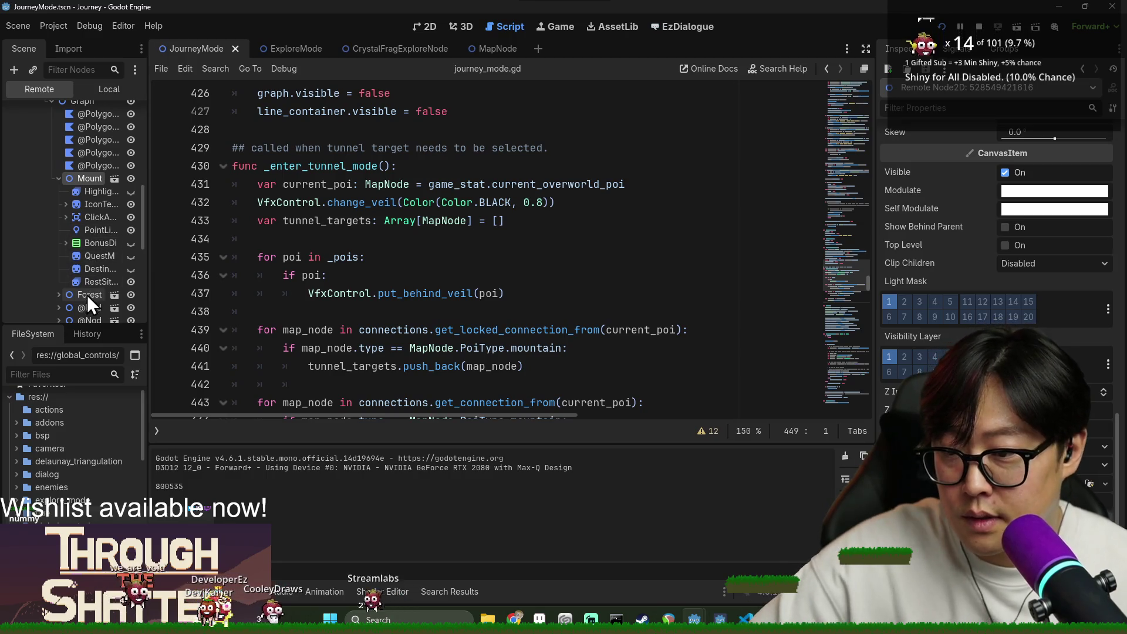
left_click(87, 193)
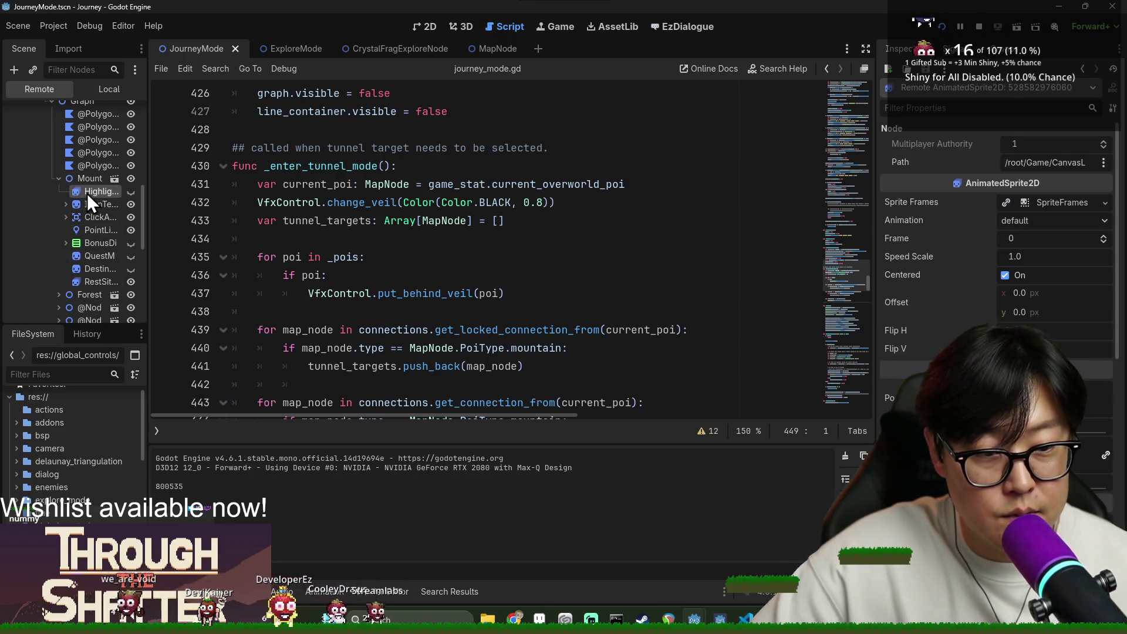
double_click(90, 205)
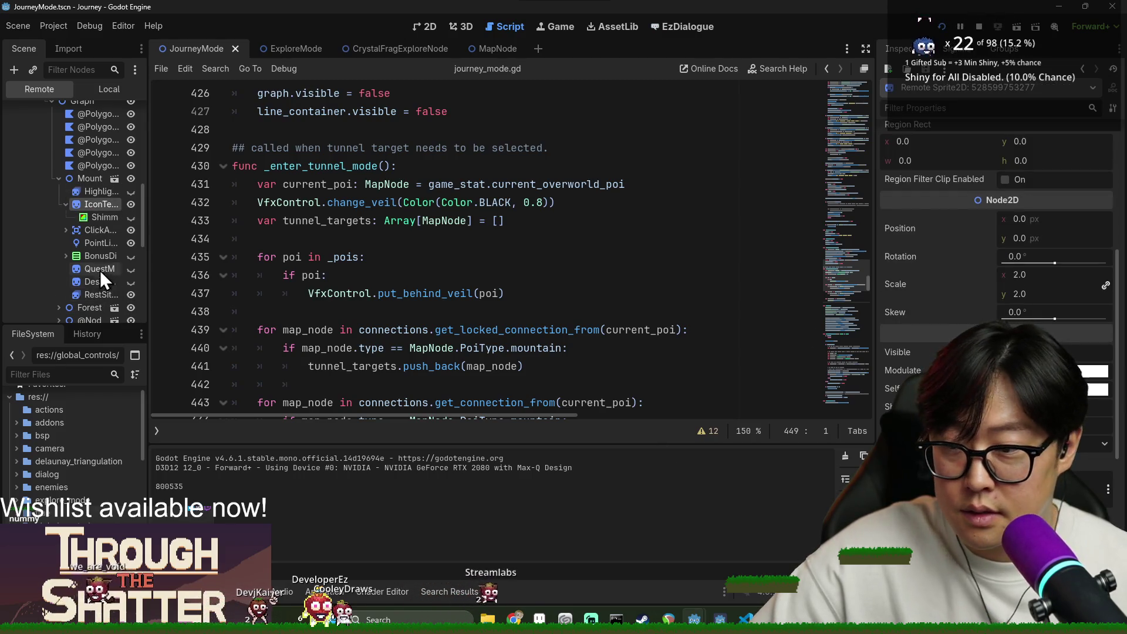
Shrink the game window beside the editor, reselect Mount, then select and expand Merch
key("alt+Tab")
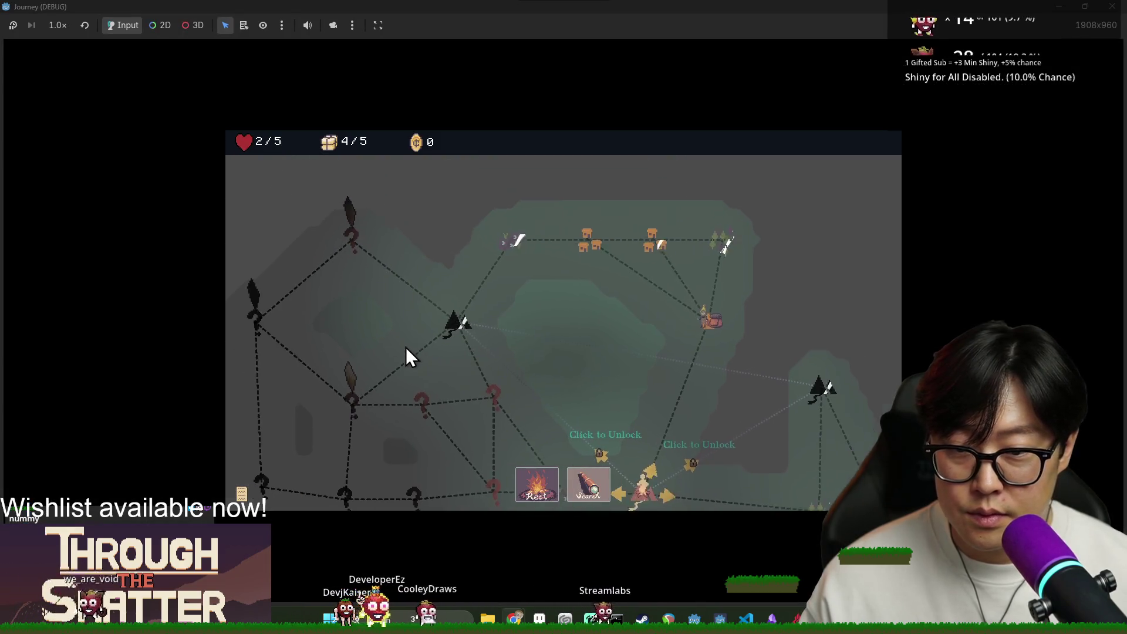
mouse_move(563, 12)
left_mouse_down()
mouse_move(677, 103)
mouse_move(600, 82)
left_mouse_up()
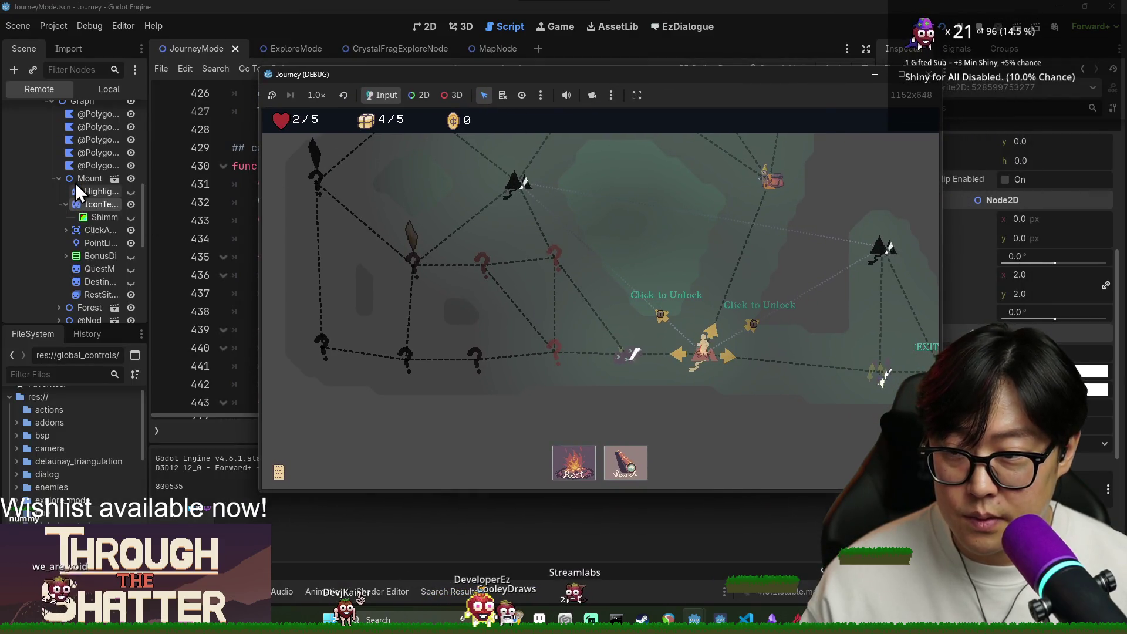
left_click(75, 180)
left_click(451, 229)
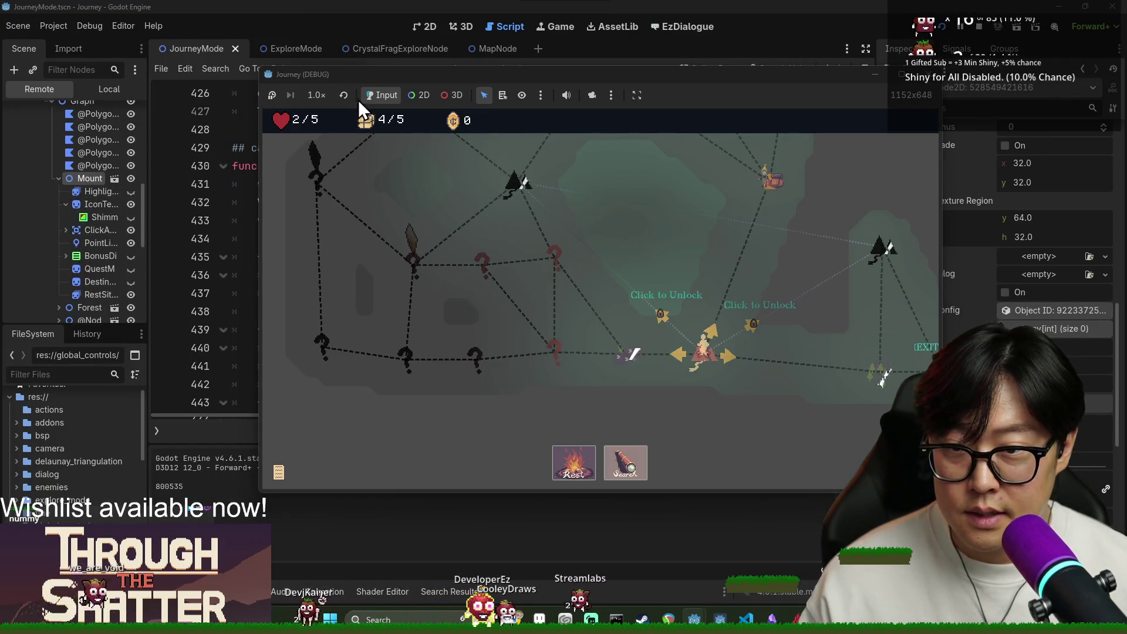
scroll(50, 247, "down", 10)
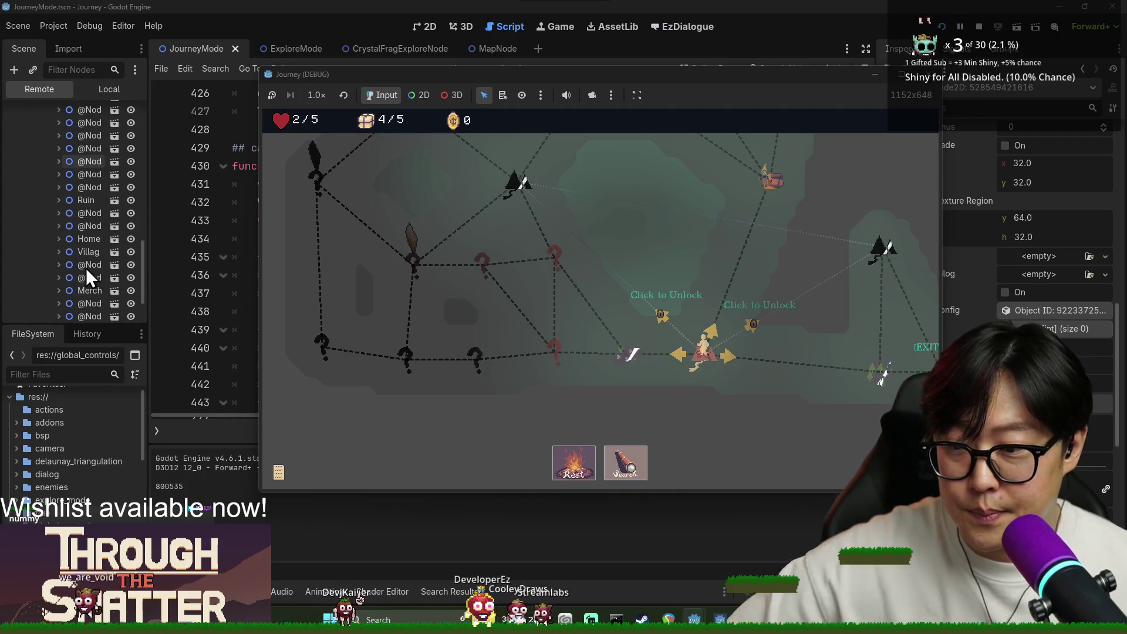
scroll(86, 271, "up", 2)
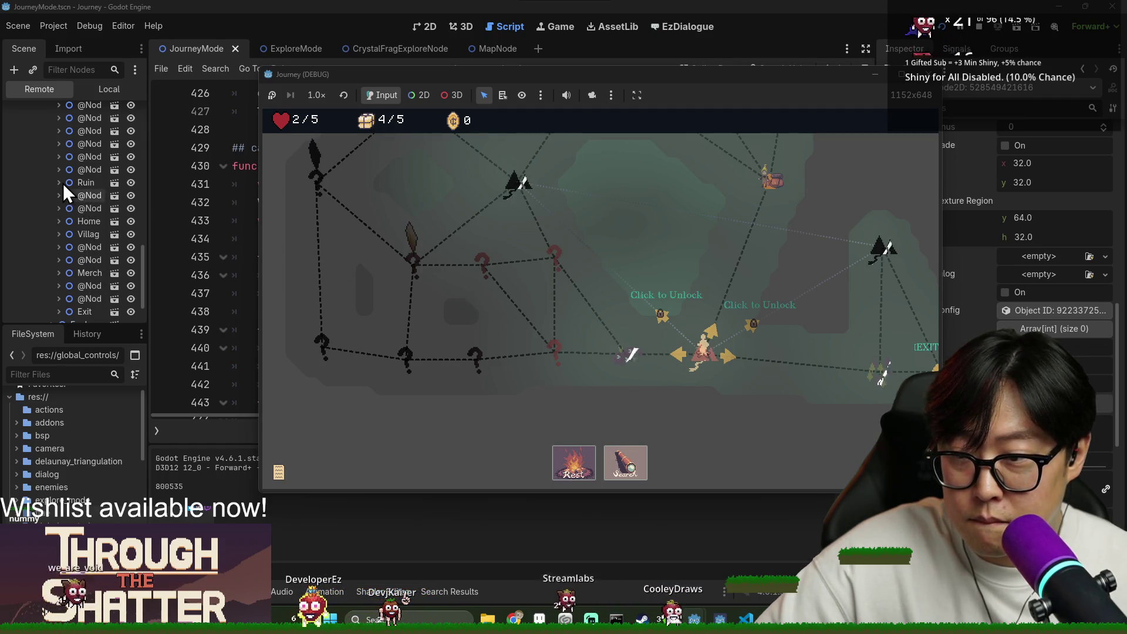
scroll(88, 191, "up", 4)
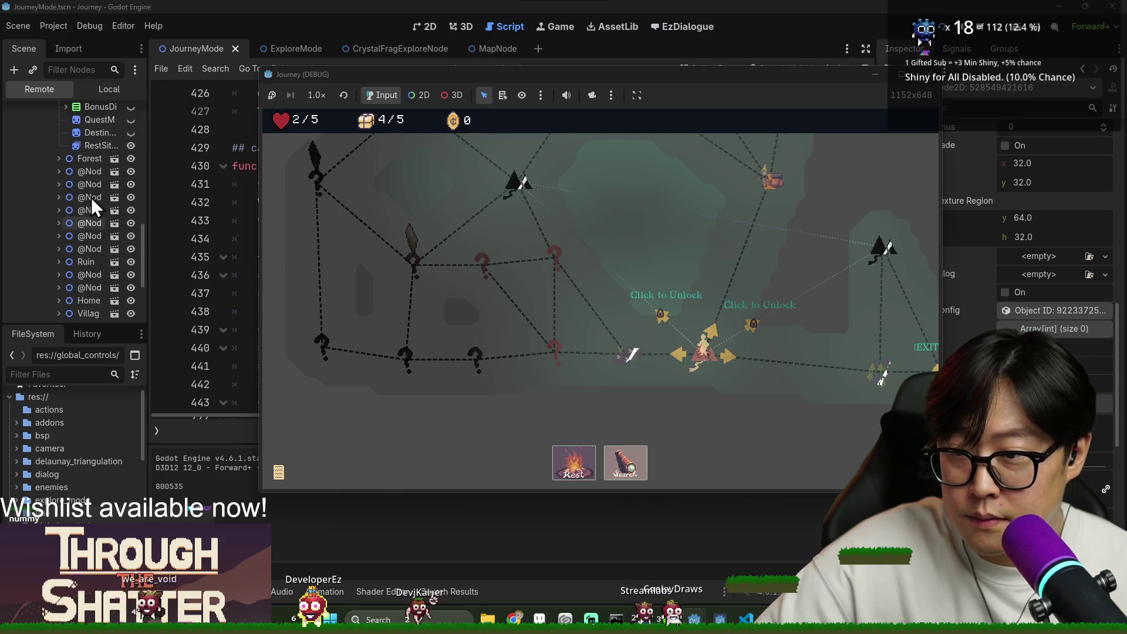
scroll(93, 258, "down", 6)
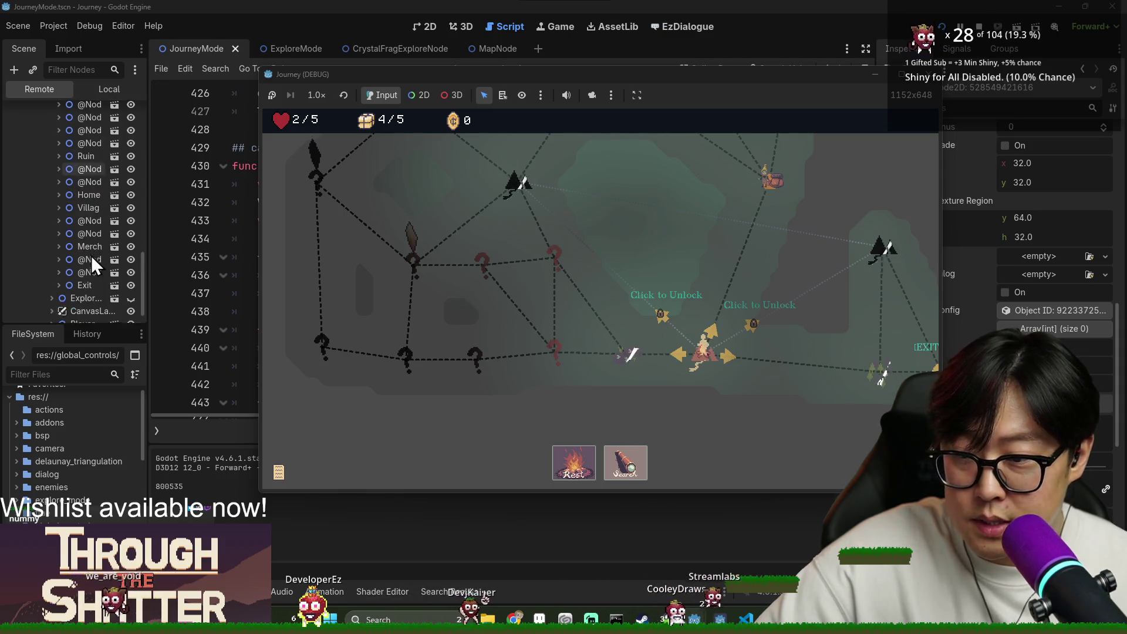
scroll(93, 262, "up", 1)
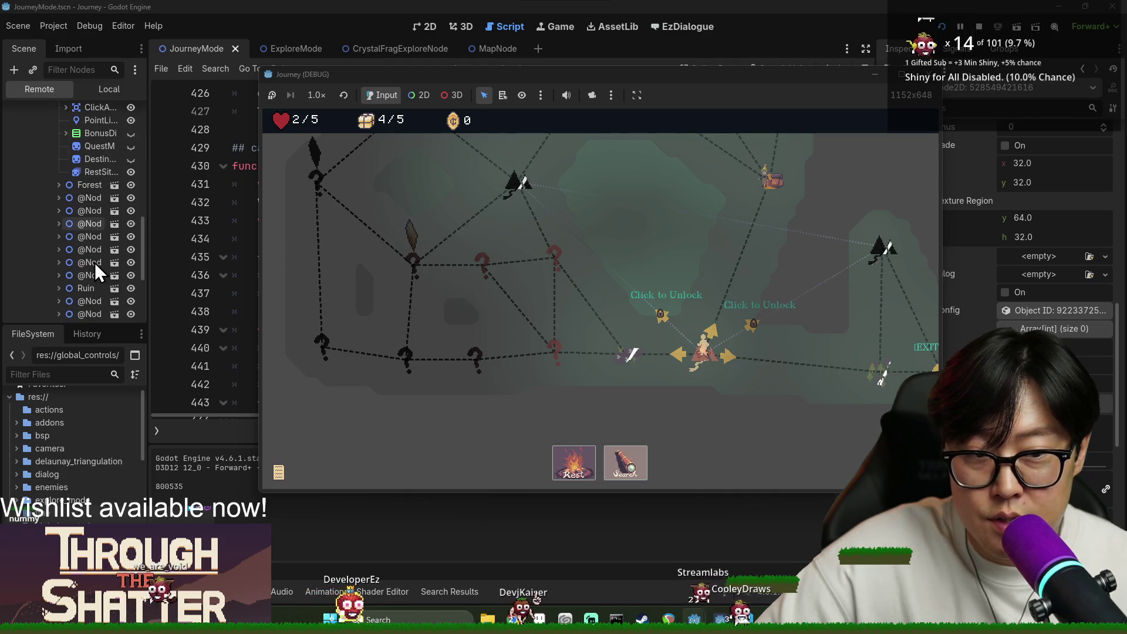
scroll(88, 253, "down", 1)
left_click(83, 220)
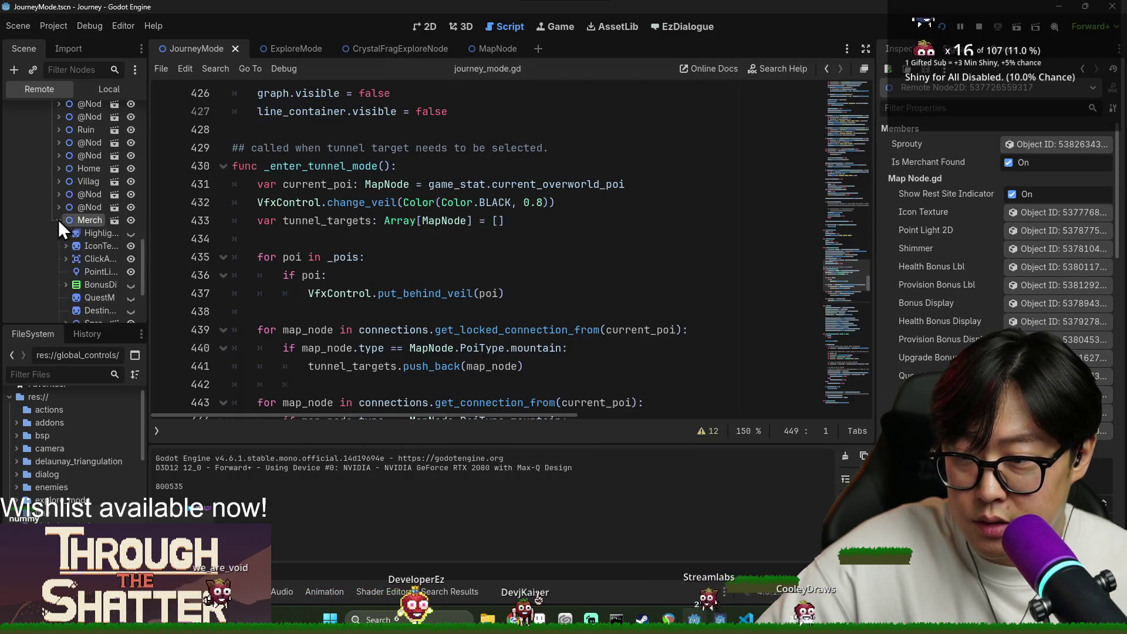
left_click(59, 220)
Inspect Merch's IconTexture sprite, stop the Journey debug run, and place the caret on line 445
left_click(87, 246)
scroll(767, 367, "down", 4)
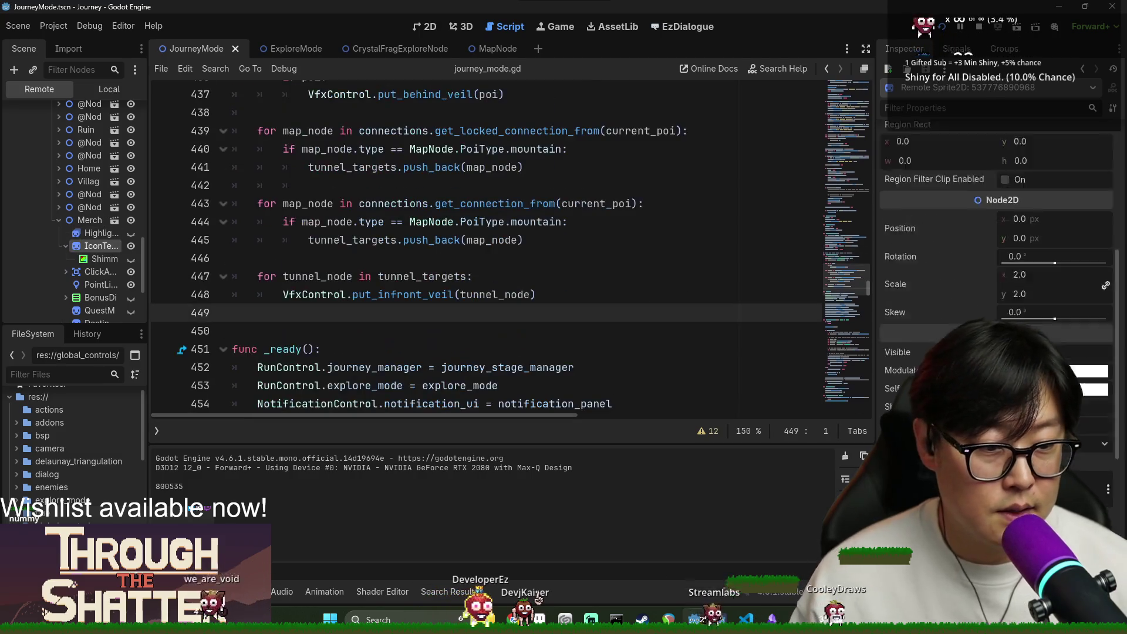
key("alt+Tab")
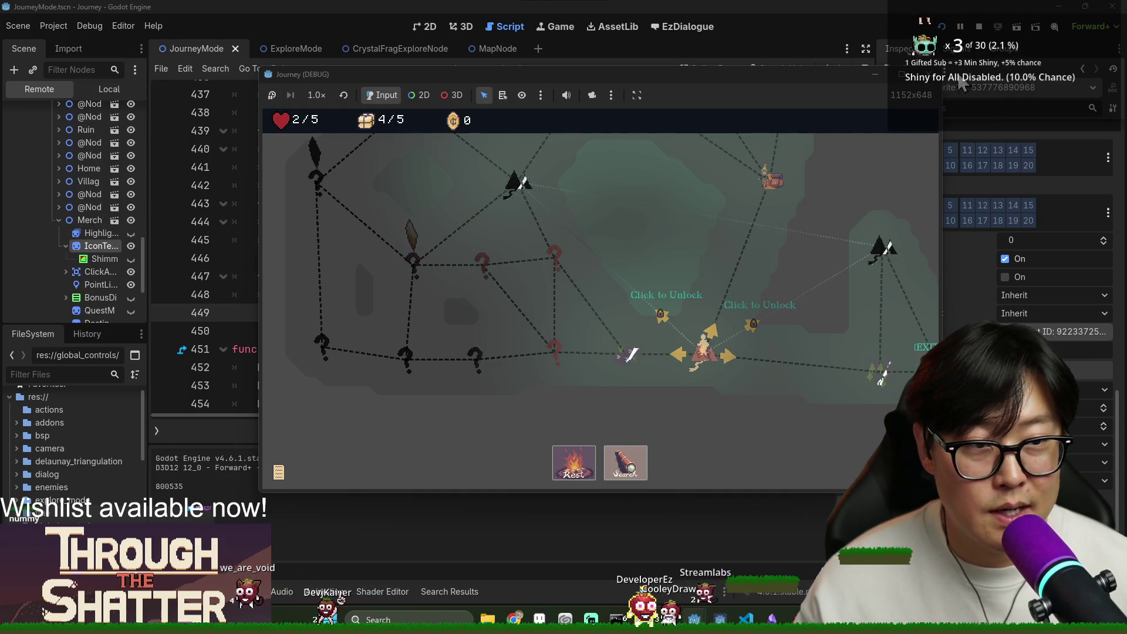
left_click(979, 27)
left_click(402, 239)
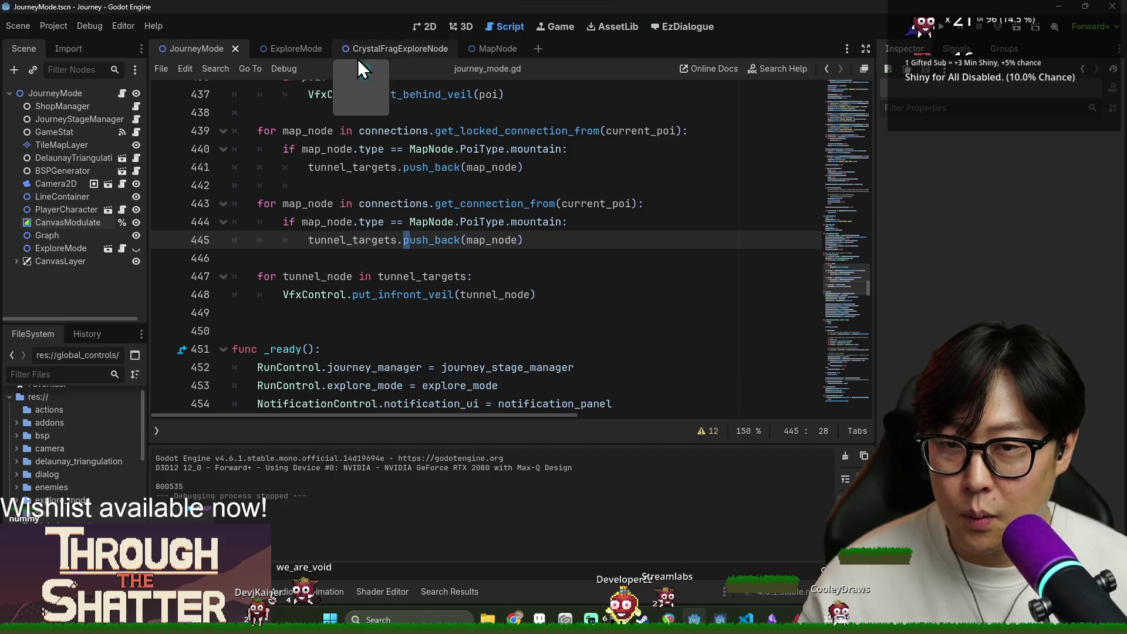
Look up the put_behind_veil definition, then go back to journey_mode.gd
scroll(105, 420, "down", 3)
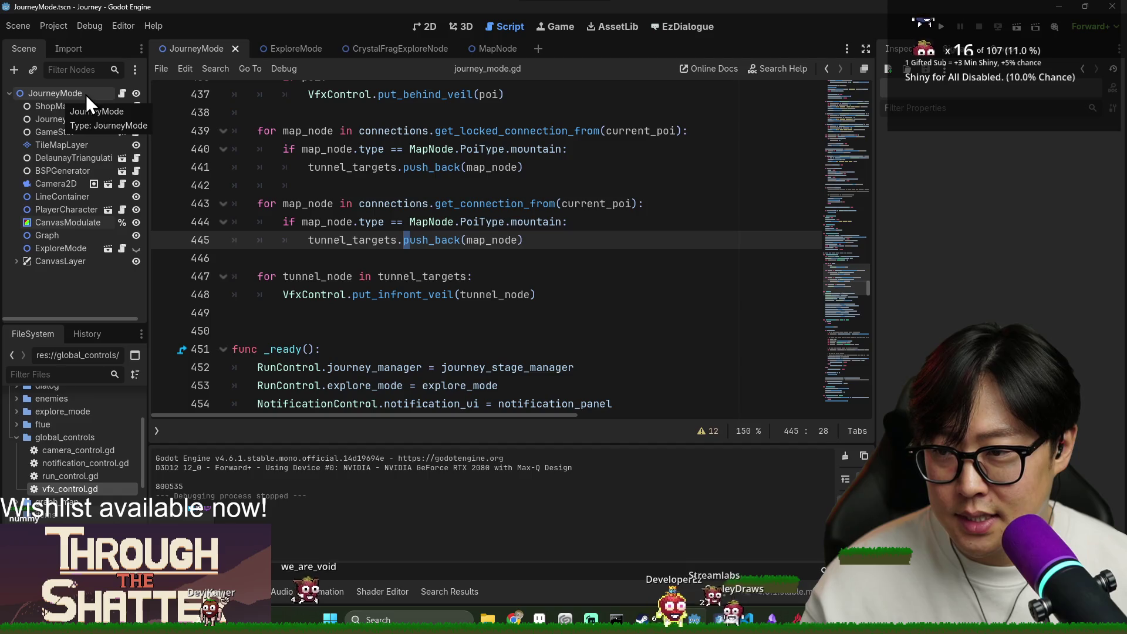
left_click(427, 169)
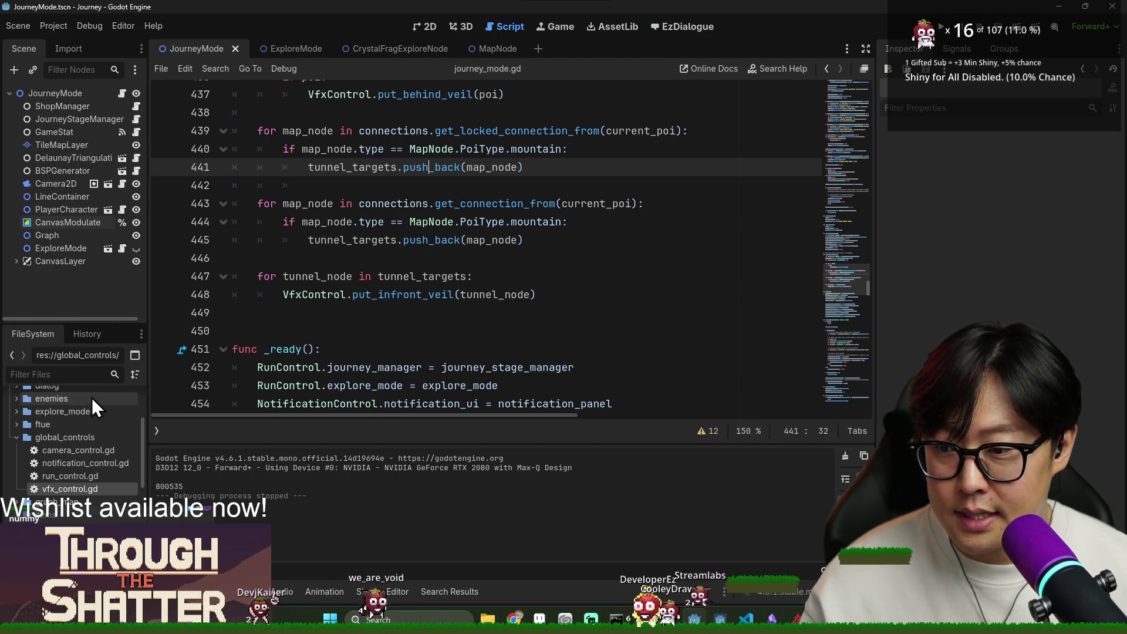
double_click(79, 489)
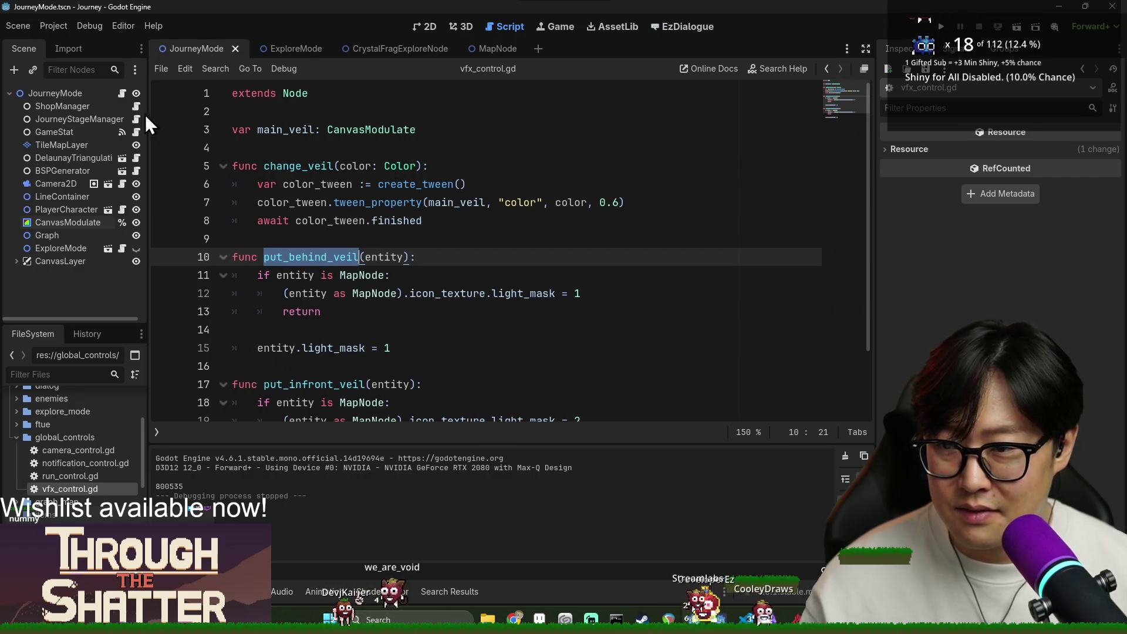
left_click(123, 94)
Select lines 431–448 of _enter_tunnel_mode's body and delete them
scroll(362, 264, "down", 3)
scroll(362, 265, "up", 4)
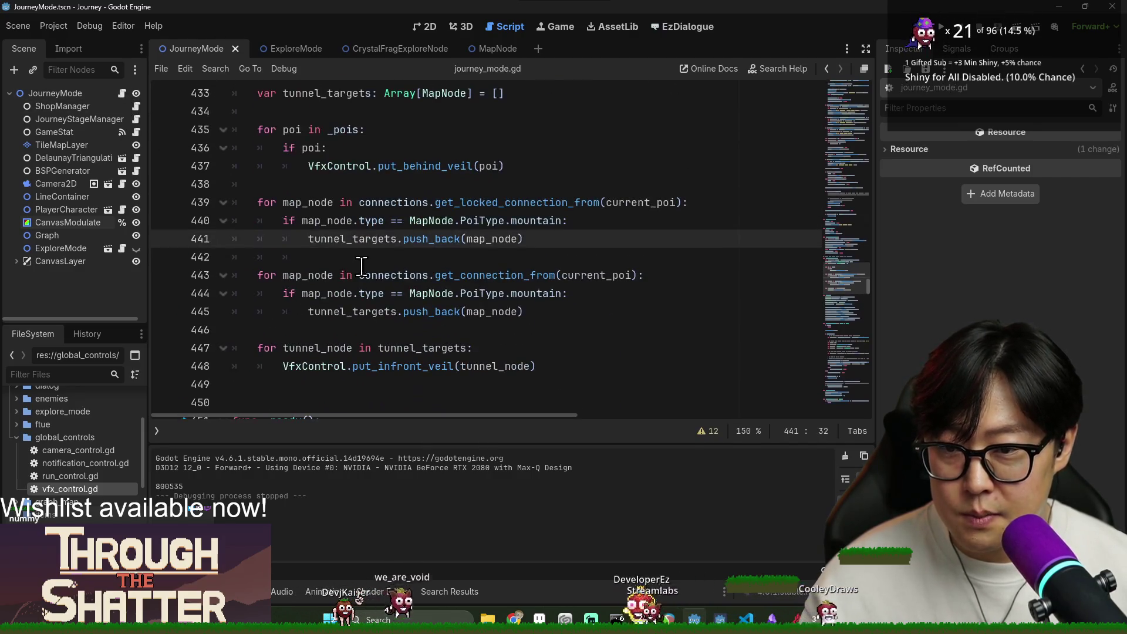
scroll(329, 253, "up", 2)
left_click(261, 169)
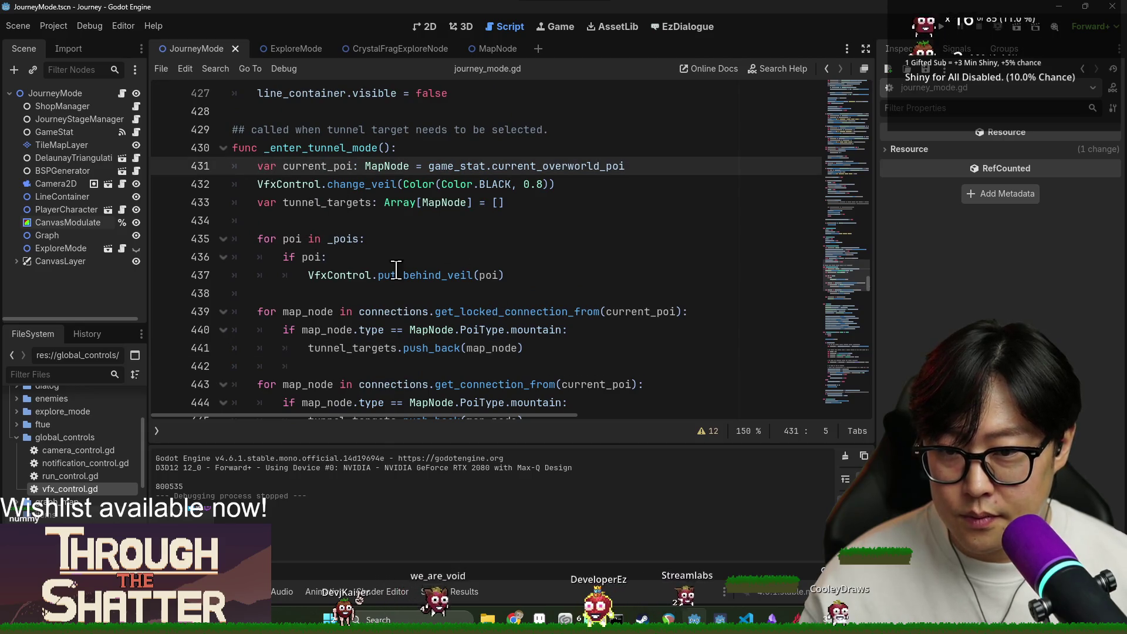
scroll(396, 269, "down", 2)
left_click(554, 367, "shift")
scroll(552, 363, "up", 3)
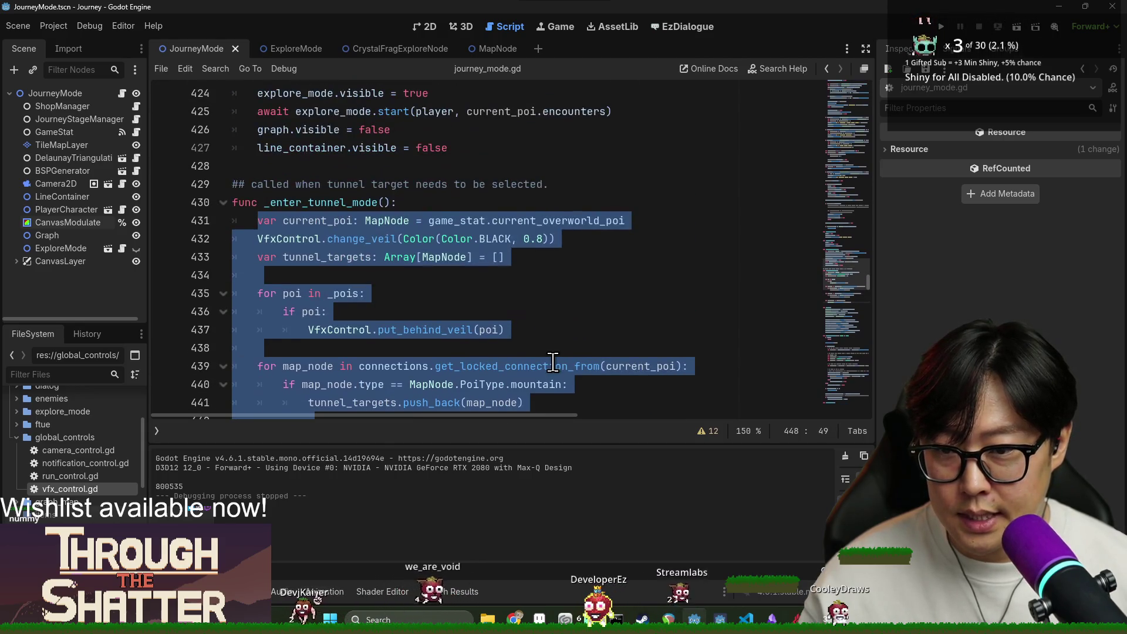
key("BackSpace")
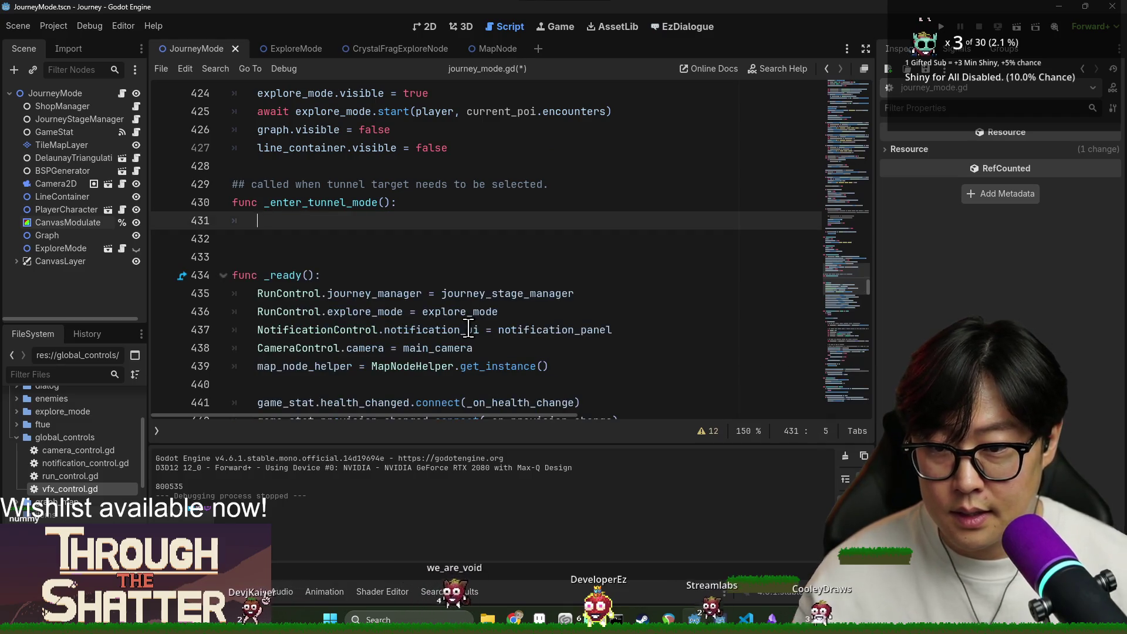
Save, then write journey_stage_manager.action_bar_allowed on line 431 using autocomplete
key("ctrl+s")
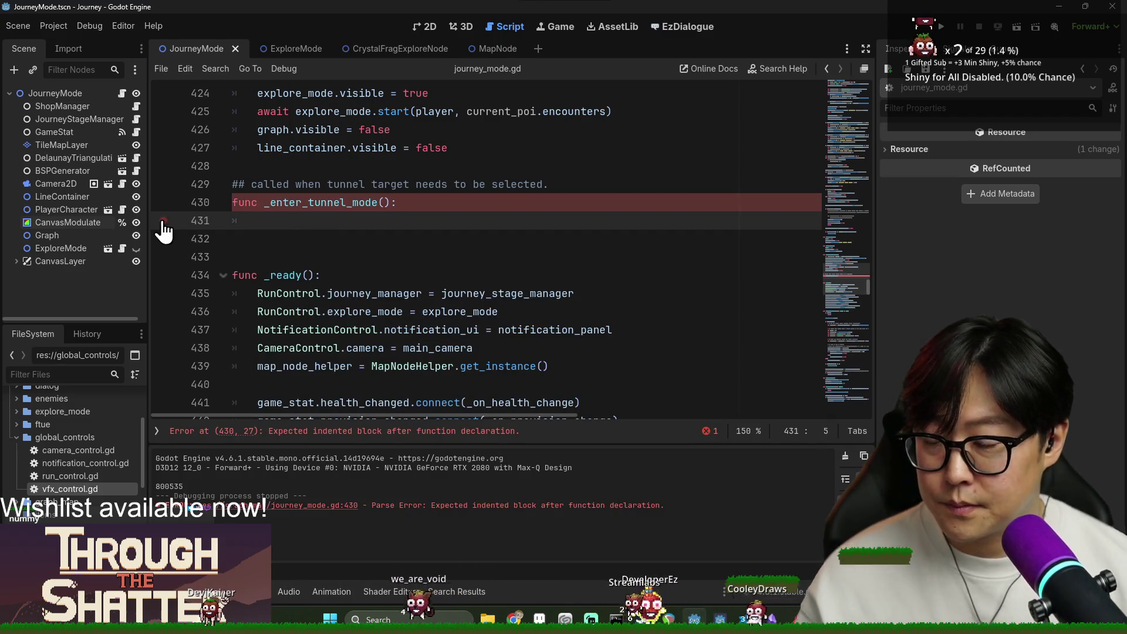
double_click(290, 203)
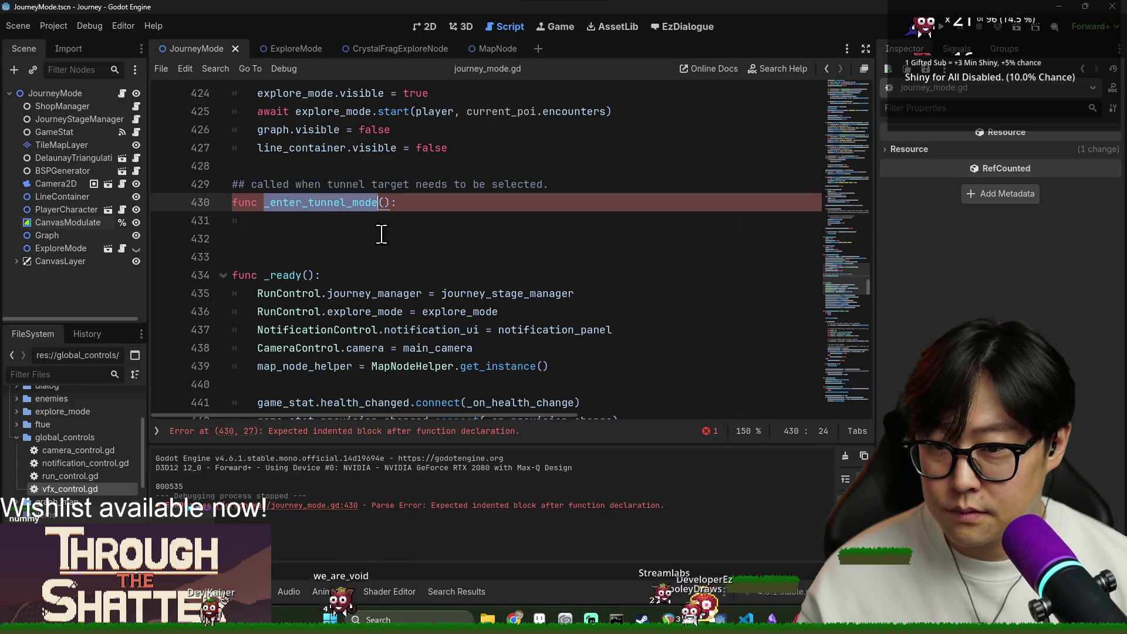
key("Down")
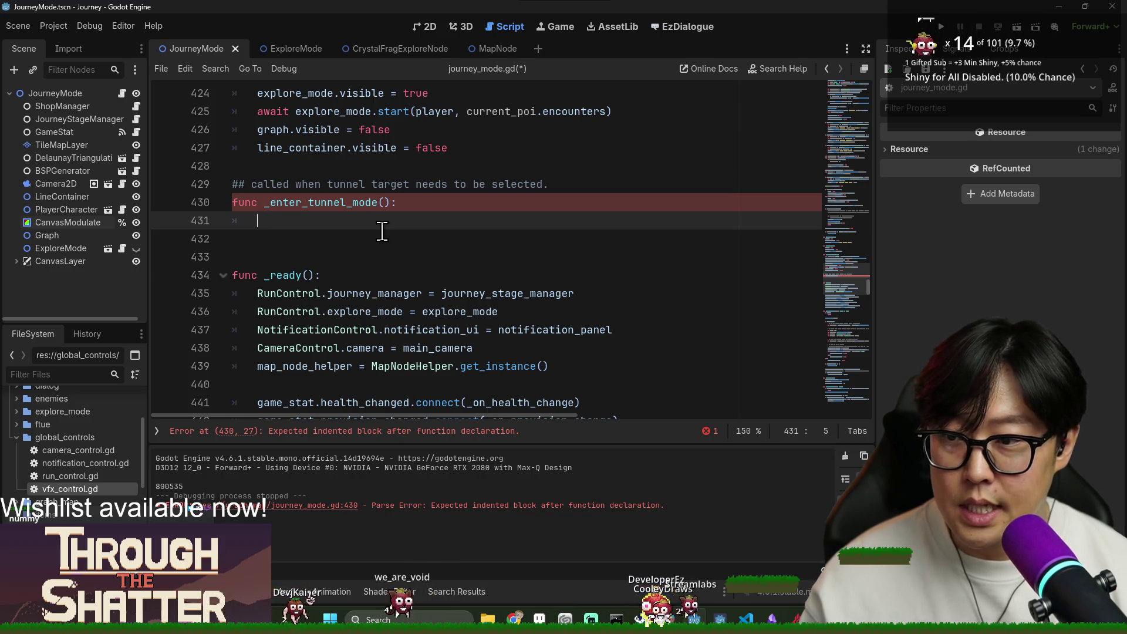
key("Return")
type(".")
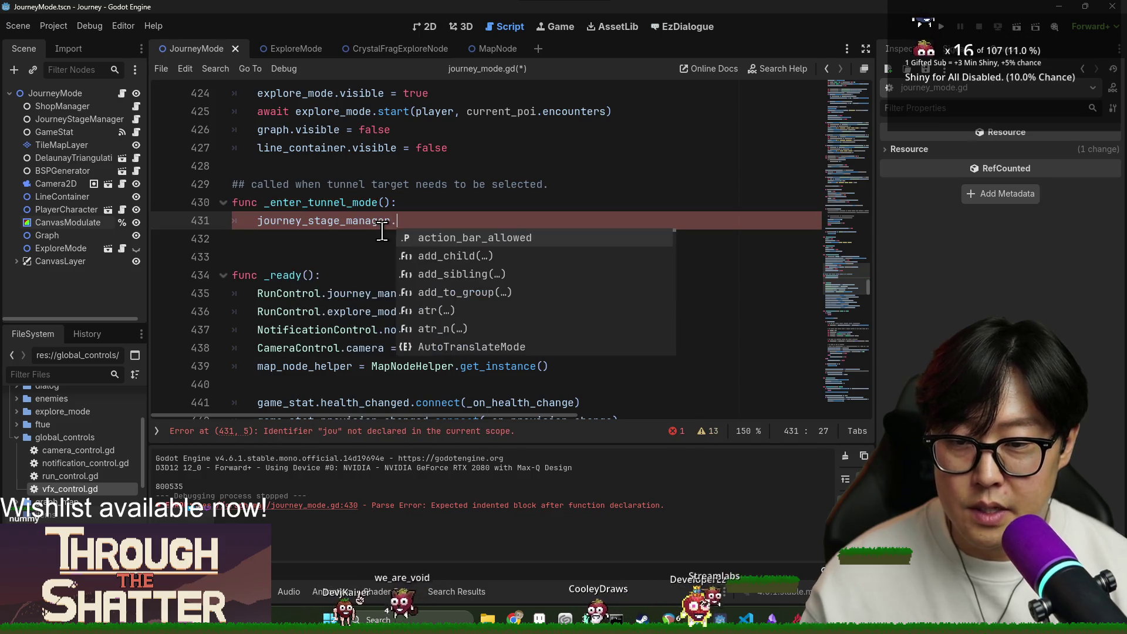
key("Return")
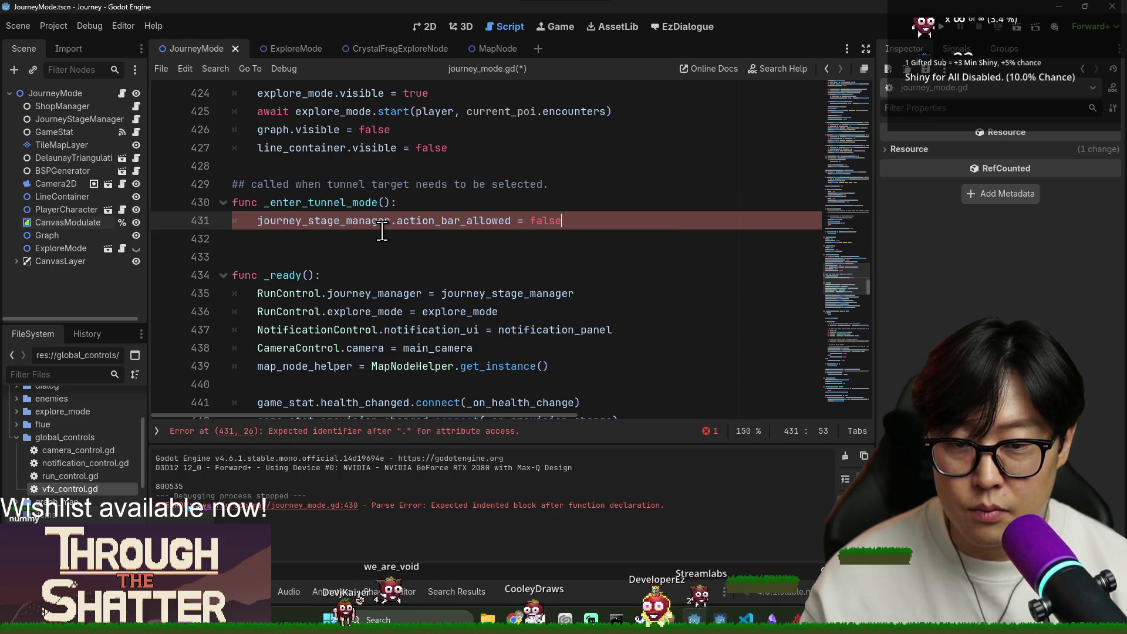
double_click(330, 219)
left_click(602, 222)
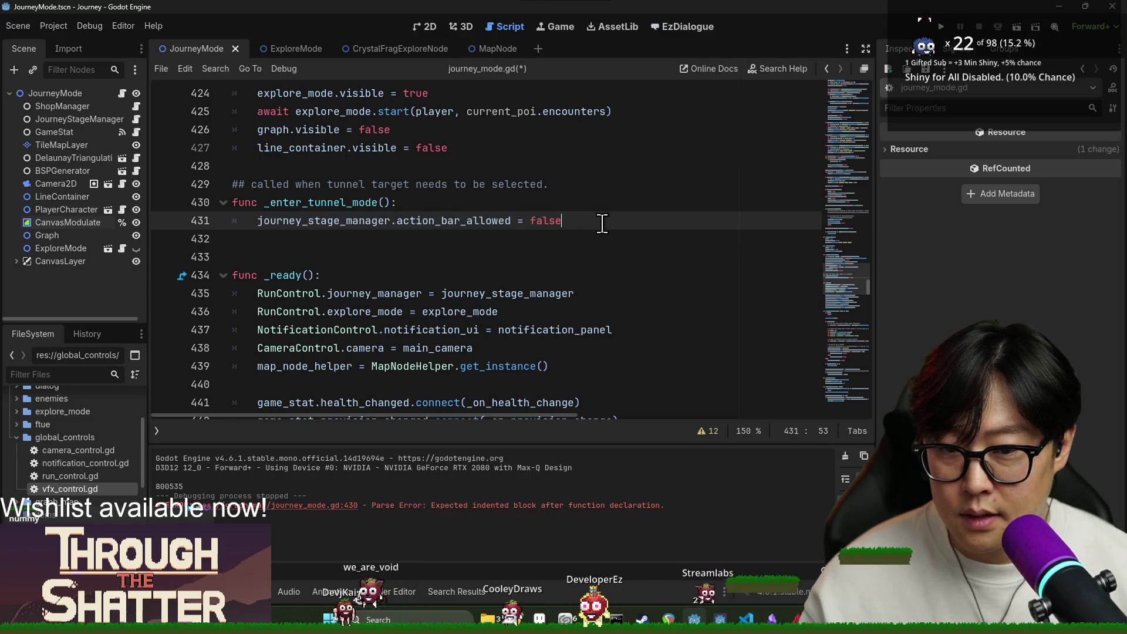
Add two blank indented lines after line 431, discarding a stray '.trave' attempt
key("Return")
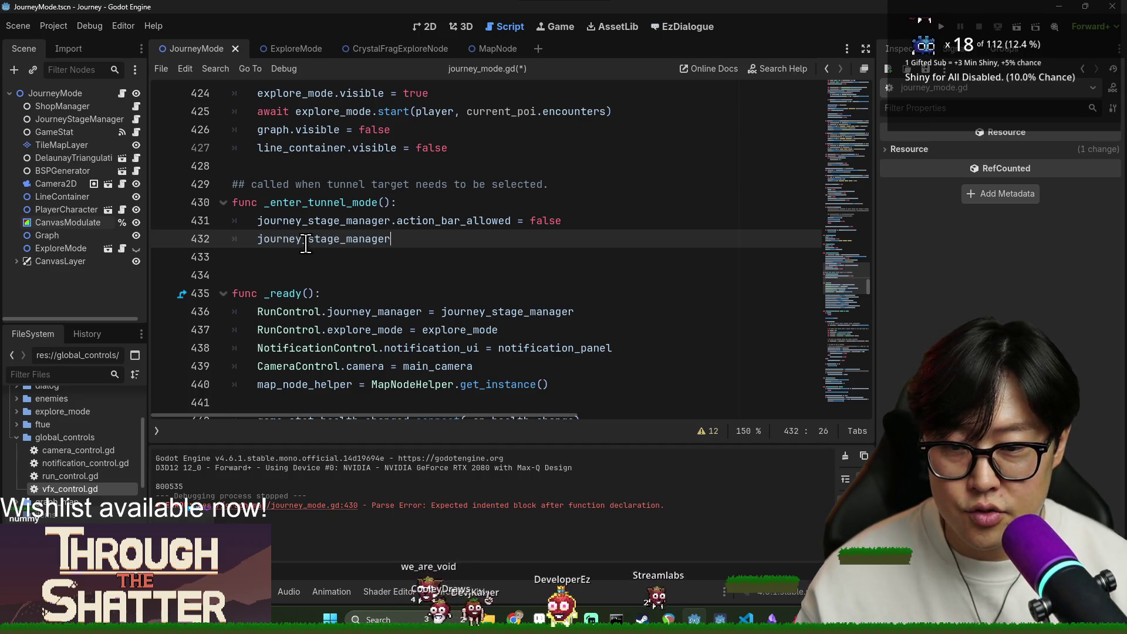
type(".trave")
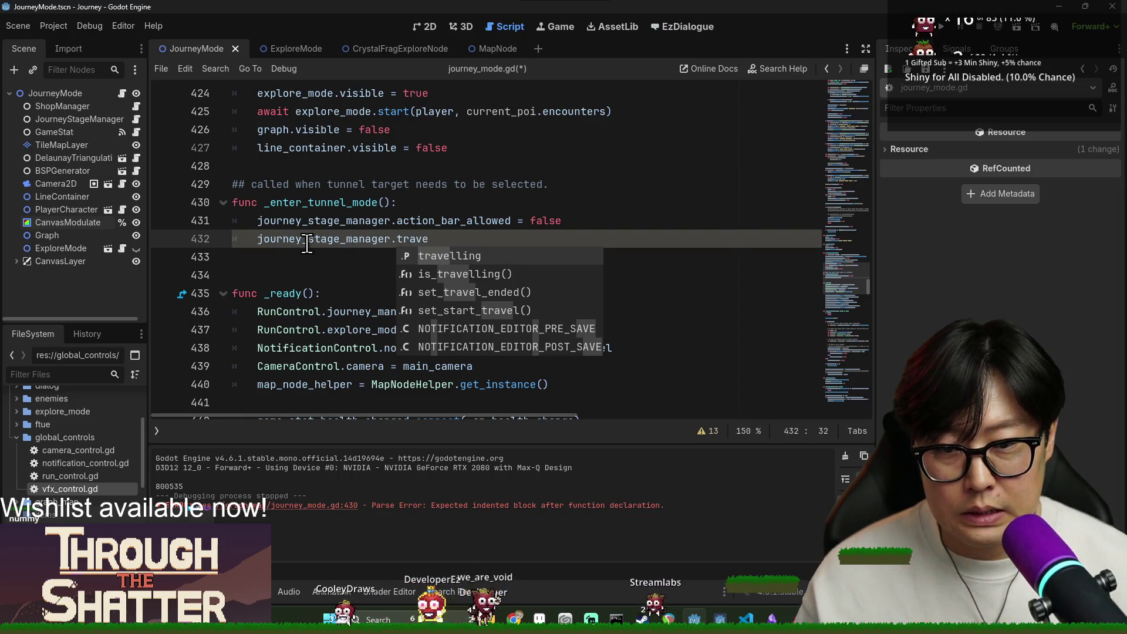
left_click(590, 221, "shift")
key("BackSpace")
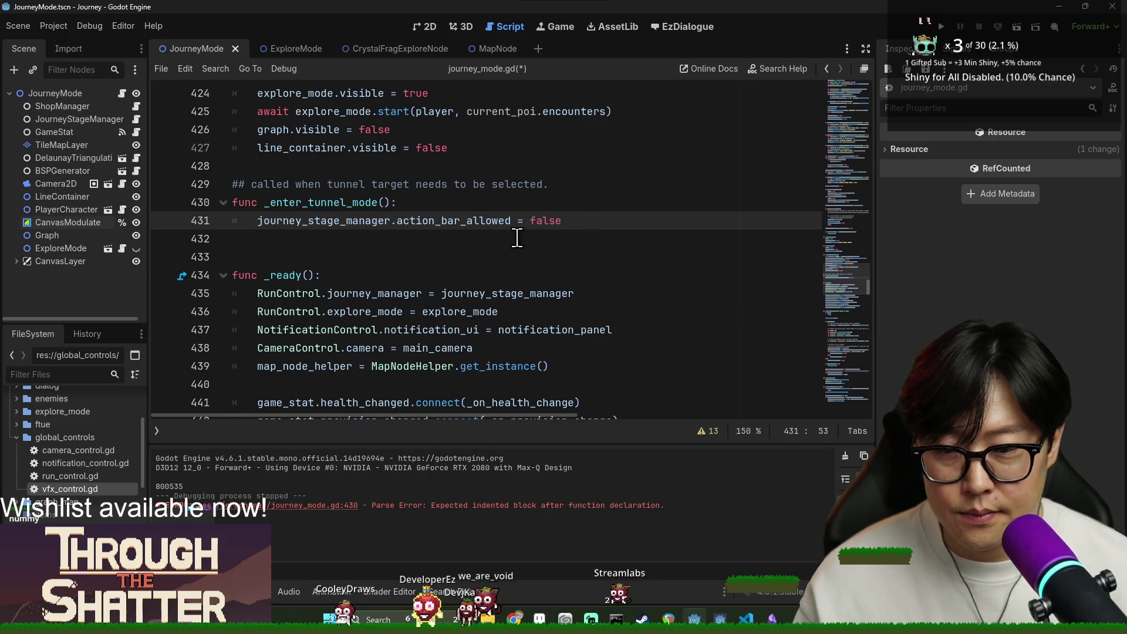
left_click(458, 232)
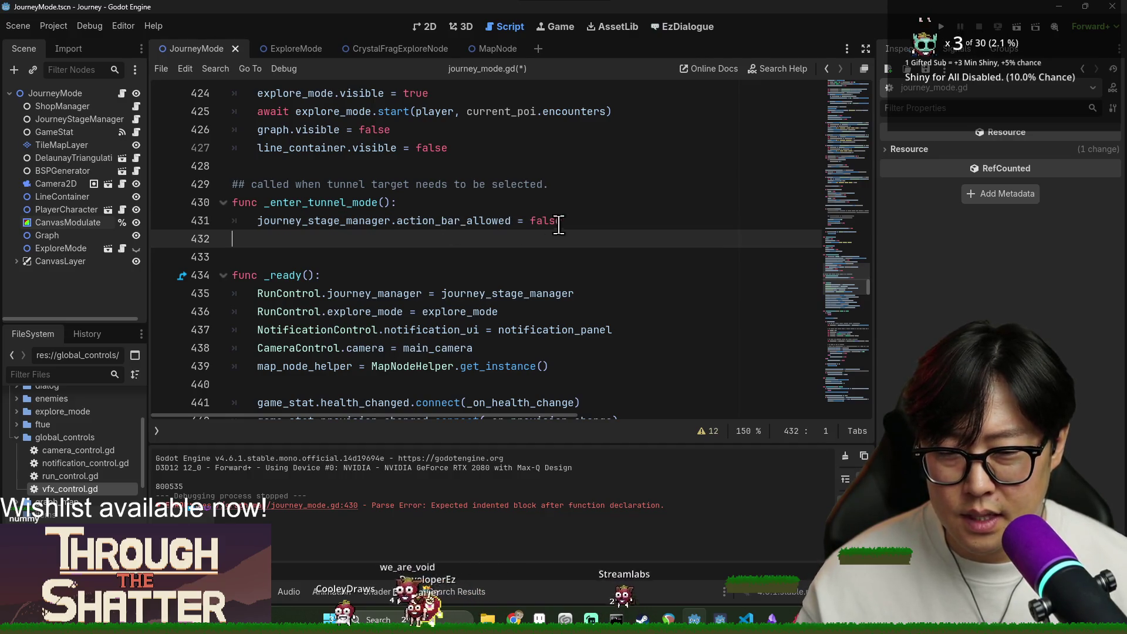
left_click(588, 220)
key("Return")
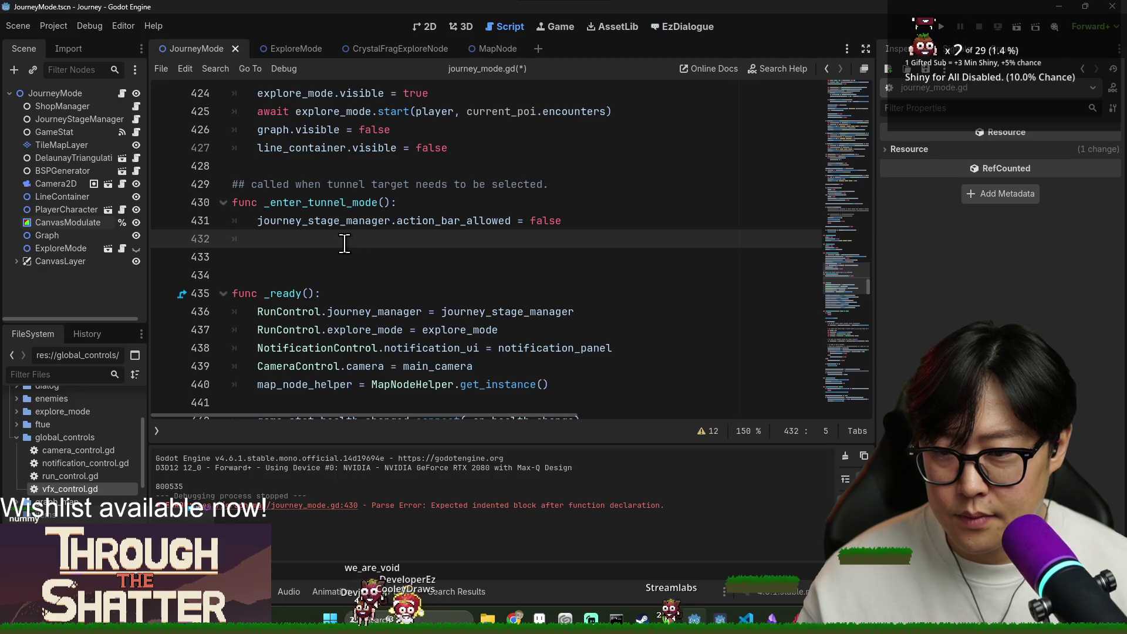
key("Return")
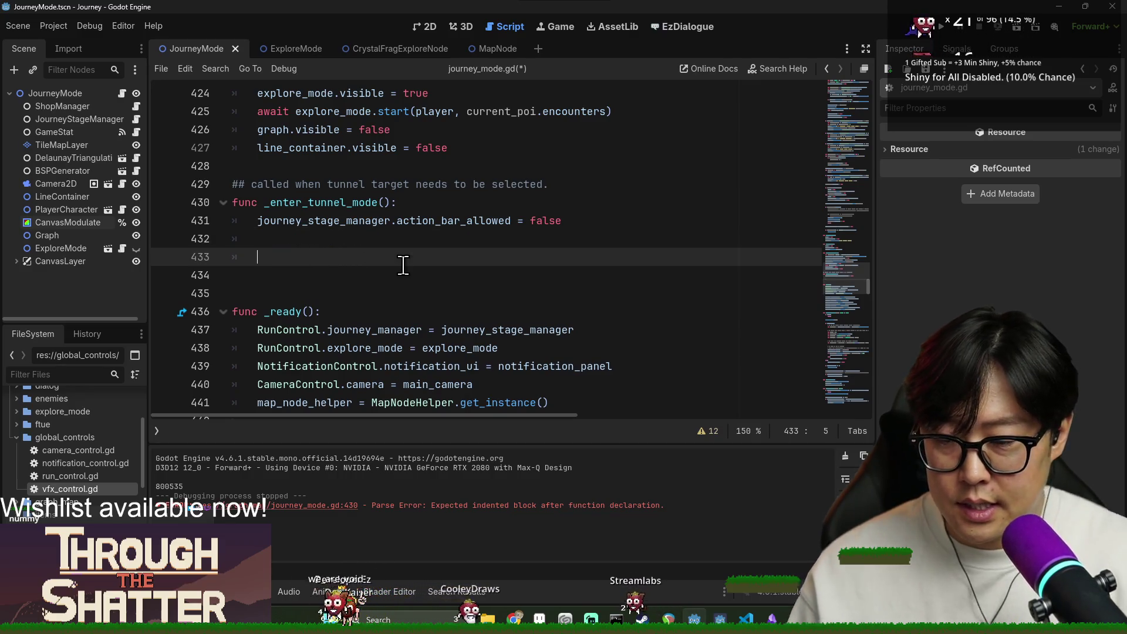
Type 'ma' into the FileSystem filter, then clear part of it
left_click(19, 379)
type("ma")
key("BackSpace")
key("BackSpace")
key("BackSpace")
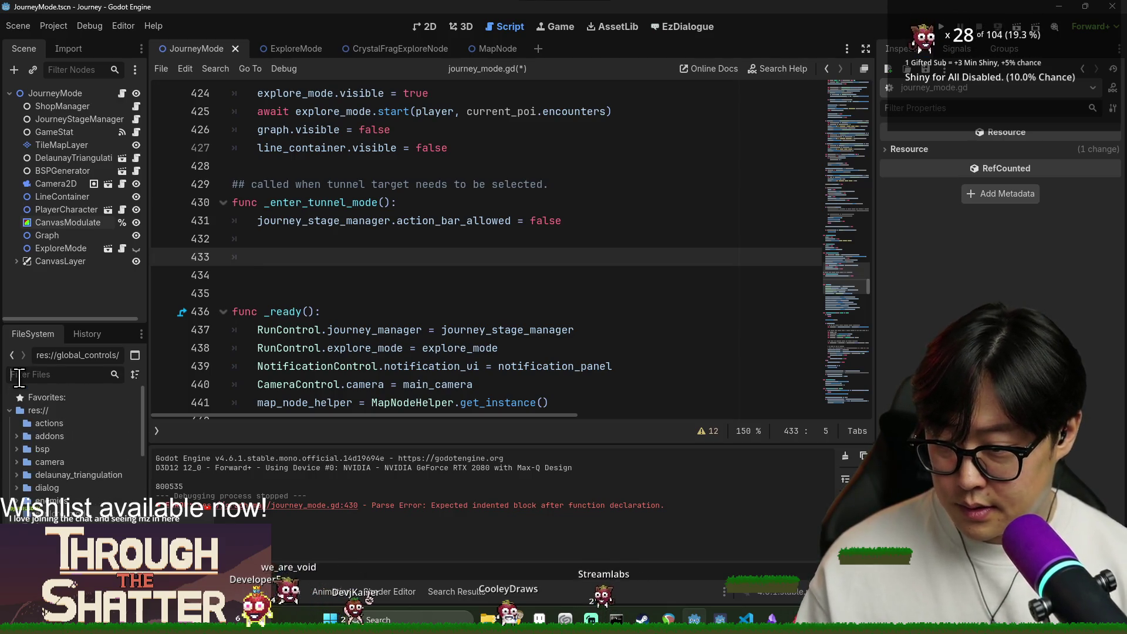
type("map_node")
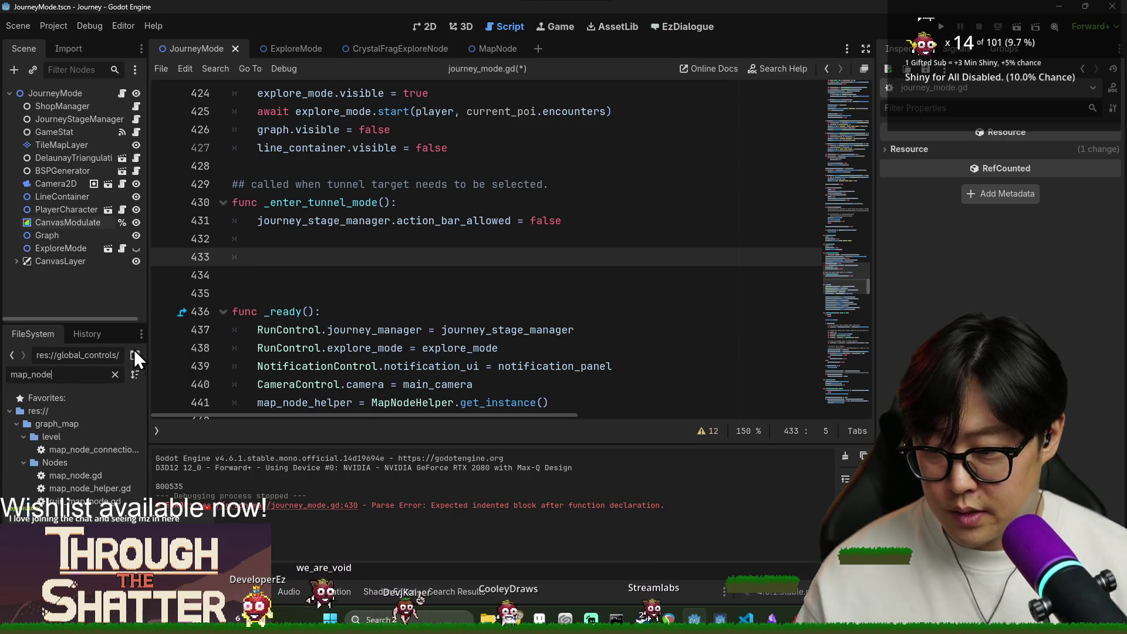
double_click(82, 475)
scroll(274, 241, "down", 1)
left_click(331, 237)
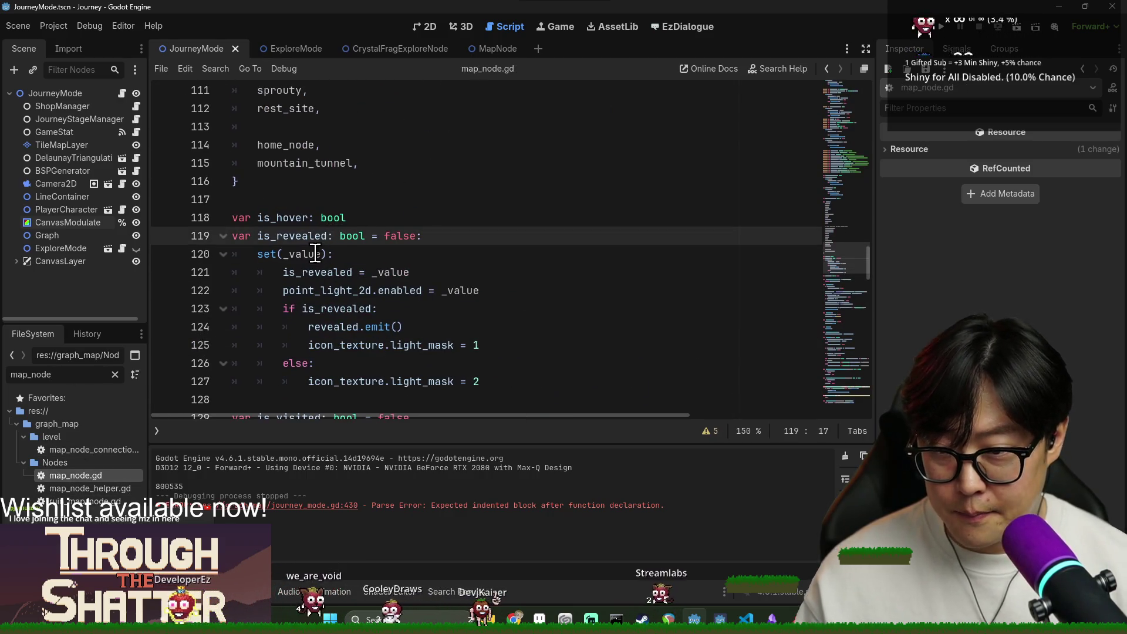
scroll(316, 254, "down", 3)
scroll(285, 262, "down", 3)
scroll(317, 243, "up", 3)
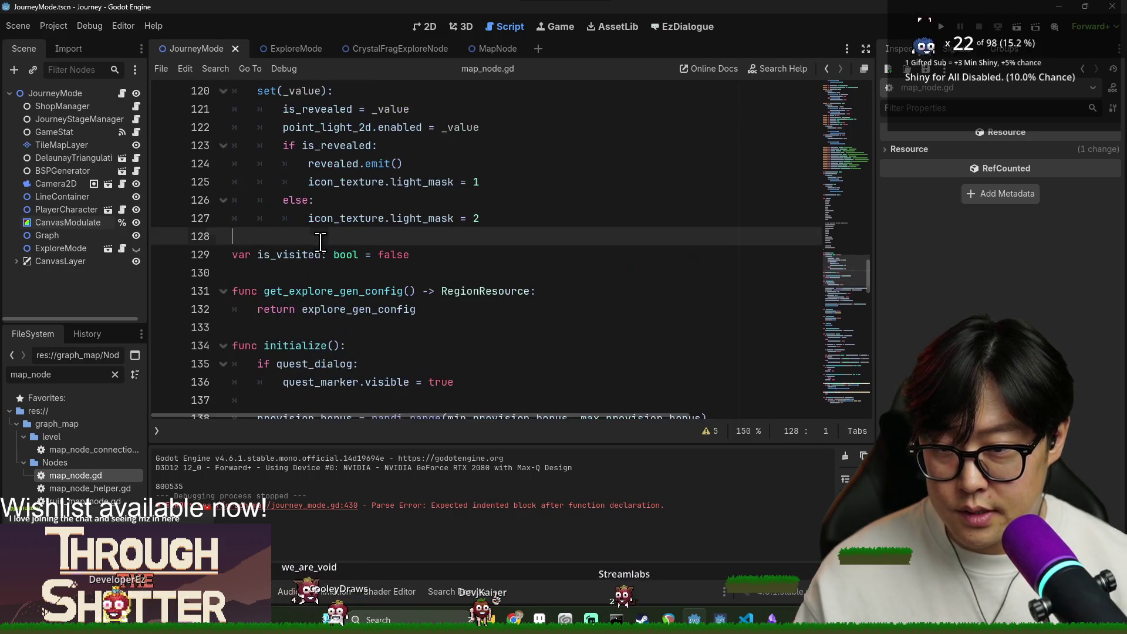
key("ctrl+f")
type("highligh")
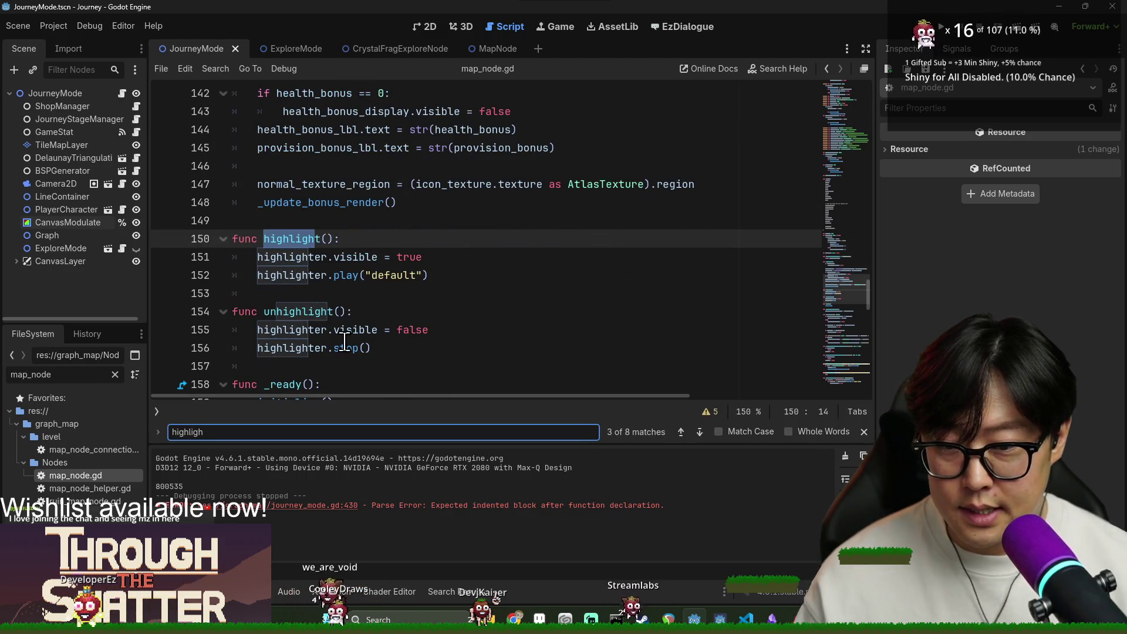
double_click(279, 238)
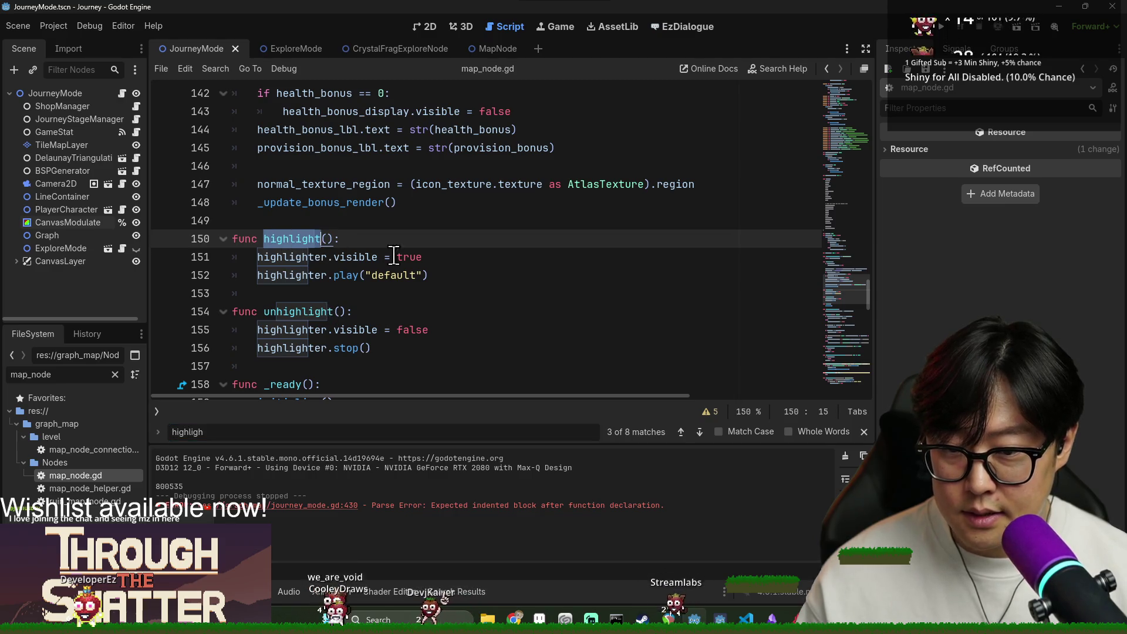
left_click(440, 269)
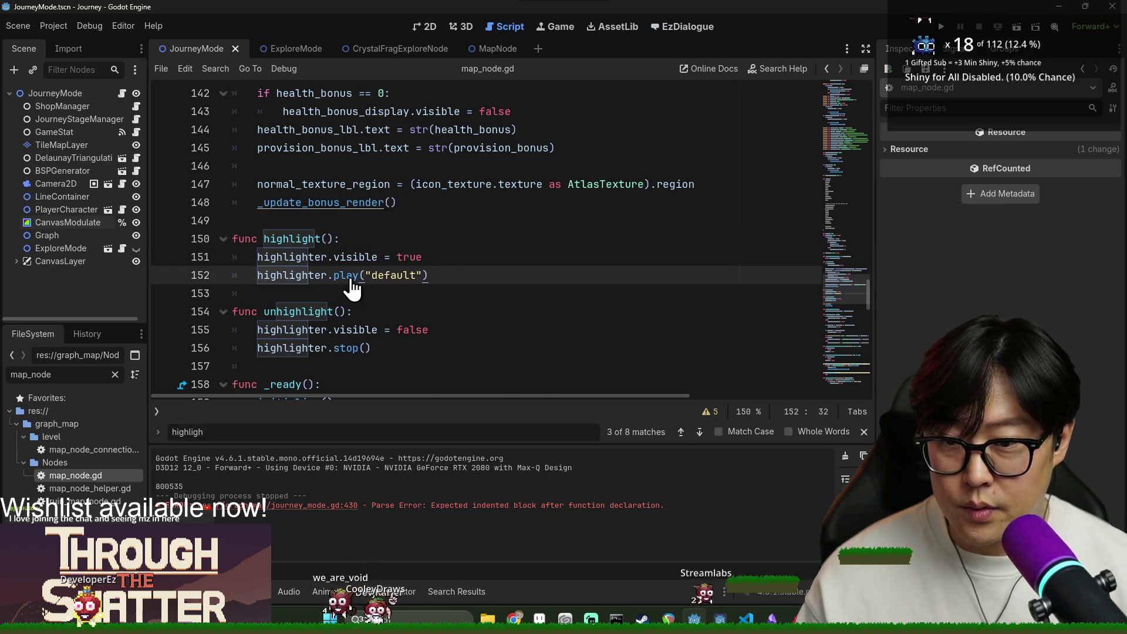
key("alt+Left")
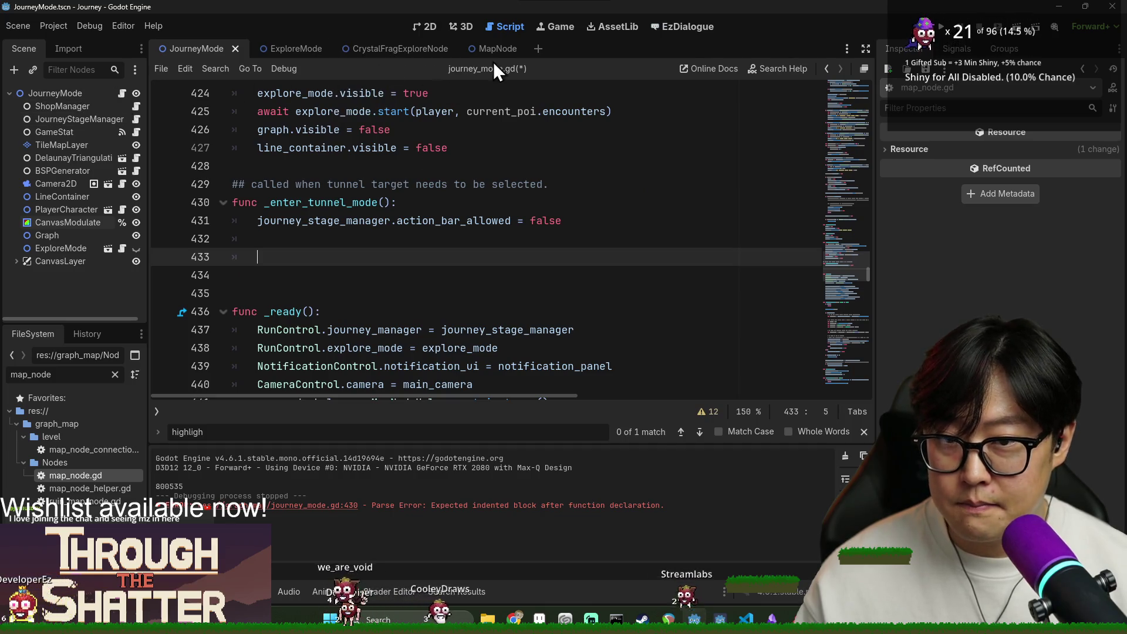
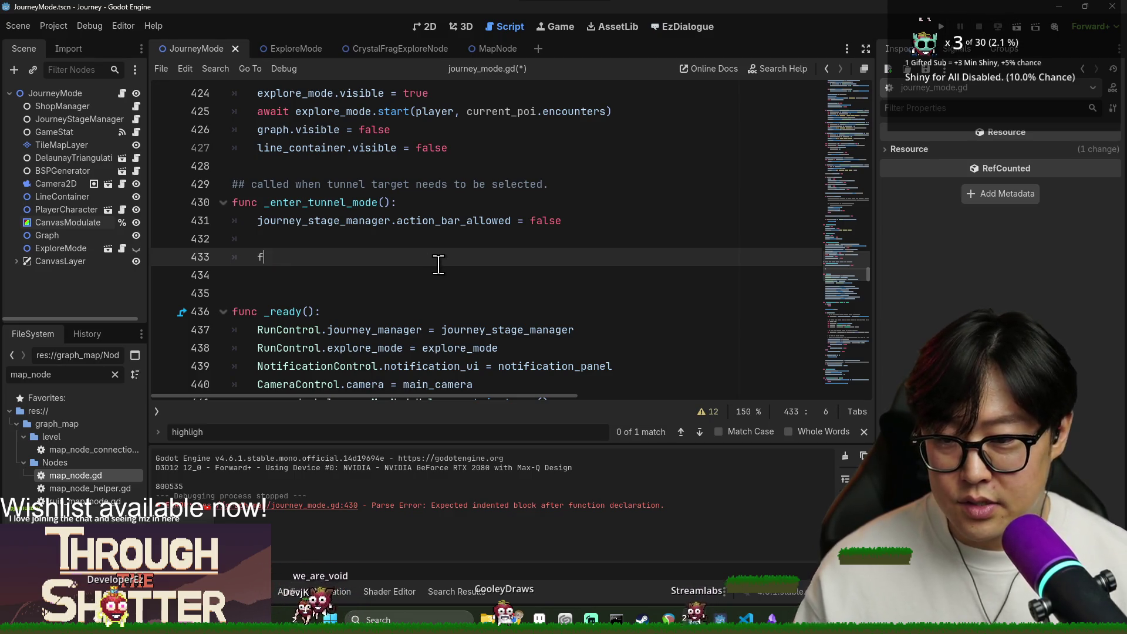
Clear the stray partial line and undo back to the original _enter_tunnel_mode body
key("BackSpace")
key("BackSpace")
key("BackSpace")
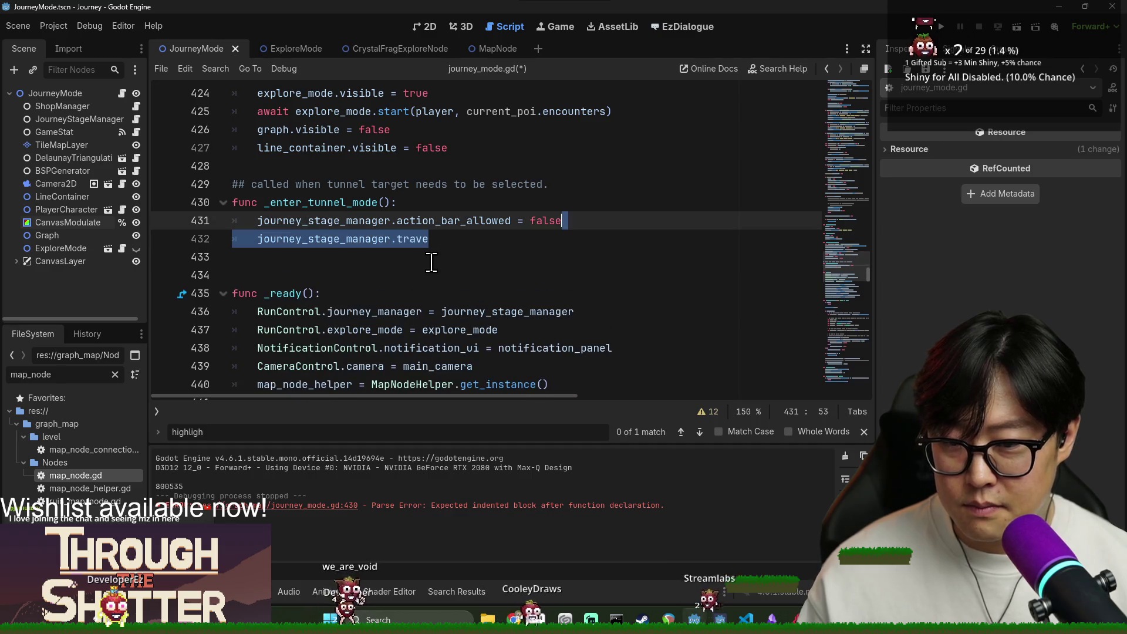
key("BackSpace")
key("BackSpace")
key("shift+Home")
key("ctrl+c")
key("BackSpace")
key("ctrl+z")
key("ctrl+BackSpace")
key("ctrl+BackSpace")
key("ctrl+BackSpace")
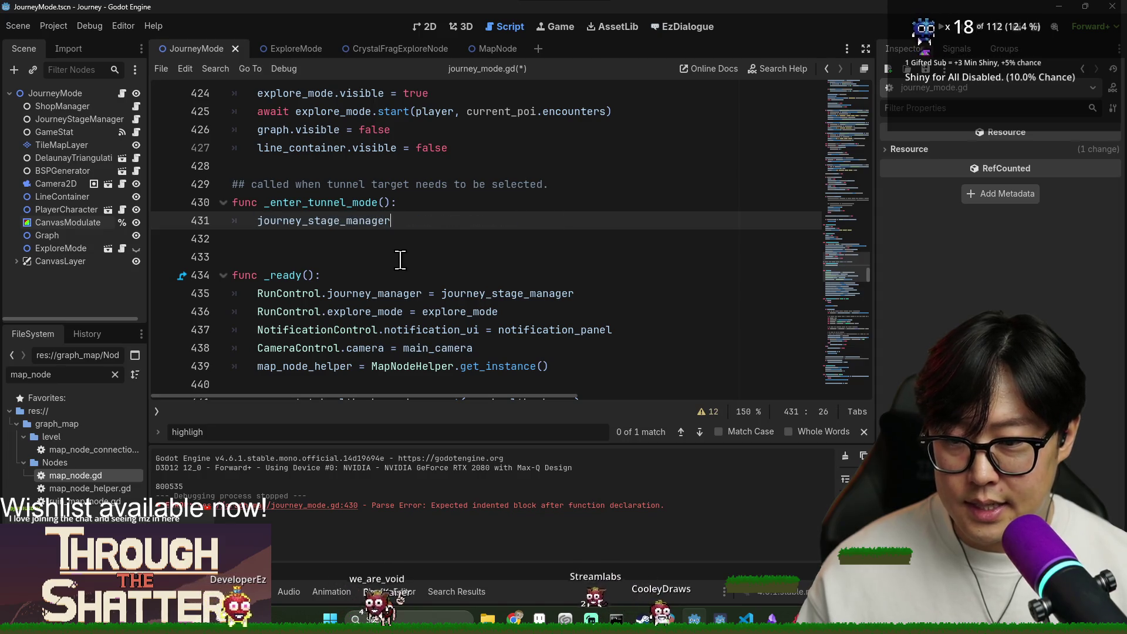
type("v")
key("ctrl+z")
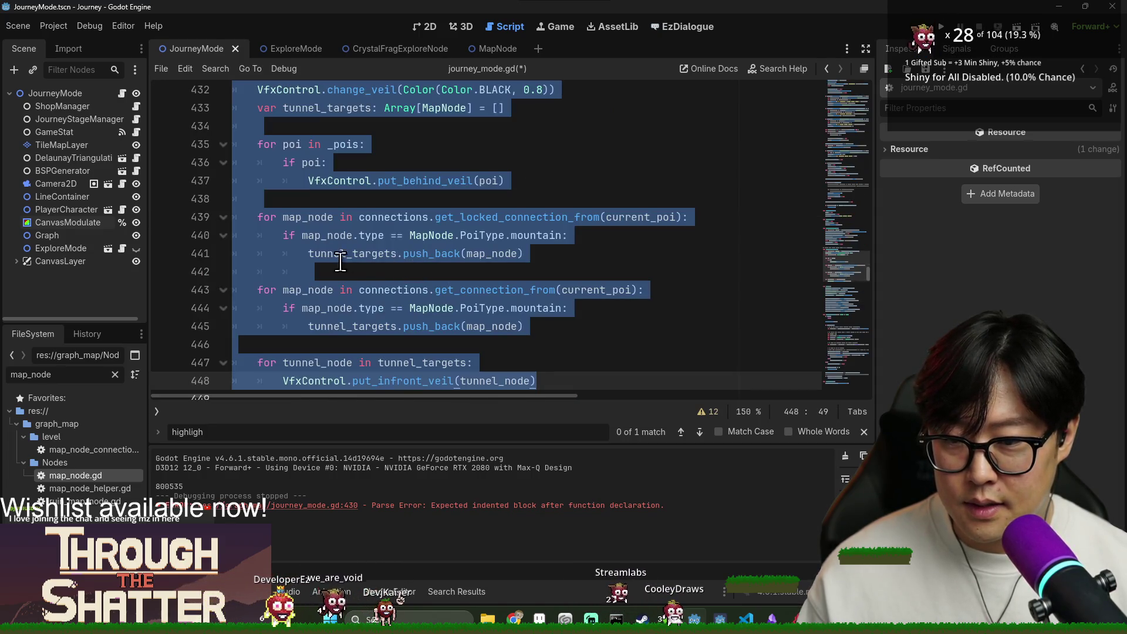
key("ctrl+z")
key("ctrl+z")
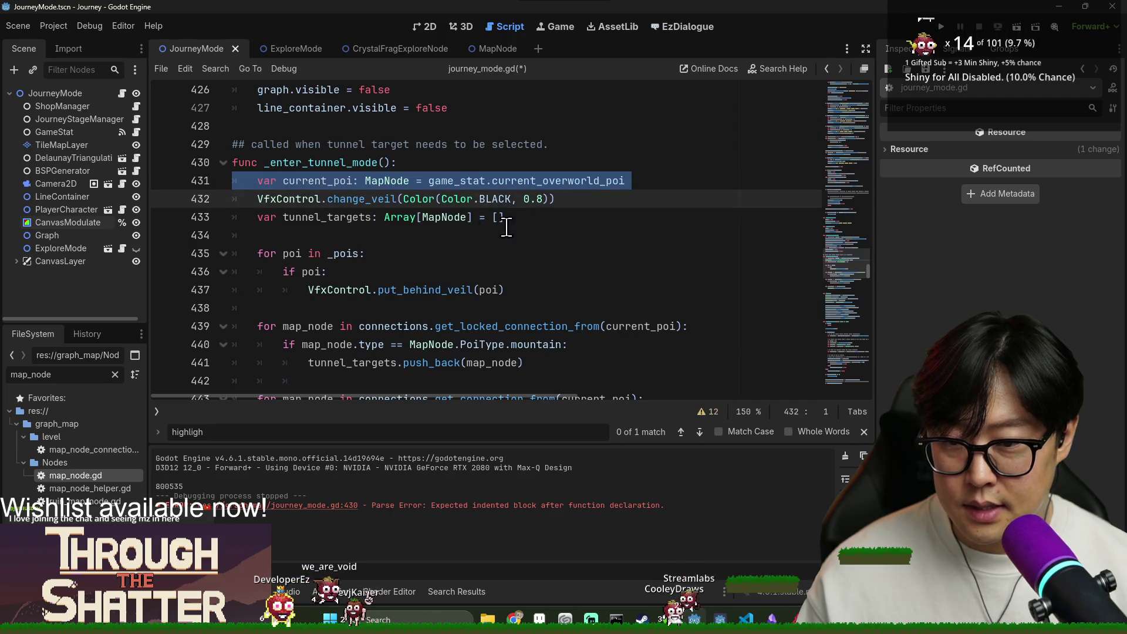
scroll(506, 227, "down", 1)
Replace the VfxControl veil setup lines with the pasted, indented action_bar_allowed line
left_click(530, 234, "shift")
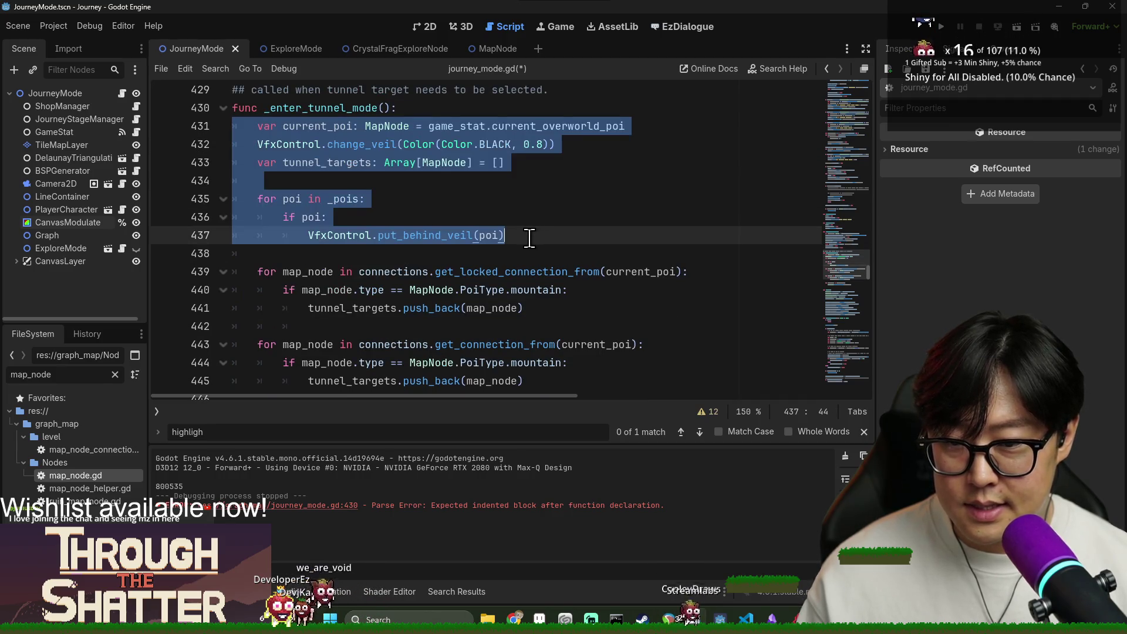
key("ctrl+v")
left_click(234, 126)
key("Tab")
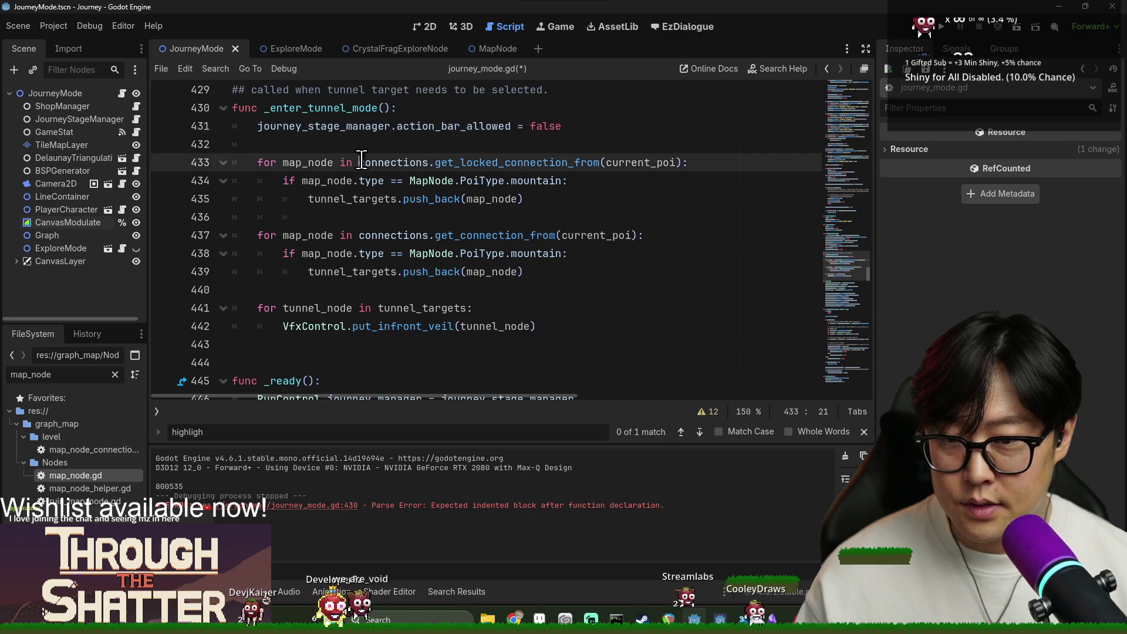
double_click(308, 162)
left_click(347, 290)
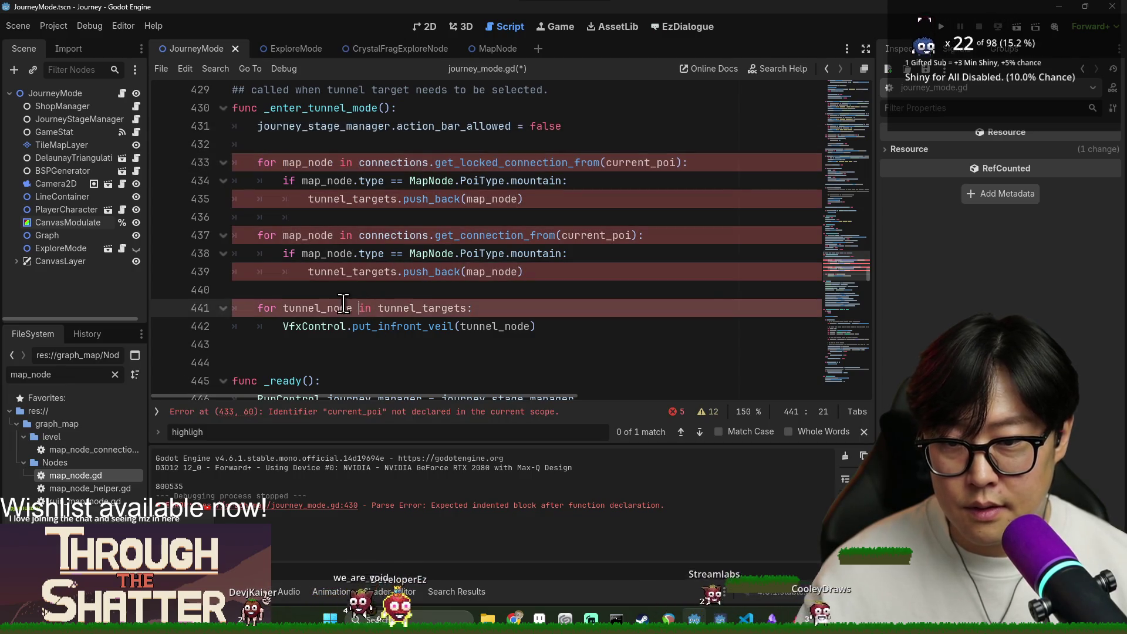
left_click(583, 325, "shift")
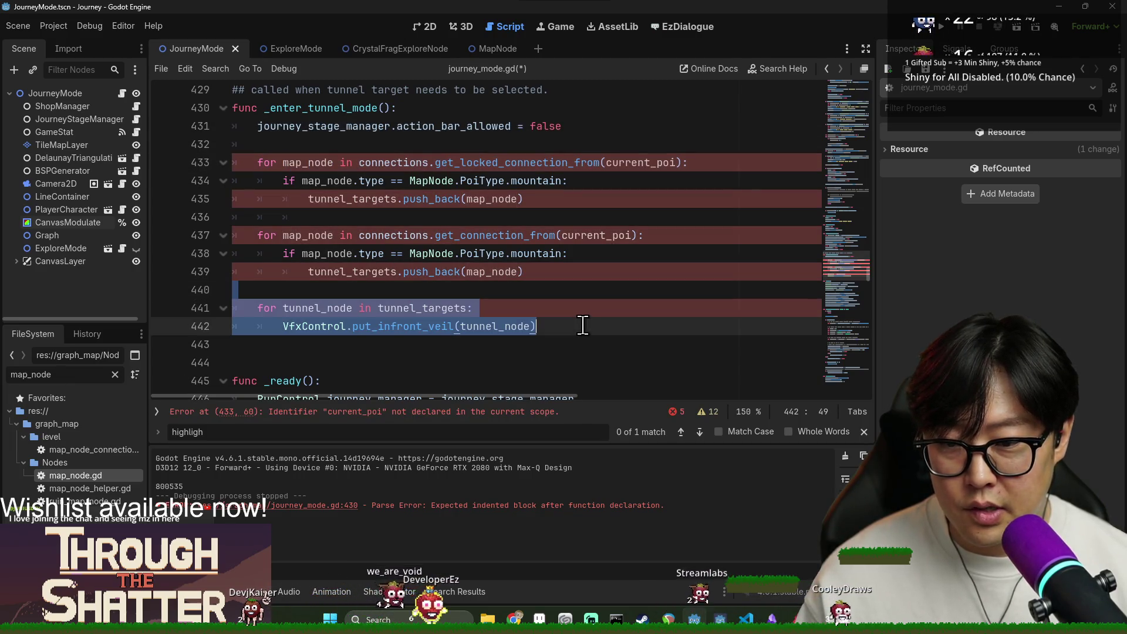
left_click(523, 229)
double_click(516, 163)
double_click(640, 163)
left_click(441, 145)
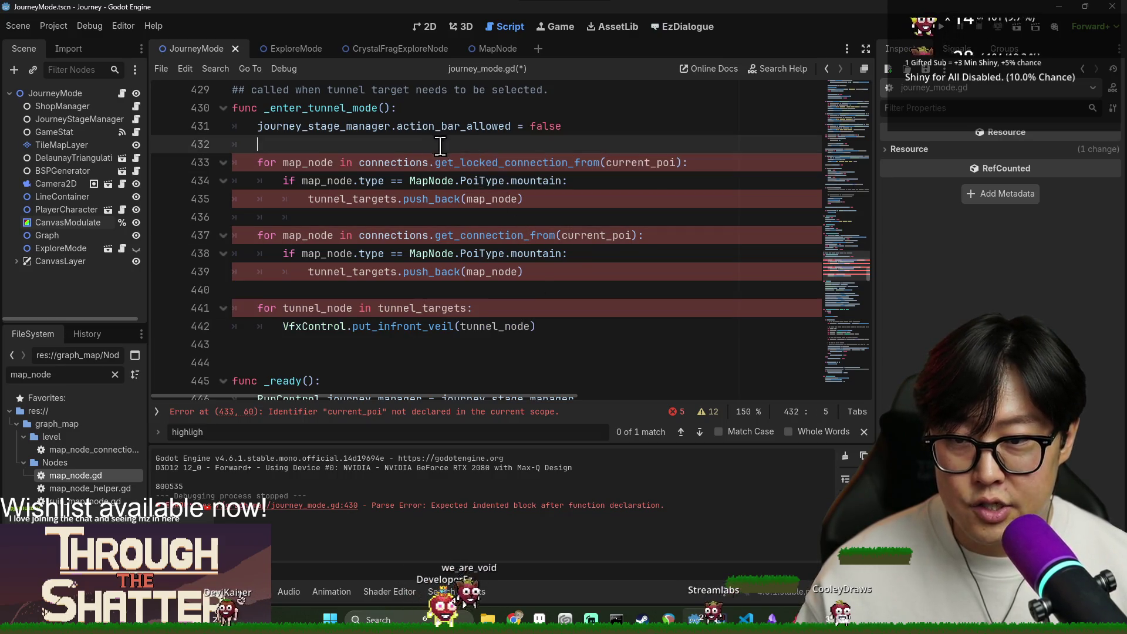
Add 'var current_poi: MapNode = game_stat.current_overworld_poi' and save journey_mode.gd
type("var current_poi: MapNode")
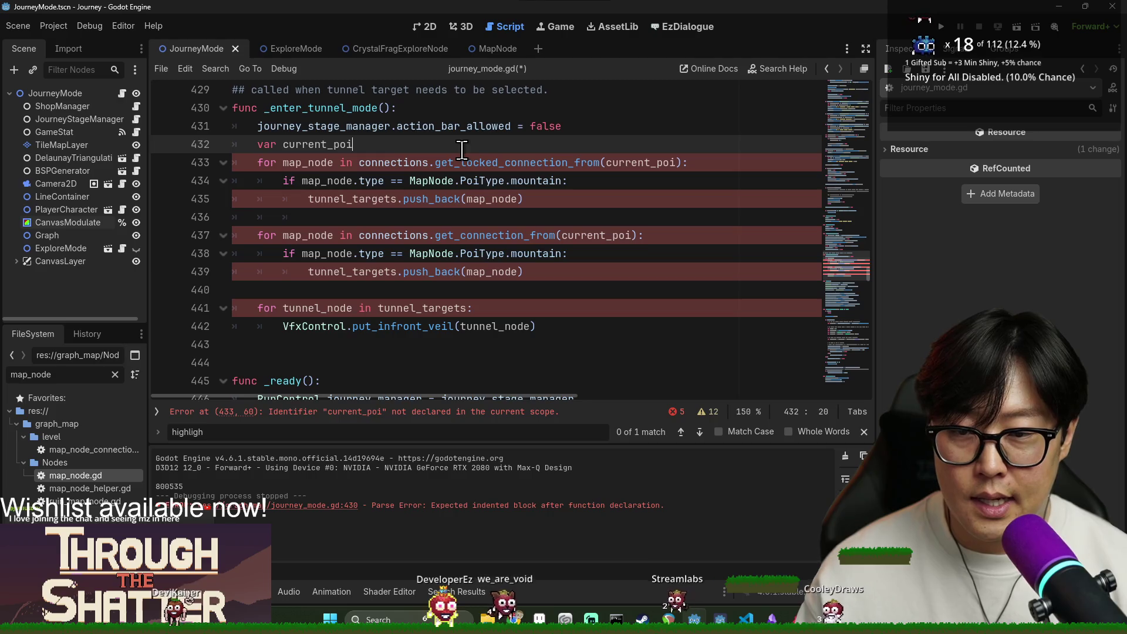
type(" = ")
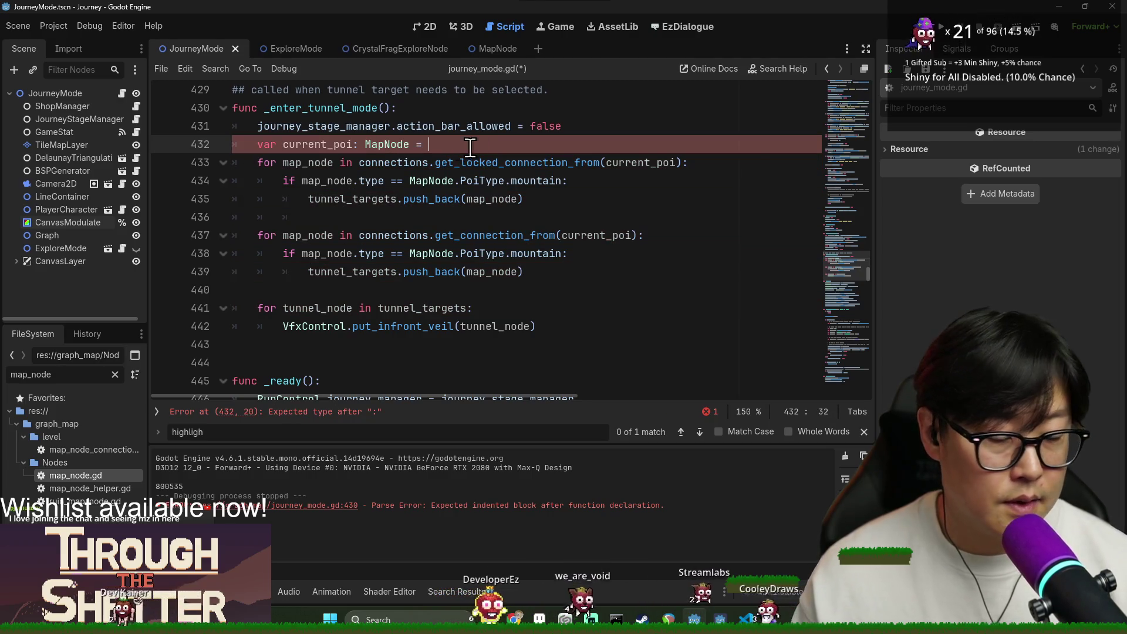
type("game_stat.current_overworld_p")
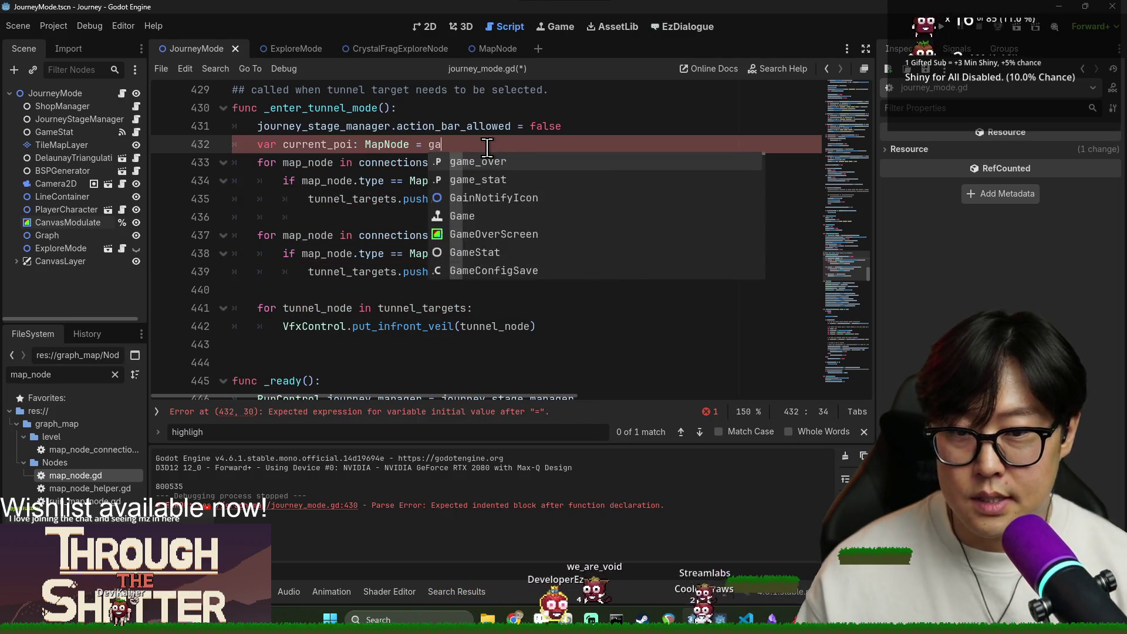
type("oi")
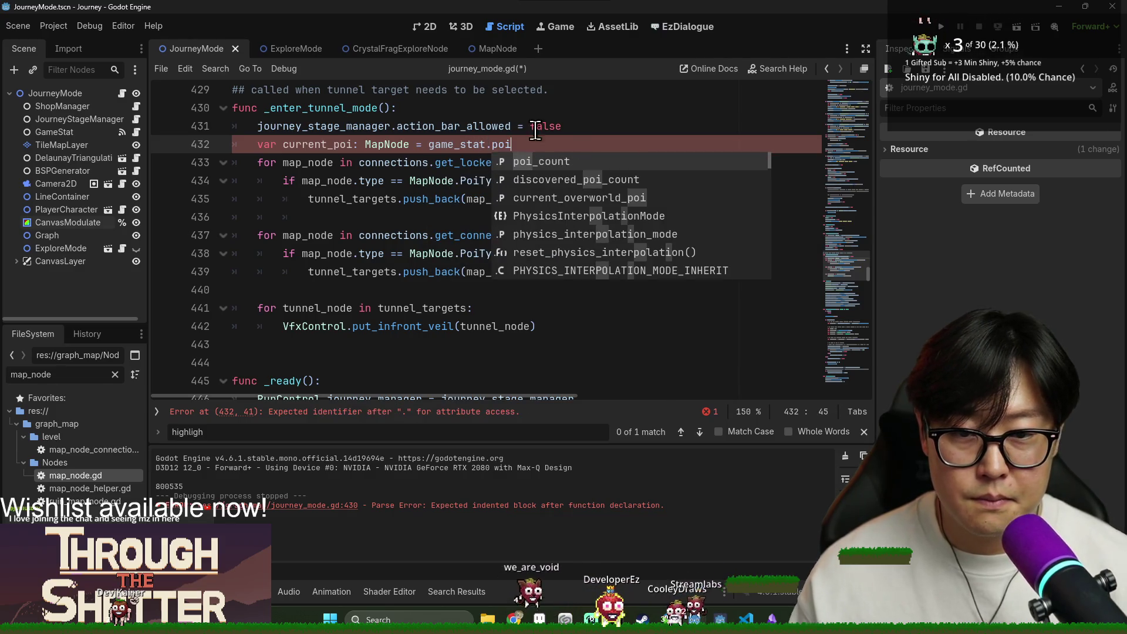
double_click(557, 198)
double_click(329, 144)
left_click(409, 143)
key("ctrl+s")
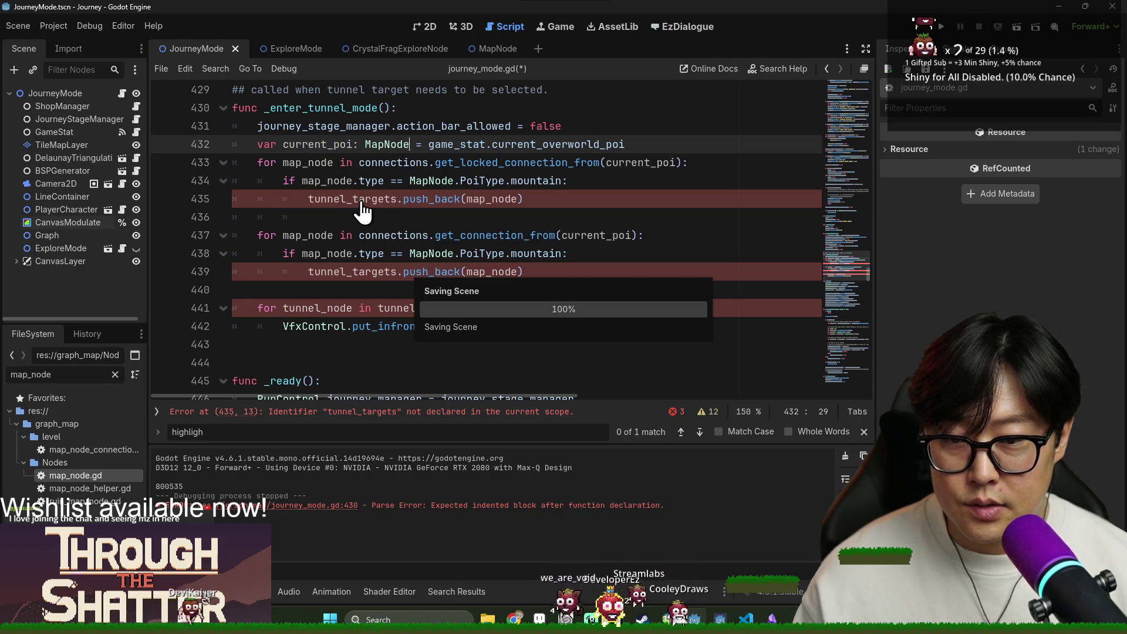
left_click(619, 121)
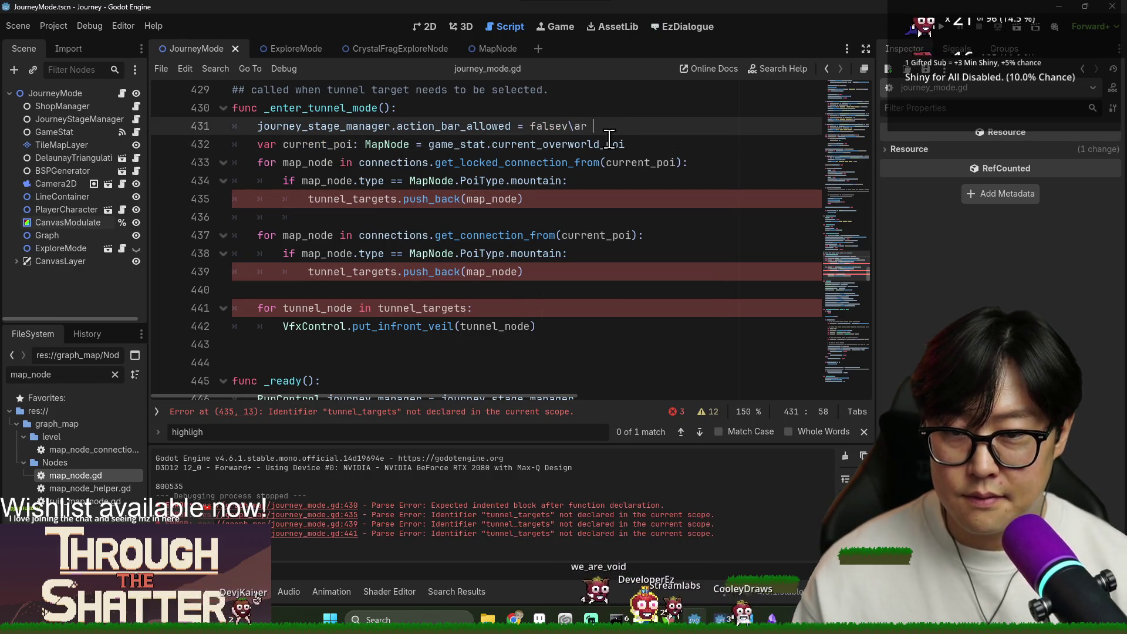
Declare 'var tunnel_targets: Array[MapNode] = []' below the action bar line and save
key("Return")
type("var tunnel_targets: Array[M")
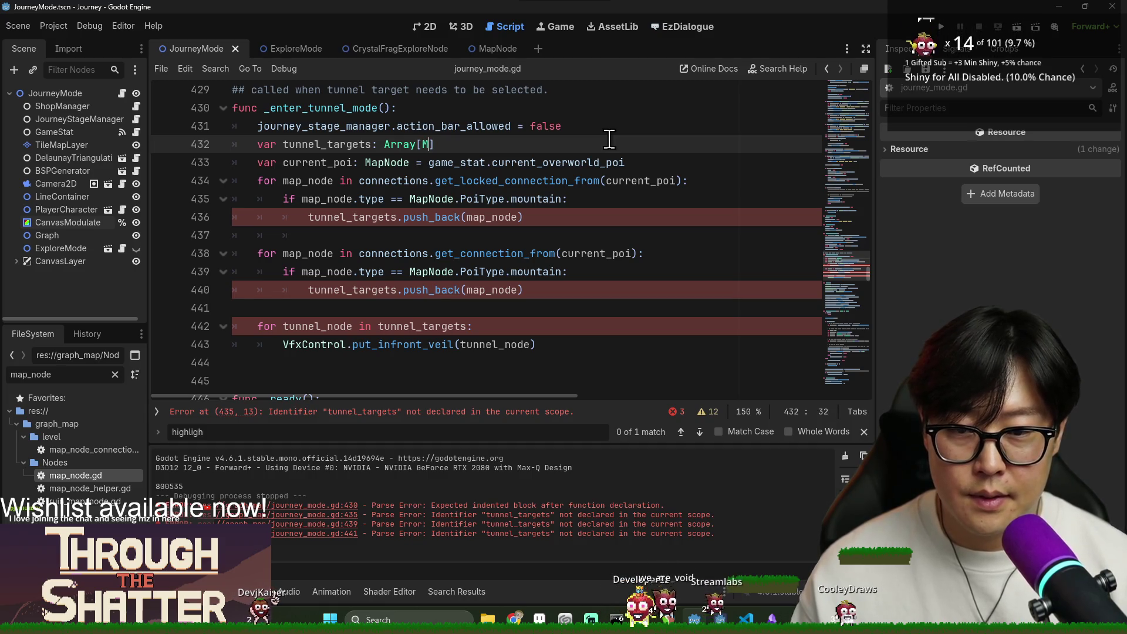
key("ctrl+s")
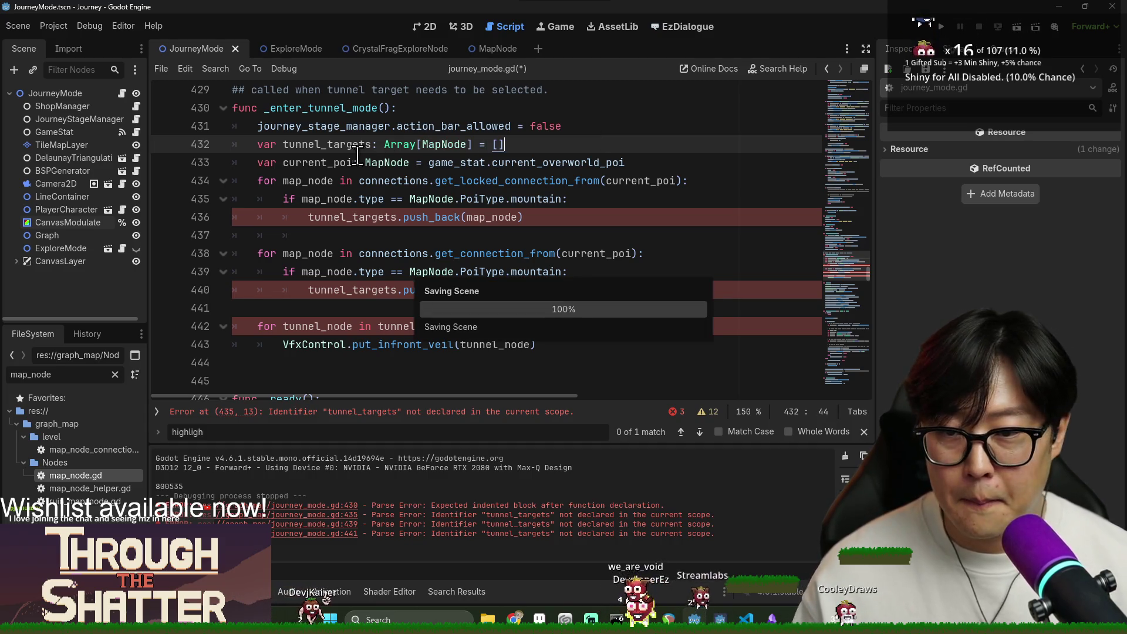
Replace the put_infront_veil call in the tunnel loop with tunnel_node.highlight() and save
left_click(317, 327)
left_click(314, 344)
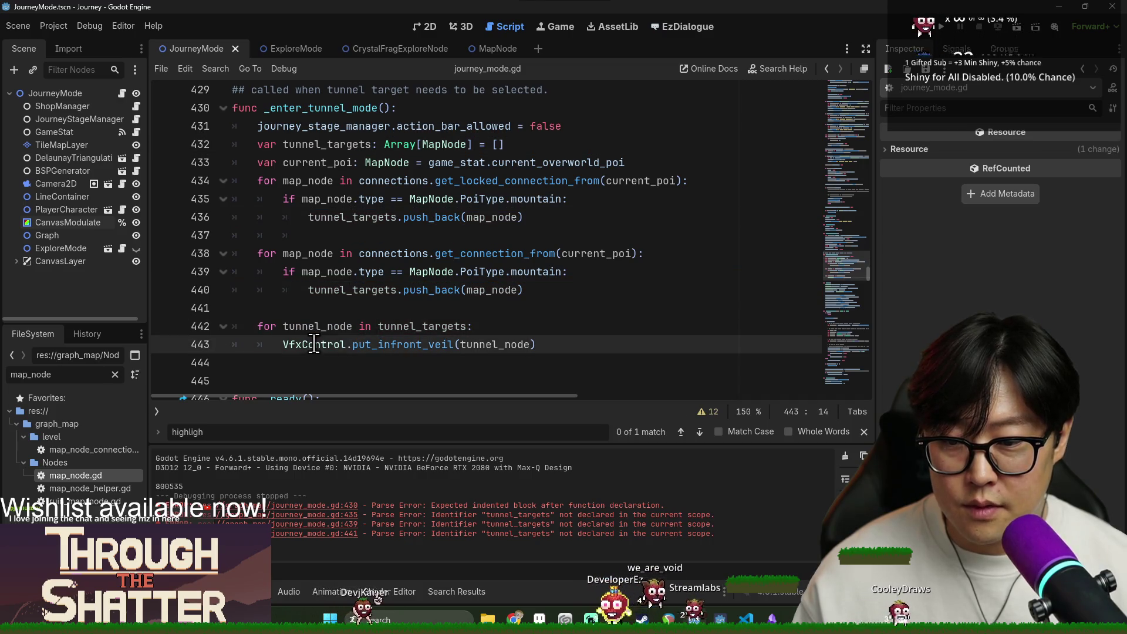
left_click(576, 344, "shift")
key("BackSpace")
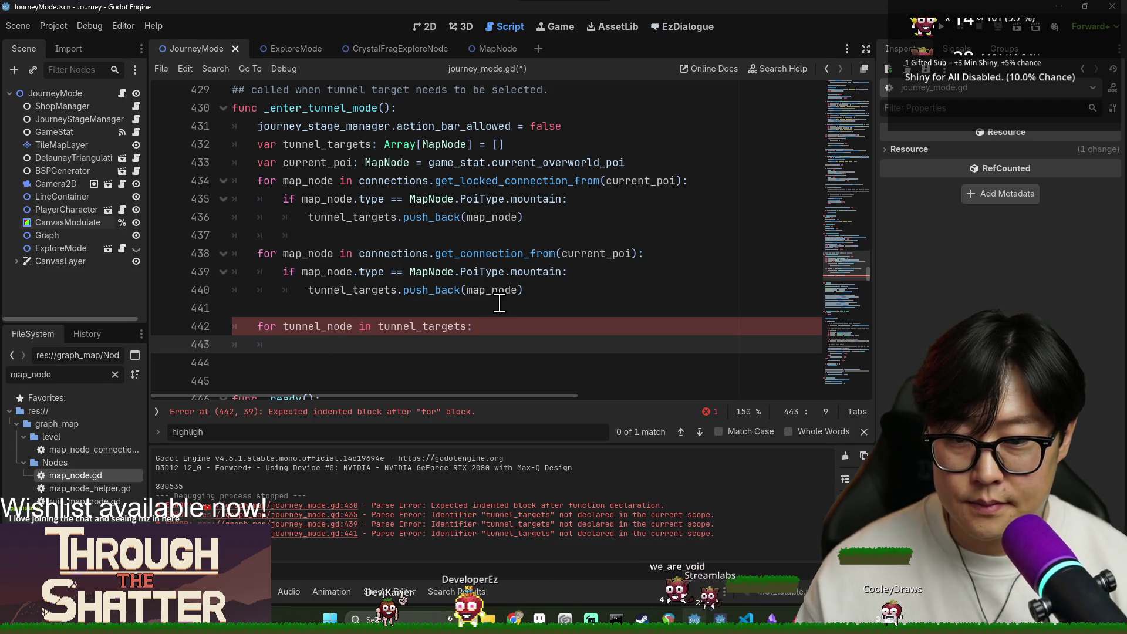
left_click(500, 327)
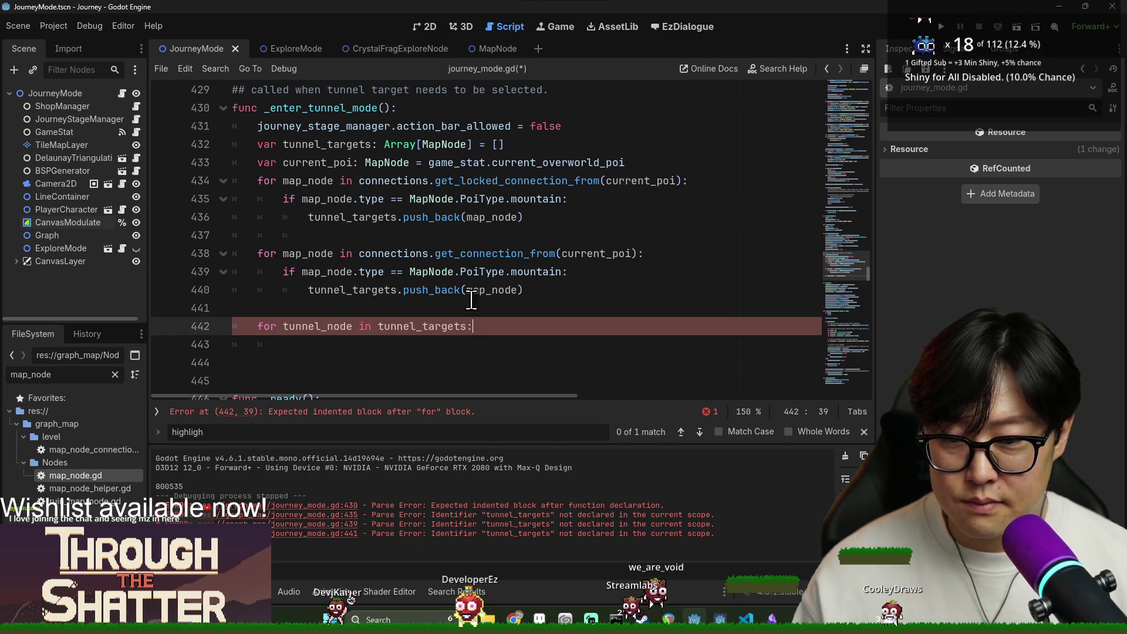
key("Return")
type("tunnel_node")
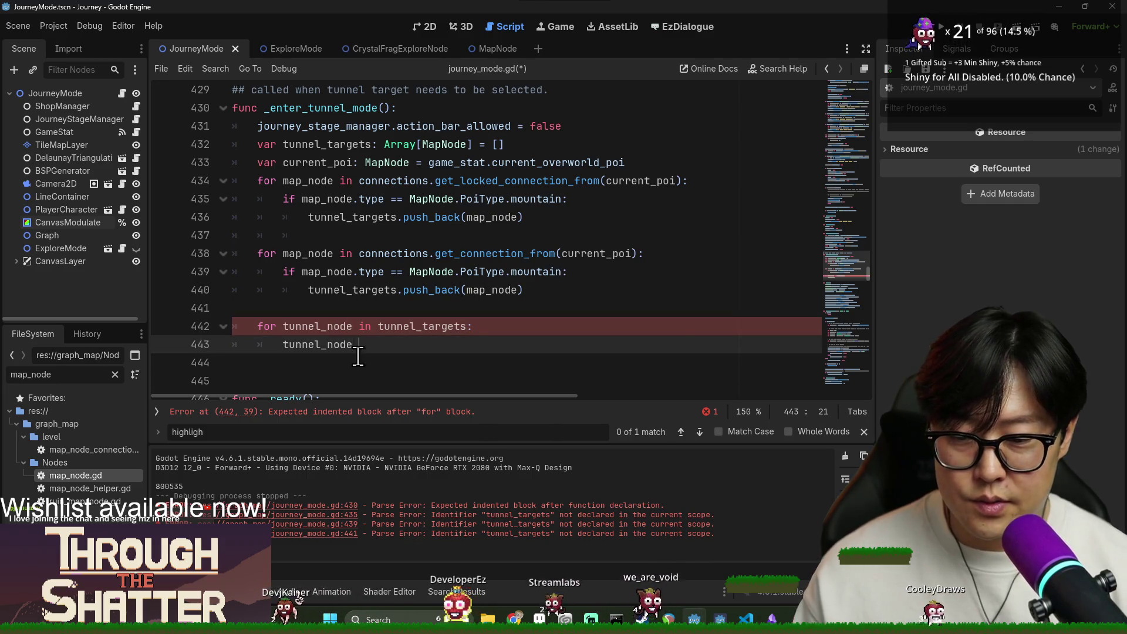
type(".highl")
key("Return")
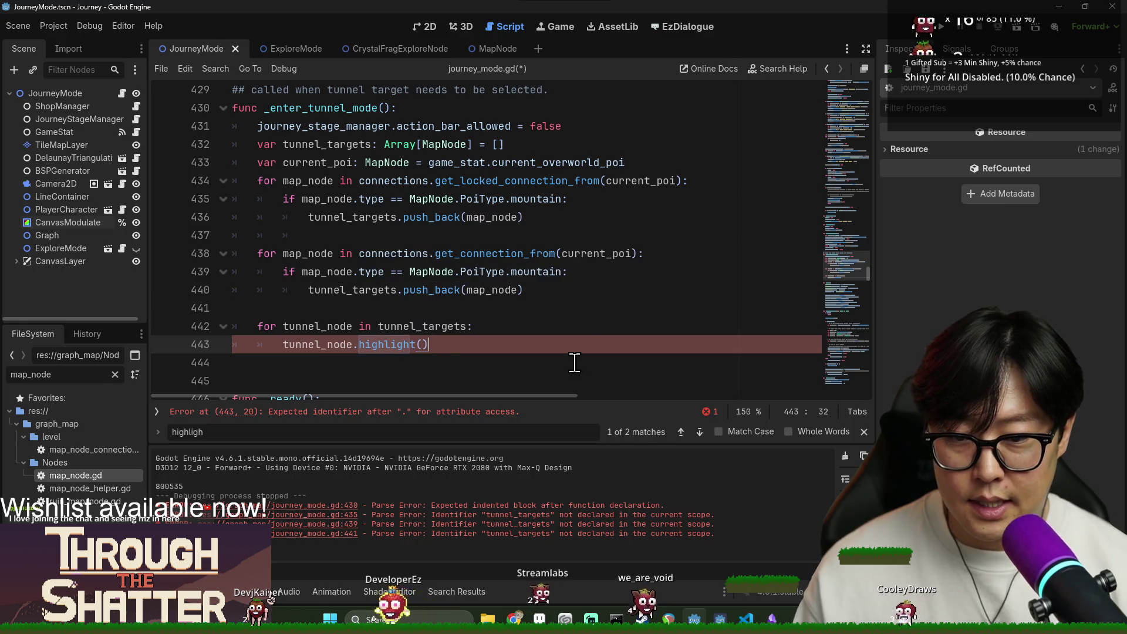
left_click(345, 310)
key("ctrl+s")
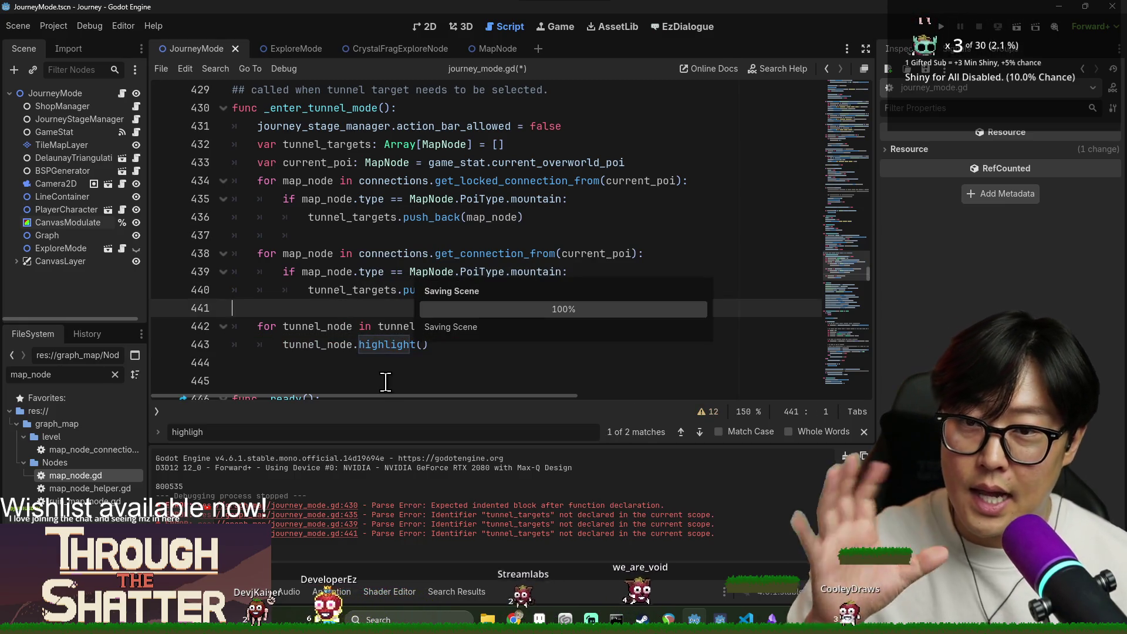
key("ctrl+s")
left_click(327, 345)
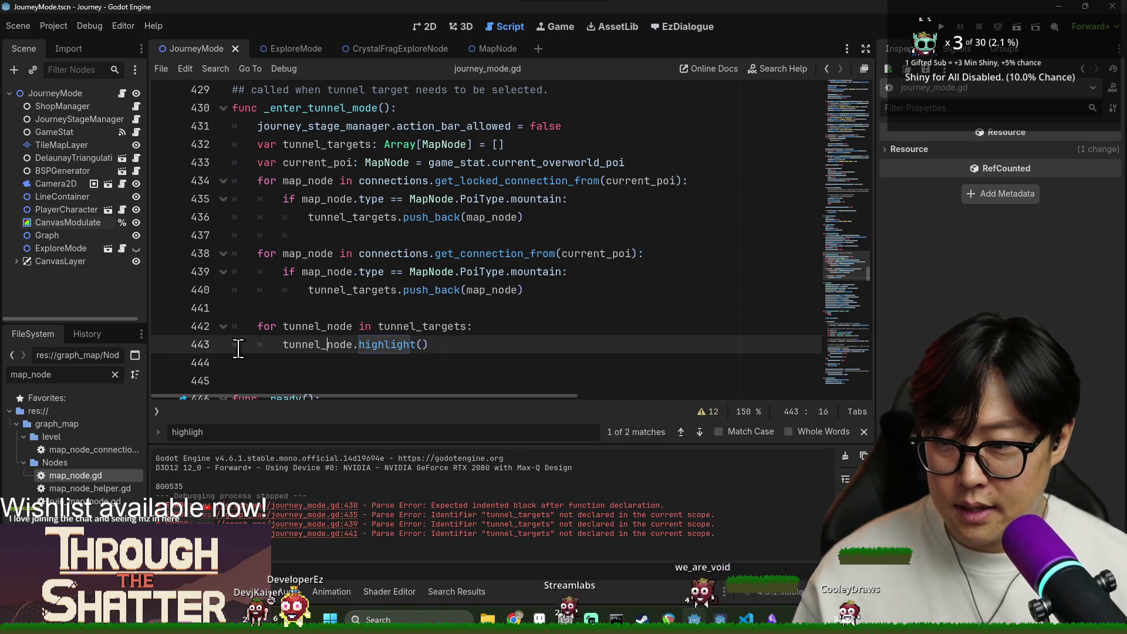
left_click(17, 262)
Switch to the 2D scene view, save, and collapse the NotificationP and DescriptionUI nodes
scroll(73, 257, "down", 5)
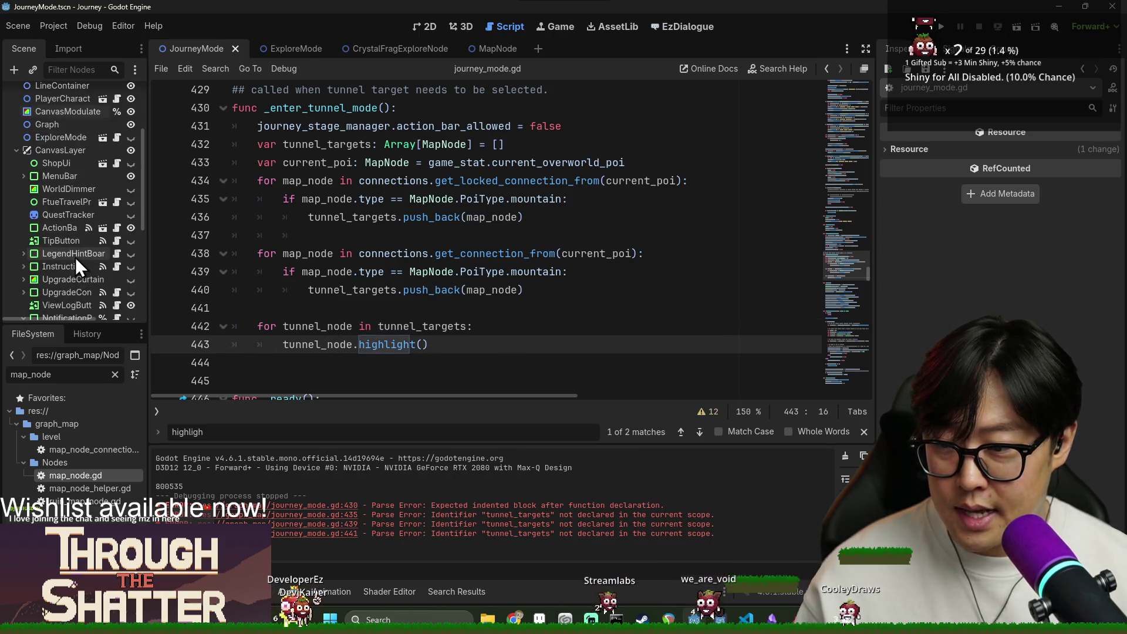
scroll(74, 259, "down", 3)
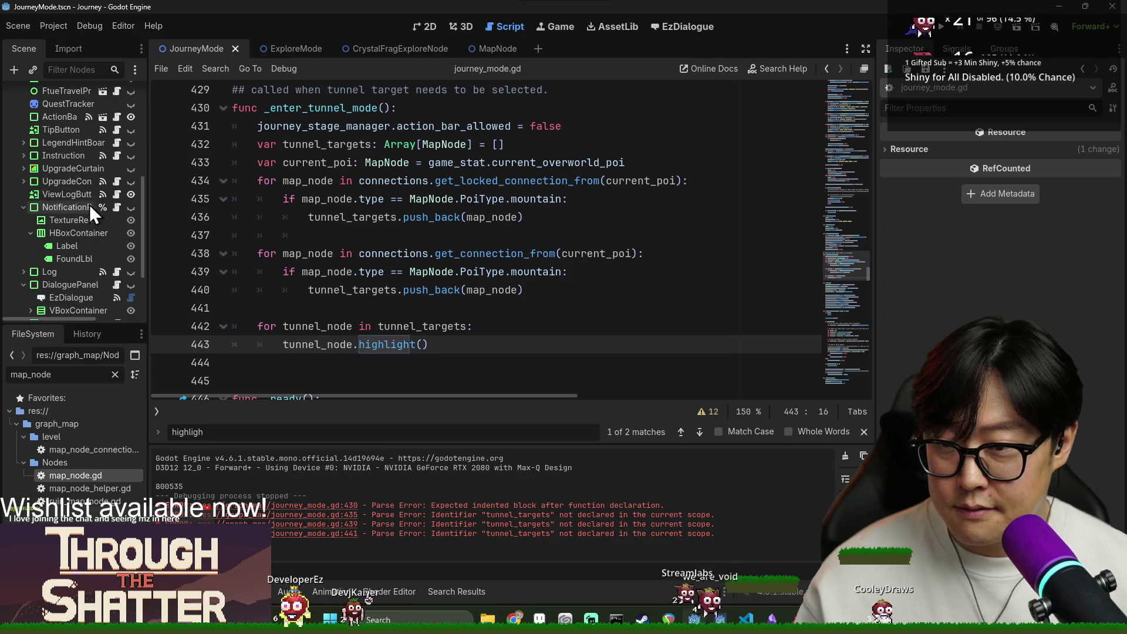
scroll(89, 204, "up", 5)
left_click(432, 25)
scroll(448, 293, "up", 3)
key("ctrl+s")
scroll(46, 219, "down", 2)
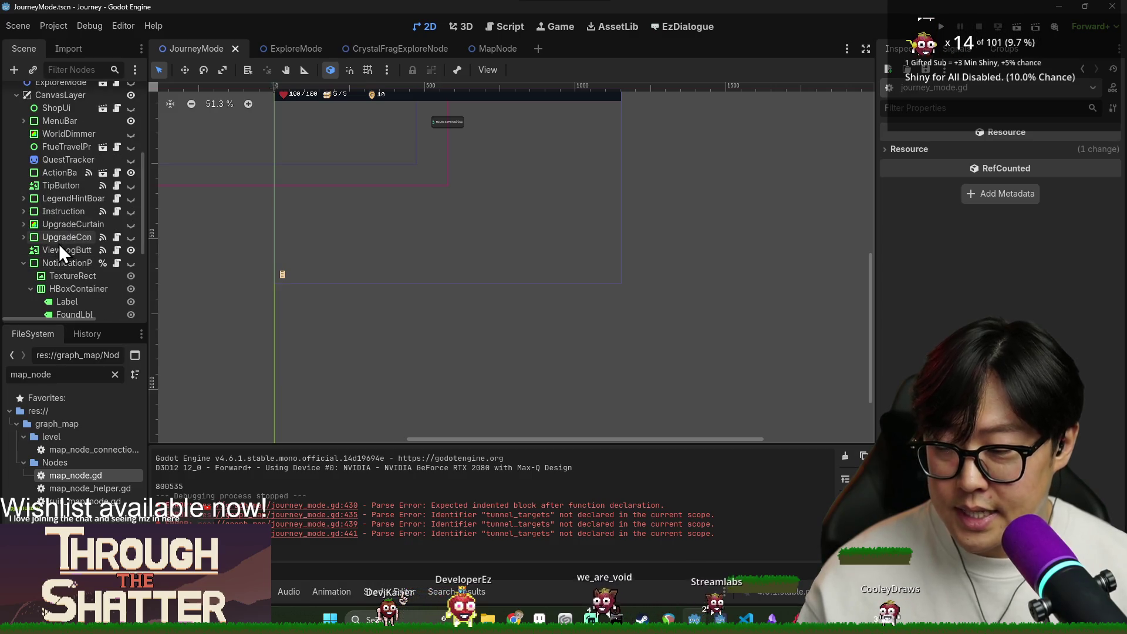
left_click(22, 263)
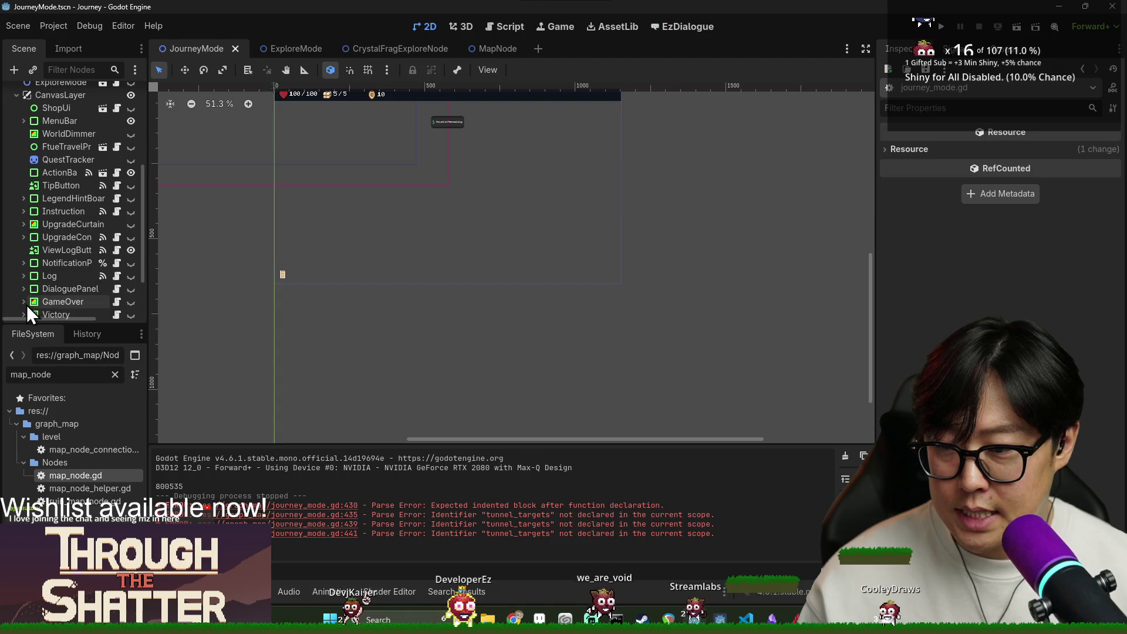
scroll(36, 301, "down", 3)
left_click(23, 264)
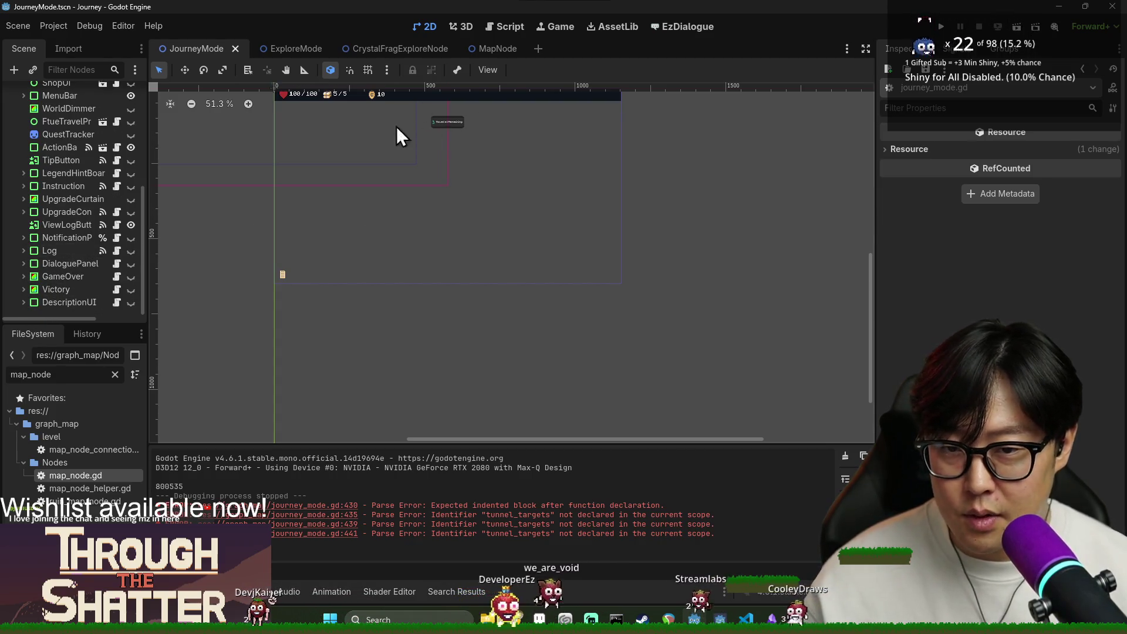
scroll(47, 298, "up", 3)
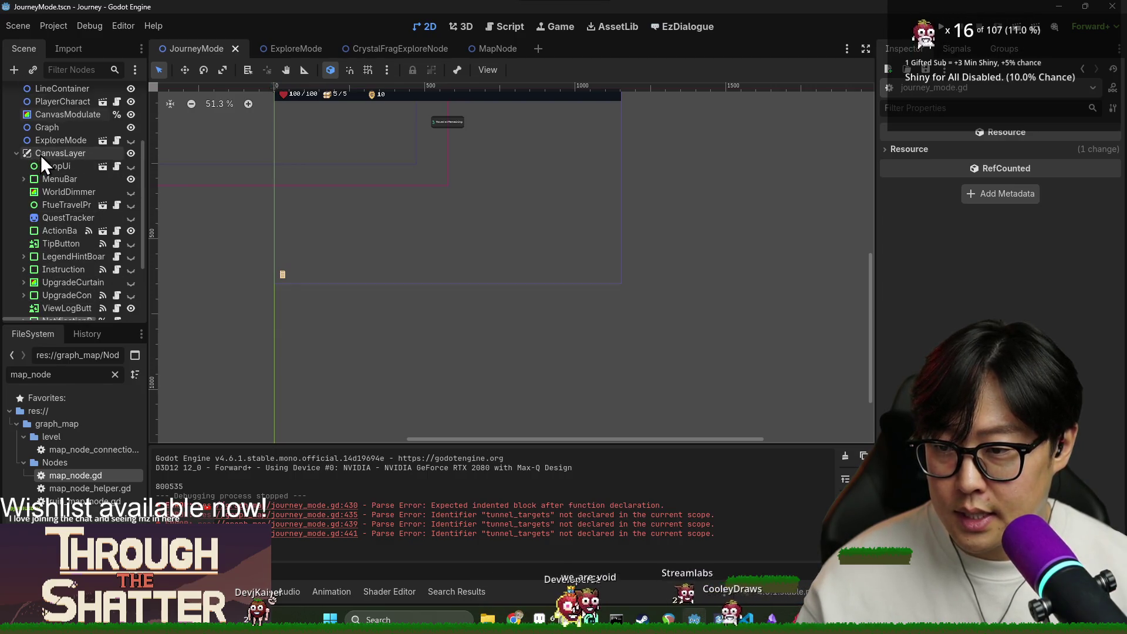
Add a PanelContainer child node under CanvasLayer
right_click(42, 153)
left_click(79, 163)
type("container")
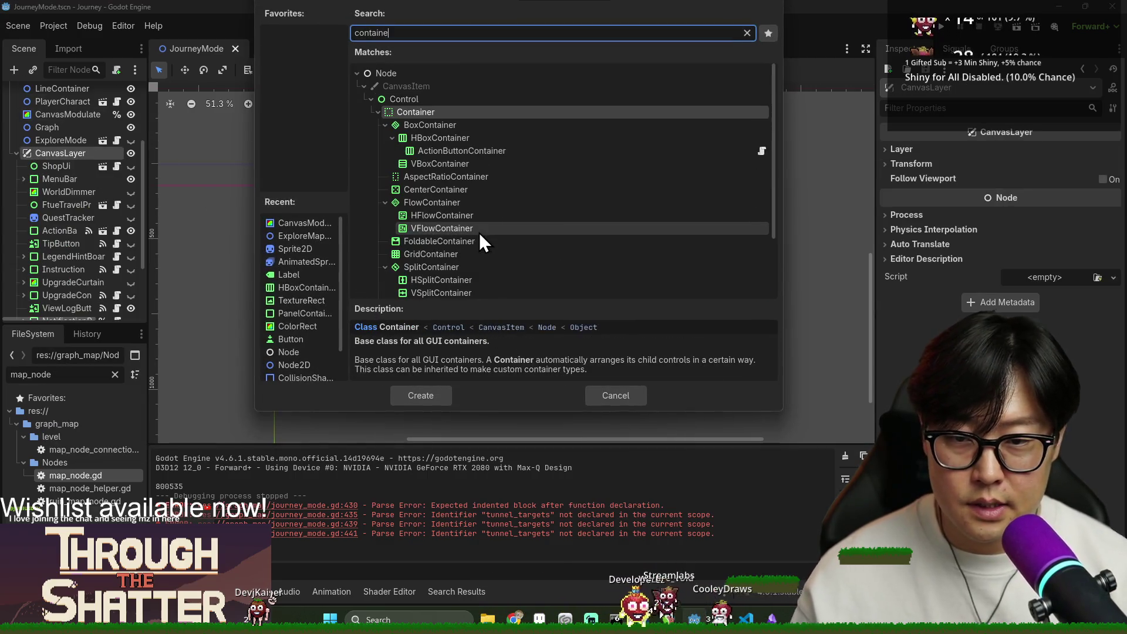
scroll(456, 175, "down", 3)
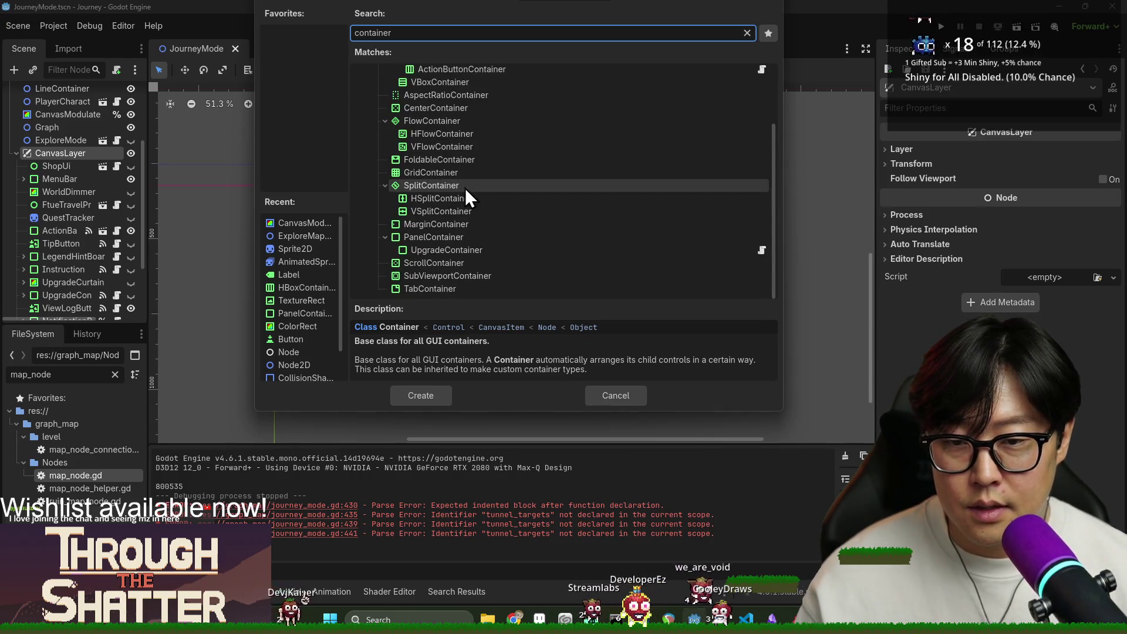
type("panel_conta")
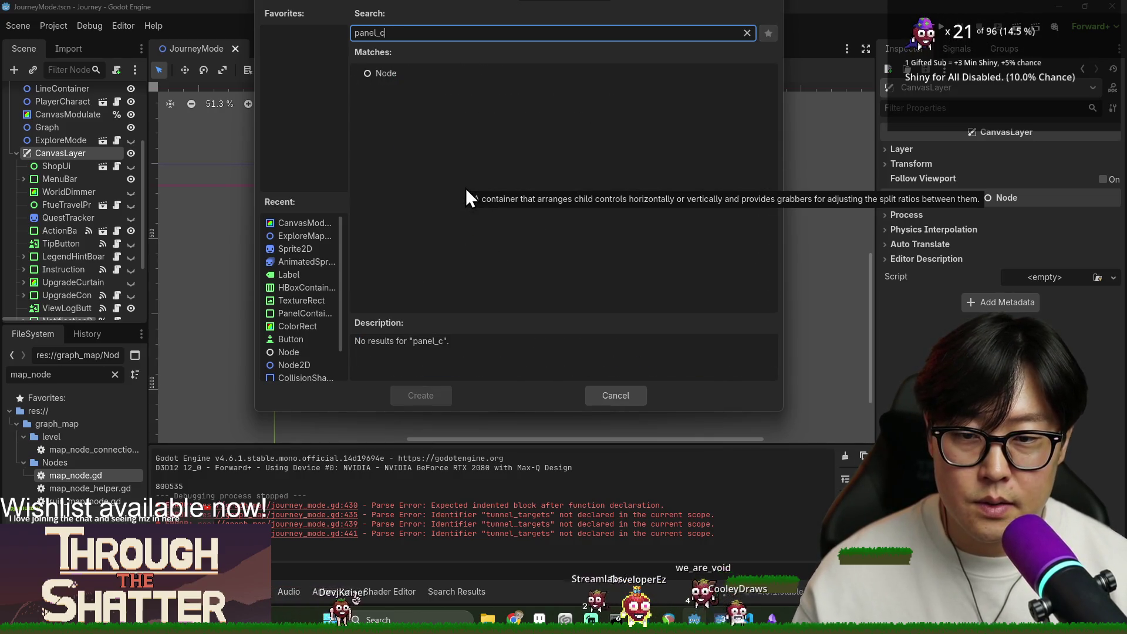
key("ctrl+a")
type("panel")
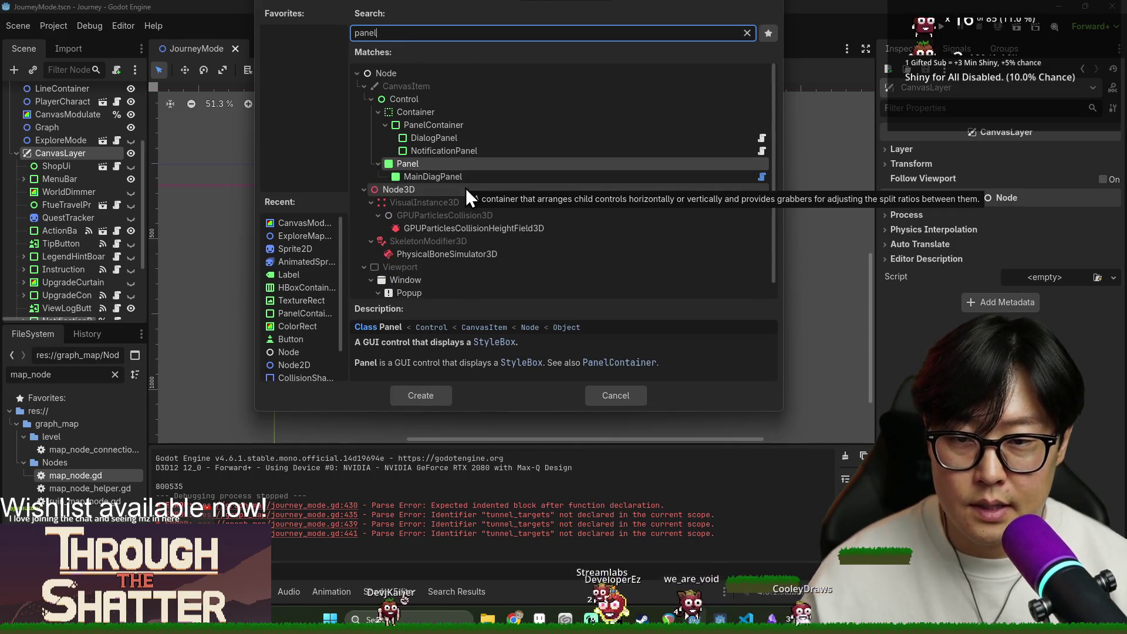
double_click(445, 127)
Move the PanelContainer just below QuestTracker and rename it InstructionContainer
left_click_drag(73, 305, 74, 219)
left_click_drag(65, 171, 67, 133)
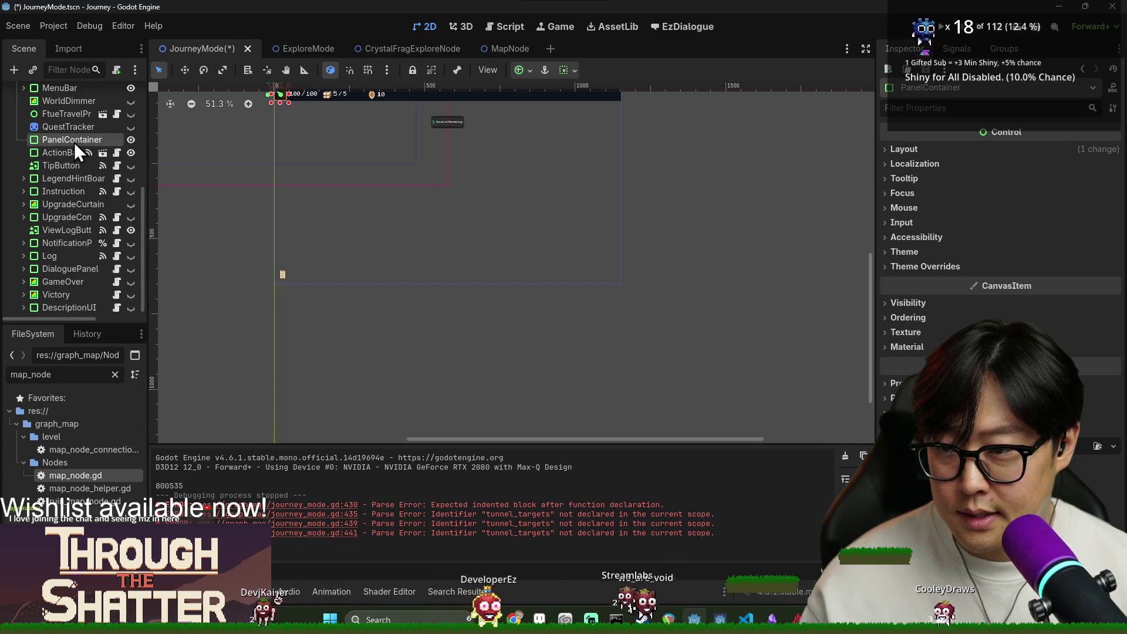
key("F2")
type("Instruction")
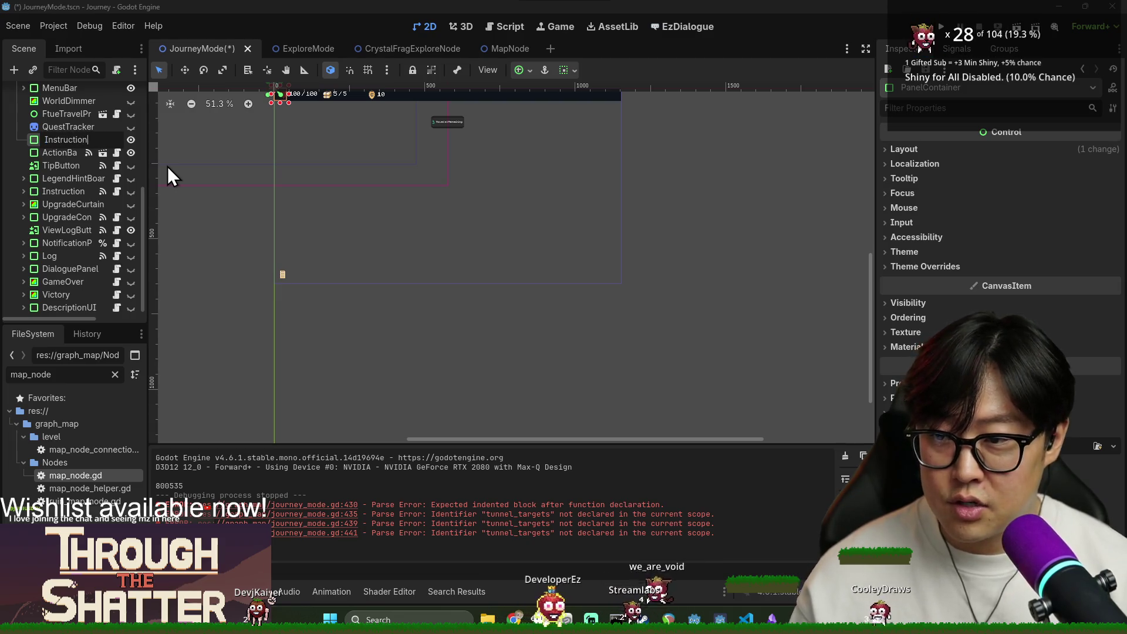
type("Container")
key("Return")
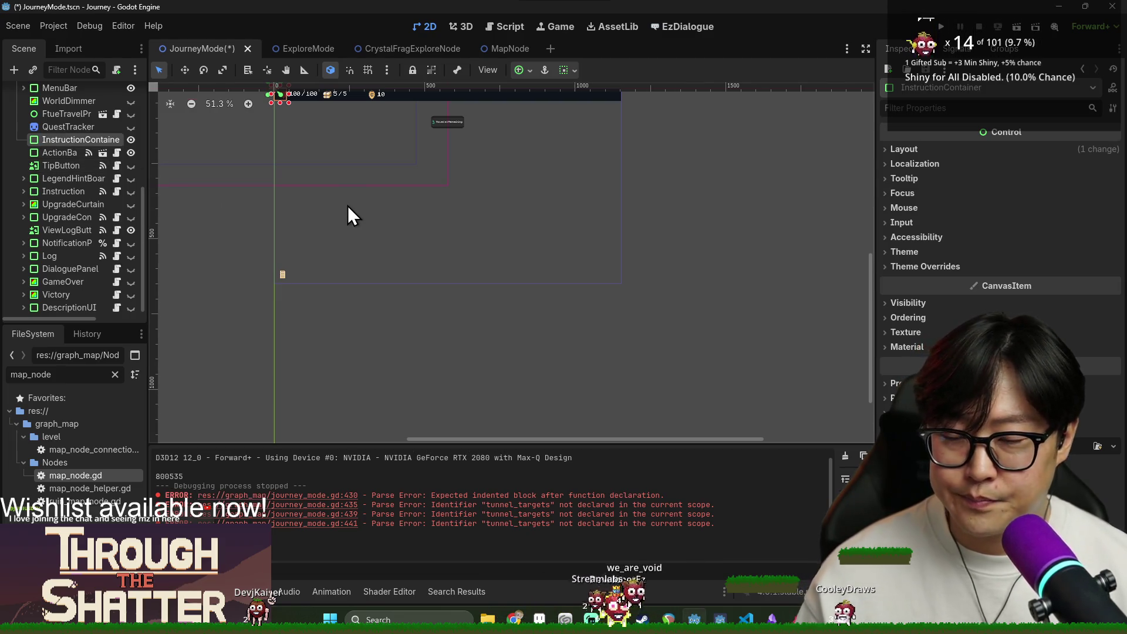
scroll(348, 206, "up", 4)
Add a Label to InstructionContainer reading 'Choose a Tunnel Target.' with the Title label style
right_click(66, 140)
left_click(101, 147)
type("l")
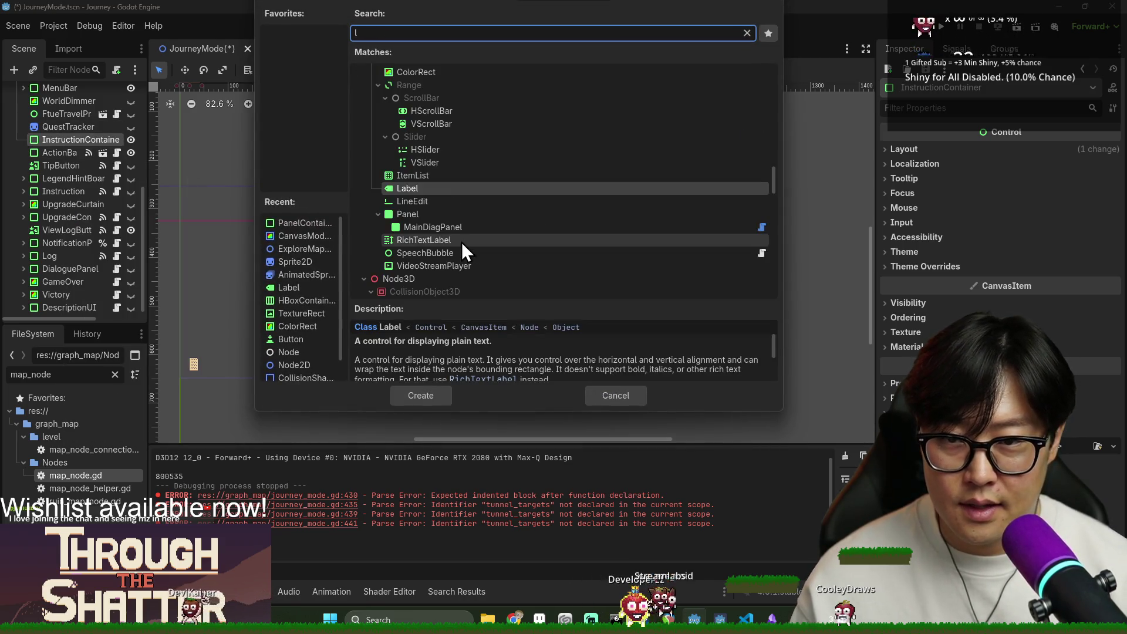
type("abel")
key("Return")
left_click(893, 223)
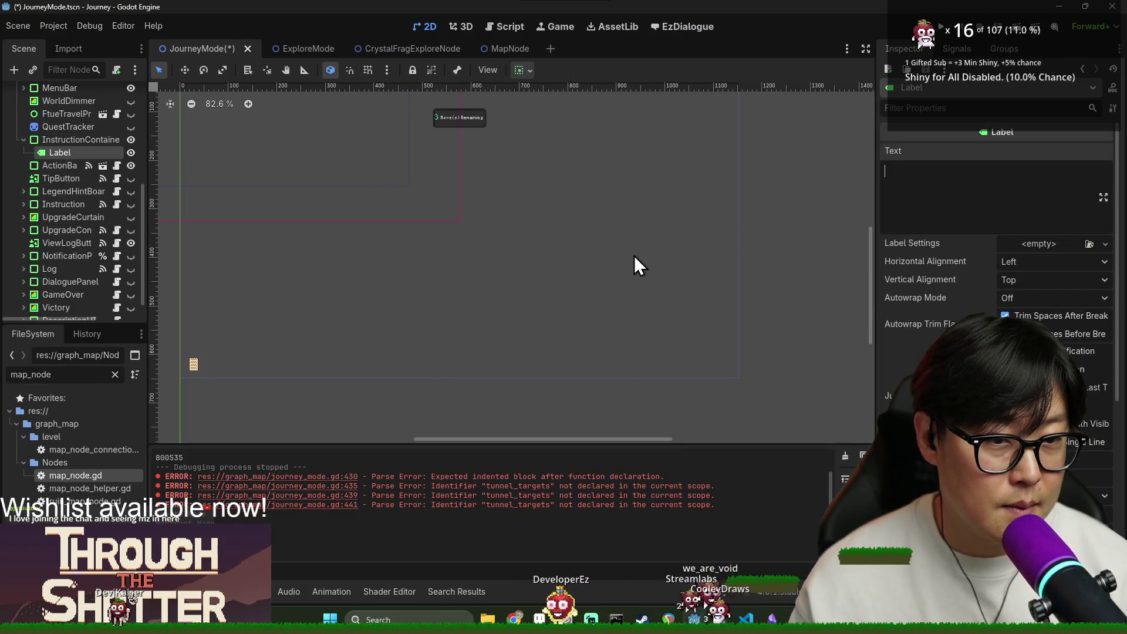
type("se a")
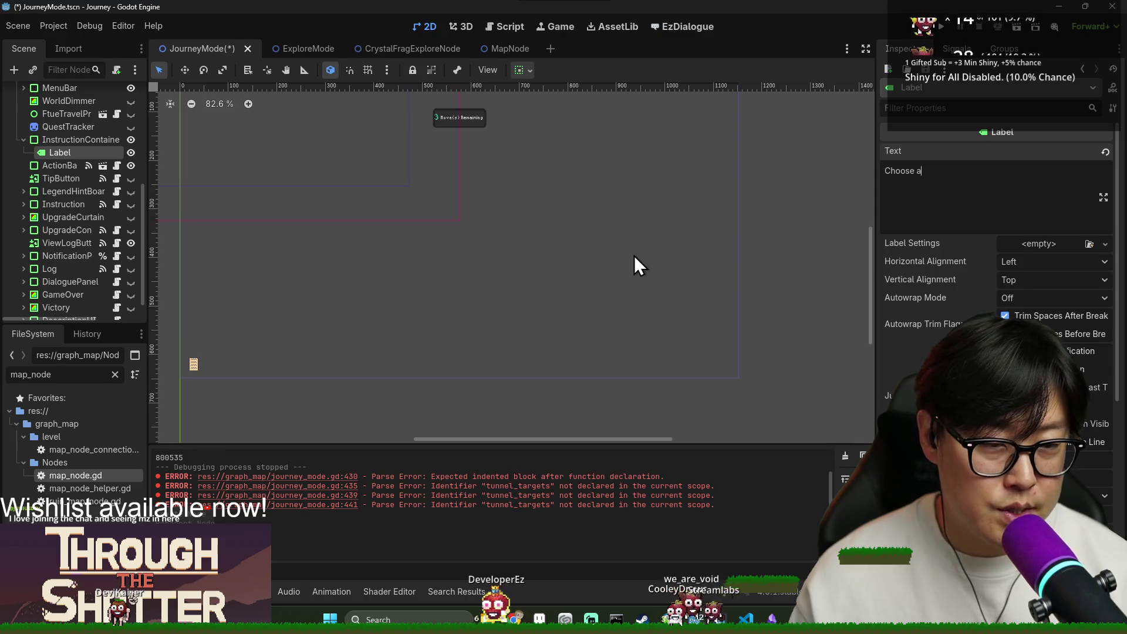
type("rget.")
scroll(381, 217, "down", 5)
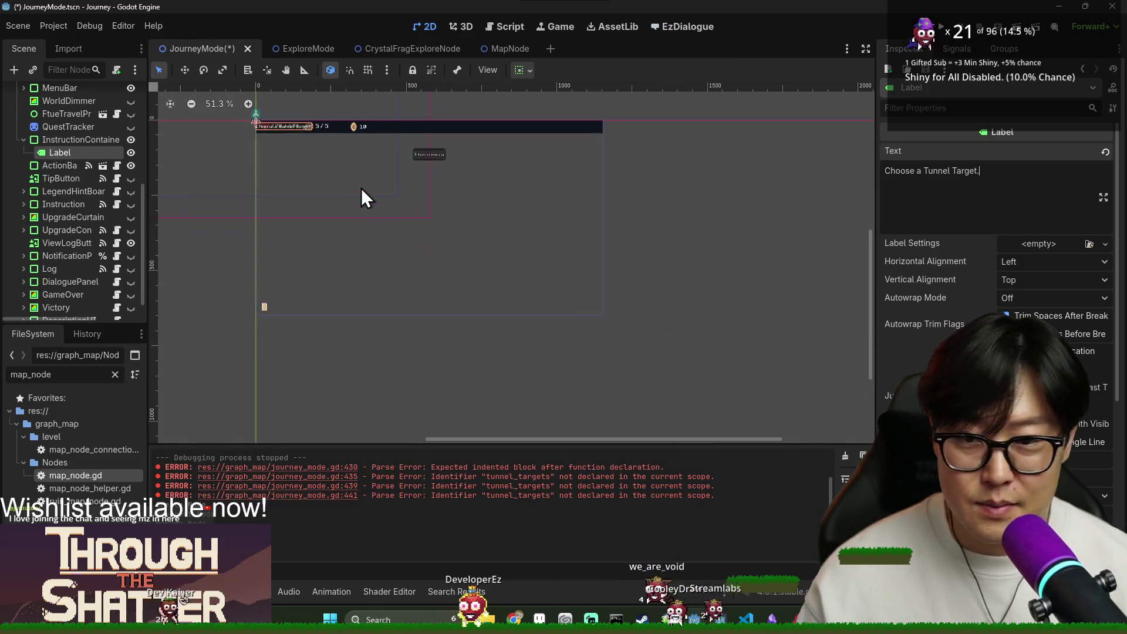
left_click(1088, 244)
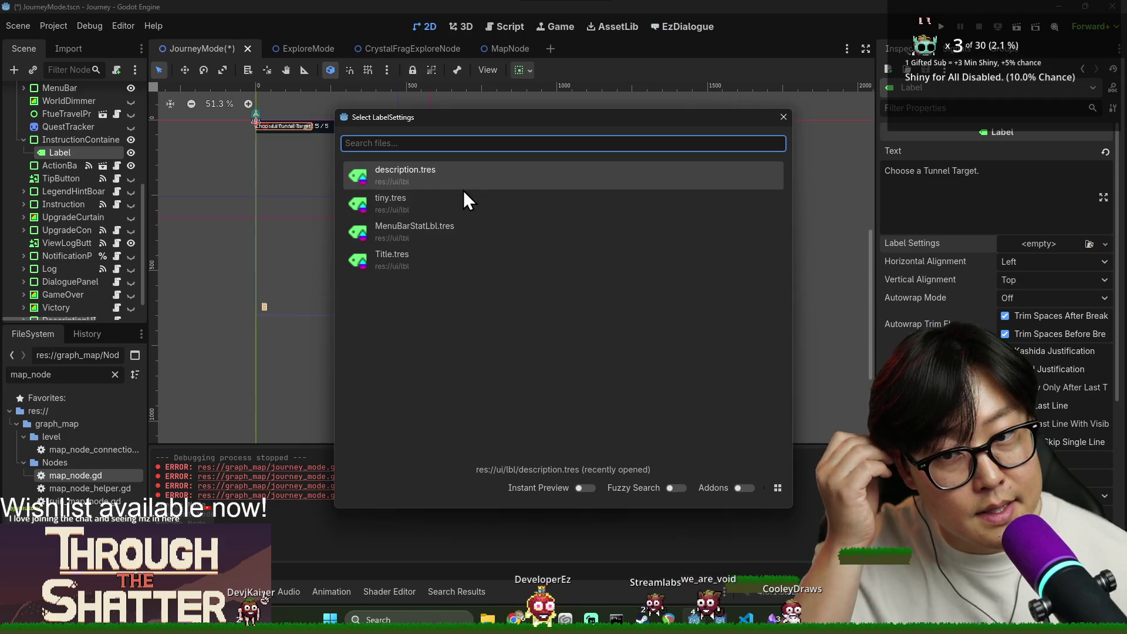
left_click(438, 258)
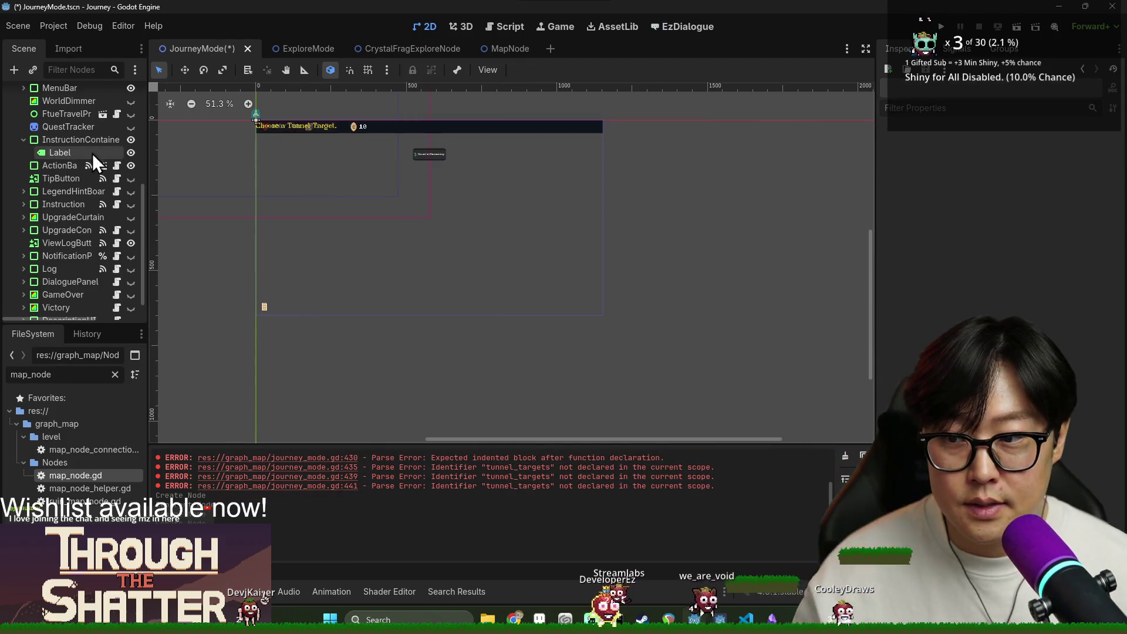
Set InstructionContainer's anchor preset to Center
left_click(61, 140)
left_click(904, 150)
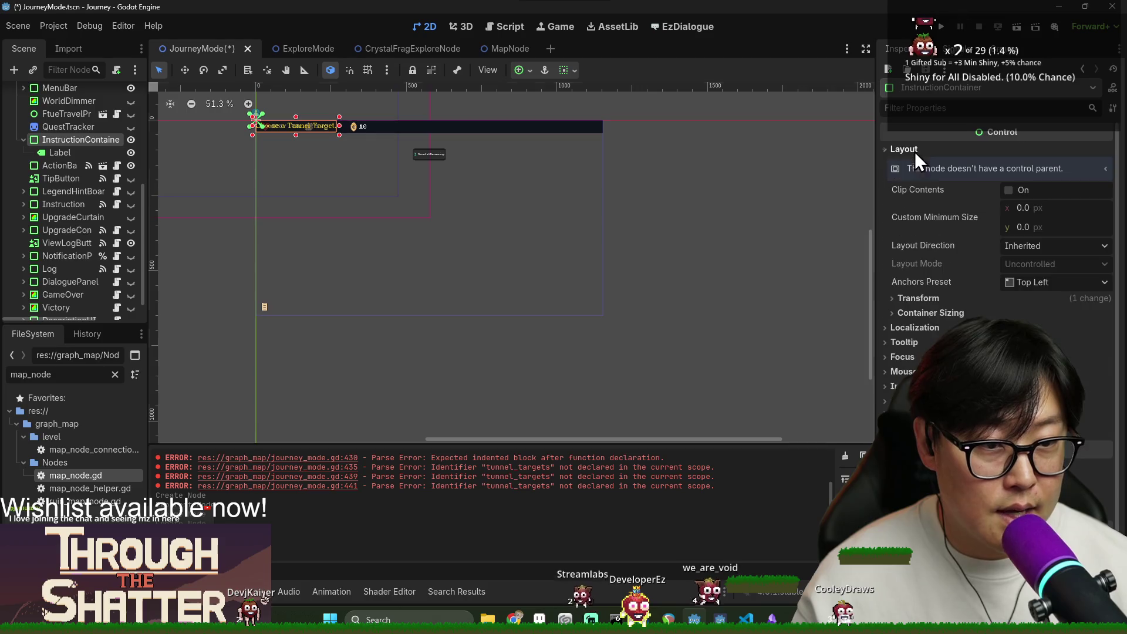
left_click(1039, 283)
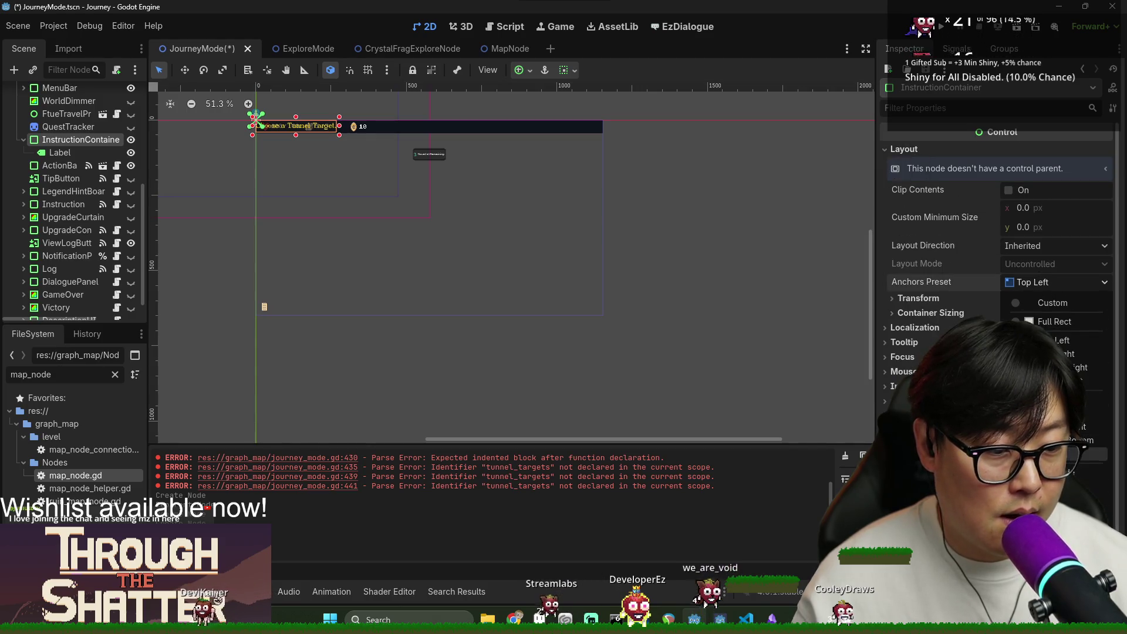
left_click(1051, 453)
left_click(1052, 282)
left_click(1052, 413)
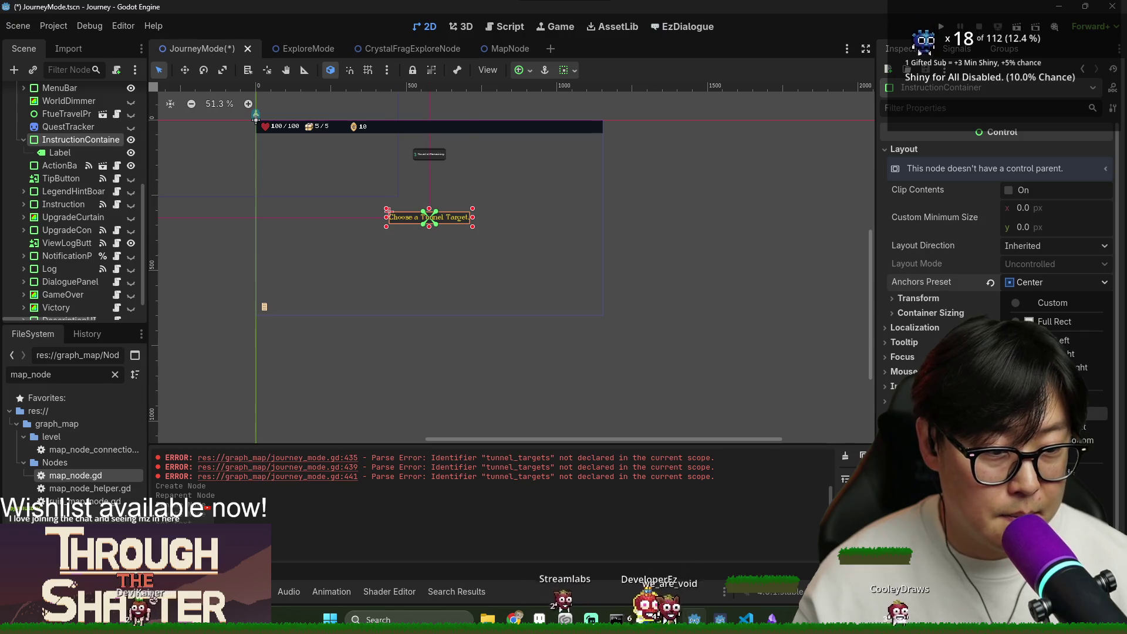
left_click(1042, 287)
left_click(1048, 453)
scroll(399, 237, "up", 3)
scroll(421, 227, "up", 1)
scroll(411, 229, "down", 1)
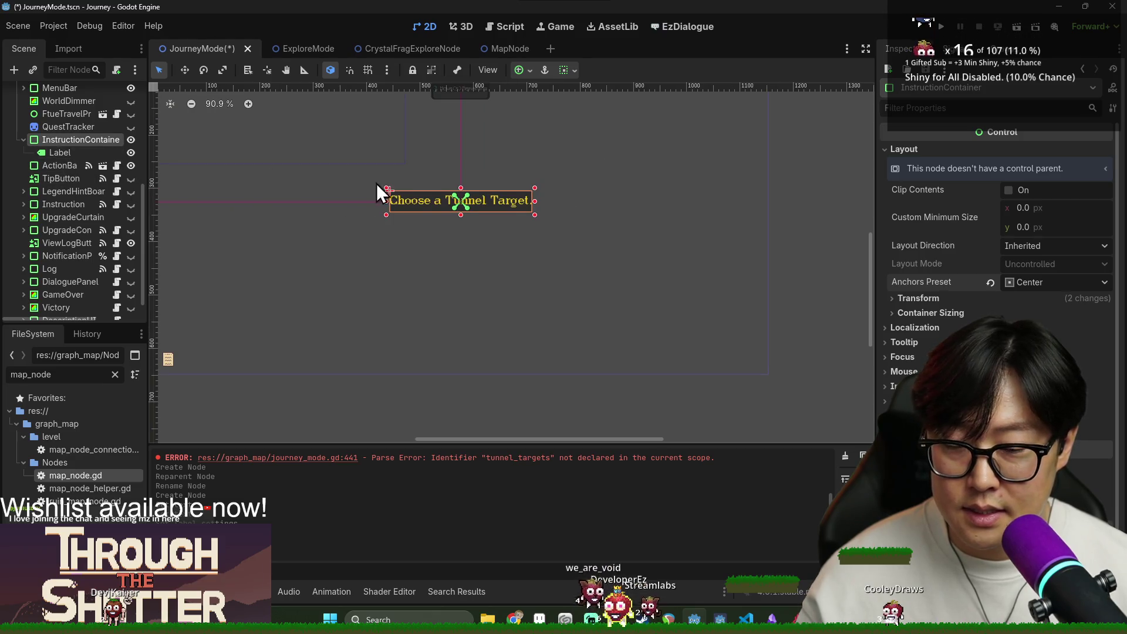
Drag the instruction up near the top of the screen with the Move tool and save the scene
left_click(194, 74)
mouse_move(402, 229)
left_mouse_down()
mouse_move(419, 147)
mouse_move(402, 160)
left_mouse_up()
scroll(419, 146, "down", 1)
key("ctrl+s")
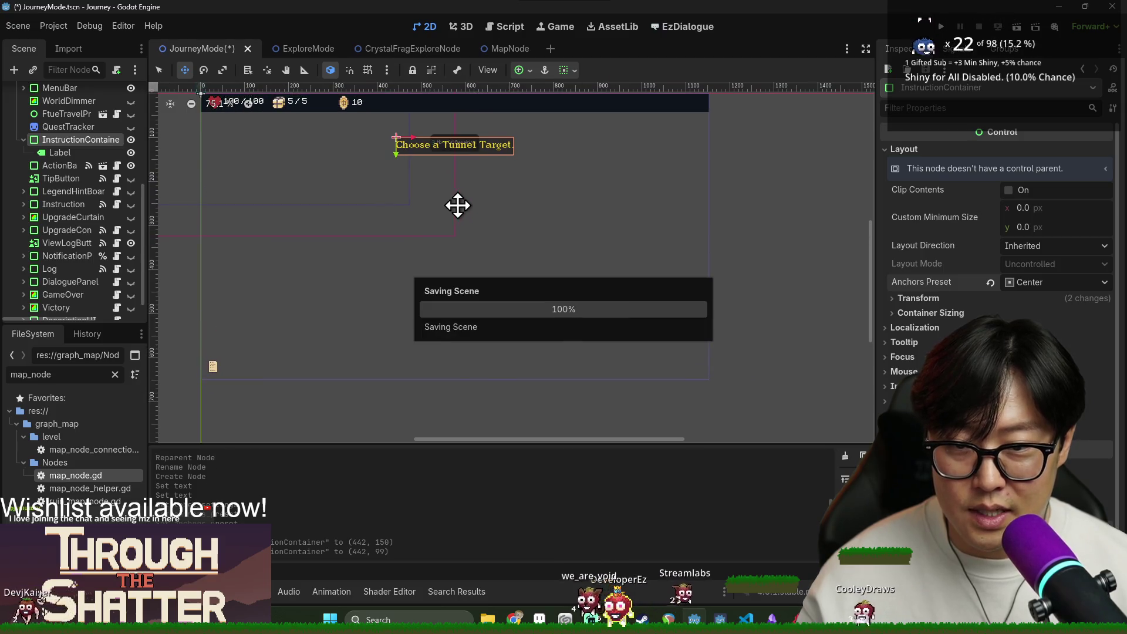
left_click(58, 151)
scroll(108, 172, "up", 1)
left_click(88, 169)
key("ctrl+s")
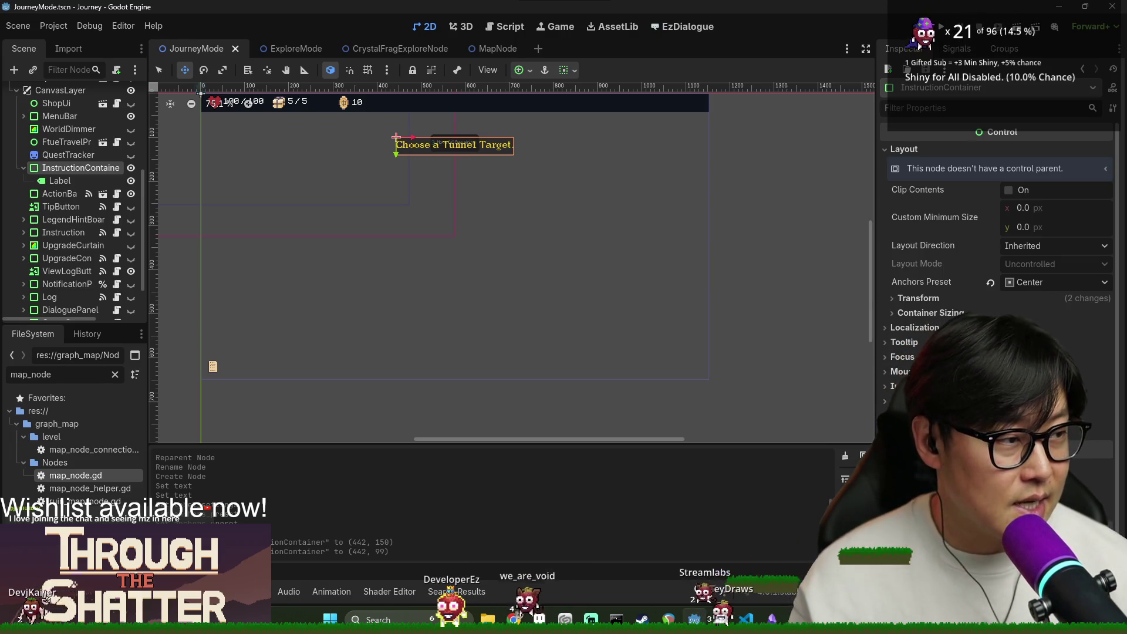
left_click(1084, 422)
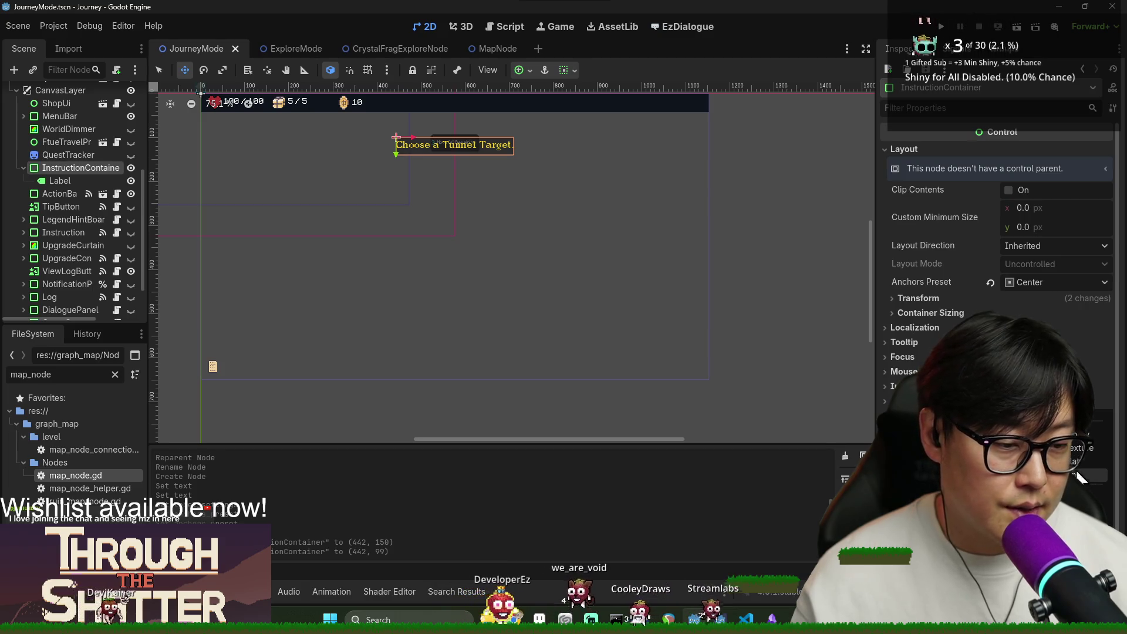
Give InstructionContainer's Panel style a New StyleBoxFlat with BG Color value 0 (black)
left_click(1084, 452)
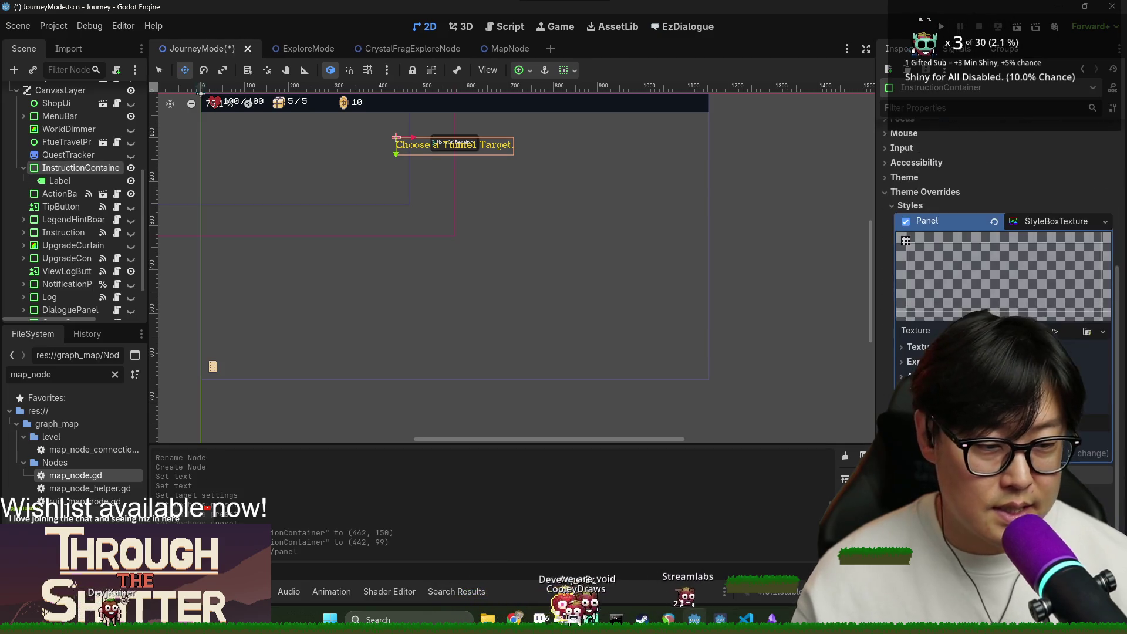
scroll(1002, 226, "up", 3)
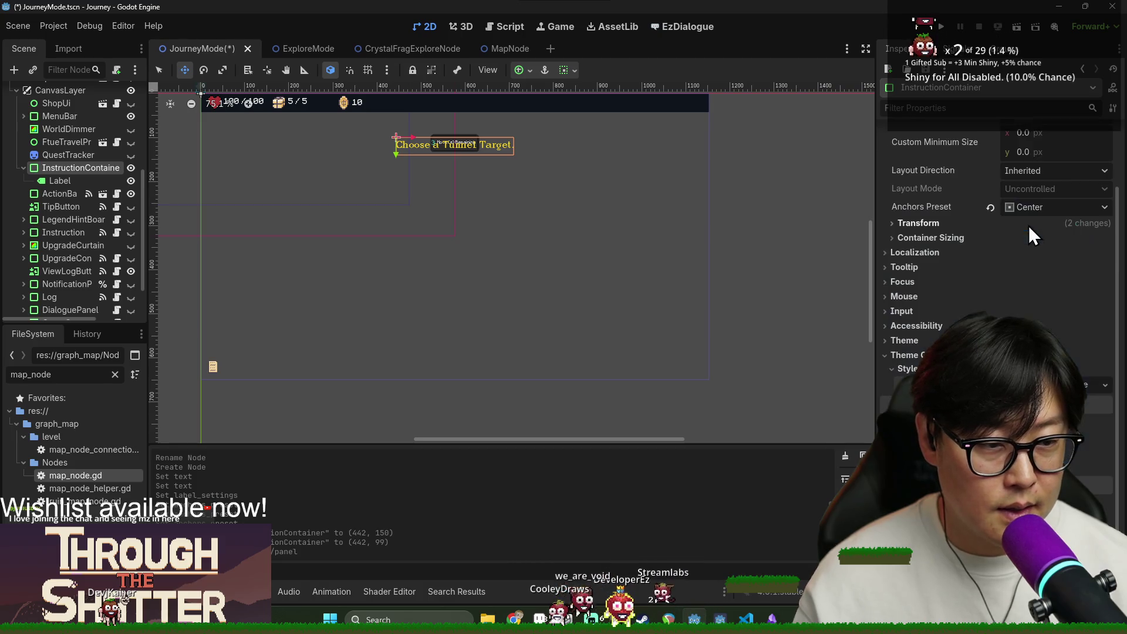
left_click(1105, 385)
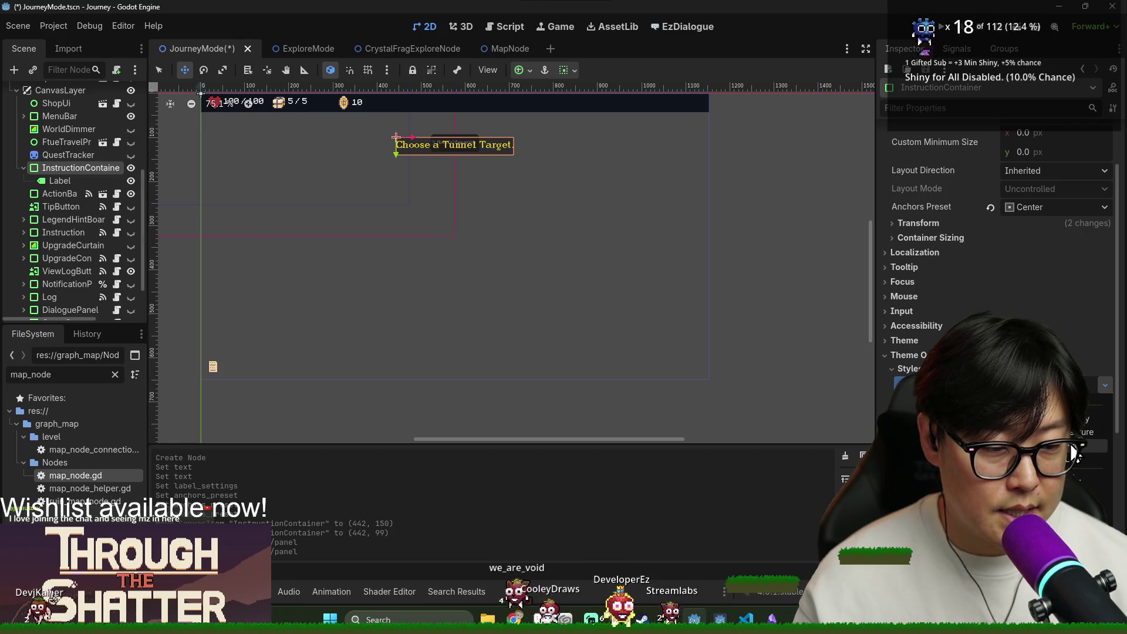
left_click(1072, 447)
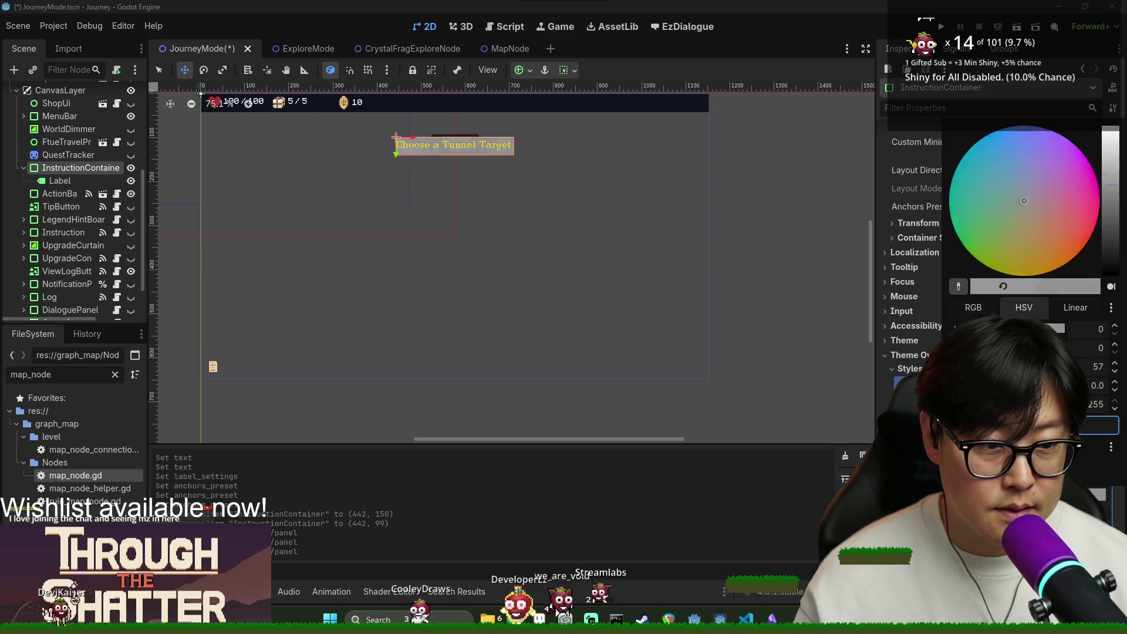
type("0")
key("Return")
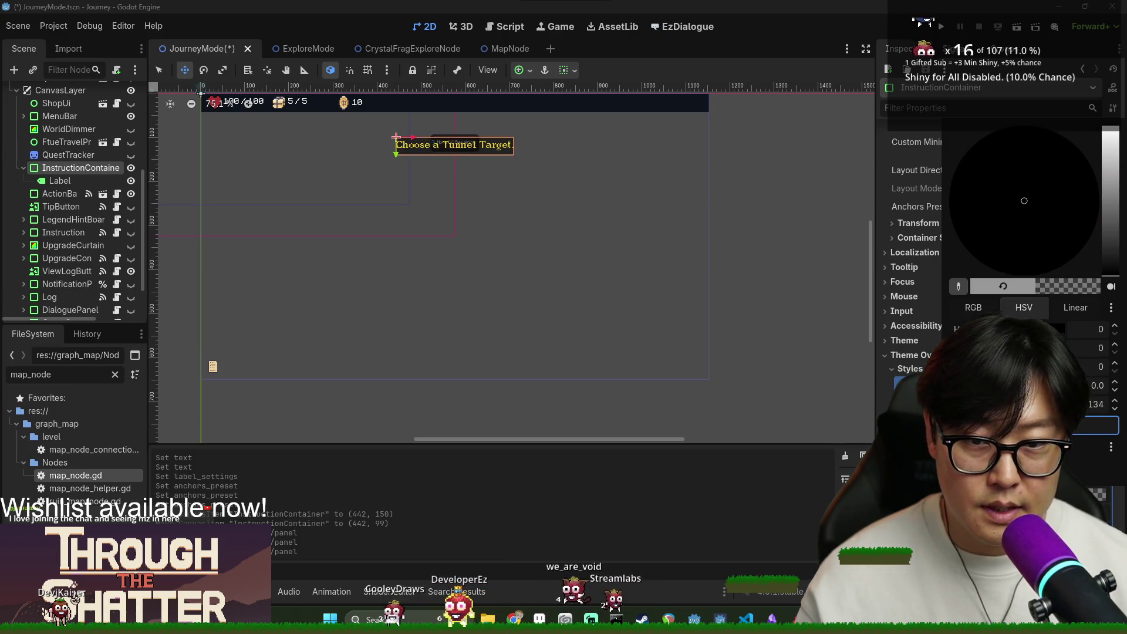
scroll(890, 395, "down", 3)
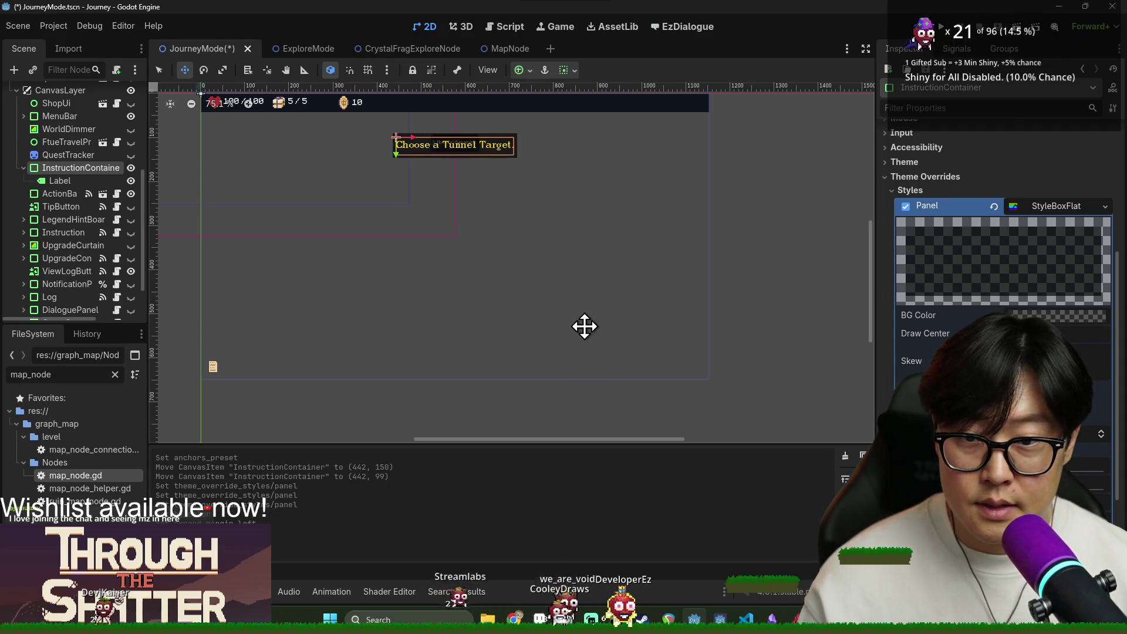
left_click(68, 154)
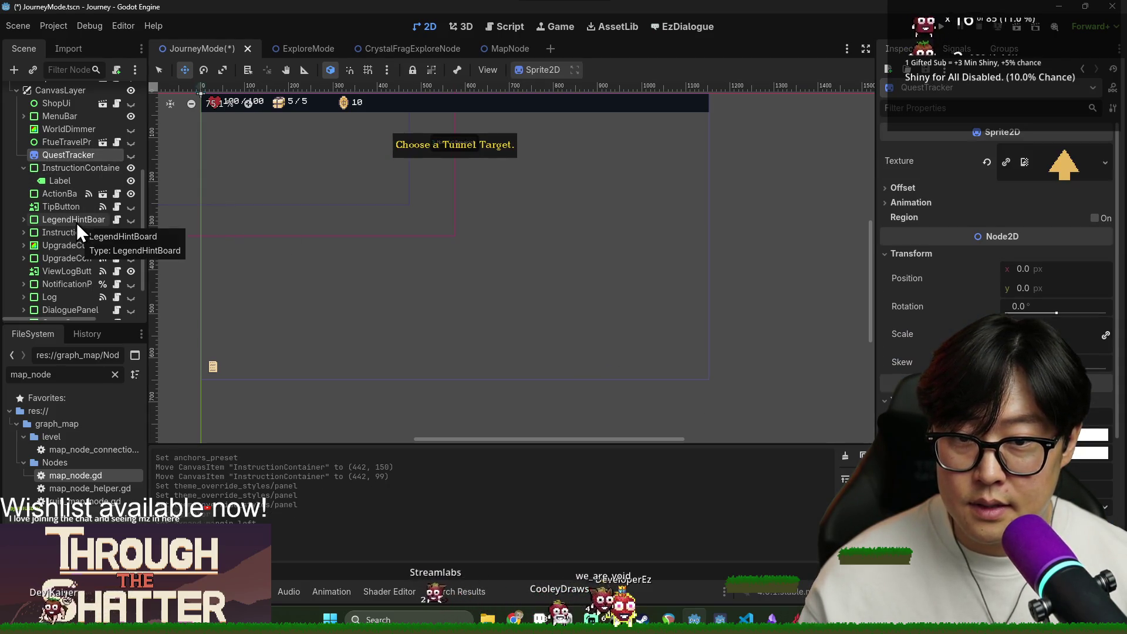
Review the InstructionContainer and Label properties, then open notification_control.gd
left_click(58, 166)
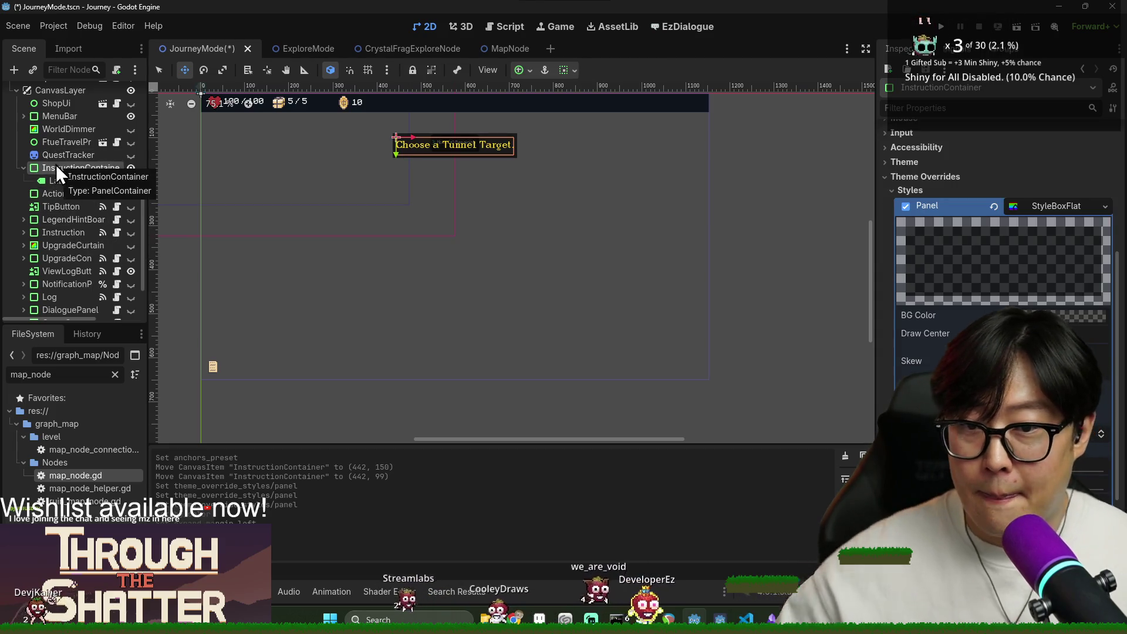
left_click(72, 182)
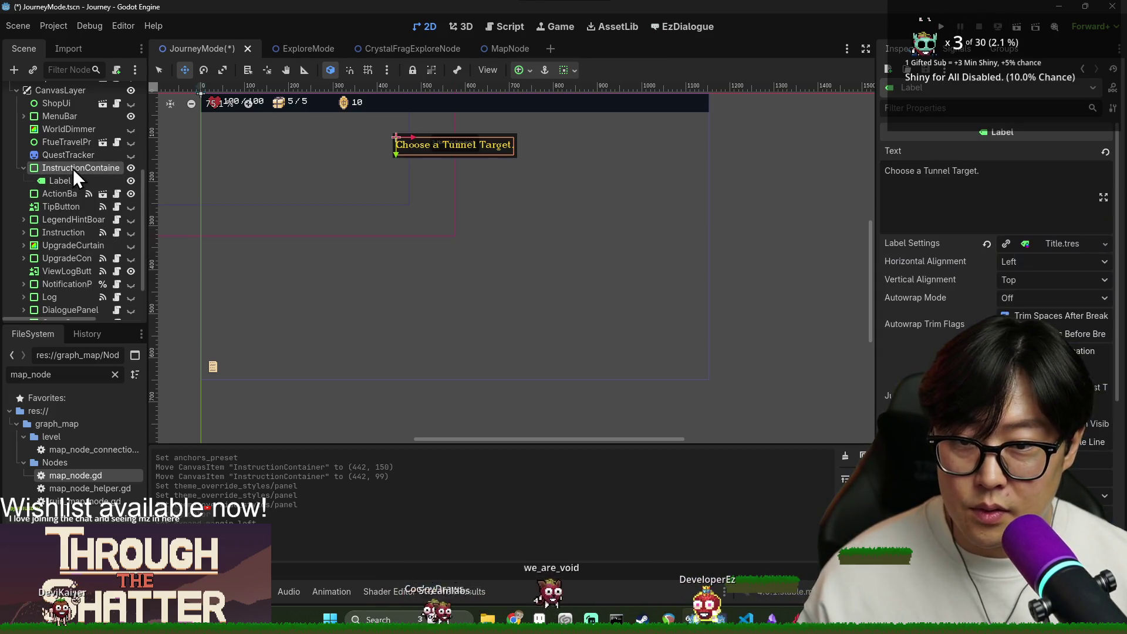
left_click(73, 168)
scroll(79, 159, "up", 5)
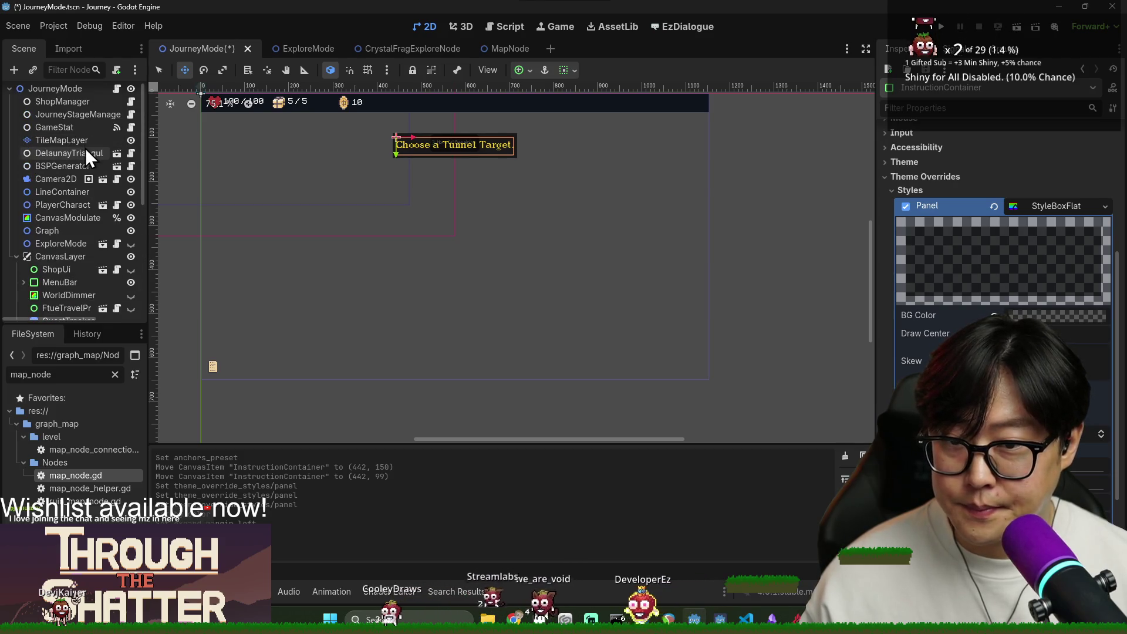
scroll(67, 243, "down", 3)
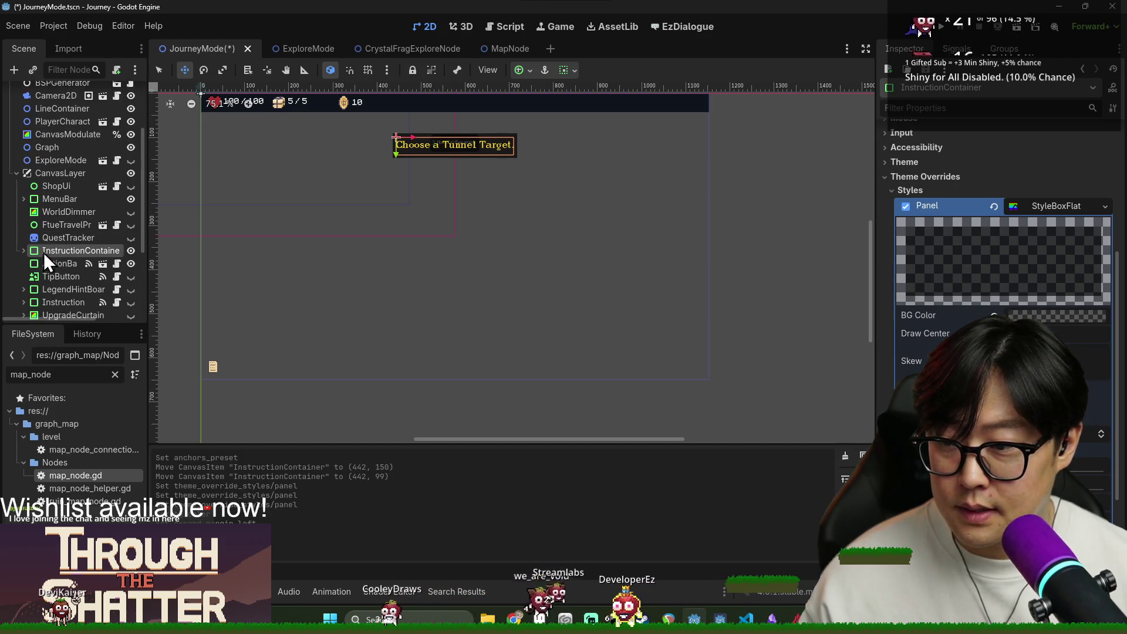
scroll(70, 216, "up", 3)
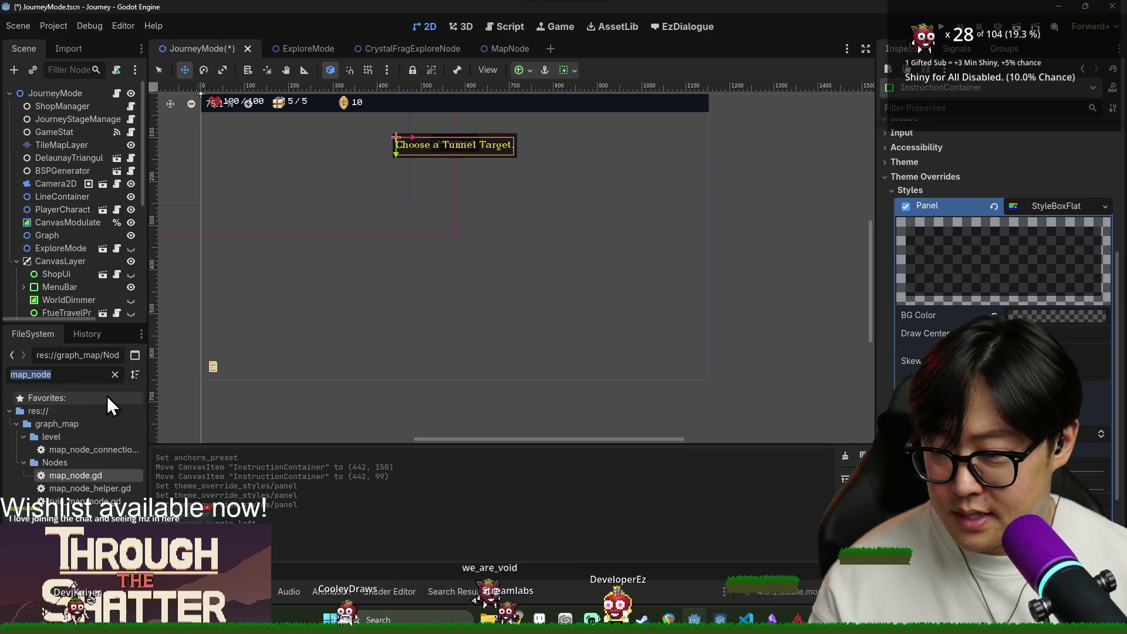
type("noti")
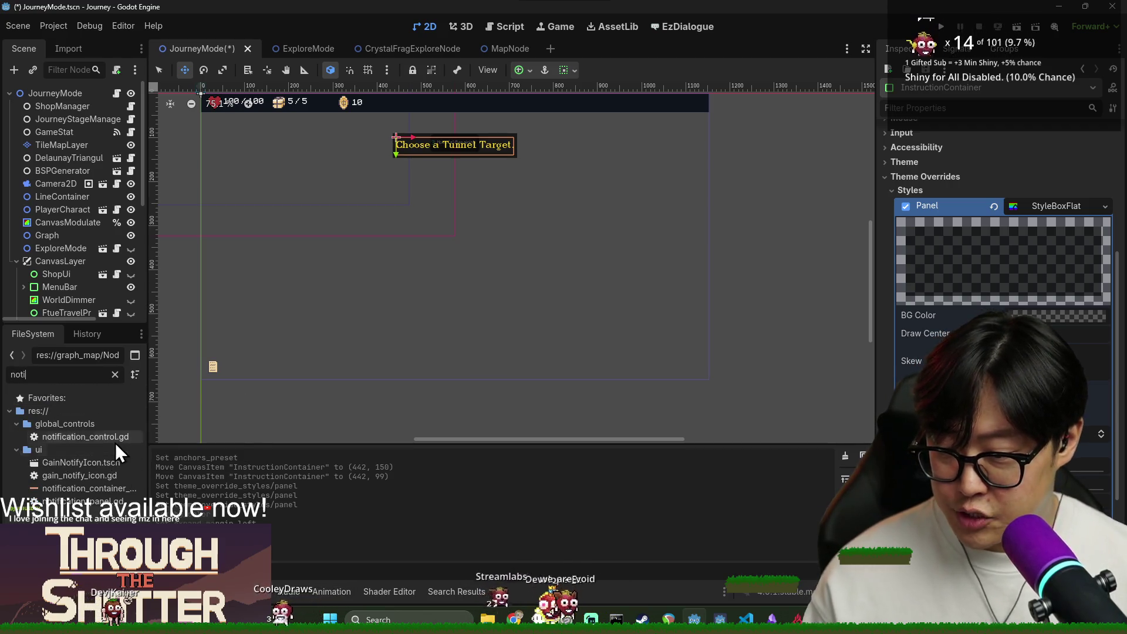
double_click(112, 439)
Add a show_instruction(text: String) function header after line 8
left_click(531, 231)
left_click(319, 166)
left_click(528, 231)
key("Return")
key("Return")
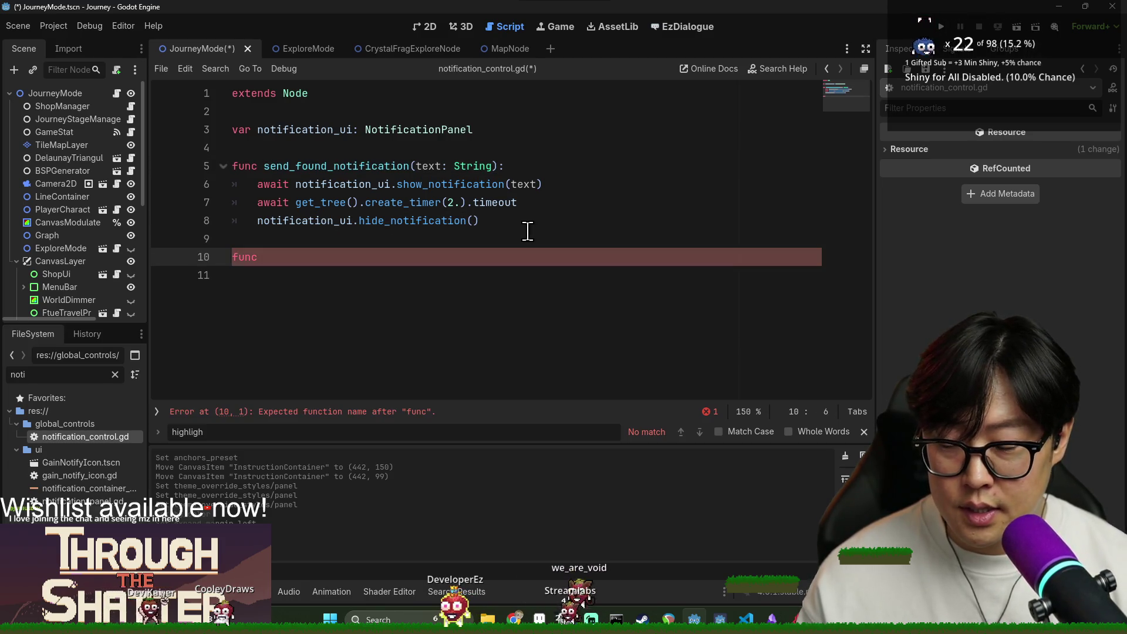
type("instruction(text: String")
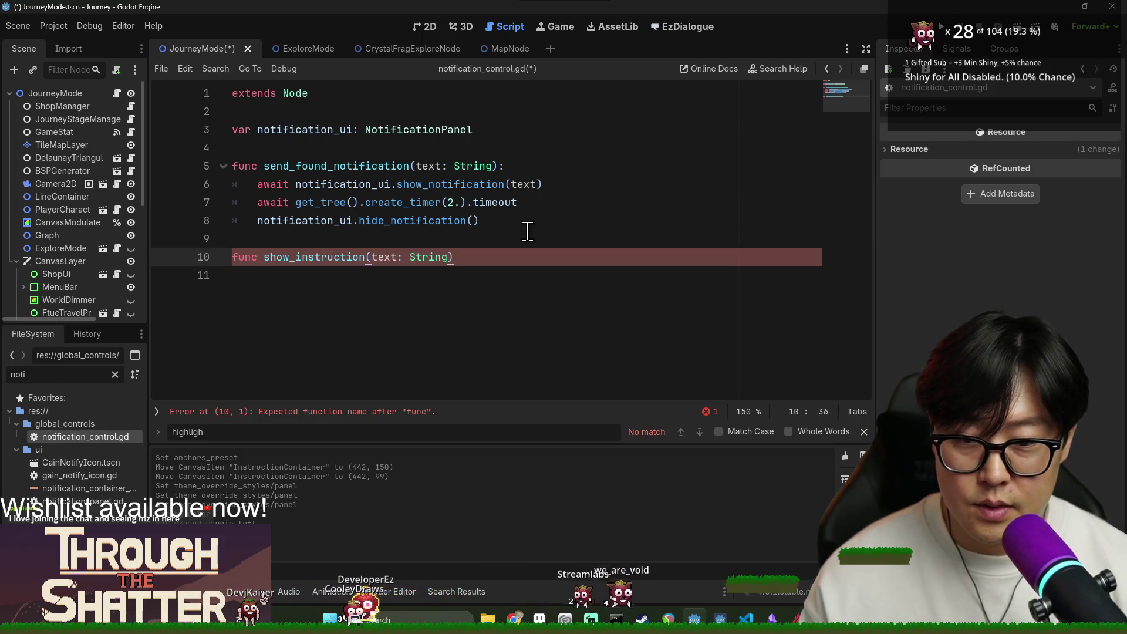
key("Return")
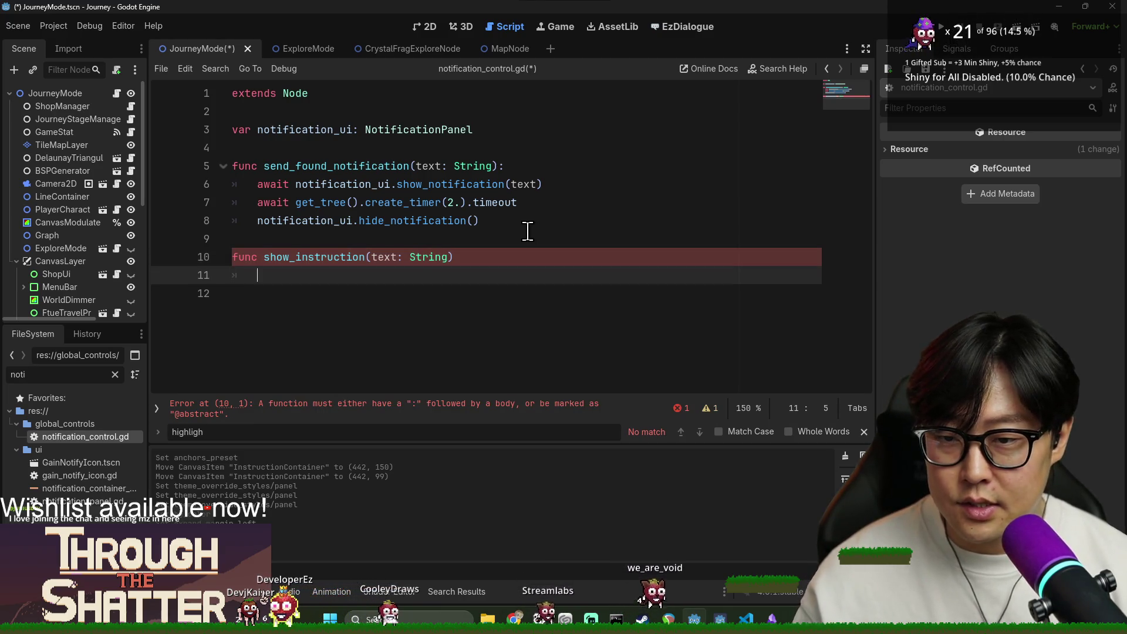
Declare 'var instruction_panel: InstructionPanel' under the notification_ui declaration
left_click(500, 134)
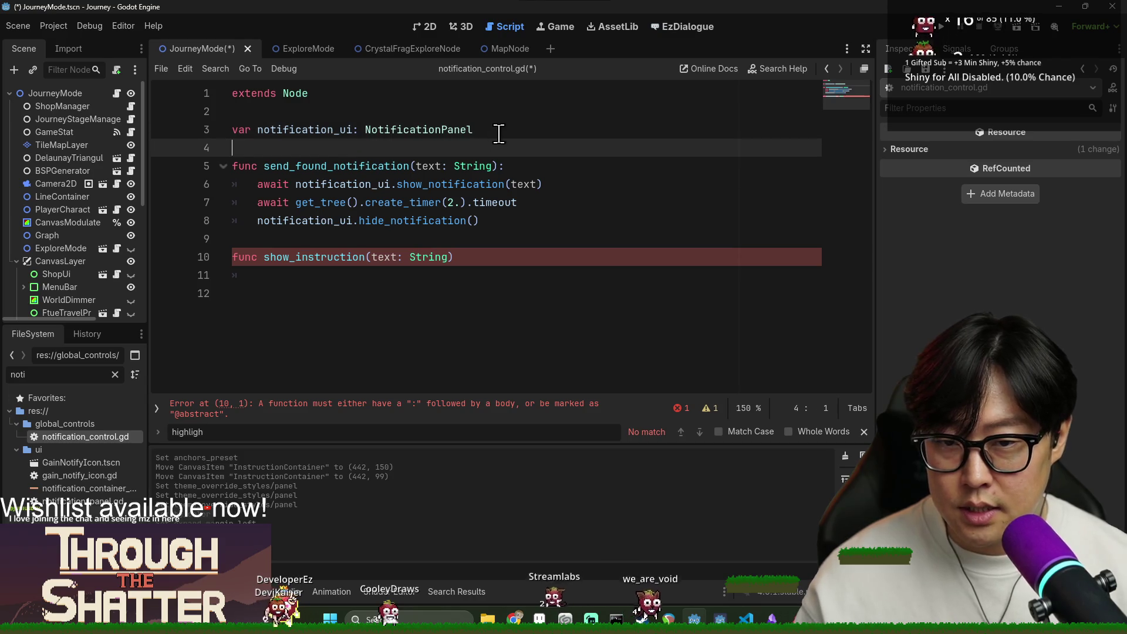
key("Return")
type("var instruction_")
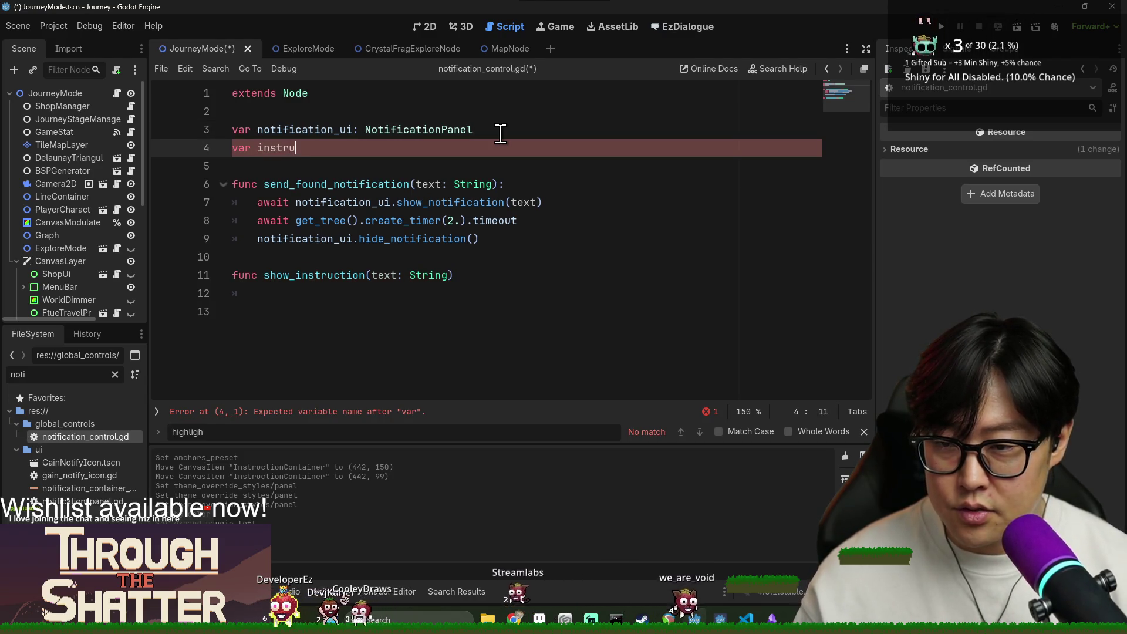
type("panel: In")
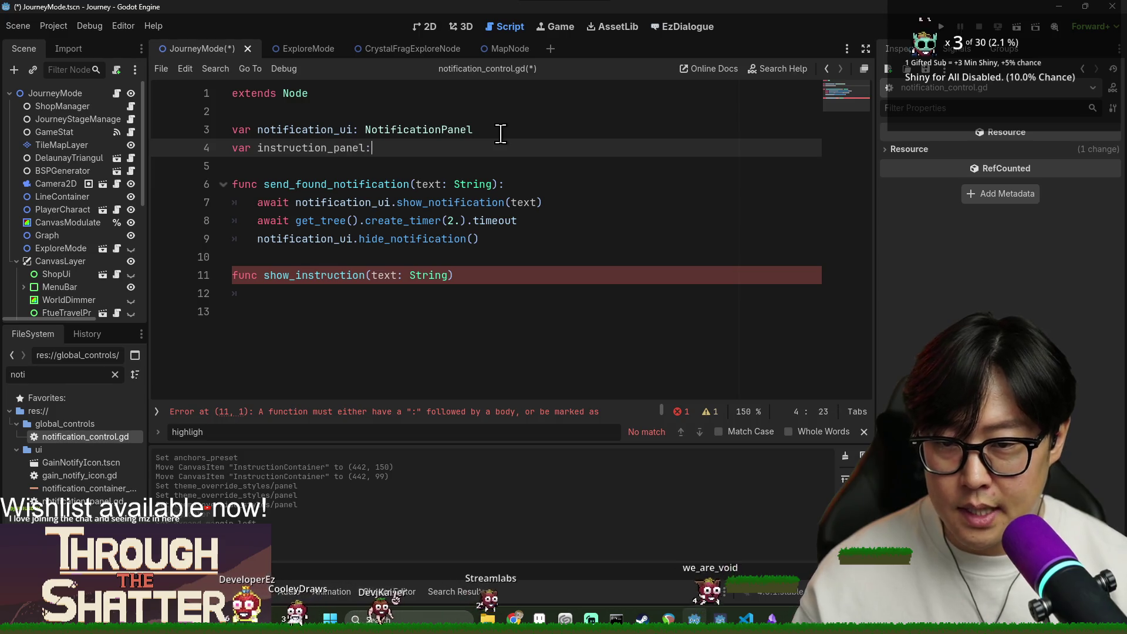
type("structionPanel")
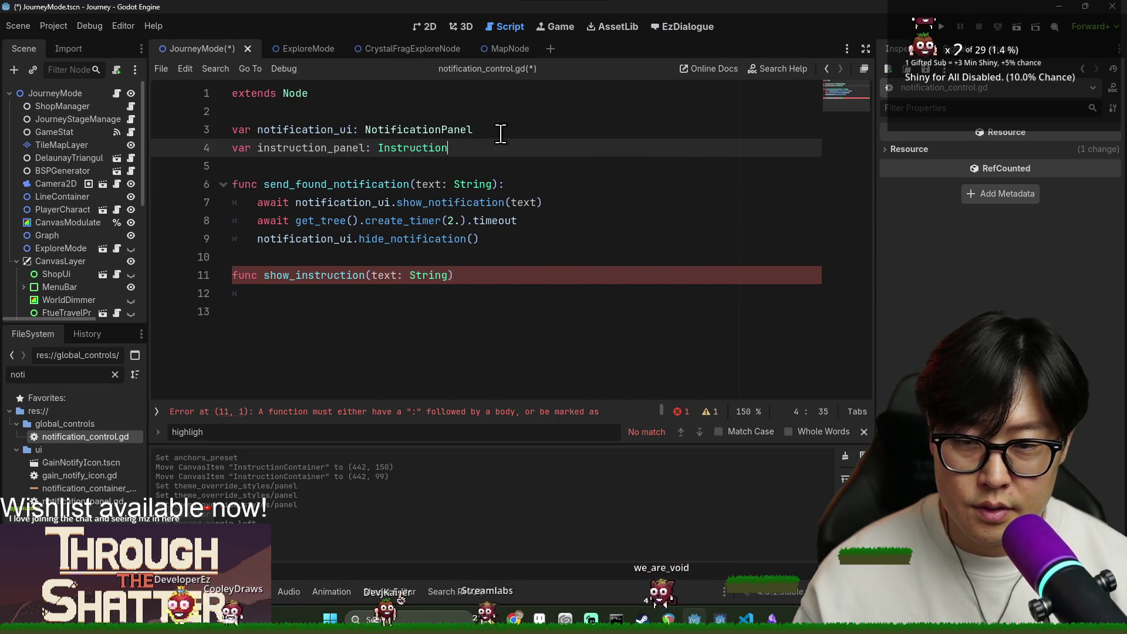
double_click(416, 147)
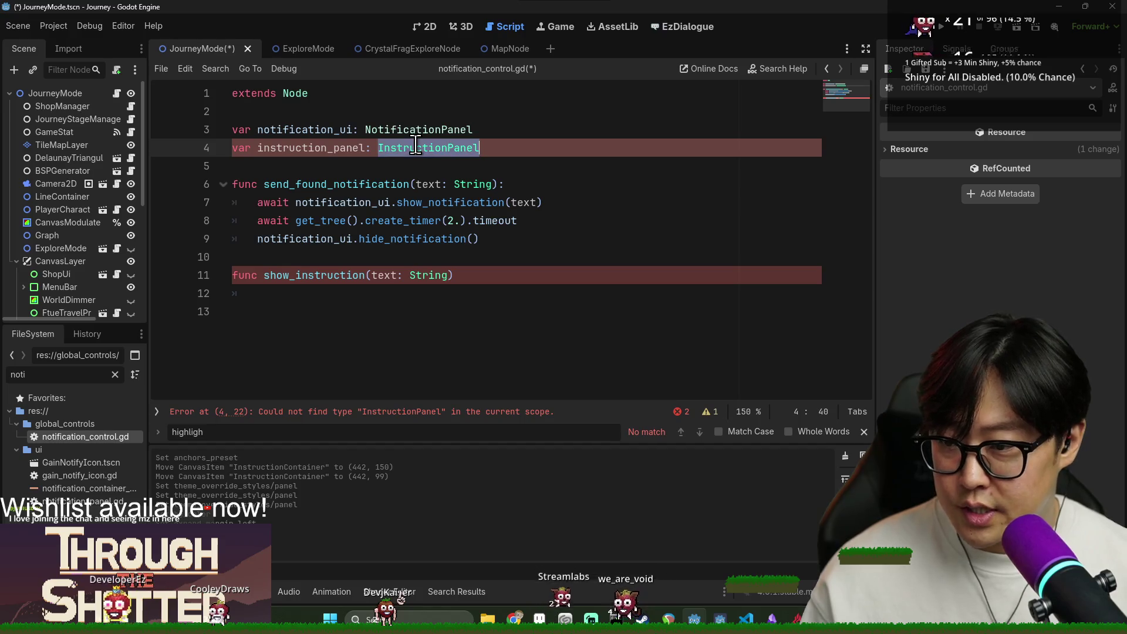
scroll(60, 273, "down", 2)
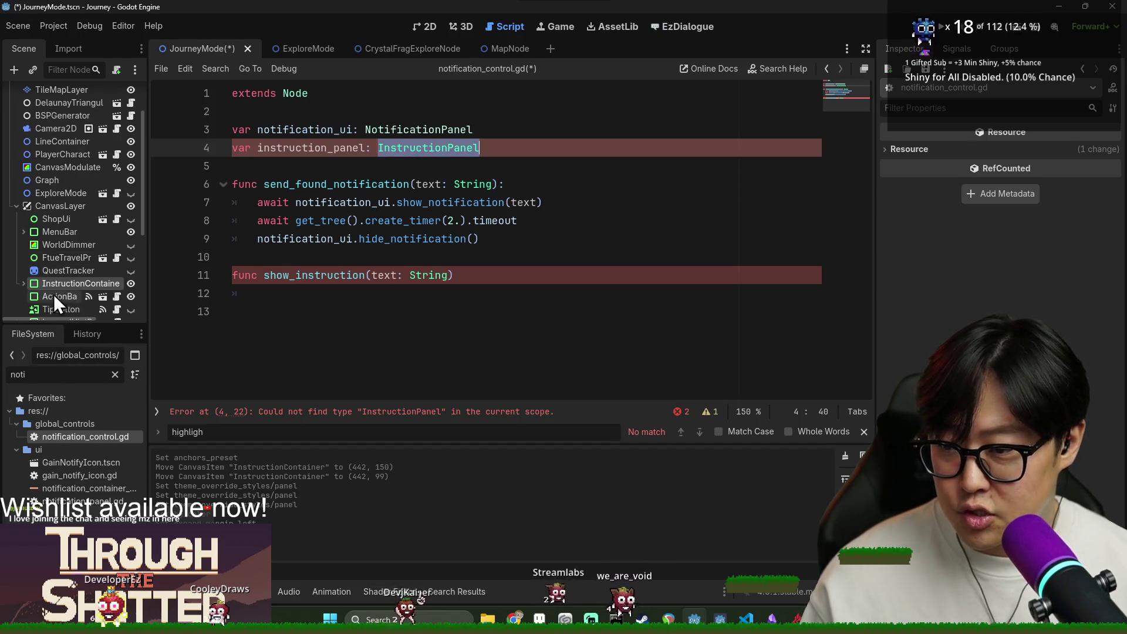
left_click(23, 282)
right_click(57, 282)
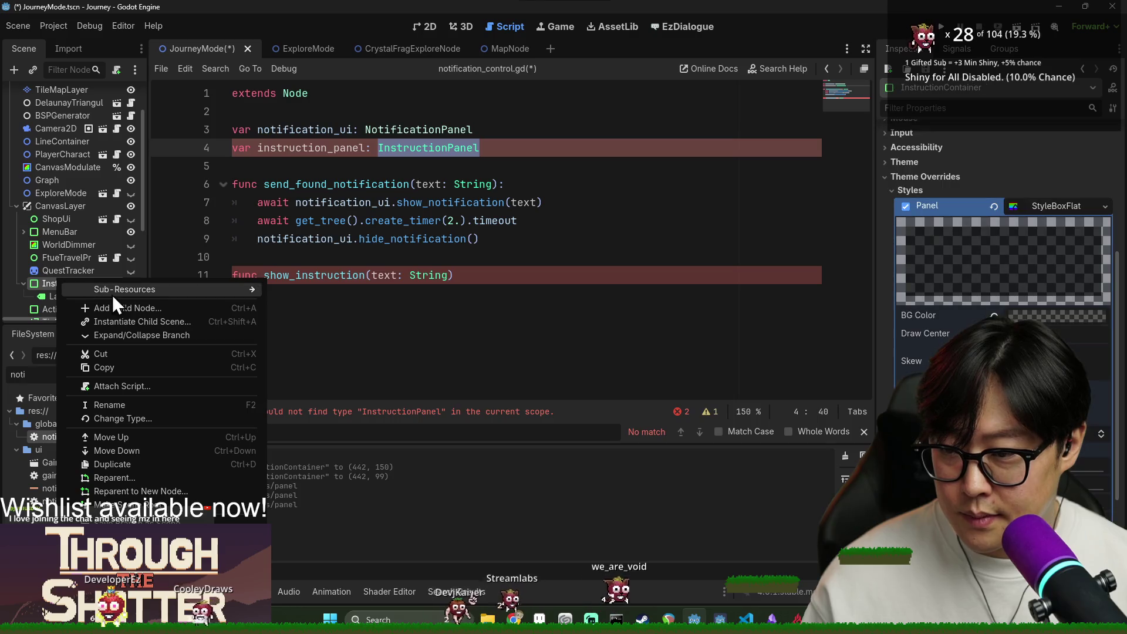
Attach a new script to InstructionContainer, saved as res://ui/instruction_container.gd
left_click(136, 391)
left_click(690, 303)
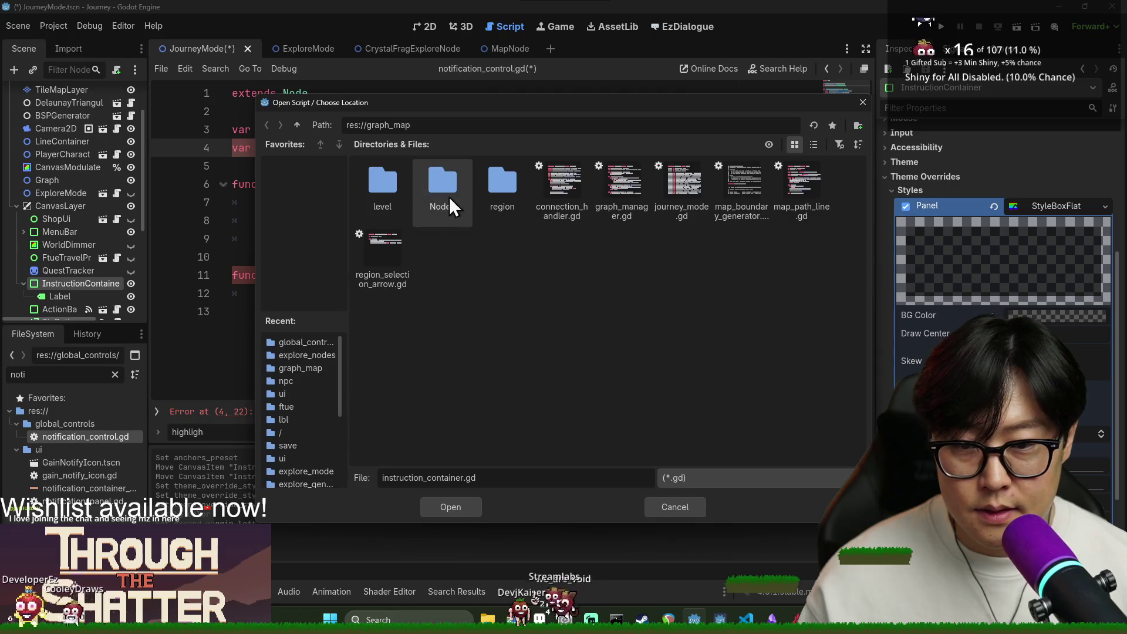
left_click(298, 126)
double_click(683, 317)
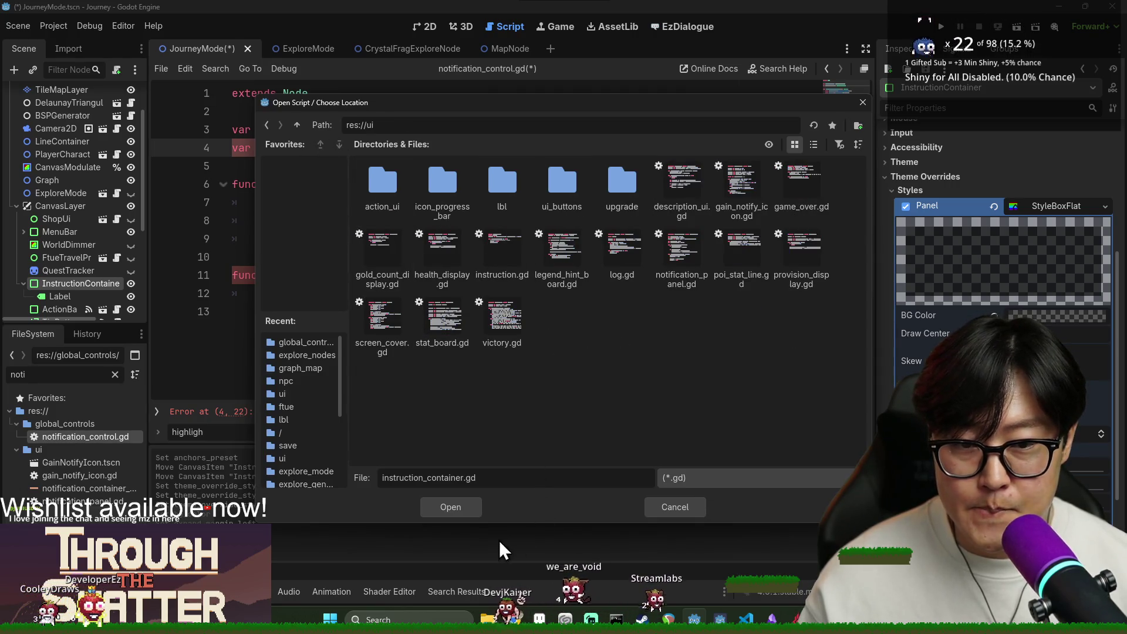
left_click(466, 508)
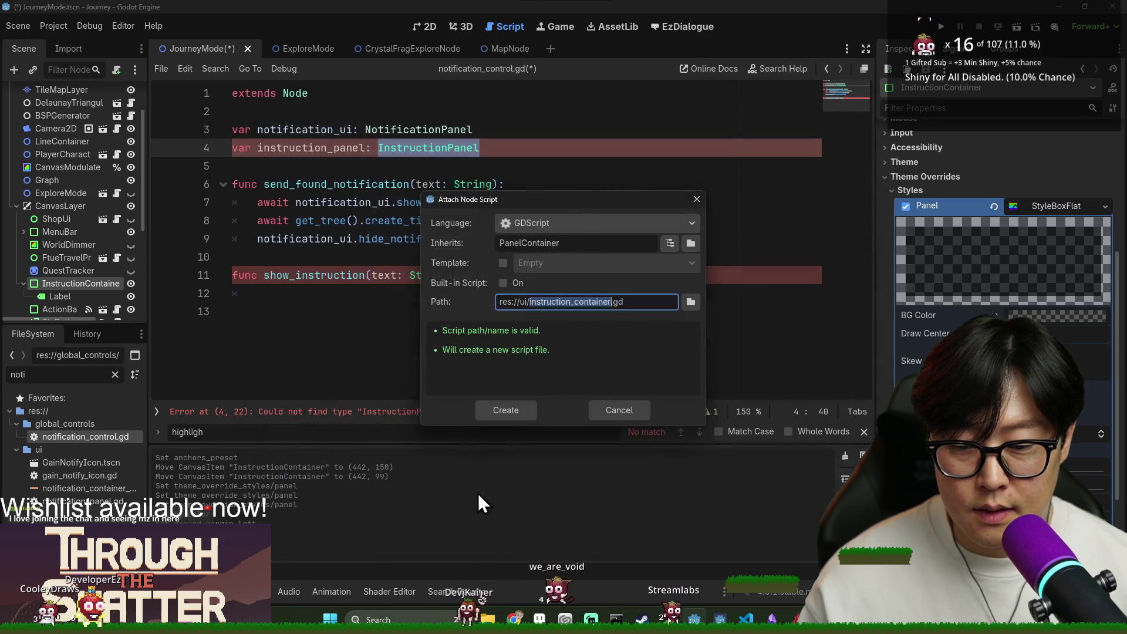
left_click(505, 410)
type("class_name Instruction")
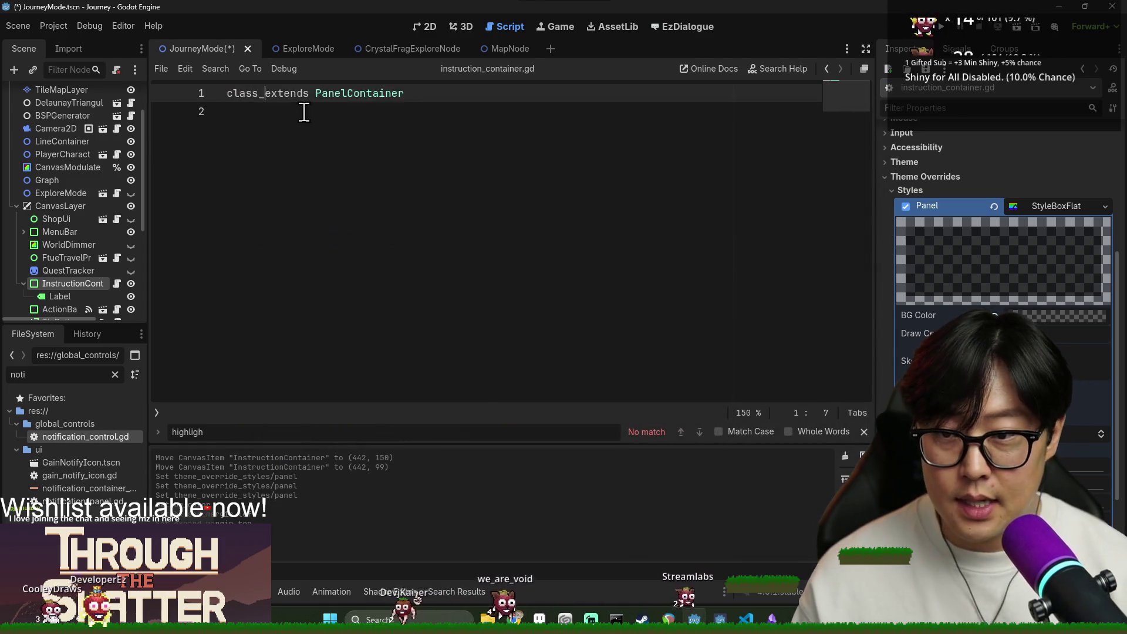
type("Panel")
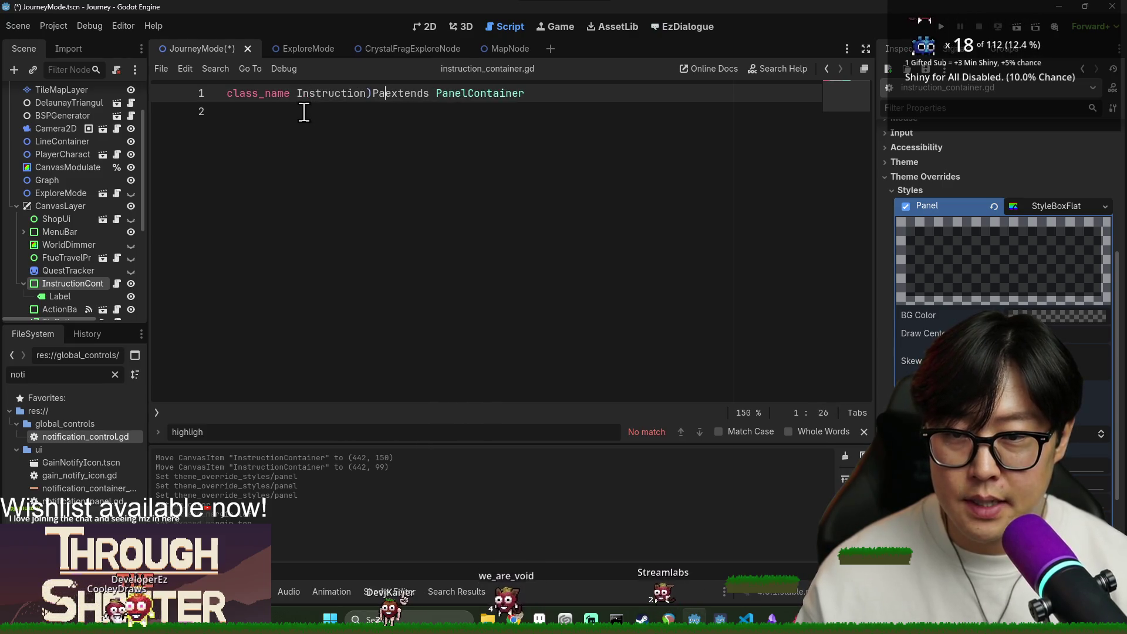
left_click(611, 103)
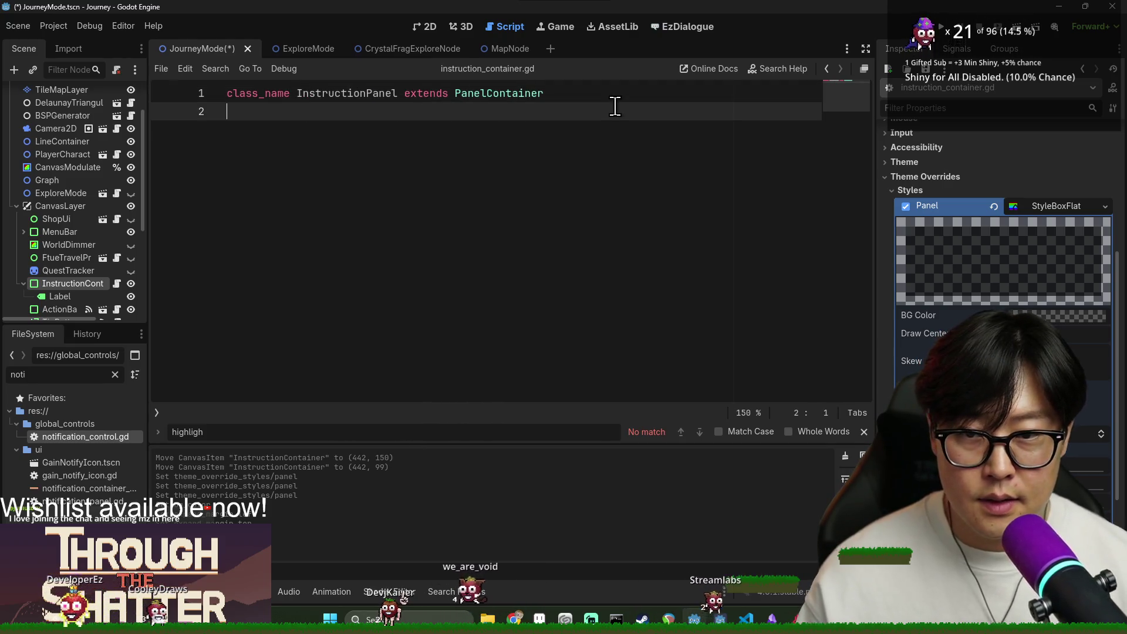
key("Return")
type("func")
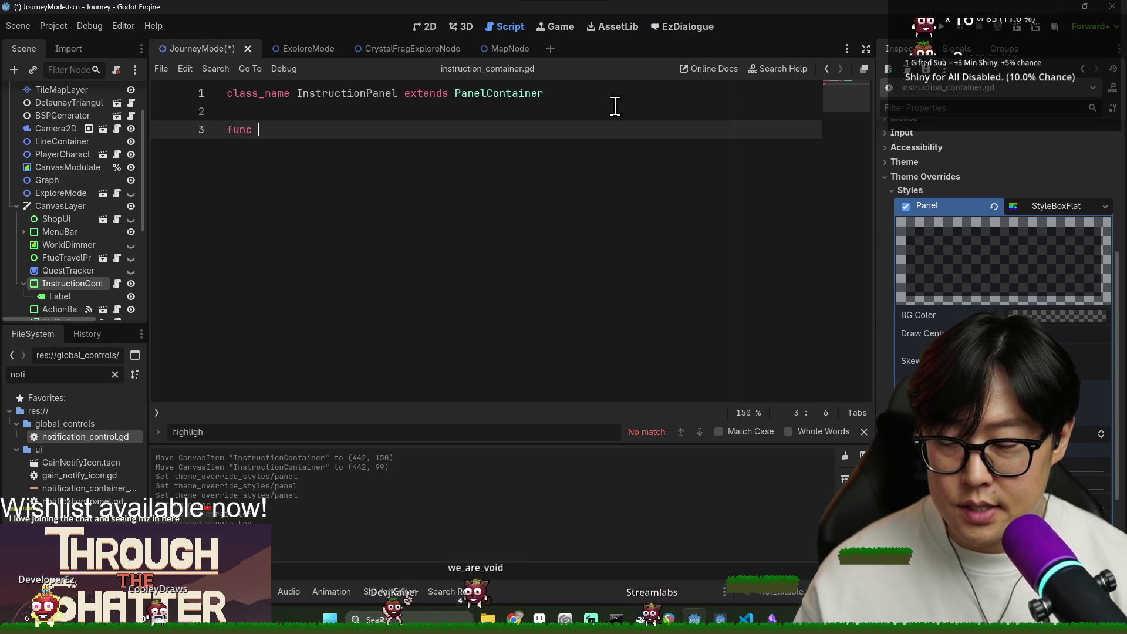
left_click_drag(79, 301, 264, 111)
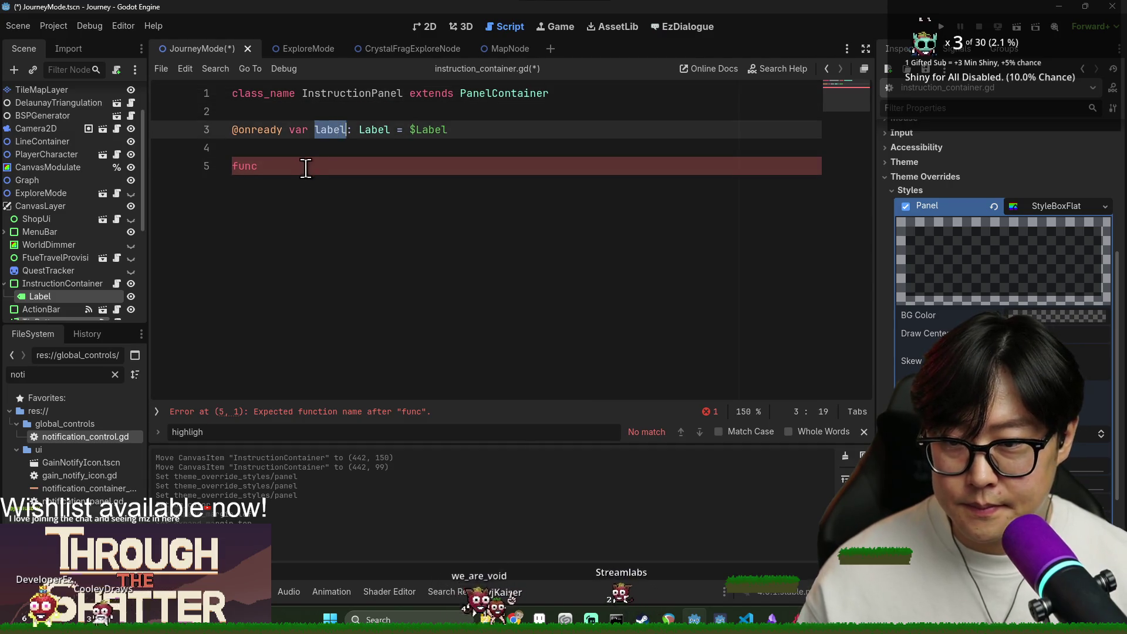
Write a set_text(text: String) function whose body sets label.text = text
type("sho")
key("BackSpace")
key("BackSpace")
key("BackSpace")
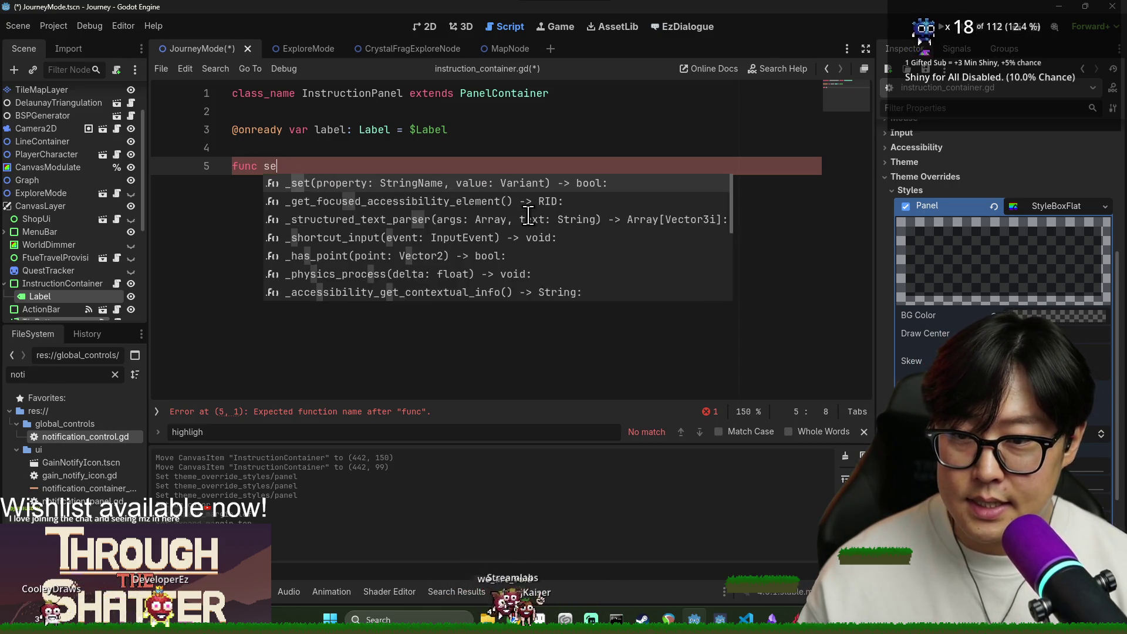
type("t_text(")
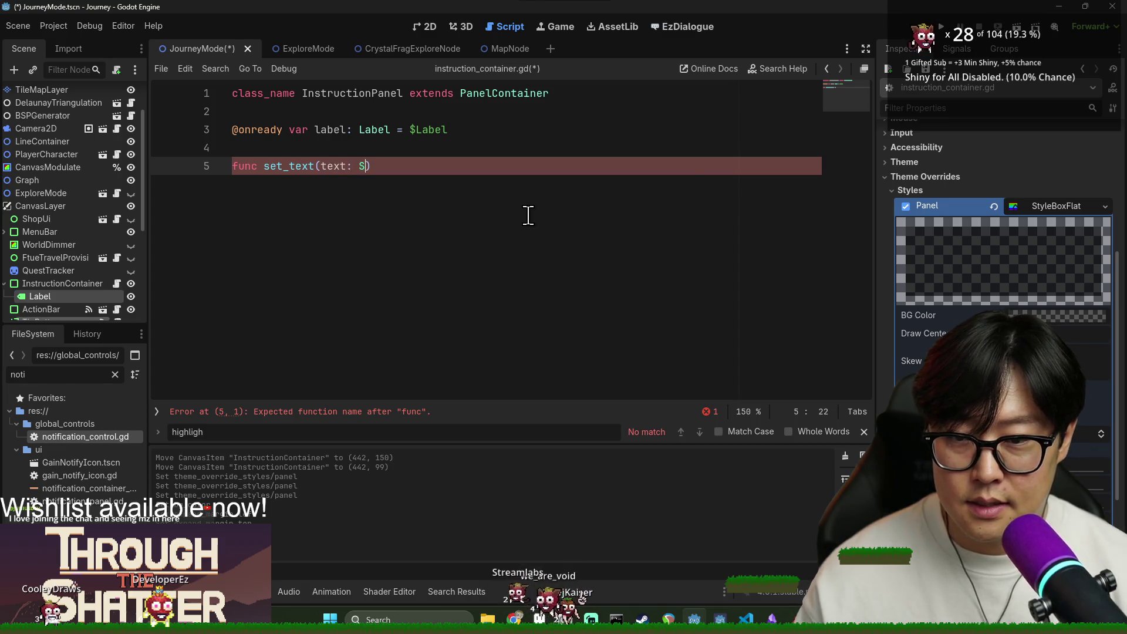
type("text: Str")
key("Return")
type("):")
key("Return")
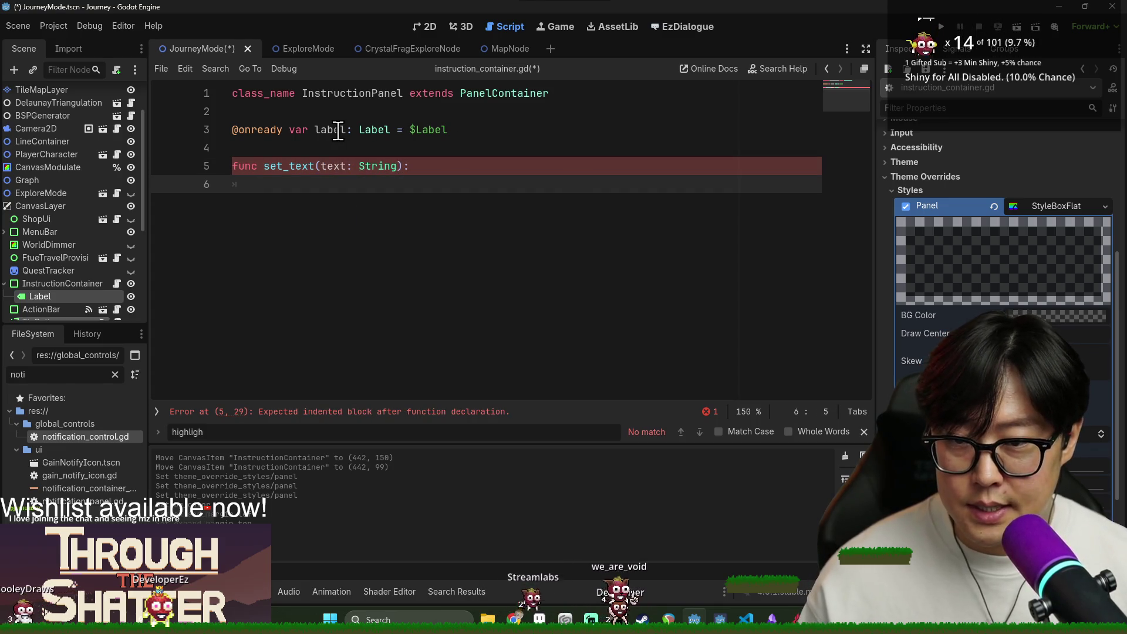
type("label.text")
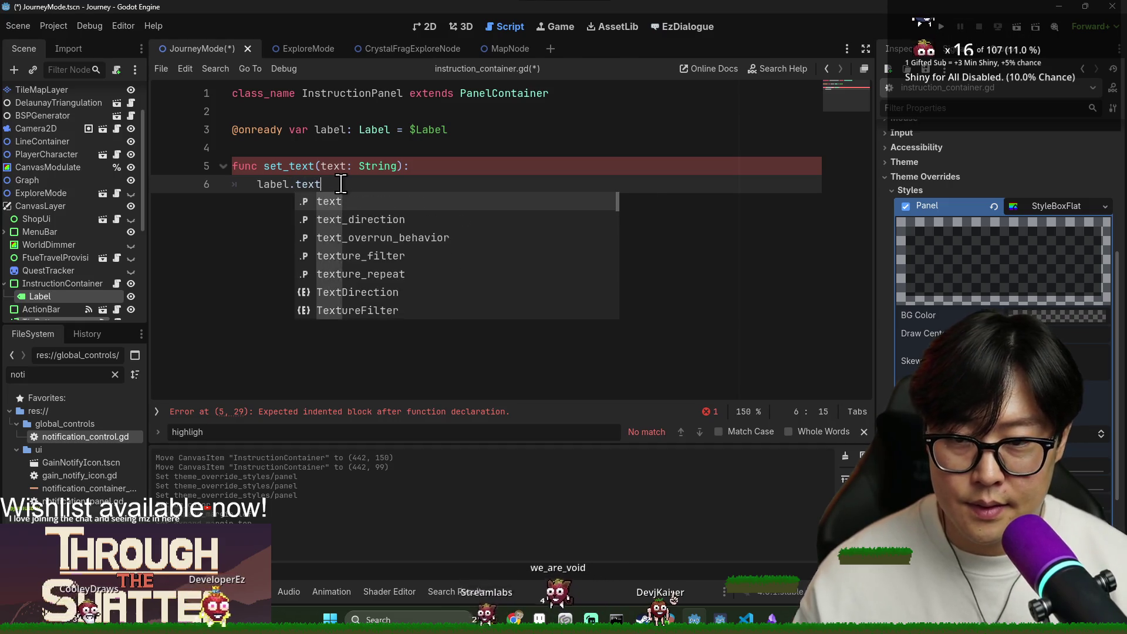
type(" = text")
Save the new script and return to notification_control.gd
key("ctrl+s")
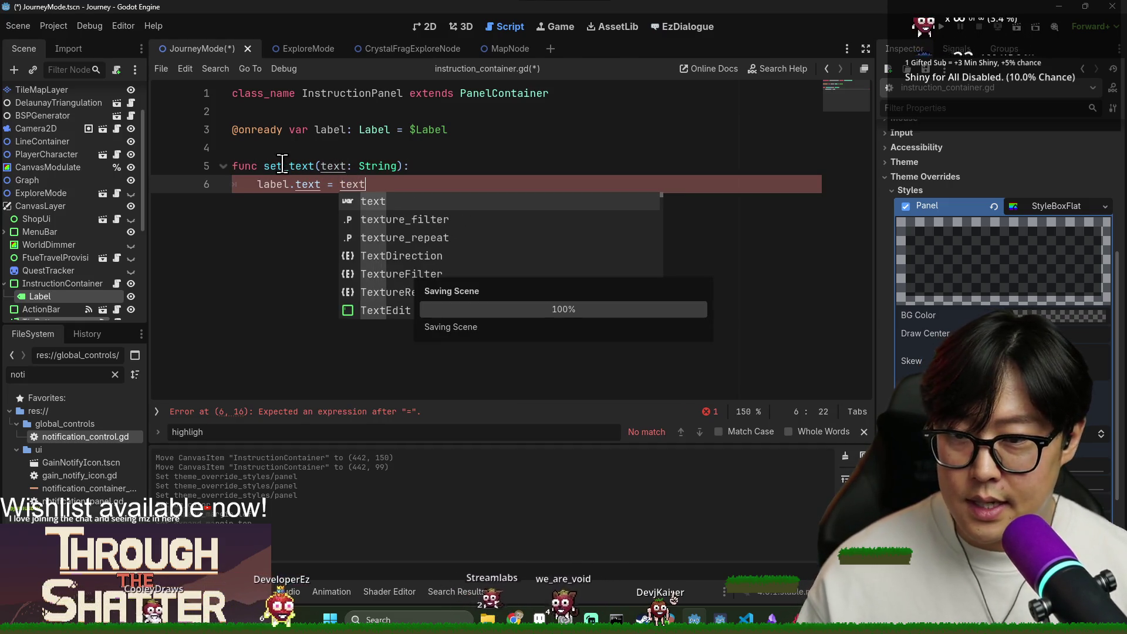
left_click(335, 150)
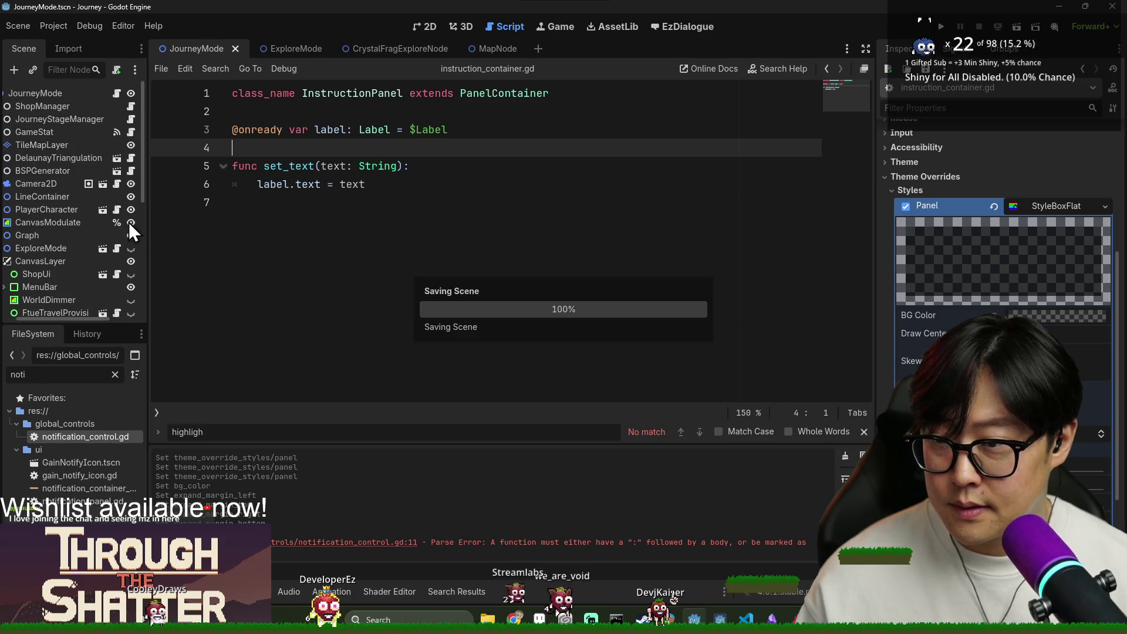
left_click(429, 355)
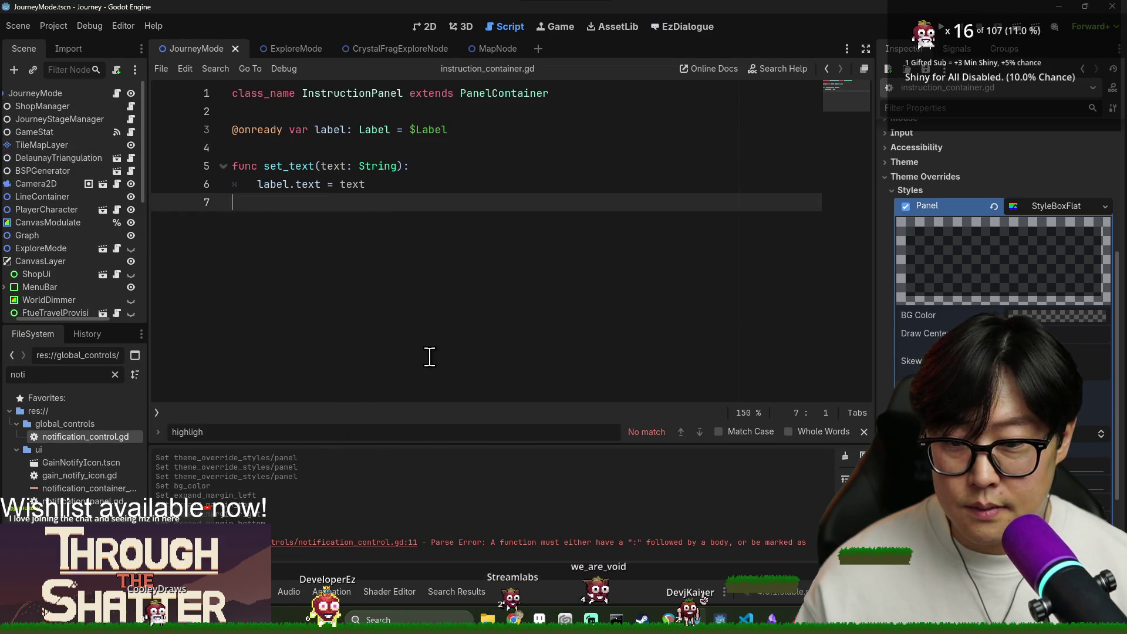
key("alt+Left")
key("alt+Left")
Make show_instruction set instruction_panel.visible = true before the set_text call, and save
left_click(377, 294)
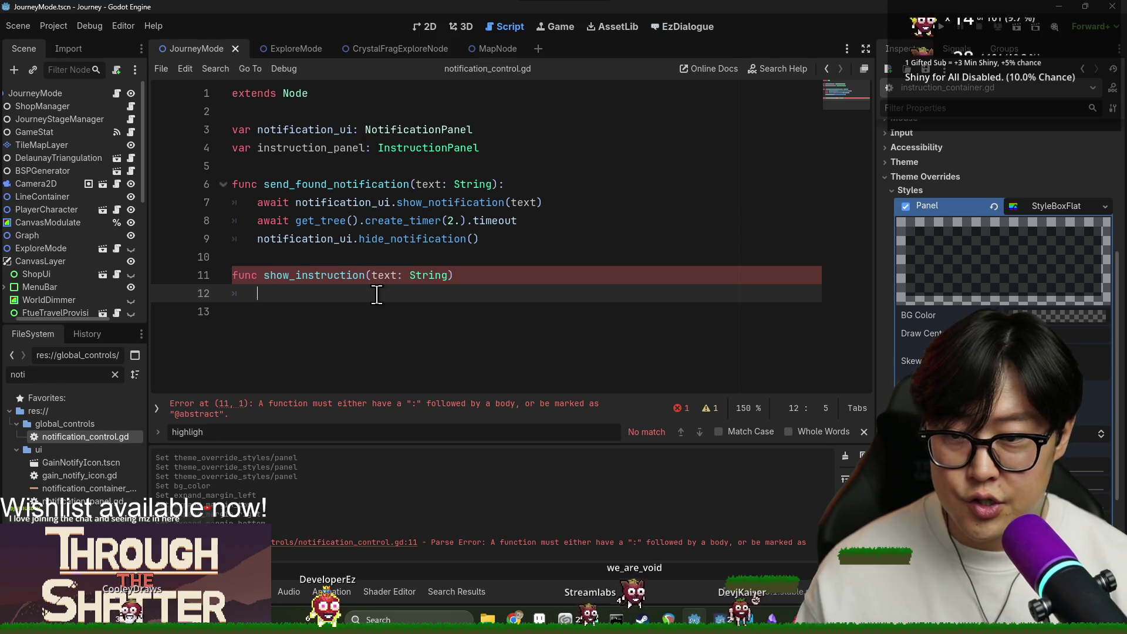
type("instruction_panel.set_text(text")
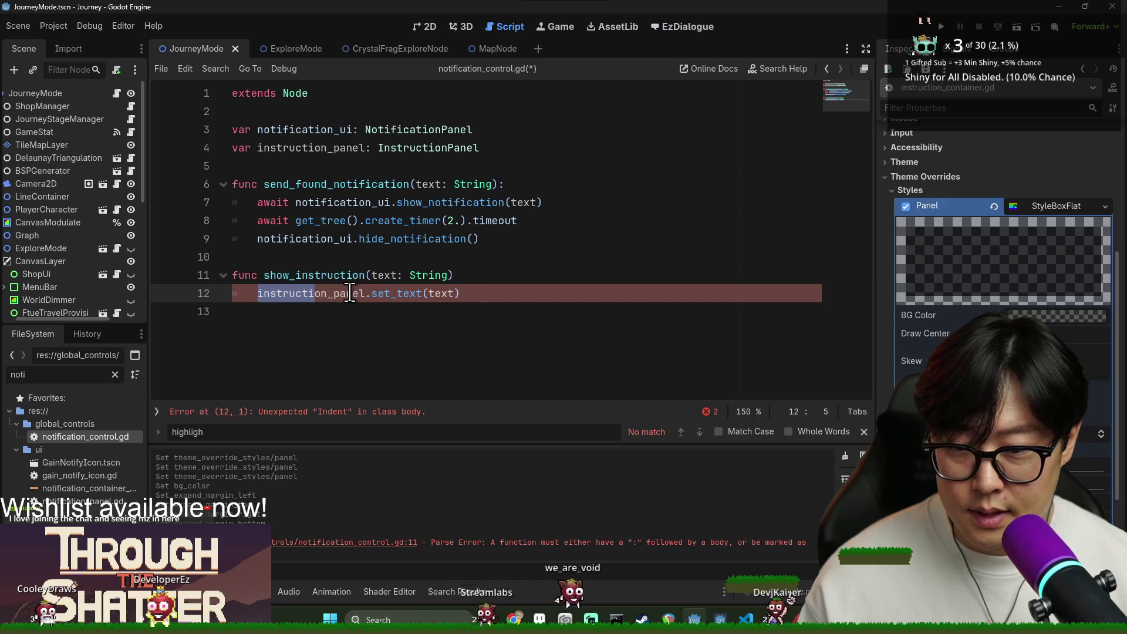
key("ctrl+z")
type(".")
key("shift+Home")
key("ctrl+x")
key("Tab")
key("ctrl+v")
type("vi")
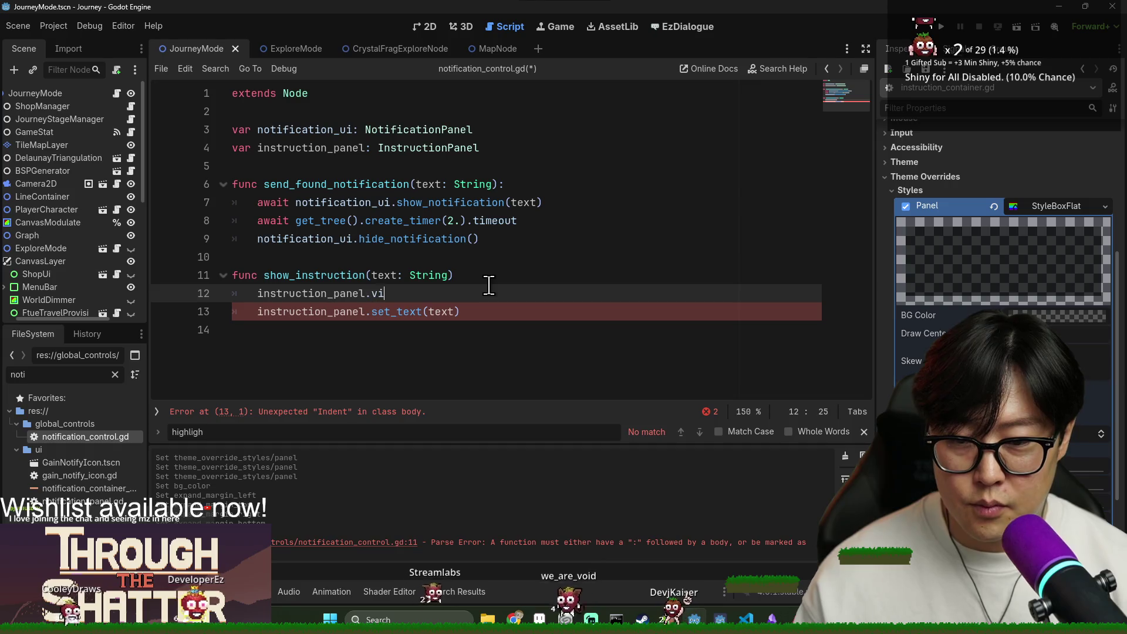
type("sible = true")
key("ctrl+s")
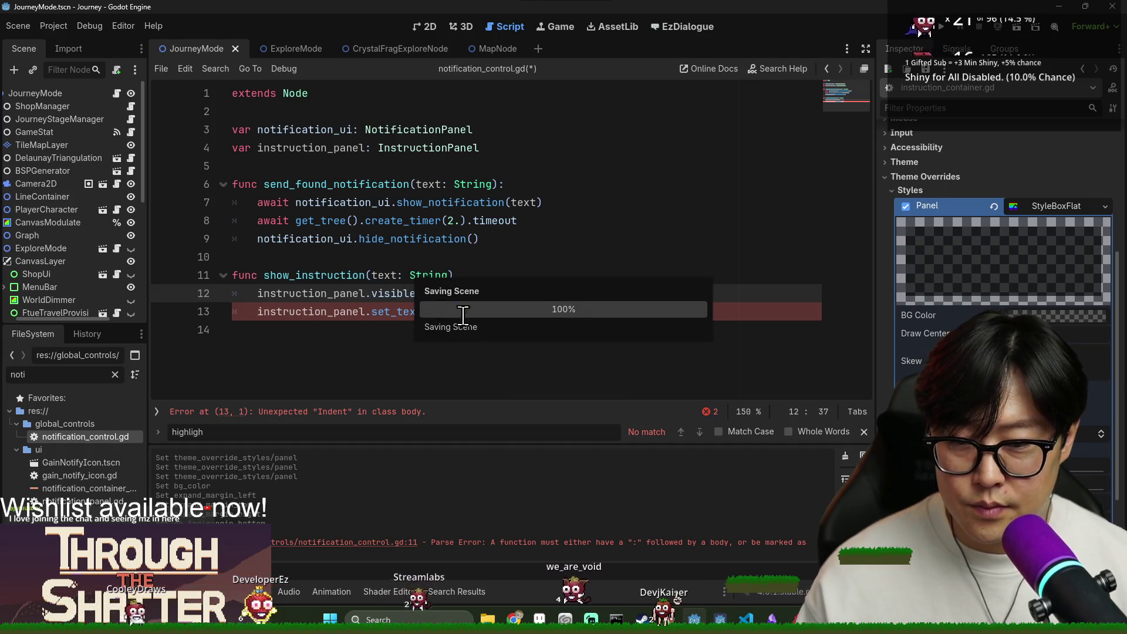
Add blank lines after show_instruction for the hide_instruction body
left_click(486, 311)
key("Return")
key("Return")
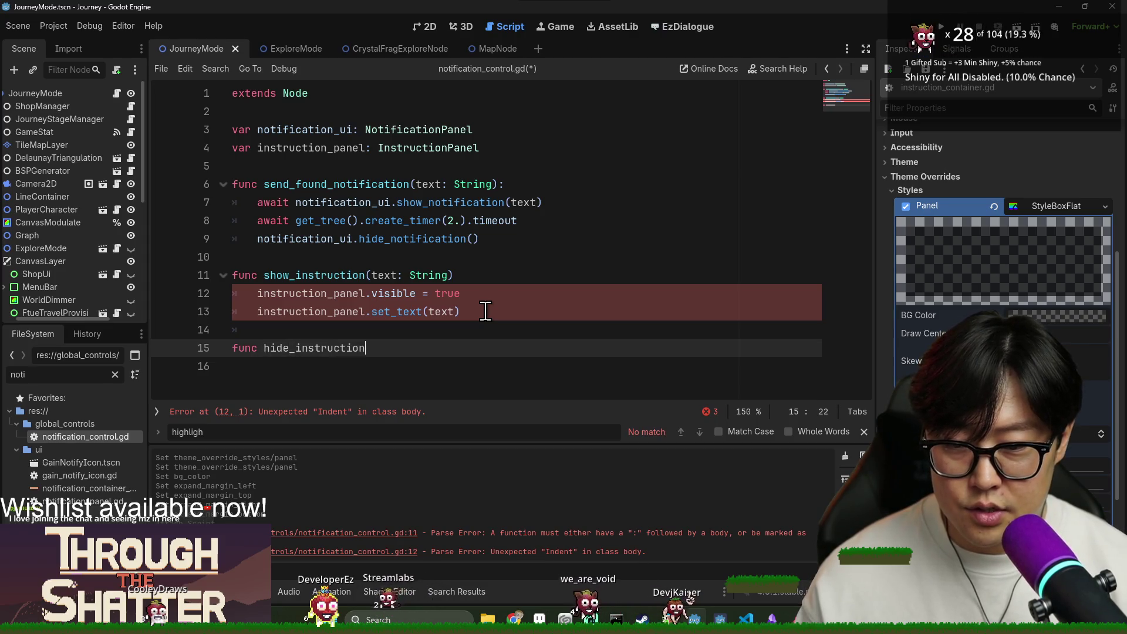
key("Return")
left_click(472, 273)
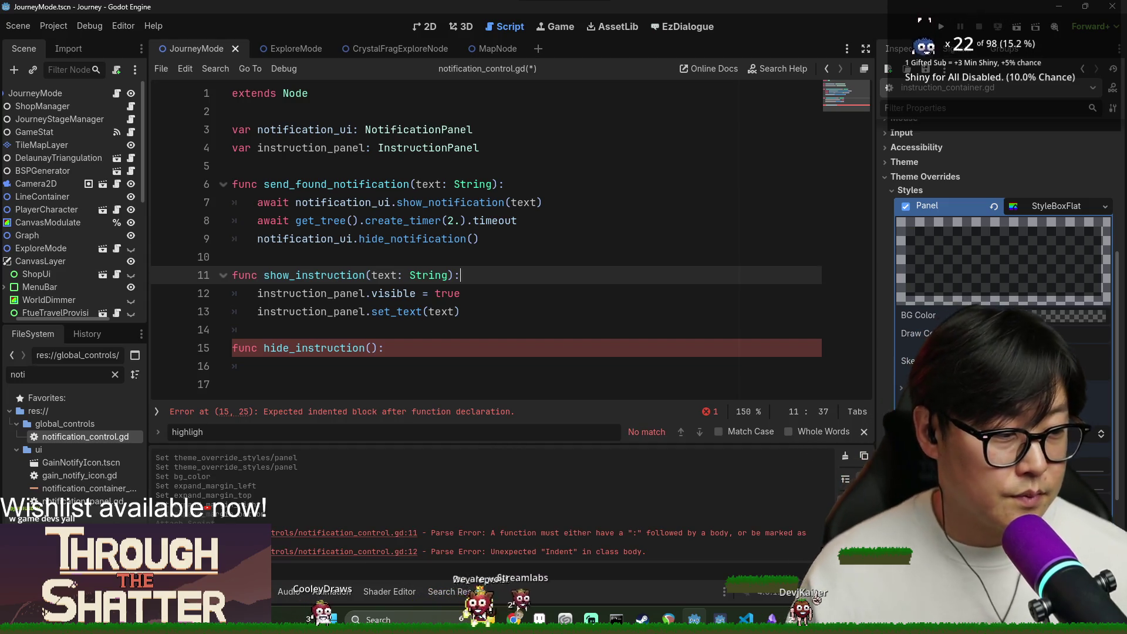
left_click(357, 374)
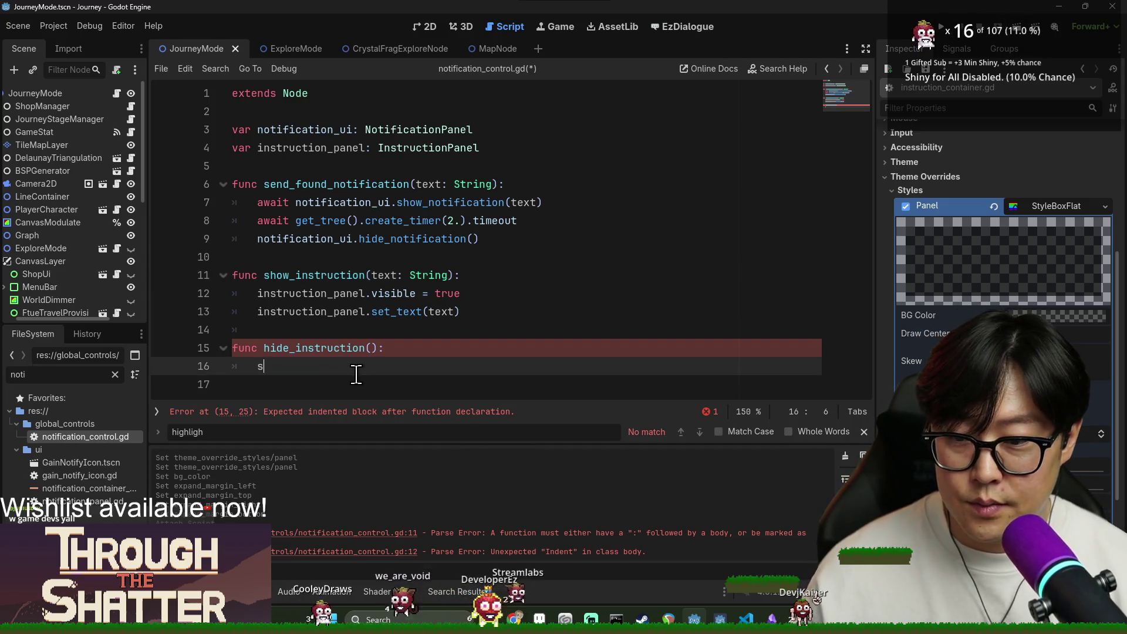
Write instruction_panel.visible = false inside hide_instruction
type("ruction_p")
key("Home")
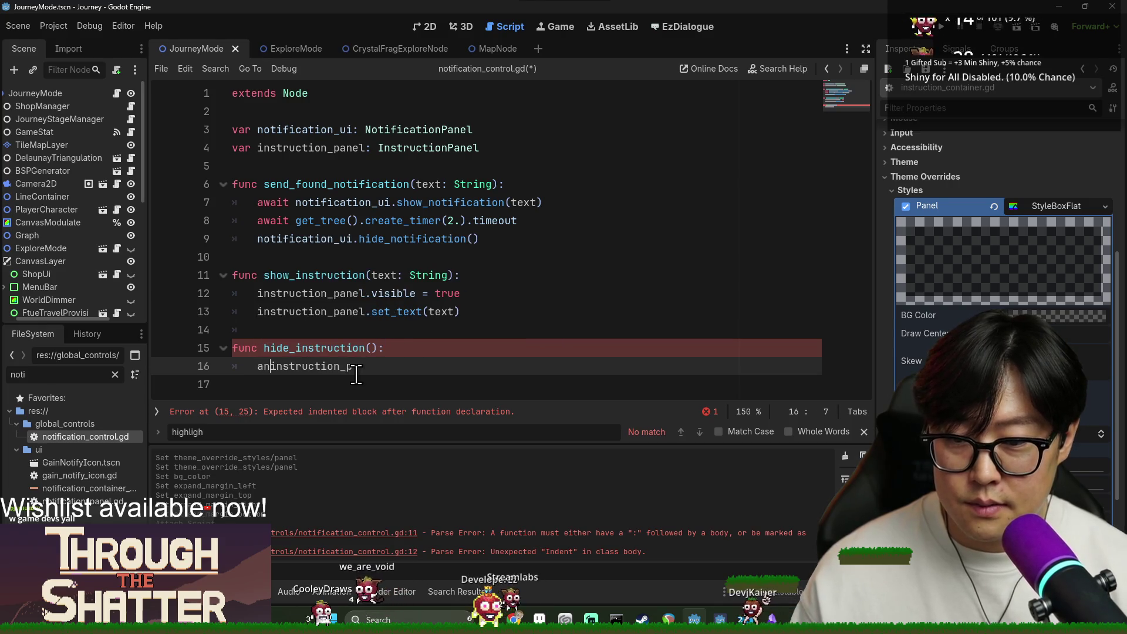
type("an")
key("BackSpace")
key("BackSpace")
key("End")
type("anel.")
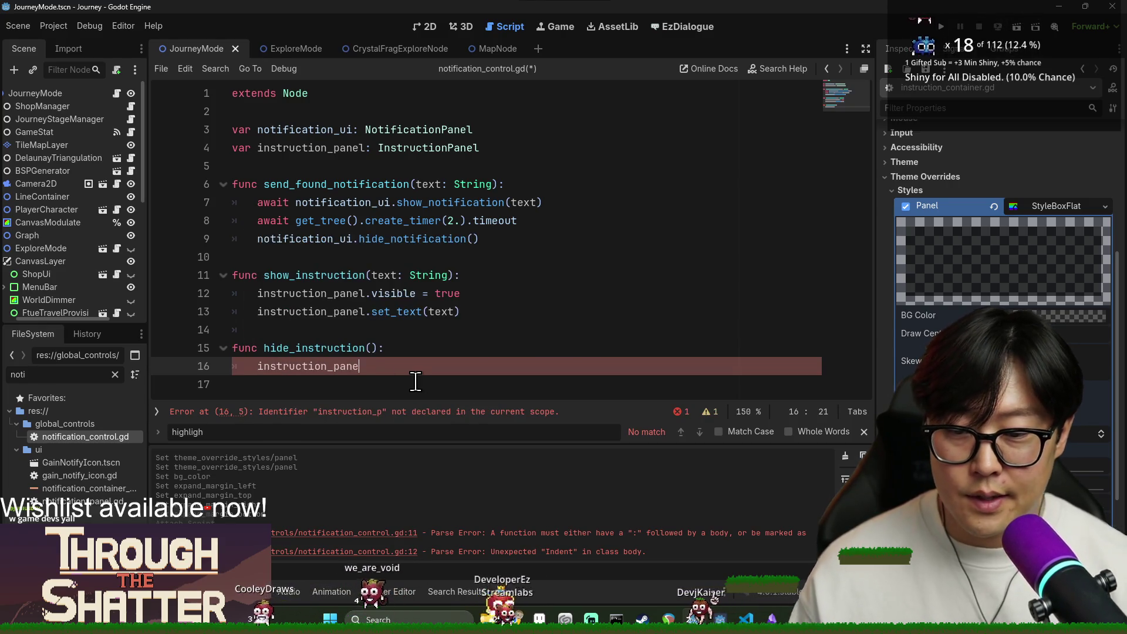
key("BackSpace")
type("visible = fals")
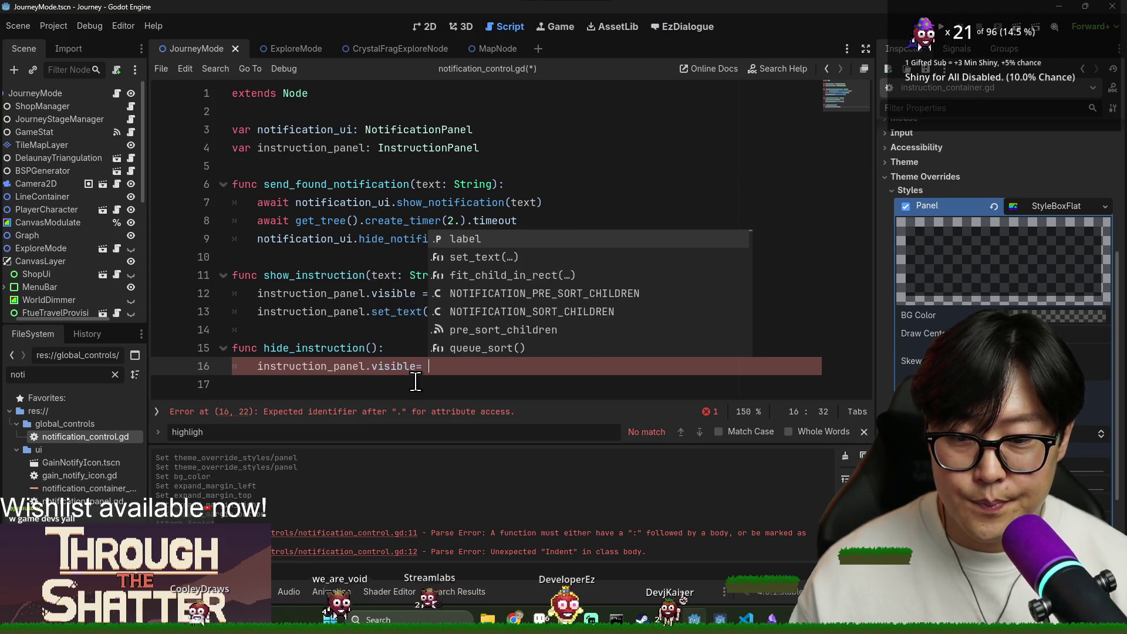
type("e")
key("Left")
key("Left")
key("Left")
key("End")
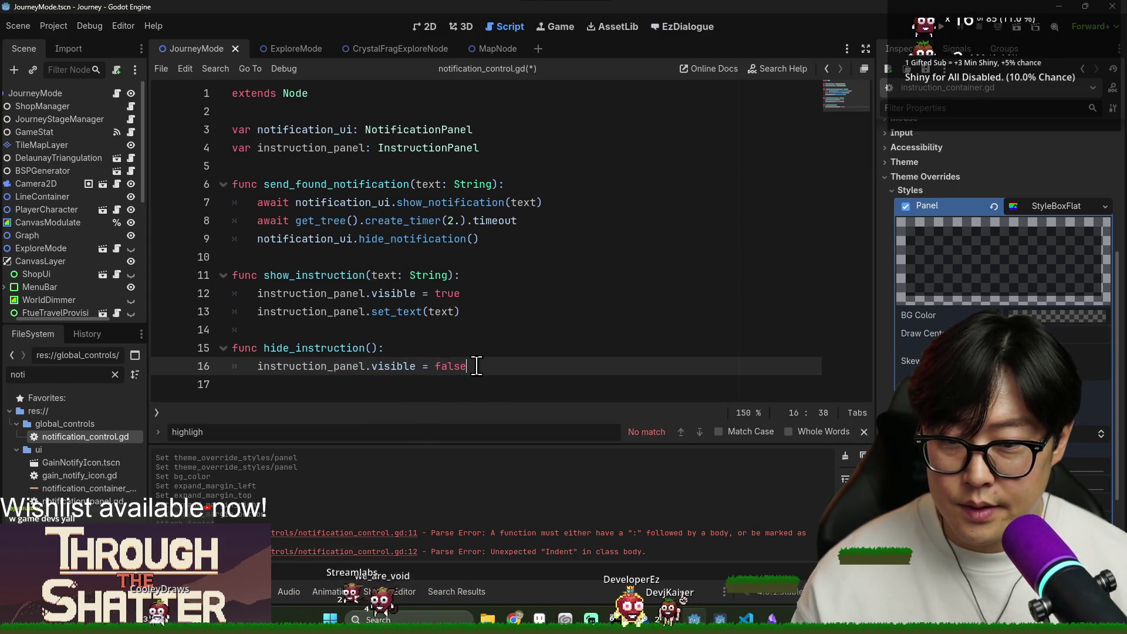
key("Return")
Check the other uses of instruction_panel, then close the search bar
double_click(338, 313)
left_click(315, 378)
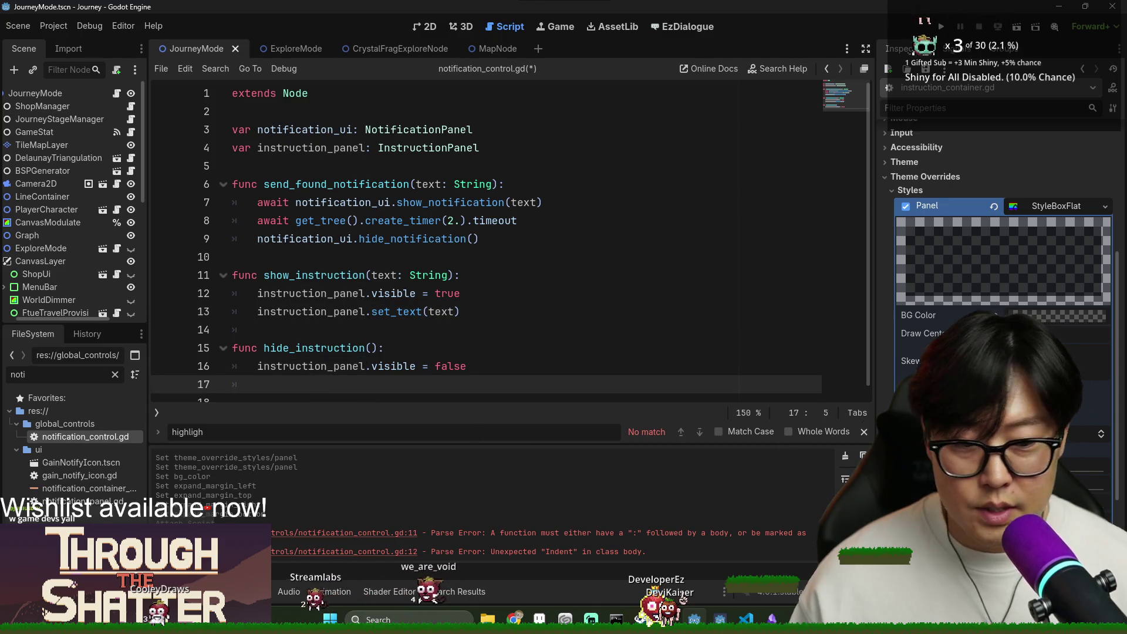
left_click(863, 431)
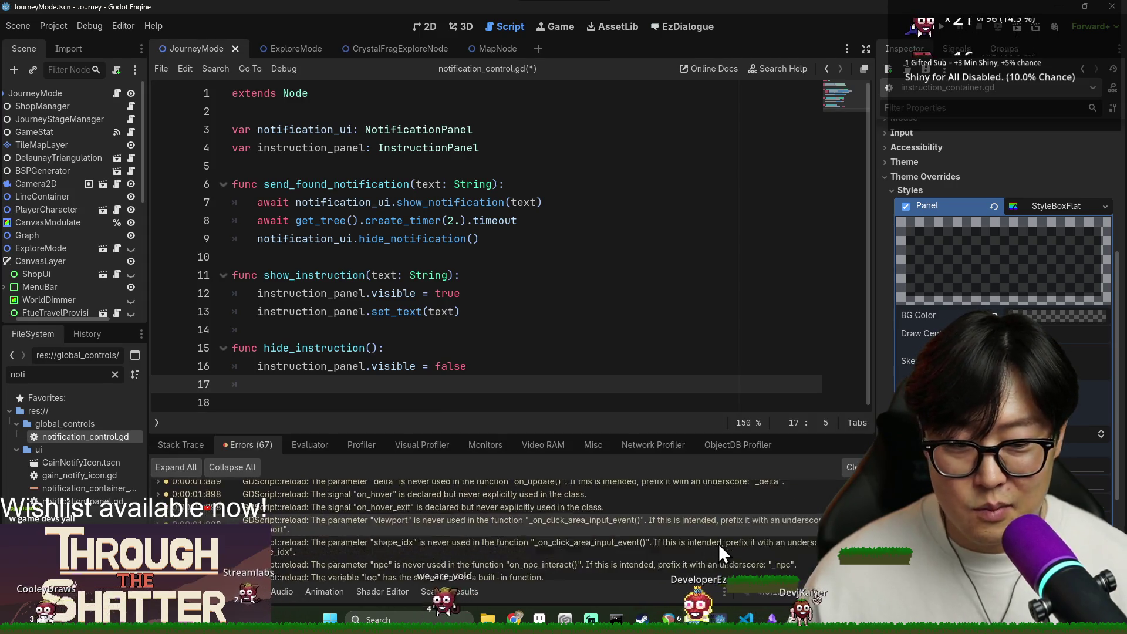
Clear the error list, hide the bottom debugger panel, and save the script
left_click(852, 467)
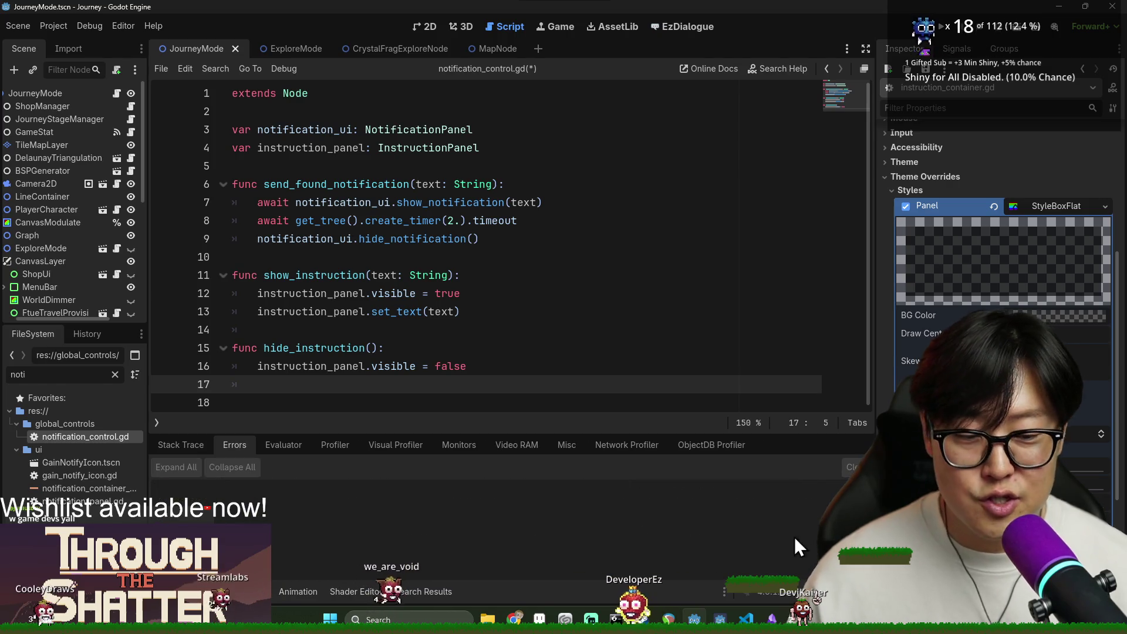
key("ctrl+j")
key("ctrl+s")
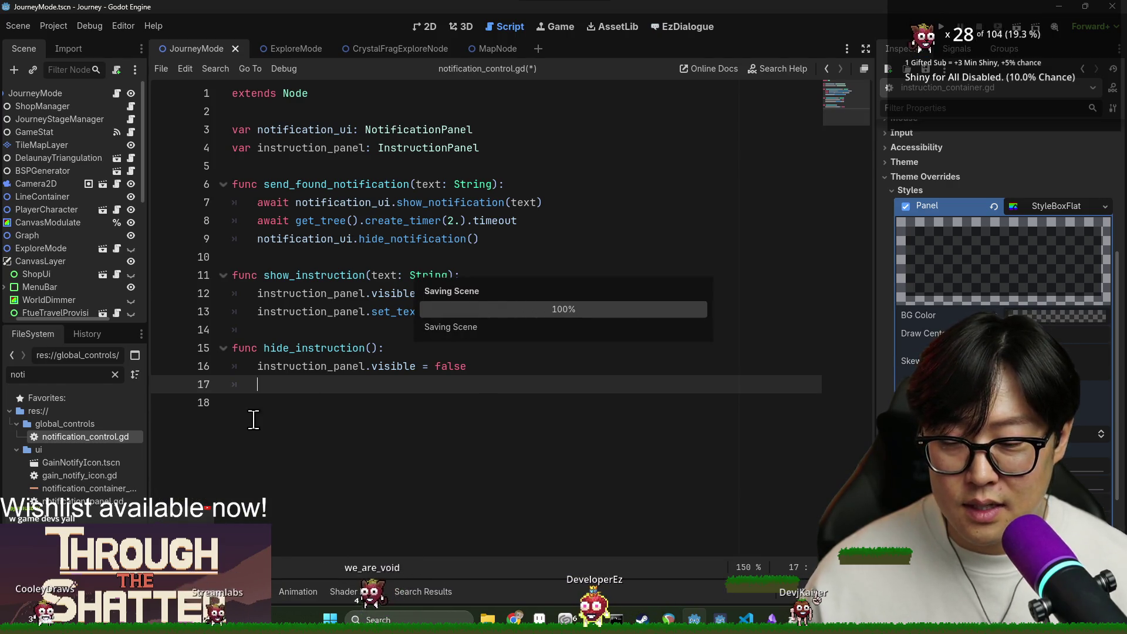
Remove the empty trailing lines 17 and 18 of notification_control.gd and save
left_click(289, 401)
key("BackSpace")
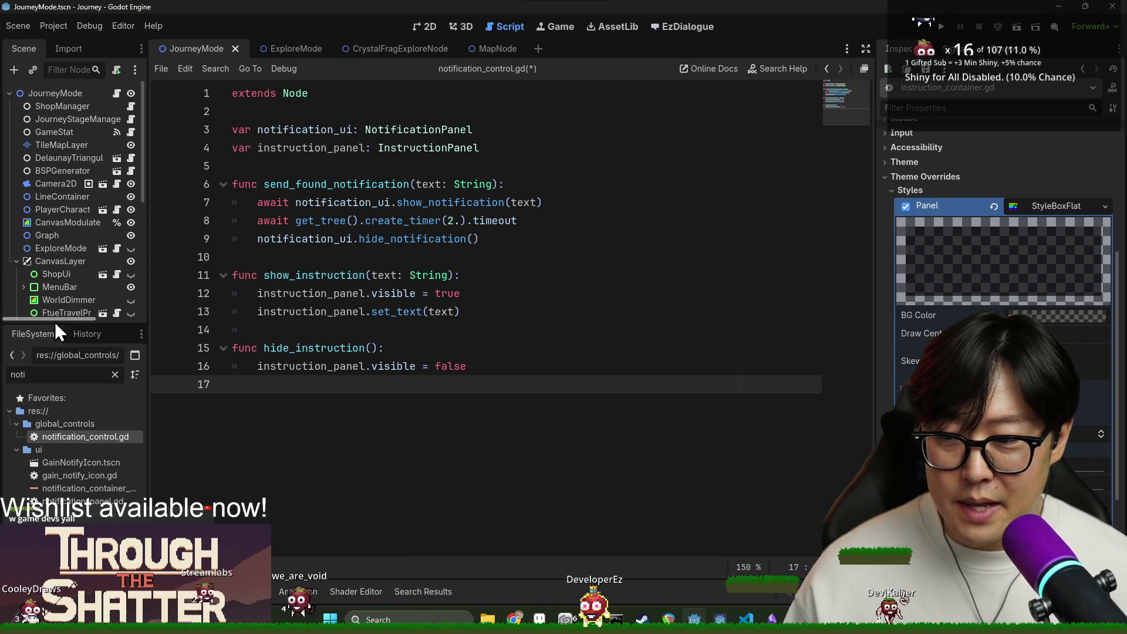
left_click(387, 366)
key("ctrl+s")
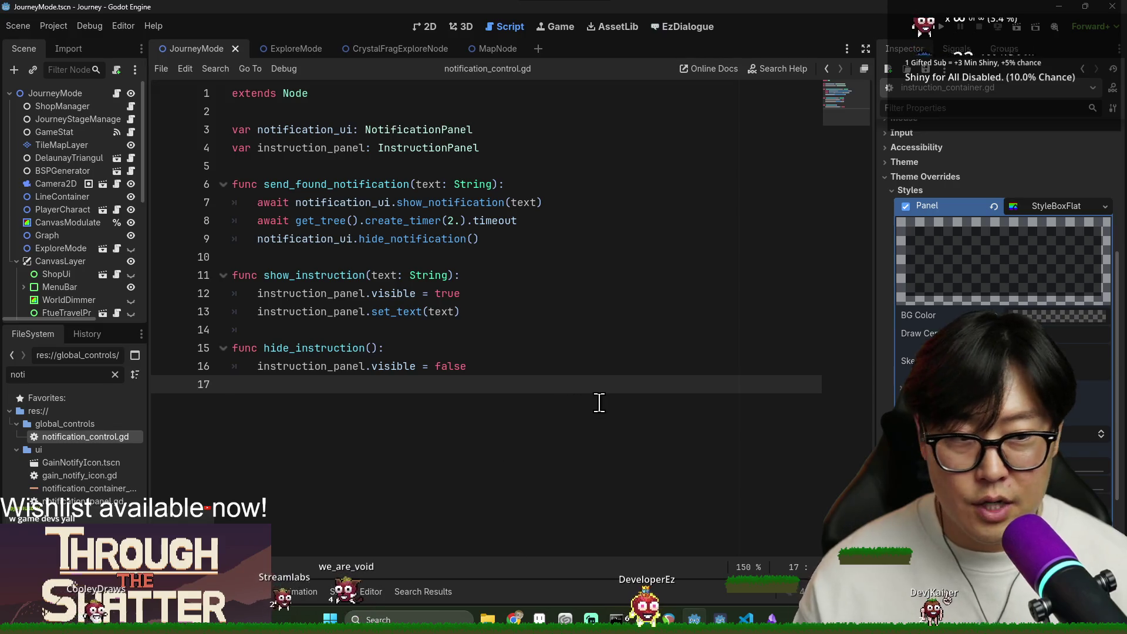
left_click(482, 366)
key("Delete")
key("ctrl+s")
key("ctrl+s")
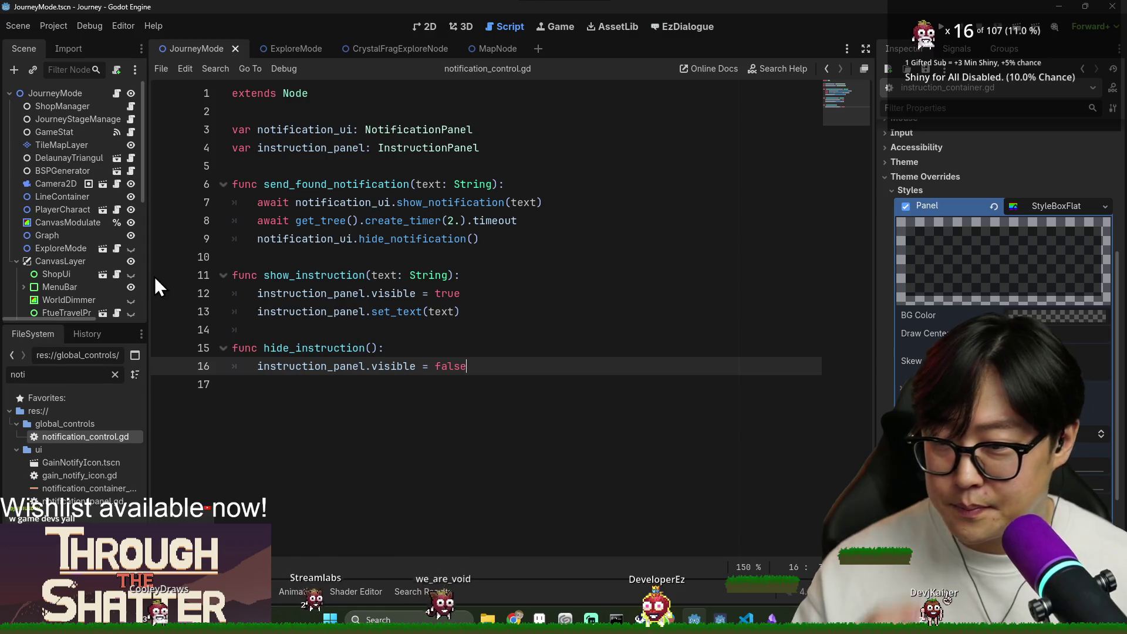
Enlarge the Scene dock's width and height so InstructionContainer and its Label show
left_click_drag(150, 277, 159, 278)
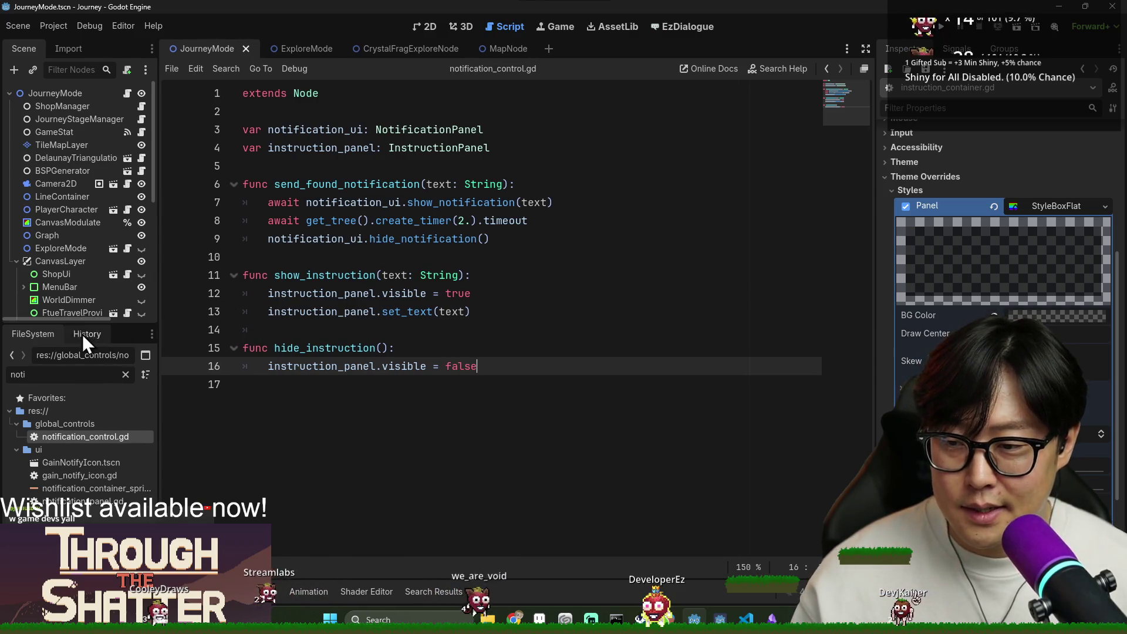
left_click_drag(84, 321, 75, 387)
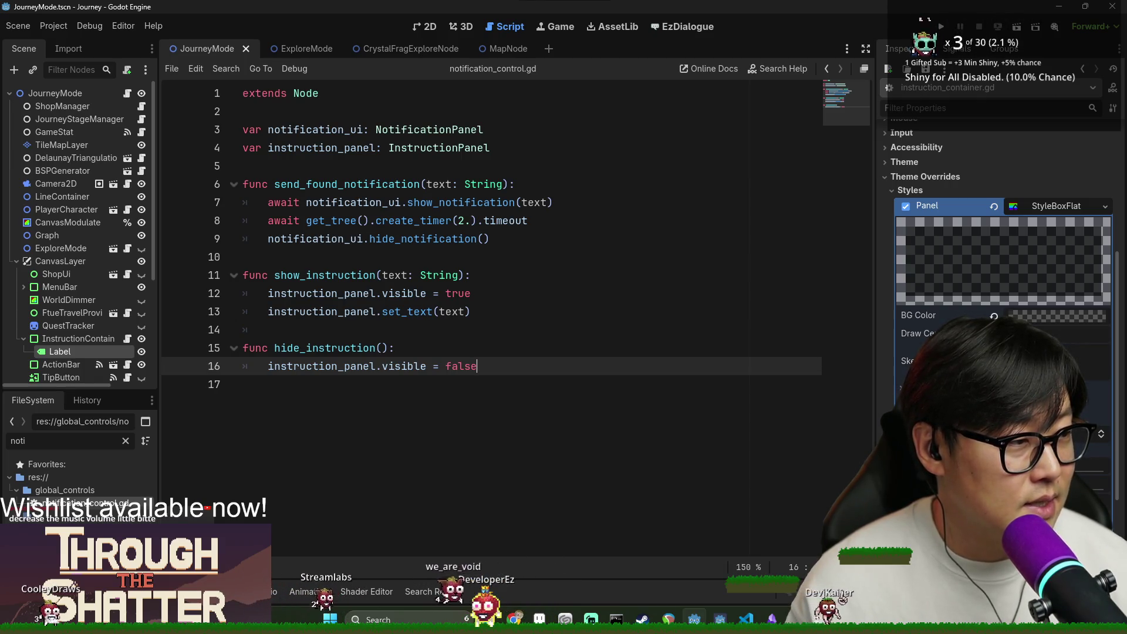
left_click(426, 276)
key("ctrl+s")
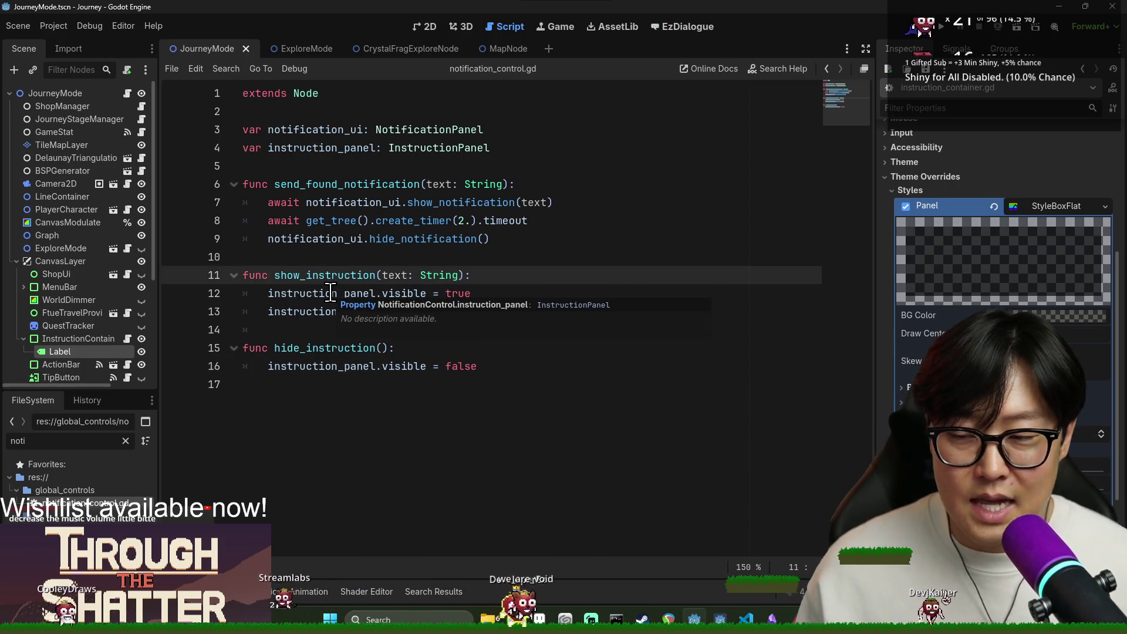
left_click(377, 275)
key("ctrl+s")
left_click(357, 259)
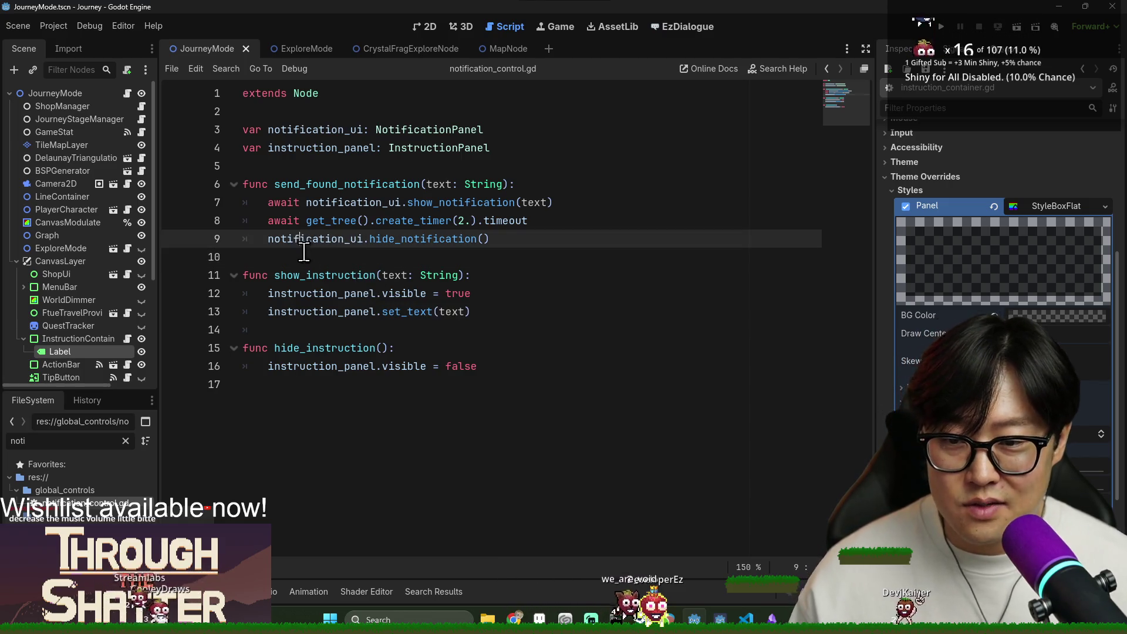
key("ctrl+s")
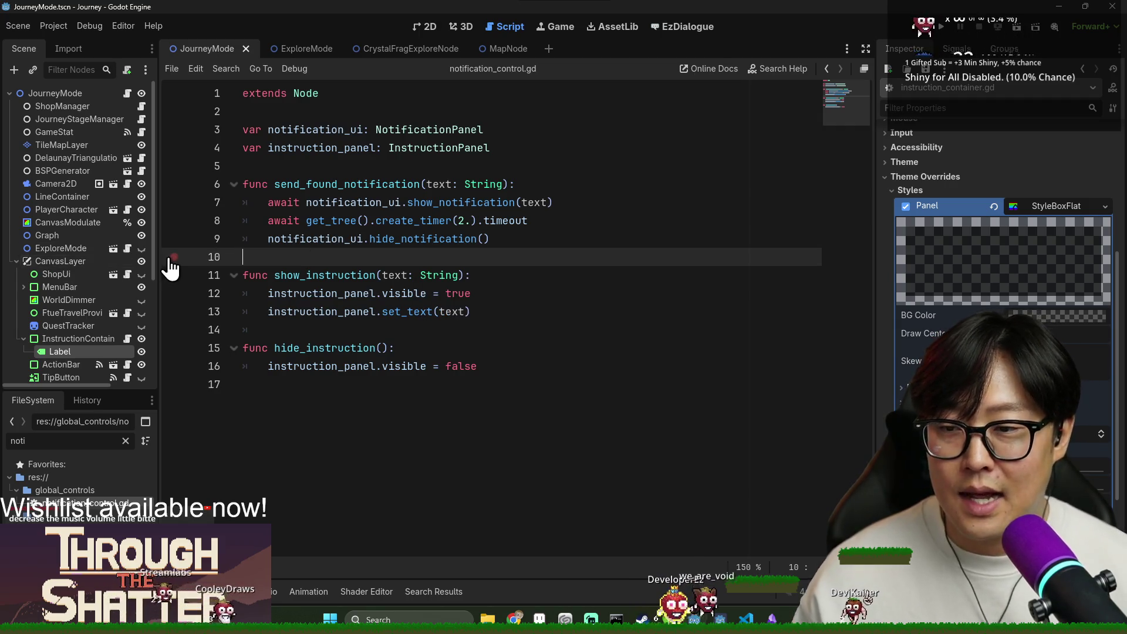
left_click_drag(158, 256, 172, 259)
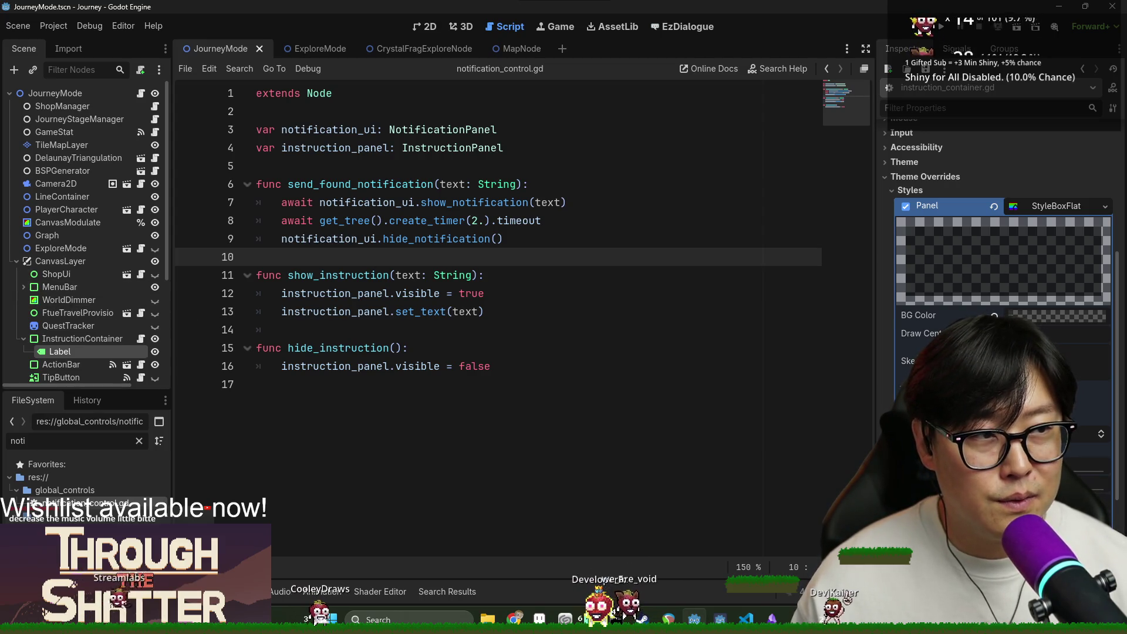
Review the set_text call on line 13 and scroll through the script
left_click(443, 311)
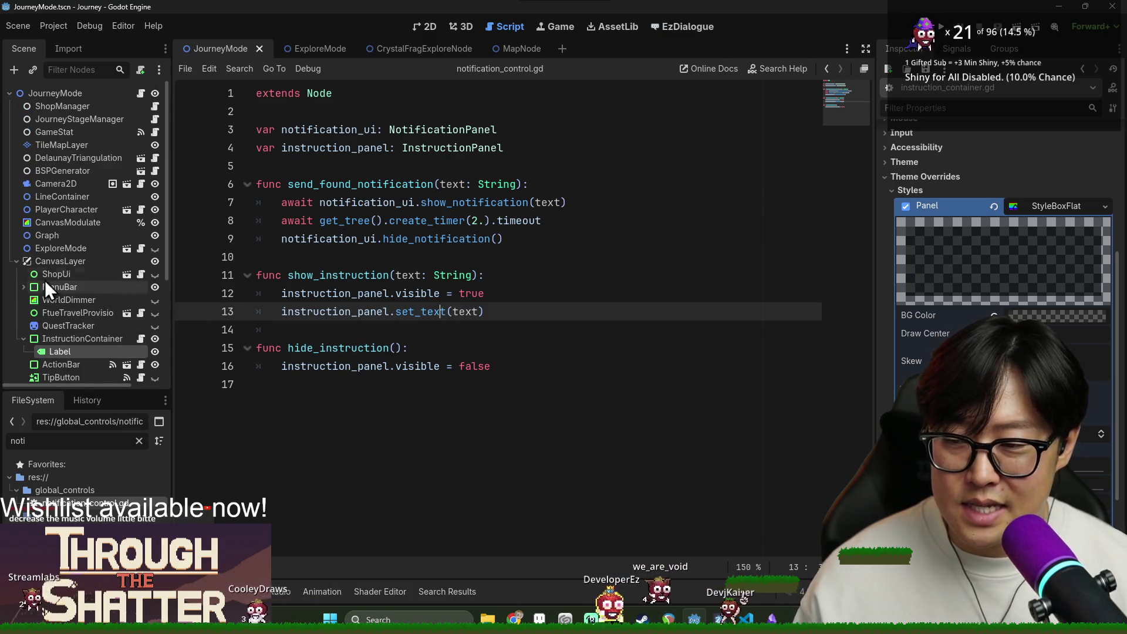
scroll(61, 273, "down", 4)
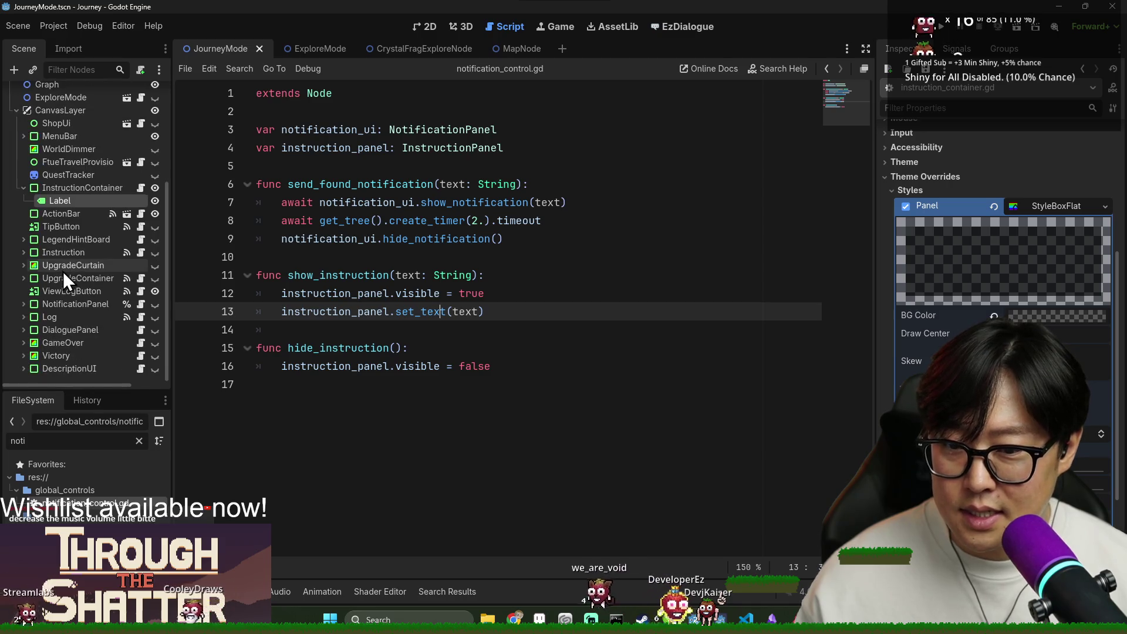
scroll(65, 363, "up", 2)
scroll(67, 349, "up", 1)
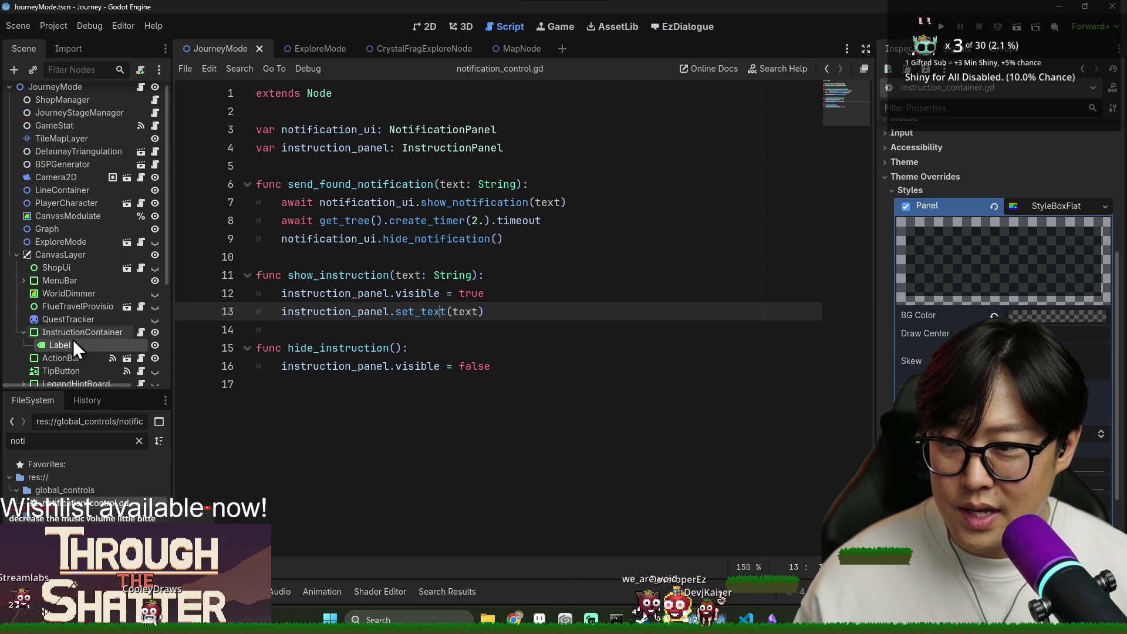
scroll(81, 330, "up", 1)
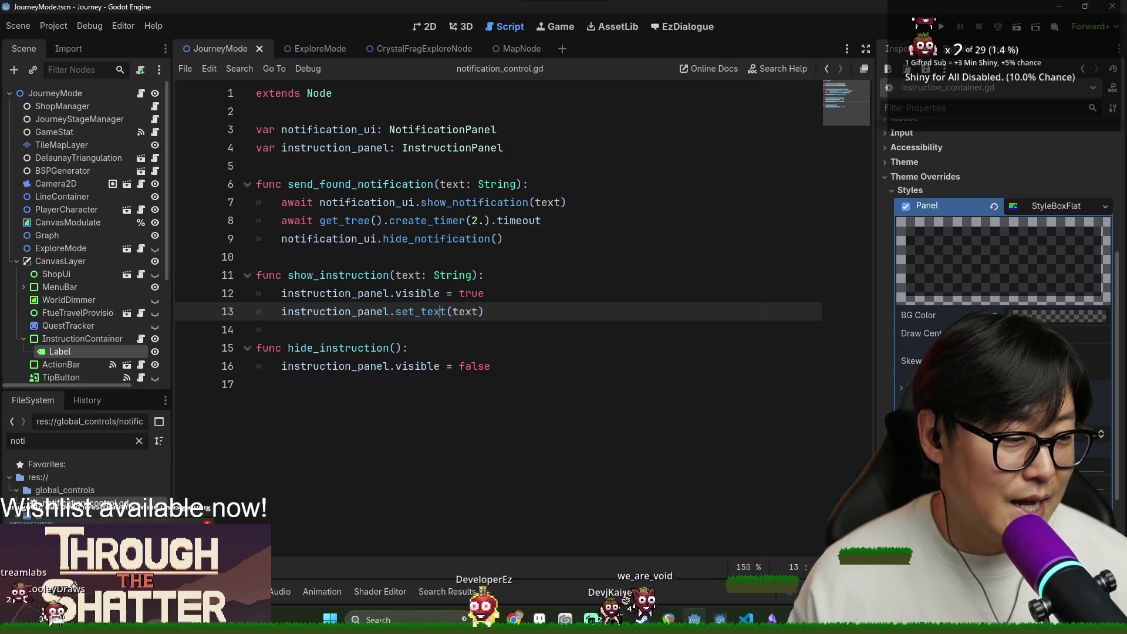
left_click(385, 328)
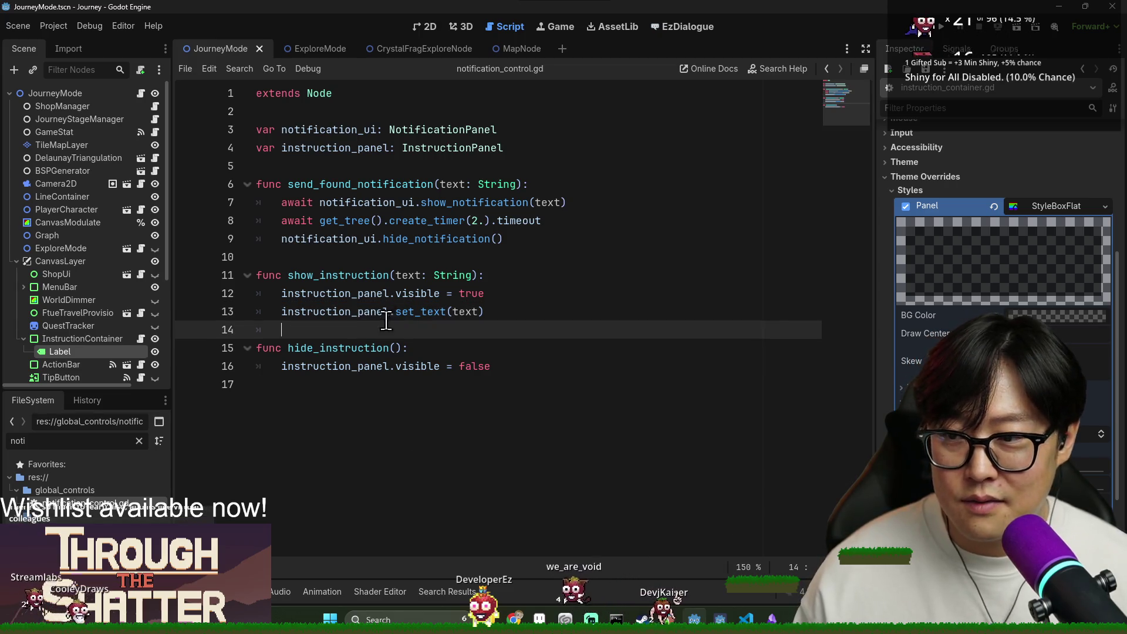
left_click(373, 258)
left_click(353, 238)
left_click(399, 263)
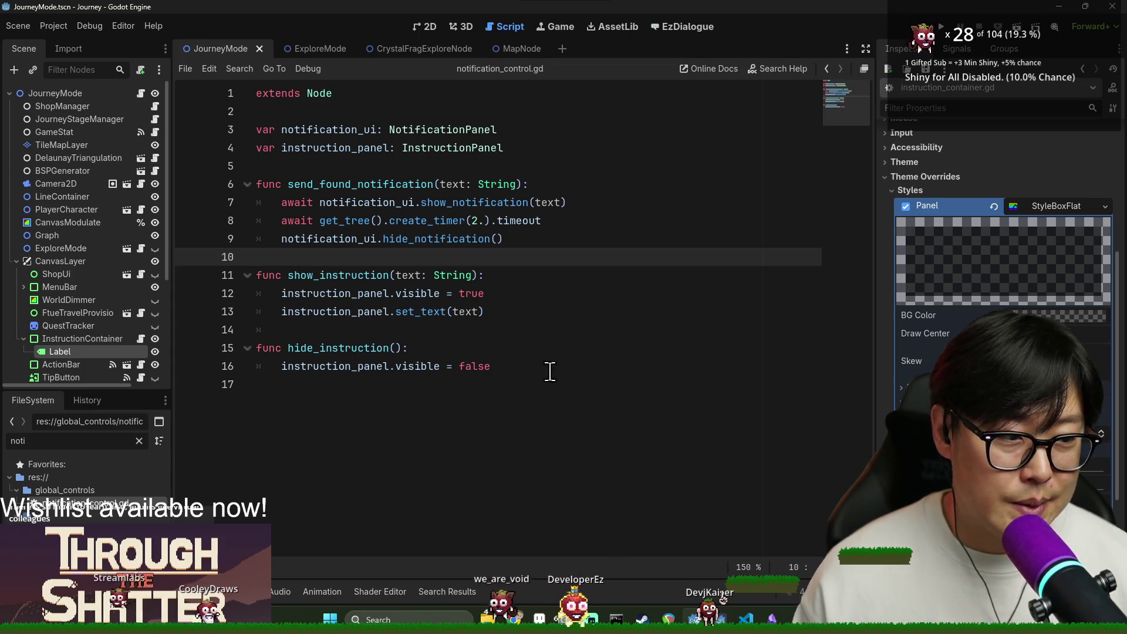
left_click(479, 324)
key("ctrl+s")
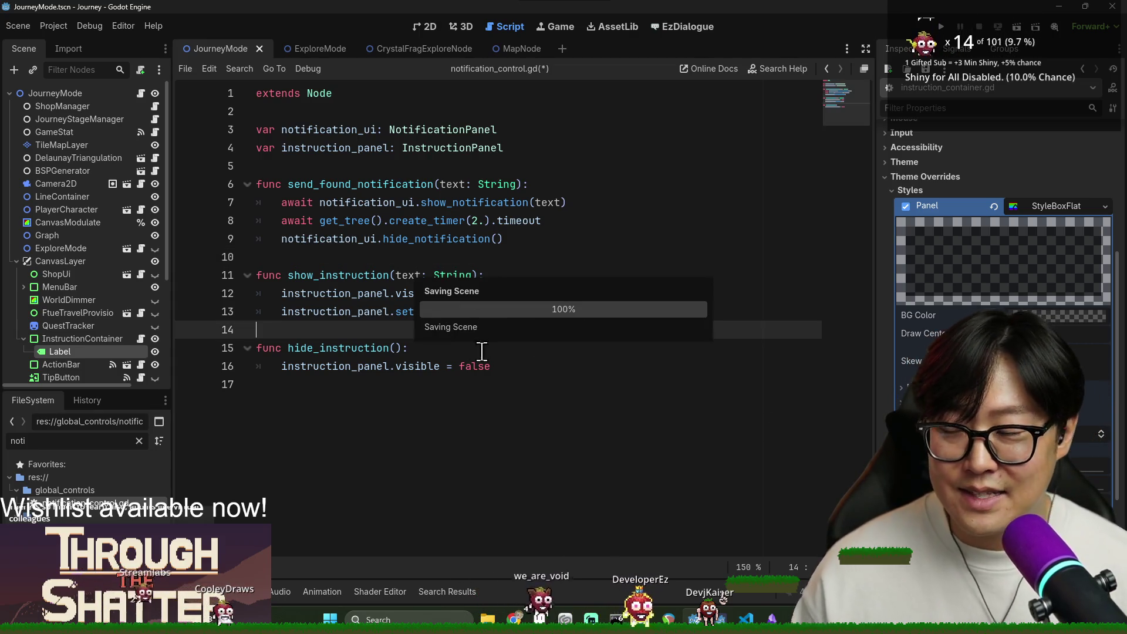
left_click(503, 366)
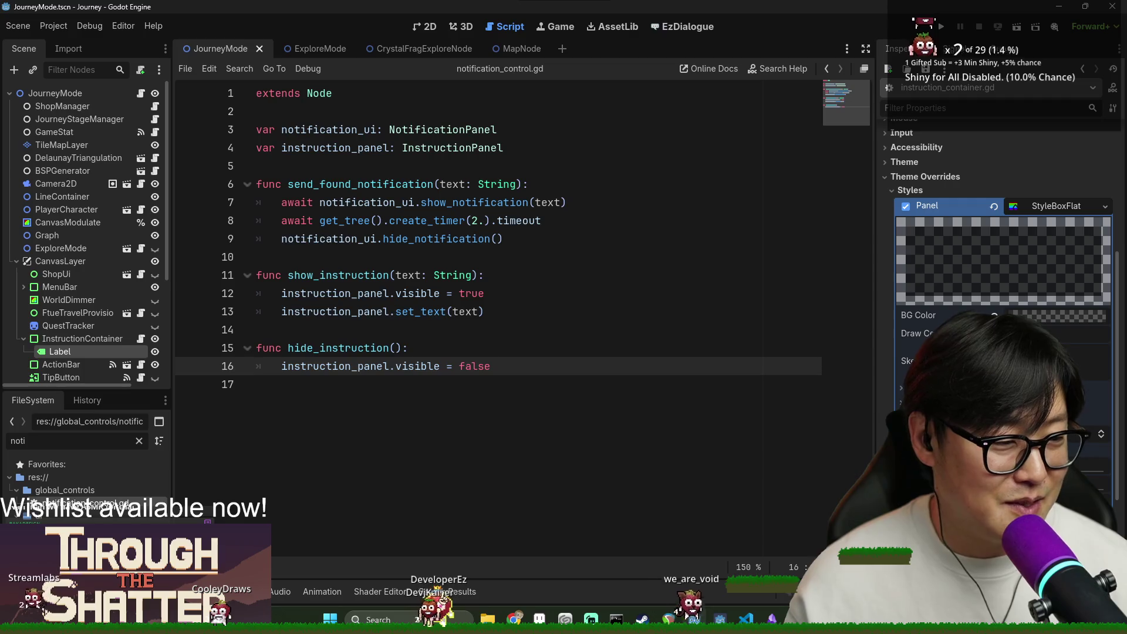
left_click(407, 348)
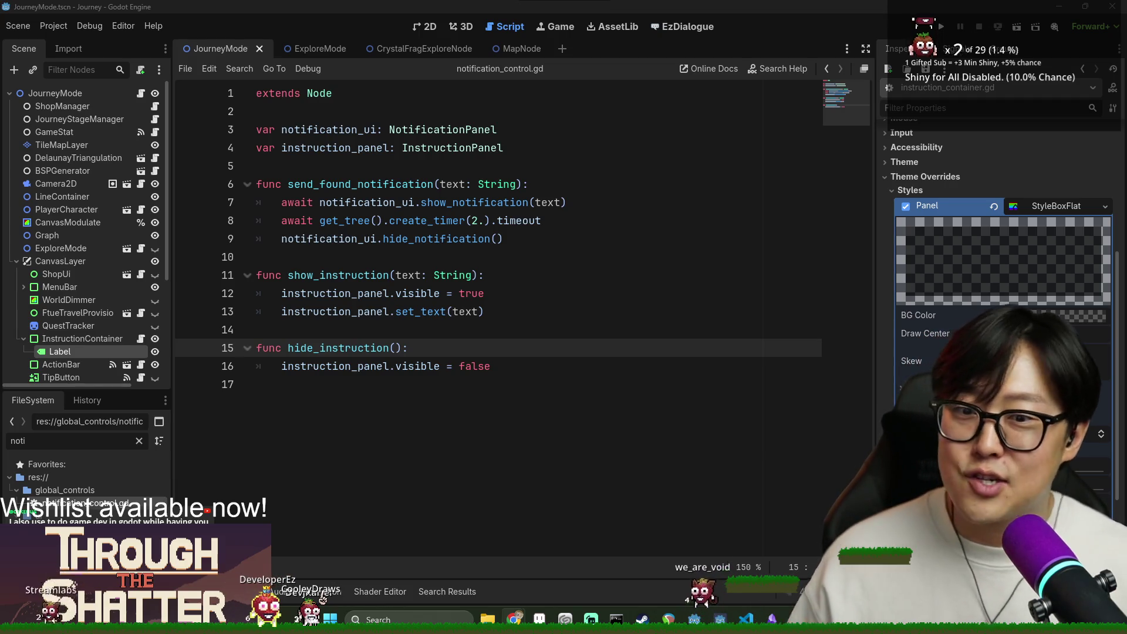
Review show_instruction on line 11 of notification_control.gd and save
left_click(449, 330)
key("ctrl+s")
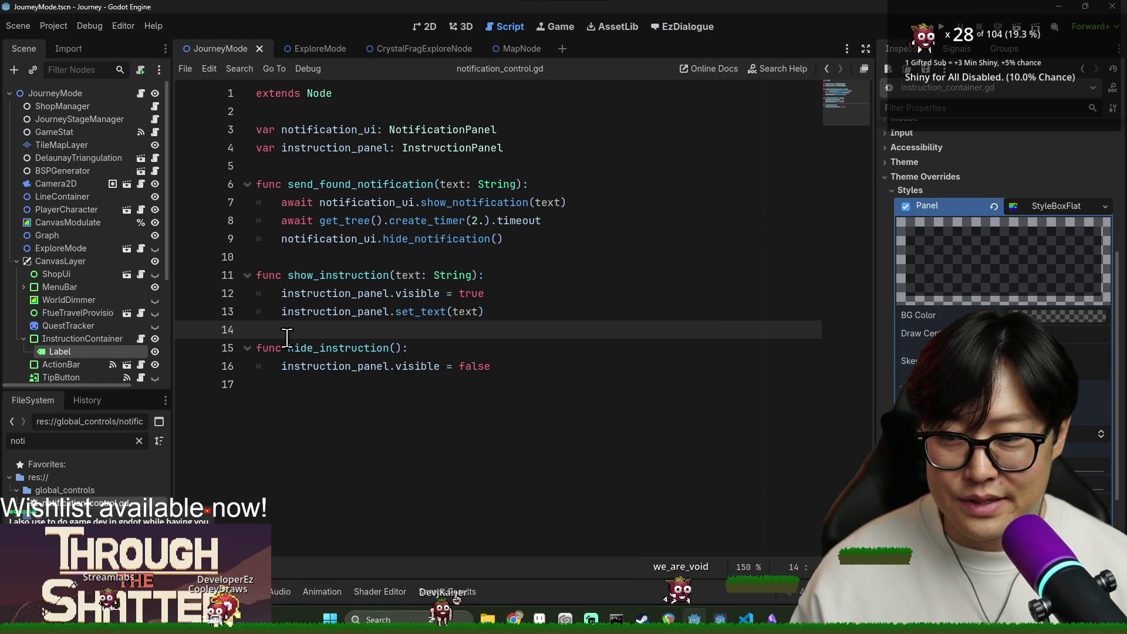
left_click(388, 276)
key("ctrl+s")
key("Up")
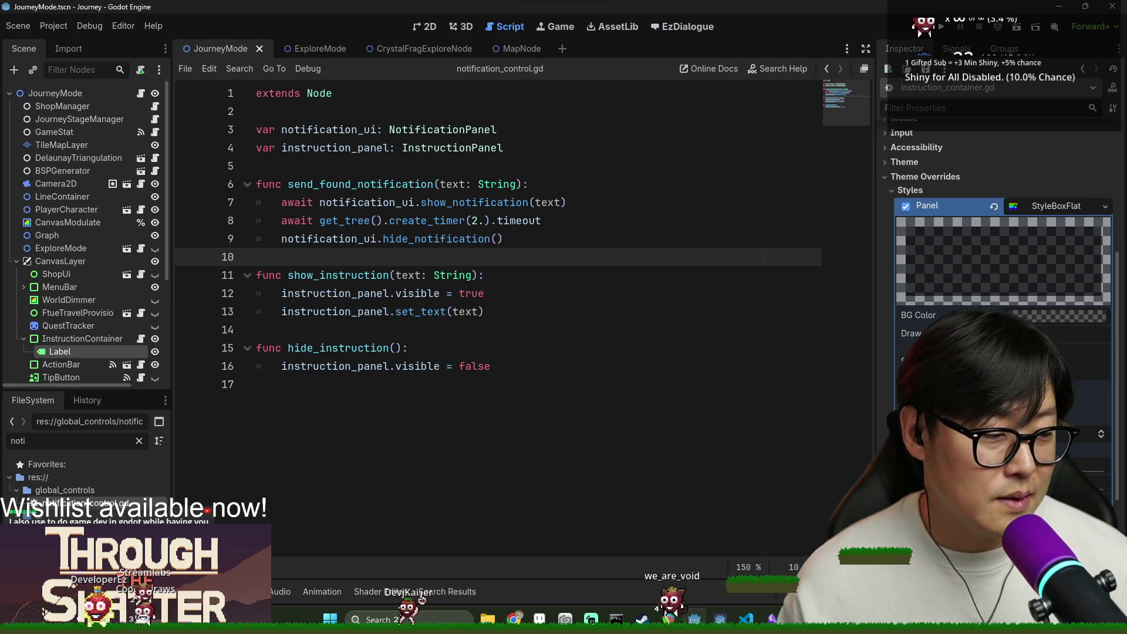
left_click(497, 367)
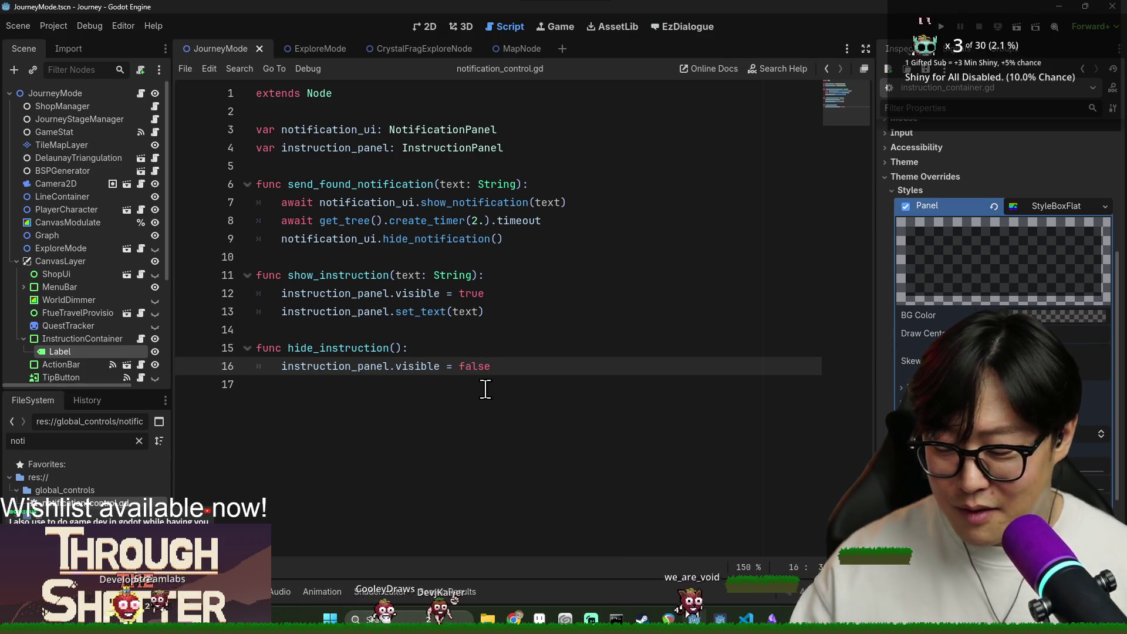
Recheck lines 10 to 16 of the script, saving again
left_click(355, 329)
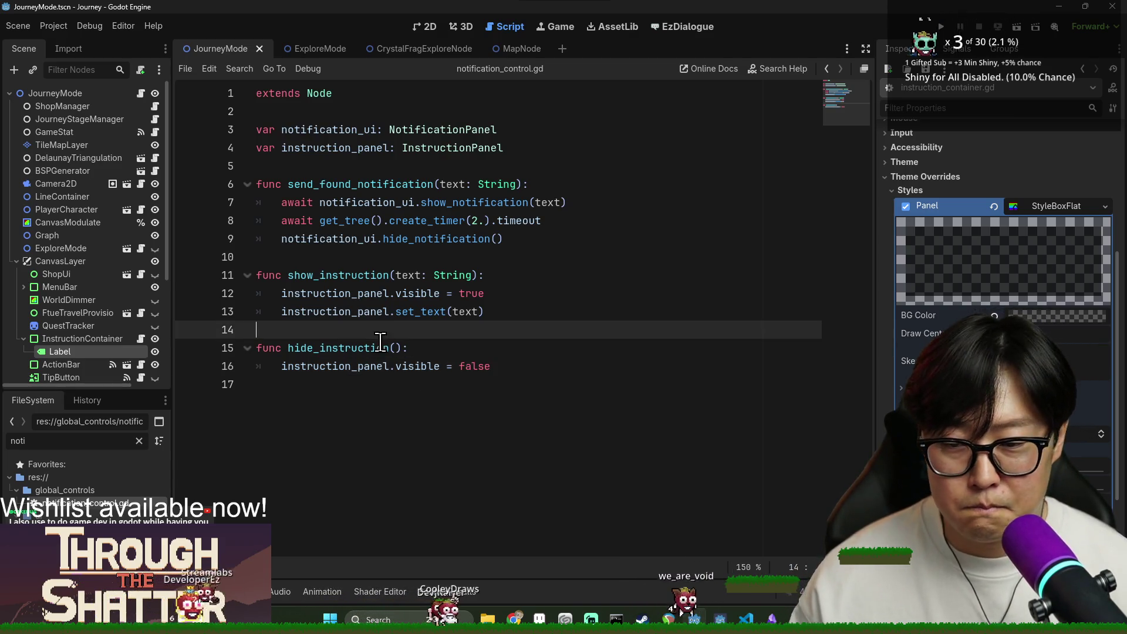
key("ctrl+s")
left_click(371, 257)
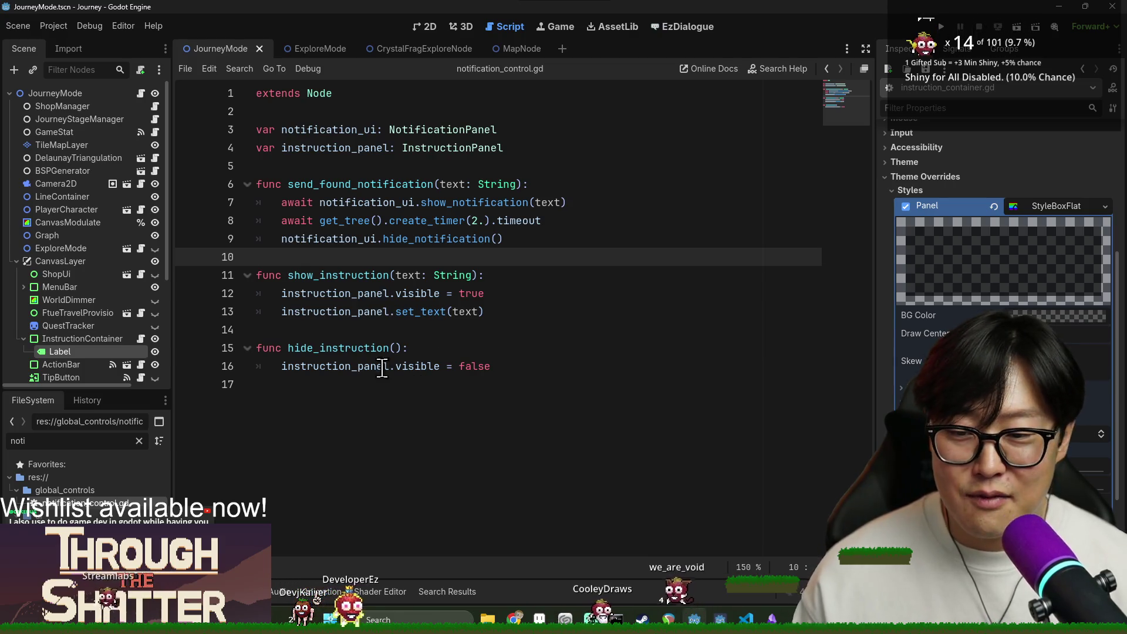
left_click(382, 329)
key("ctrl+s")
left_click(503, 368)
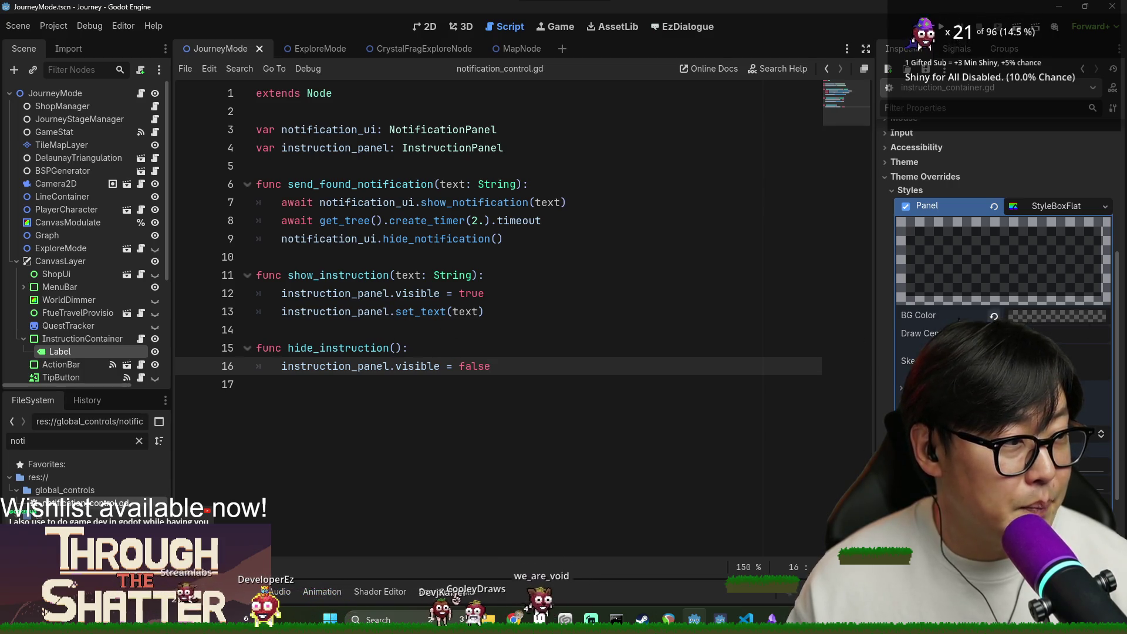
left_click(333, 276)
key("ctrl+s")
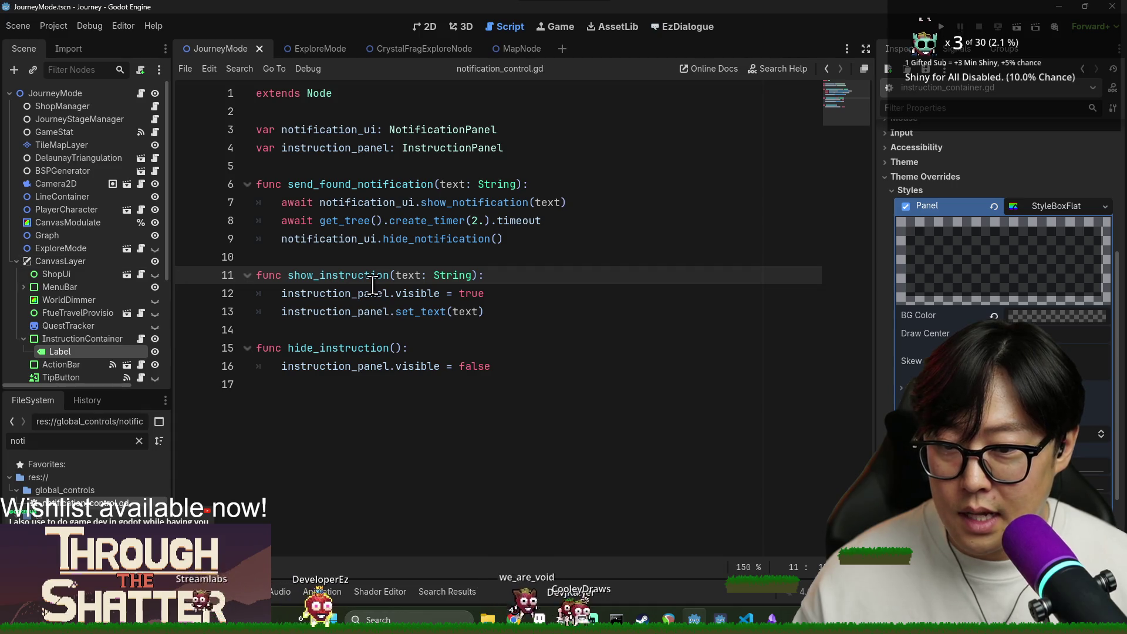
Remove the trailing empty line 17 and save notification_control.gd
left_click(317, 257)
left_click(320, 166)
left_click(315, 116)
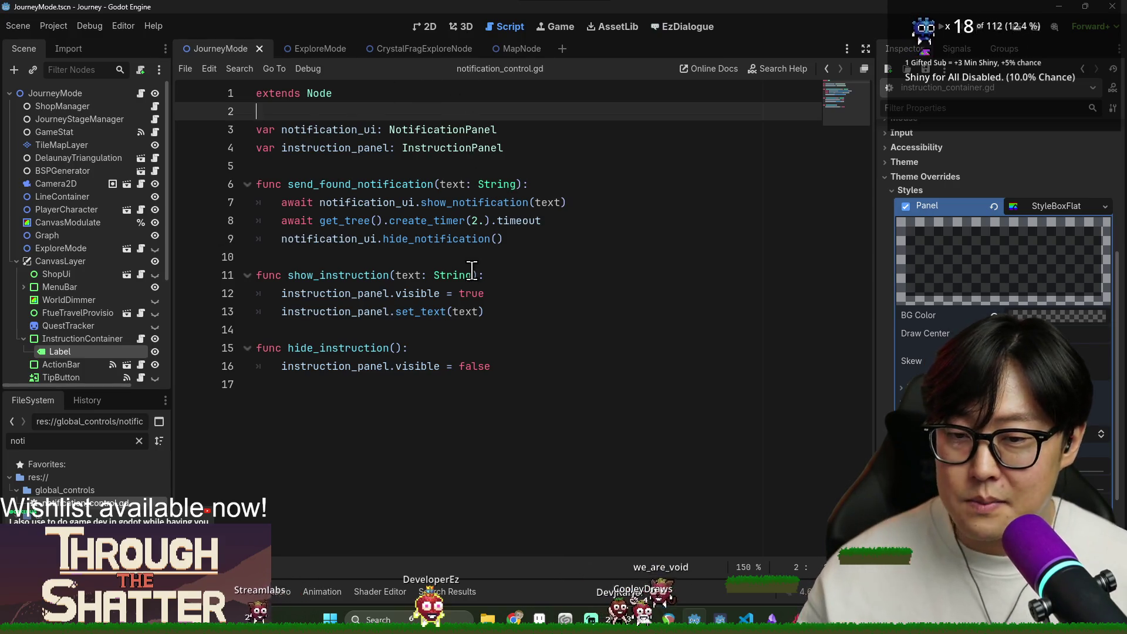
left_click(319, 384)
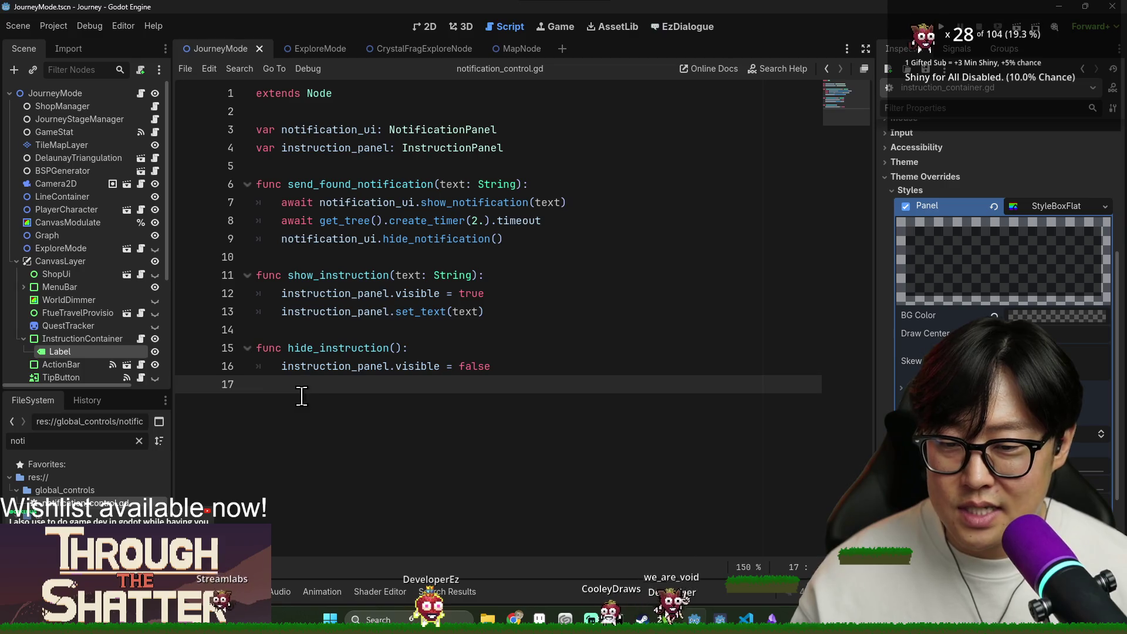
key("BackSpace")
key("ctrl+s")
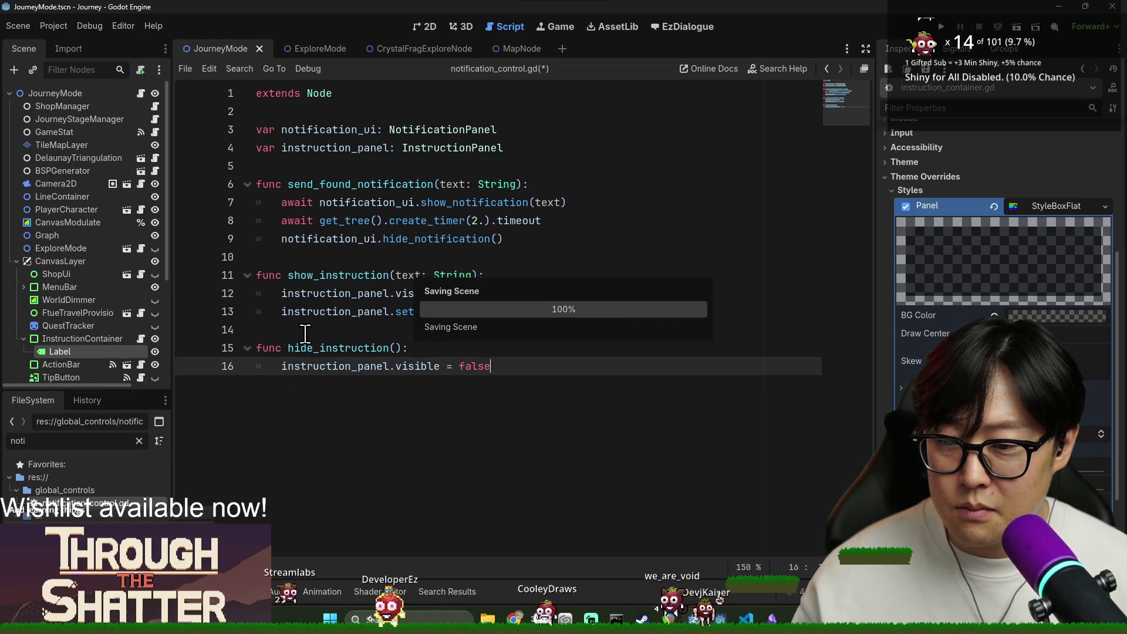
left_click(304, 330)
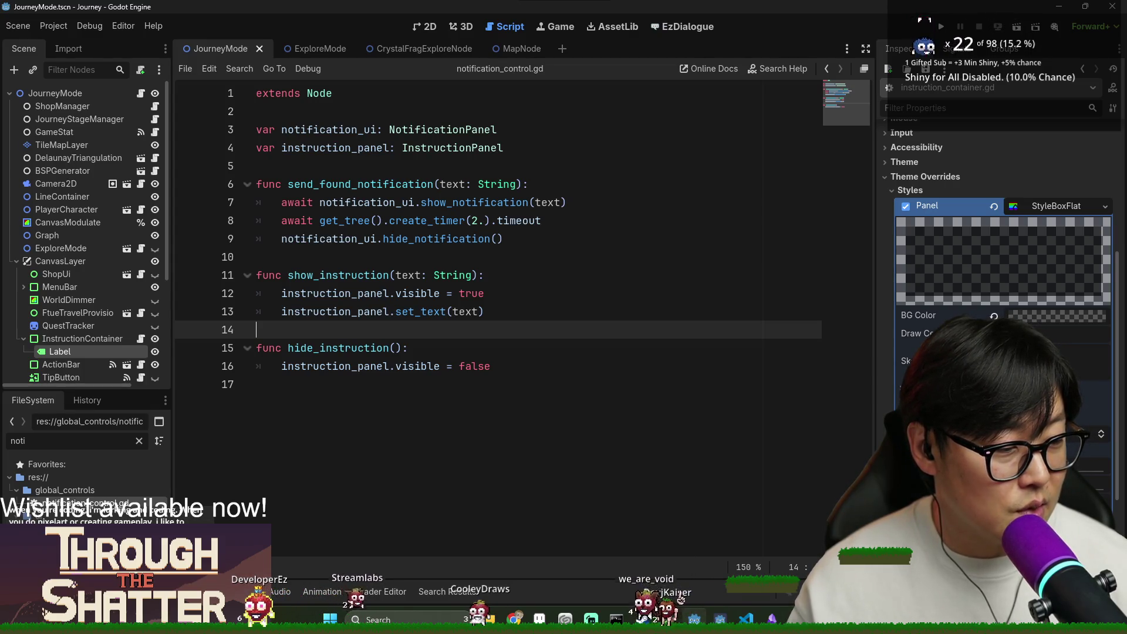
left_click(440, 293)
key("ctrl+s")
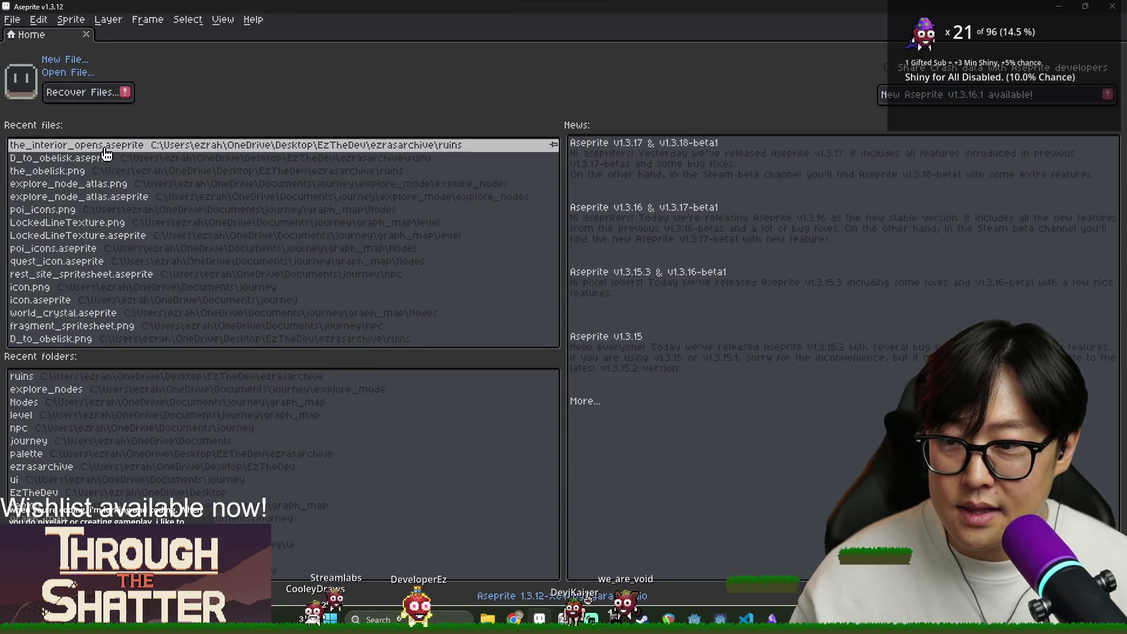
Open the_interior_opens.aseprite from Recent files and pan to show the top of the artwork
left_click(105, 147)
left_click_drag(695, 312, 526, 312)
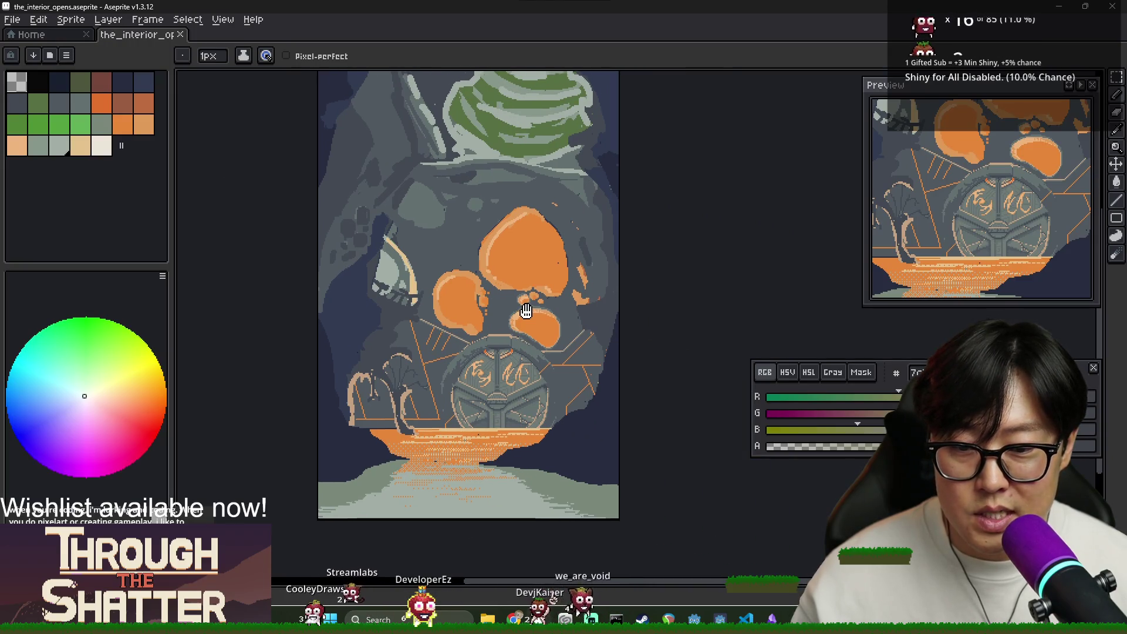
scroll(523, 317, "up", 1)
scroll(510, 334, "down", 2)
scroll(507, 342, "up", 2)
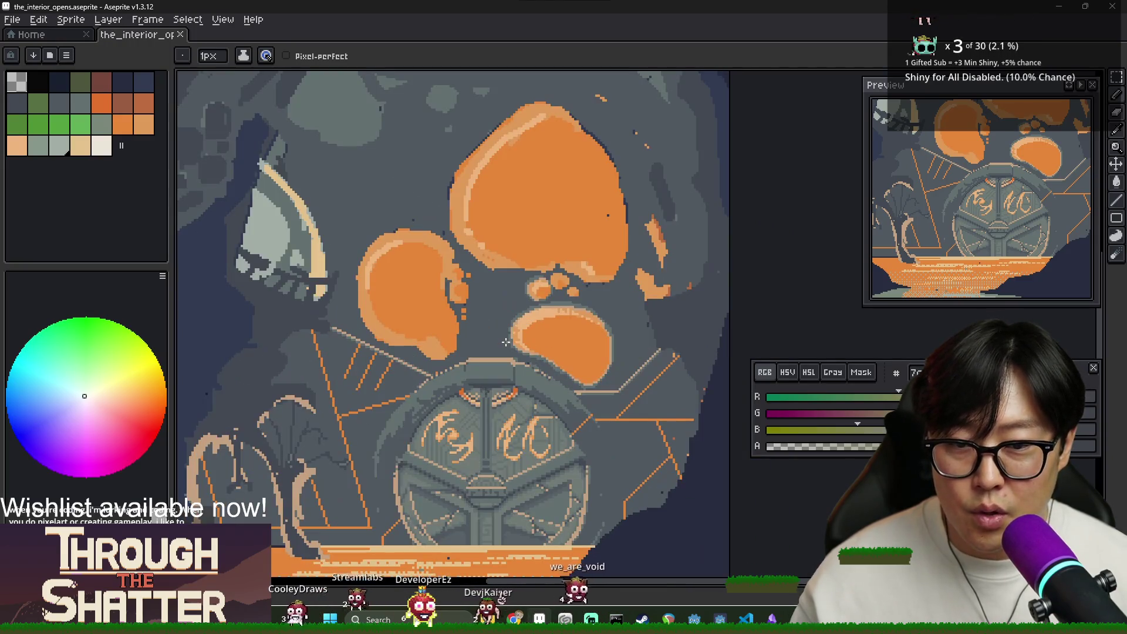
scroll(506, 341, "down", 2)
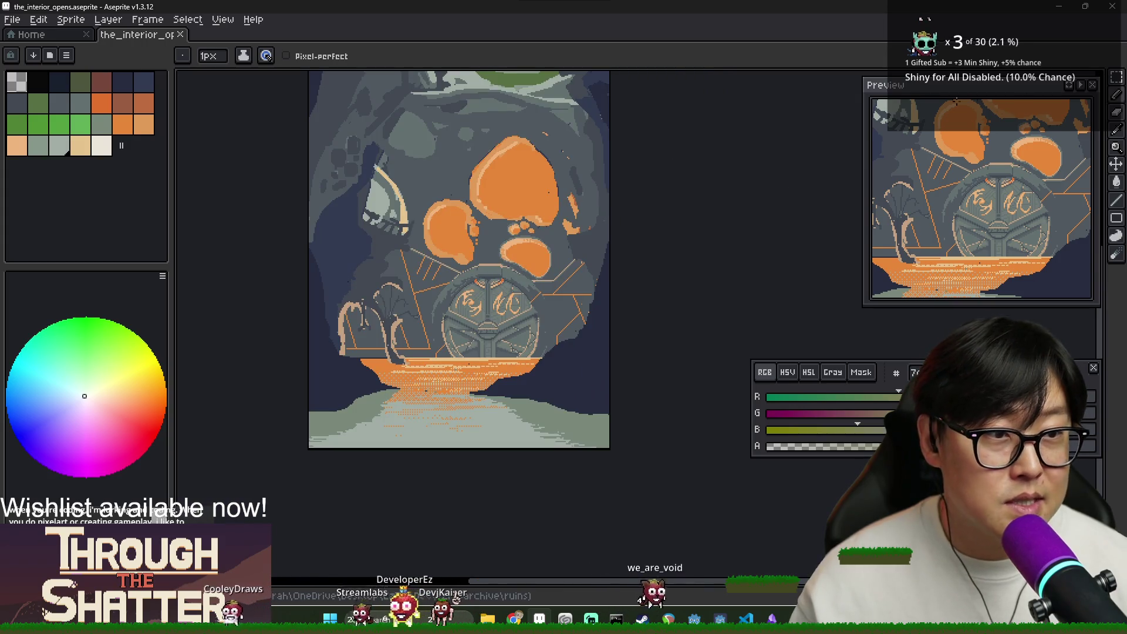
left_click_drag(482, 246, 488, 286)
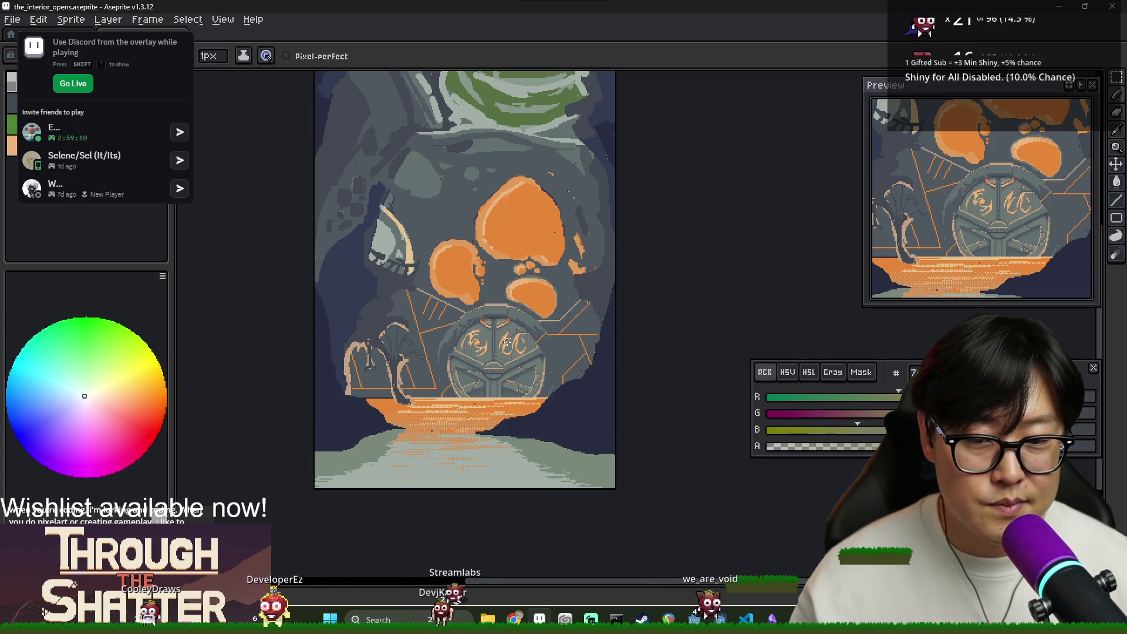
Zoom in and out and nudge the view to inspect the cave art
scroll(528, 335, "up", 1)
scroll(505, 349, "up", 1)
scroll(493, 358, "down", 1)
scroll(493, 357, "down", 1)
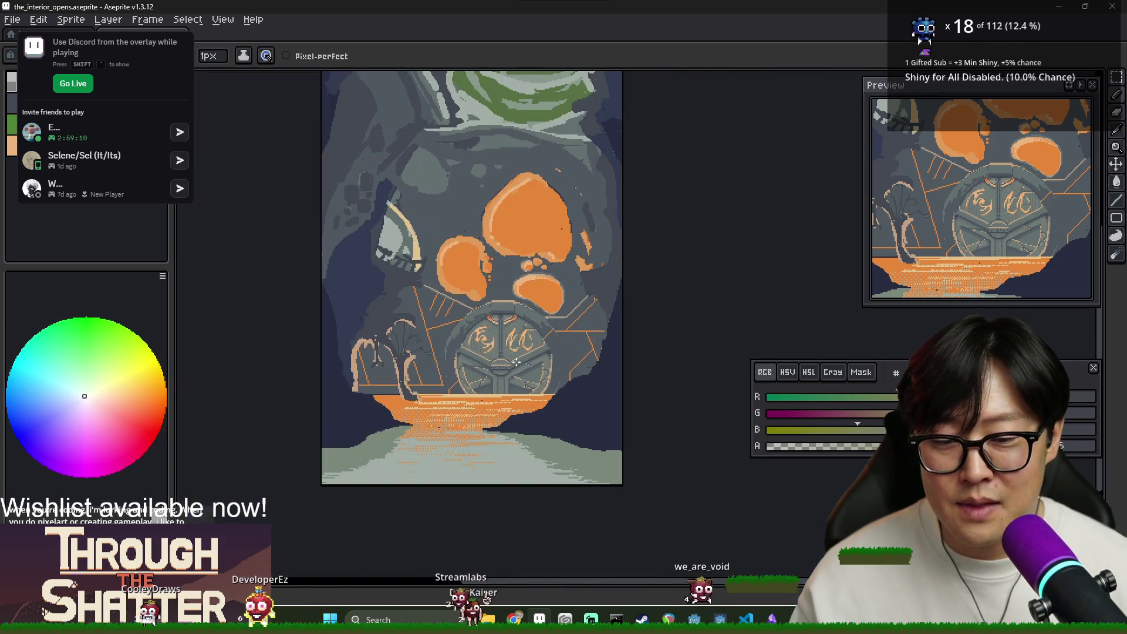
scroll(494, 357, "down", 1)
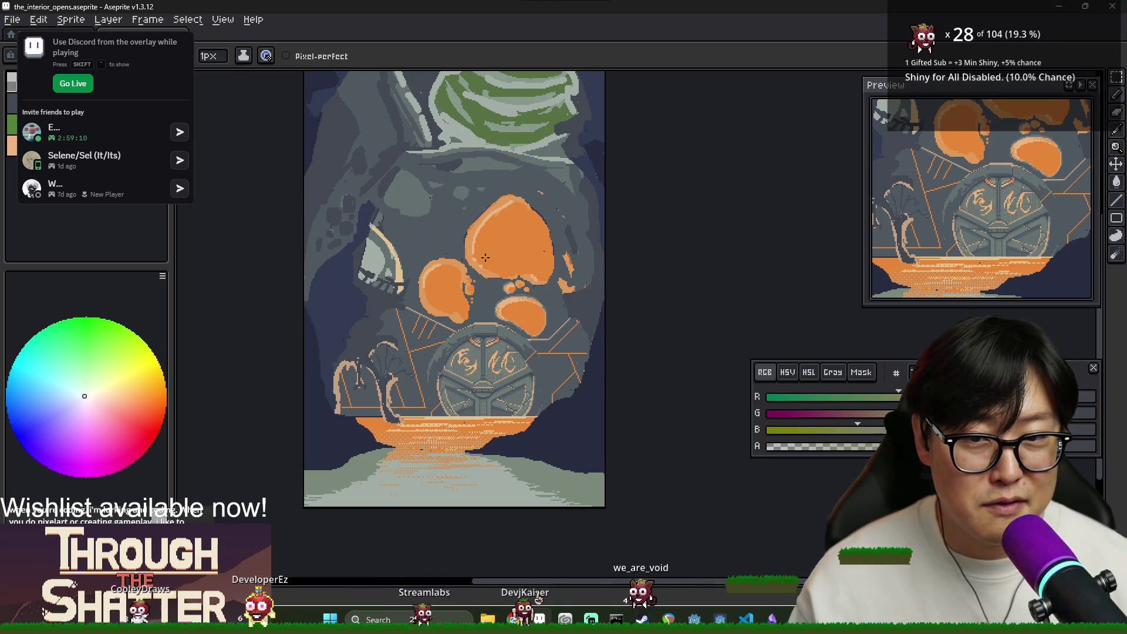
scroll(818, 245, "up", 1)
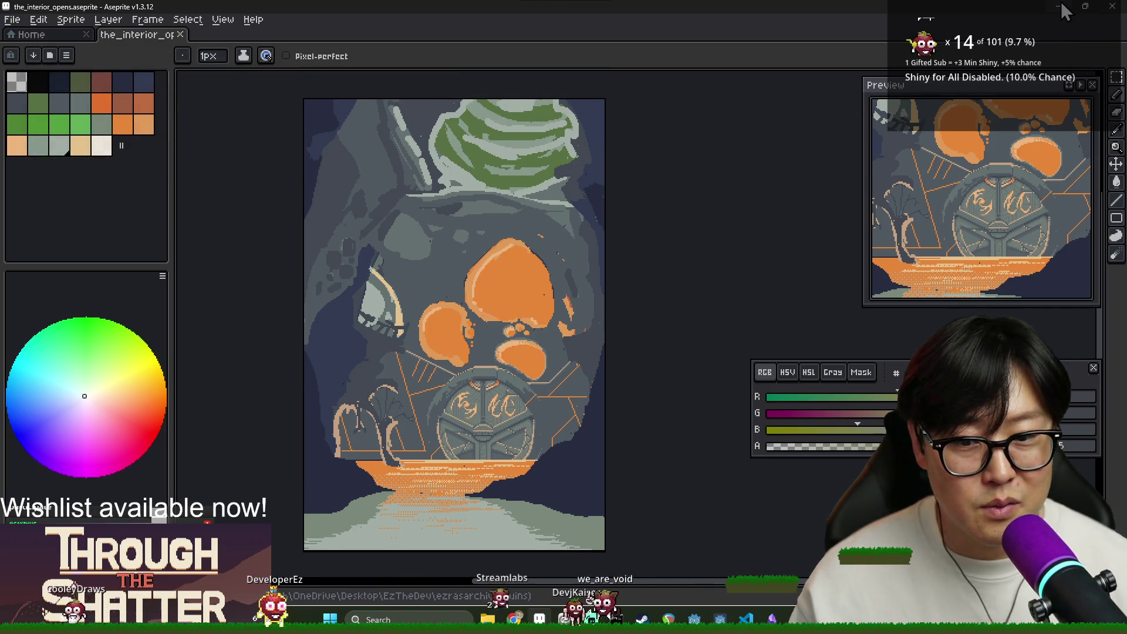
mouse_move(449, 365)
left_mouse_down()
mouse_move(440, 334)
mouse_move(492, 370)
mouse_move(417, 317)
mouse_move(439, 395)
left_mouse_up()
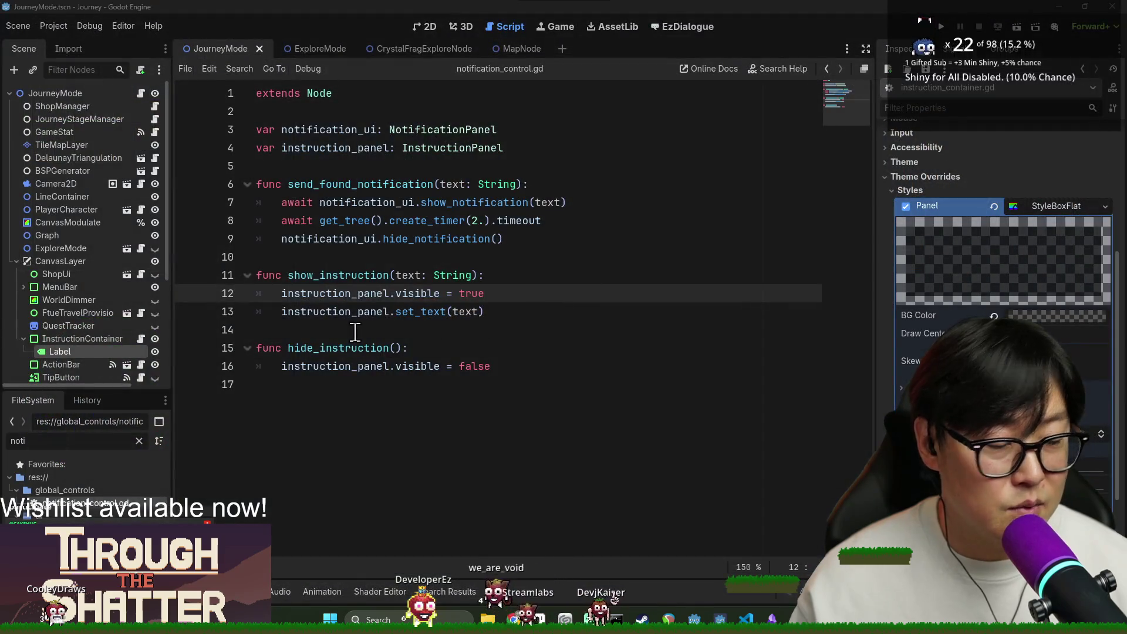
Back in Godot, look over show_instruction and its set_text call in notification_control.gd
key("Down")
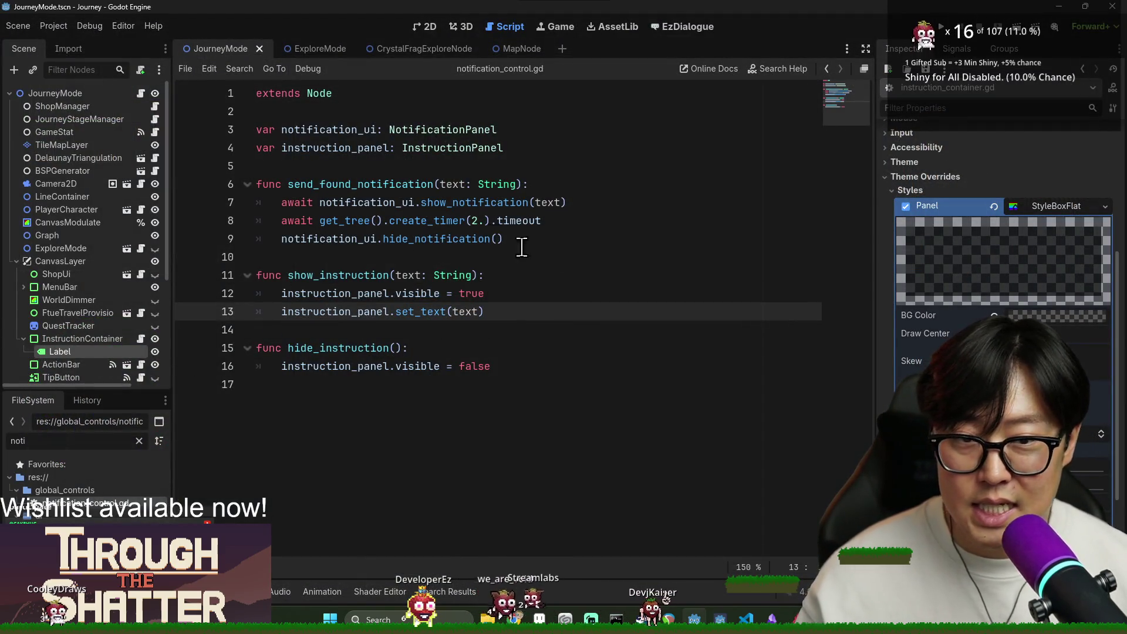
key("alt+Tab")
left_click(245, 308)
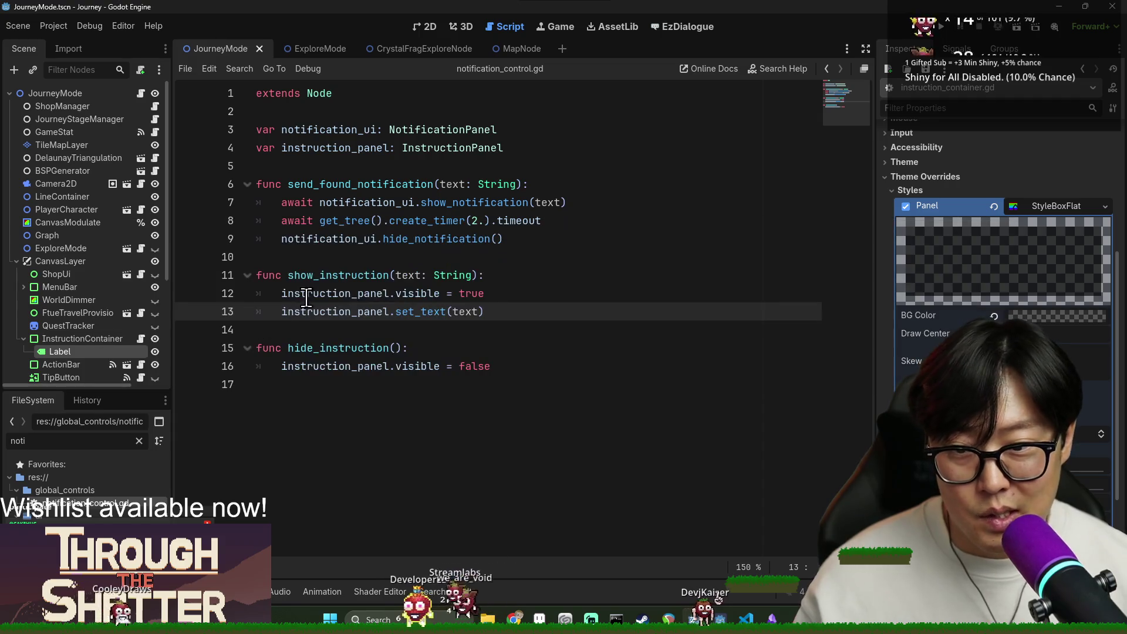
left_click(327, 297)
double_click(345, 277)
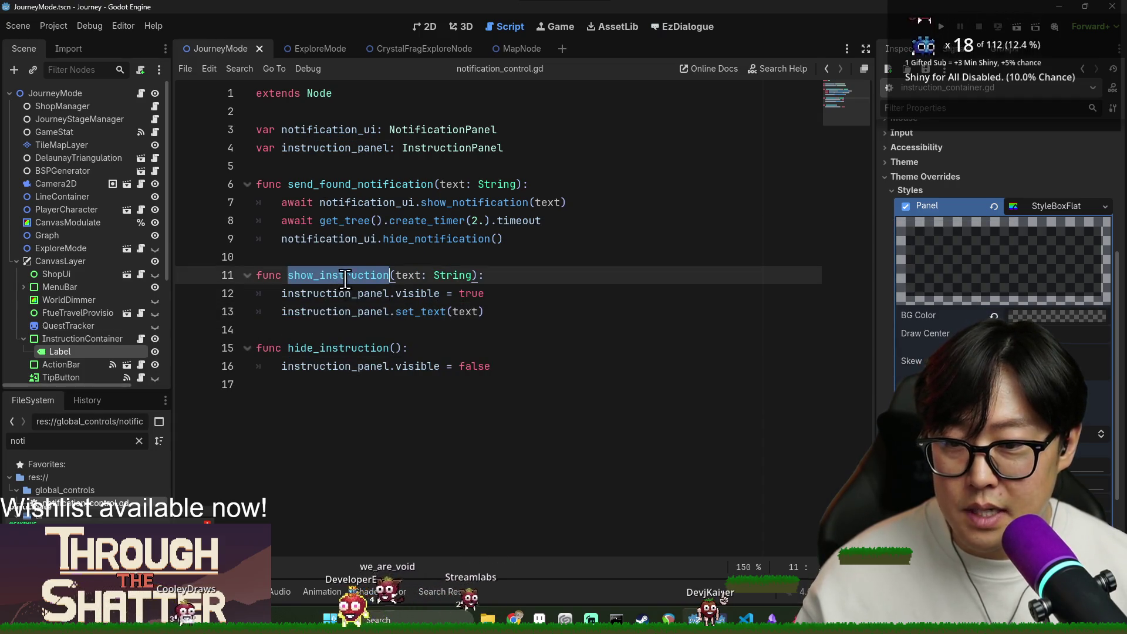
double_click(415, 315)
left_click(308, 350)
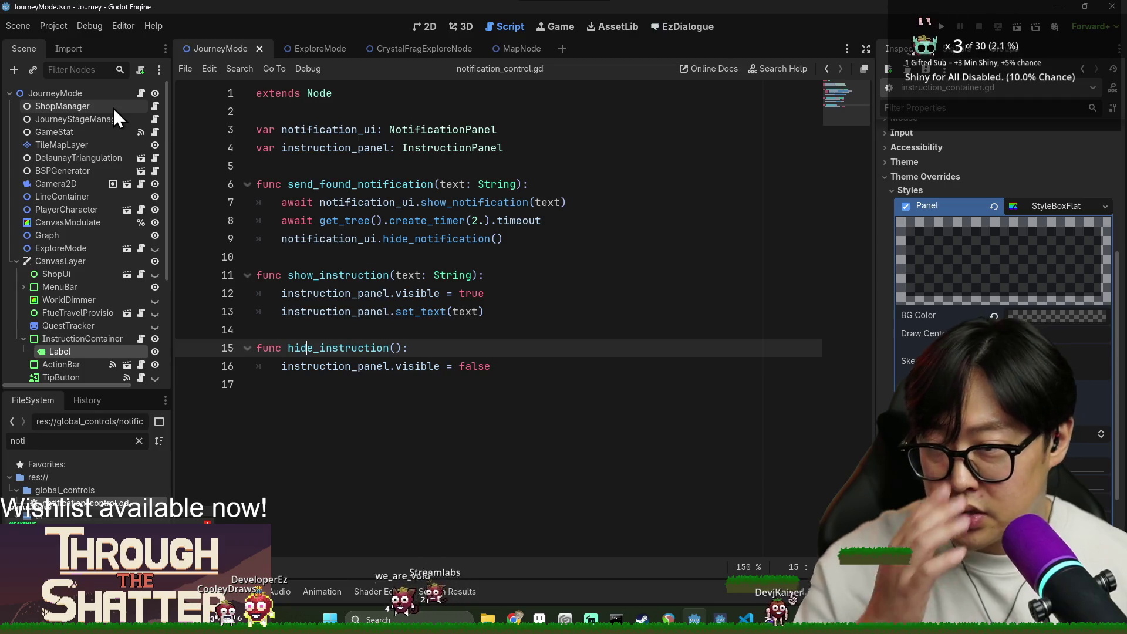
Locate _enter_tunnel_mode in journey_mode.gd, then switch to journey_stage.gd
left_click(141, 94)
scroll(389, 295, "up", 8)
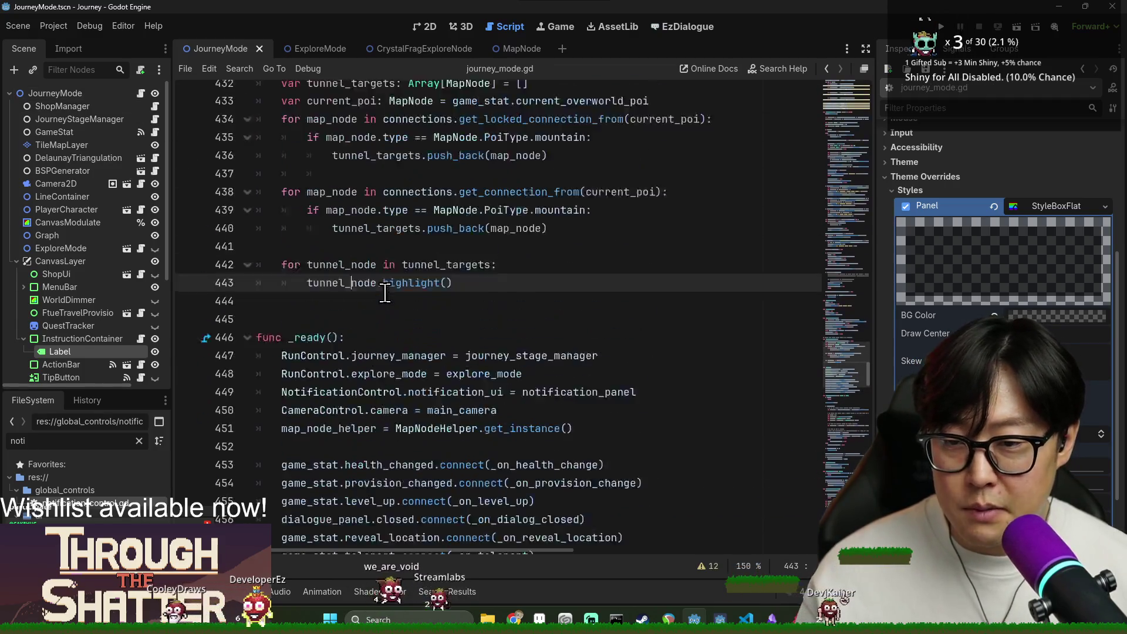
scroll(353, 323, "down", 3)
scroll(352, 323, "up", 1)
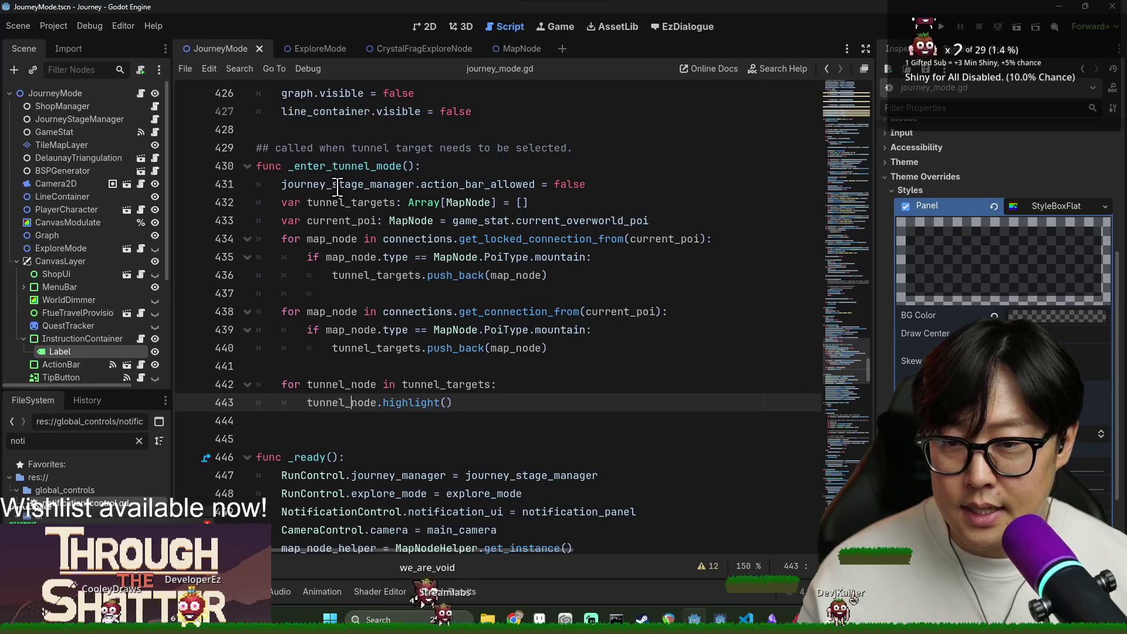
double_click(338, 166)
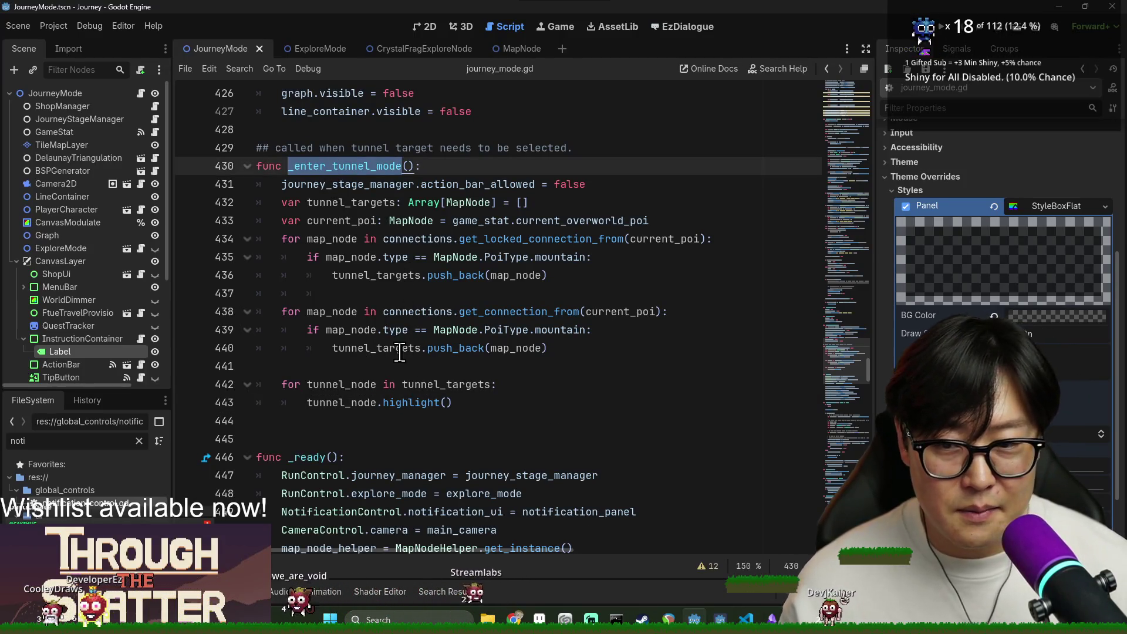
left_click(154, 121)
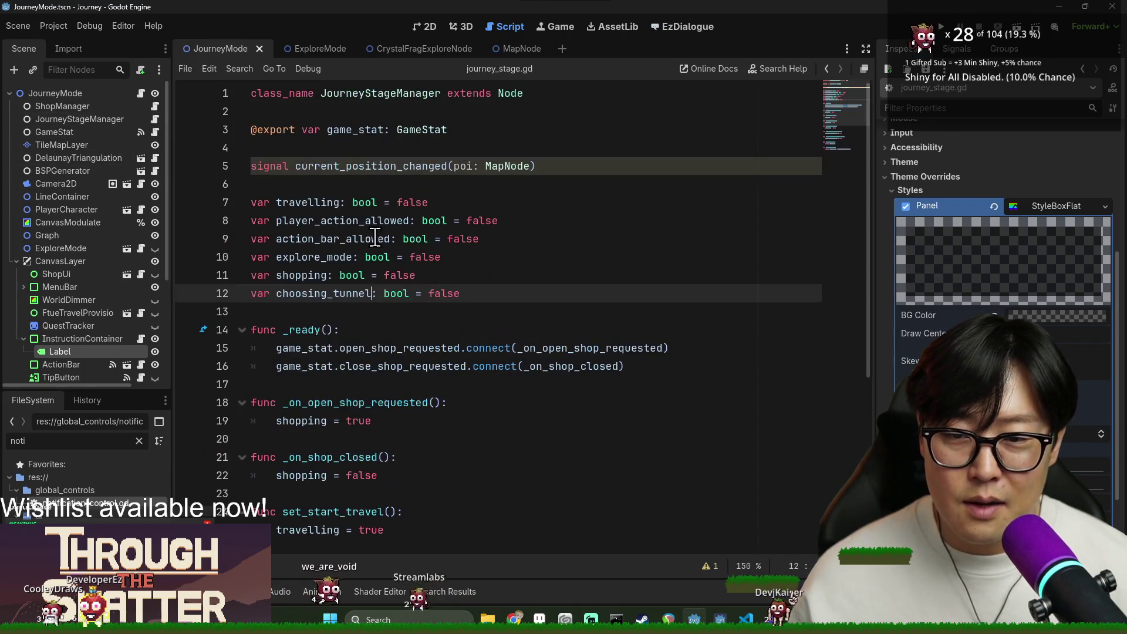
Inspect the flags on lines 9–12 of journey_stage.gd, including action_bar_allowed and choosing_tunnel, then return to journey_mode.gd
left_click_drag(313, 293, 301, 239)
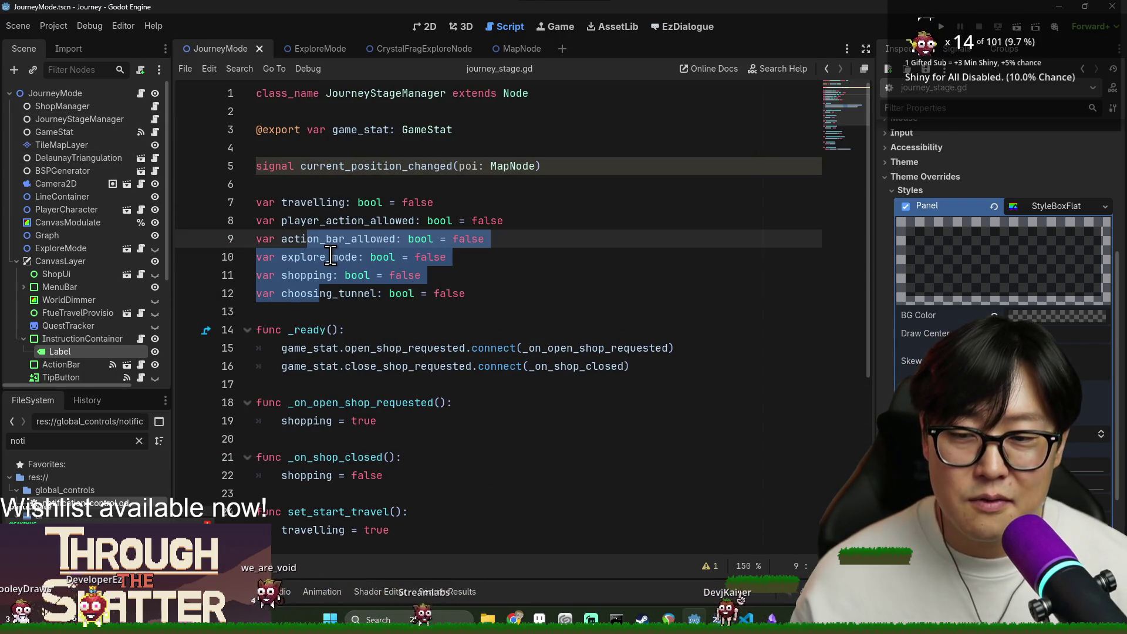
left_click(336, 293)
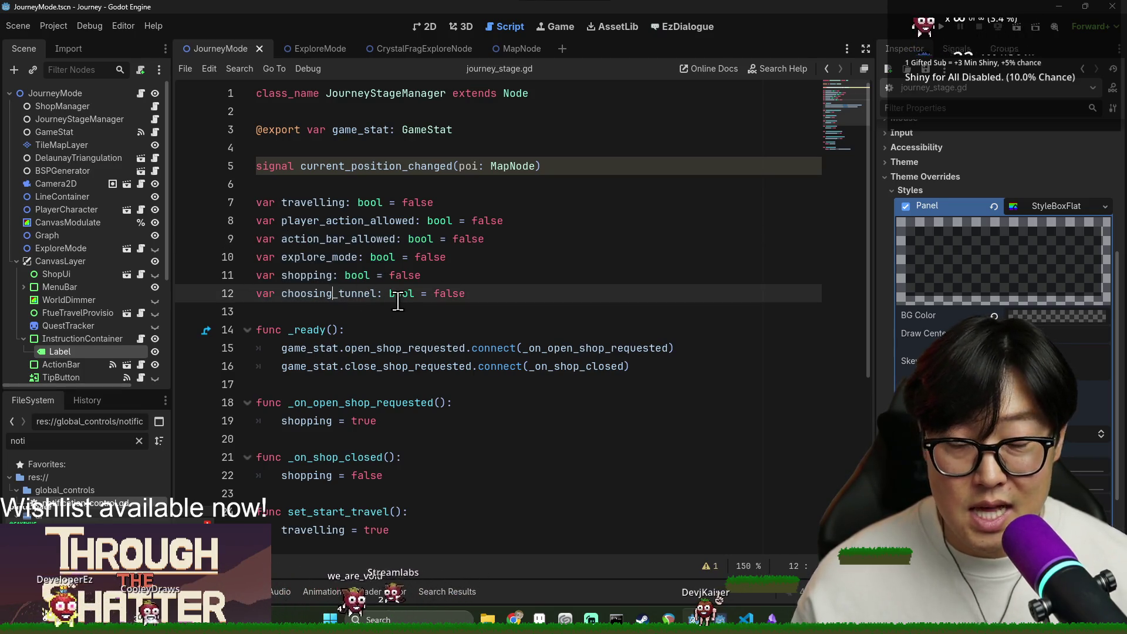
mouse_move(373, 298)
left_mouse_down()
mouse_move(281, 295)
mouse_move(315, 275)
left_mouse_up()
left_click_drag(281, 239, 376, 239)
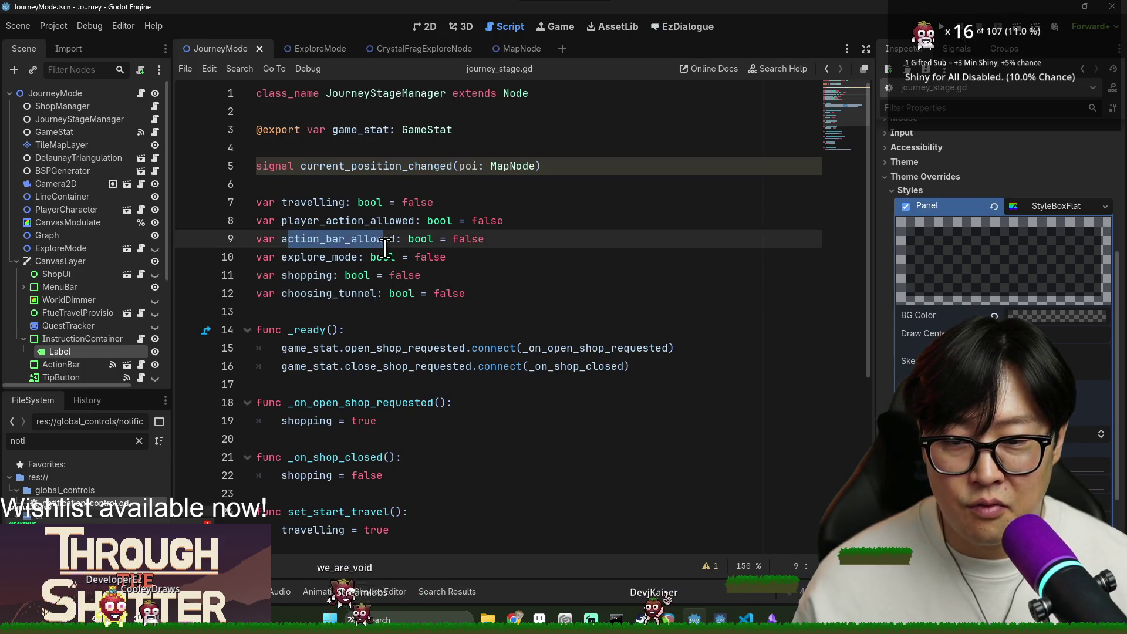
left_click(378, 257)
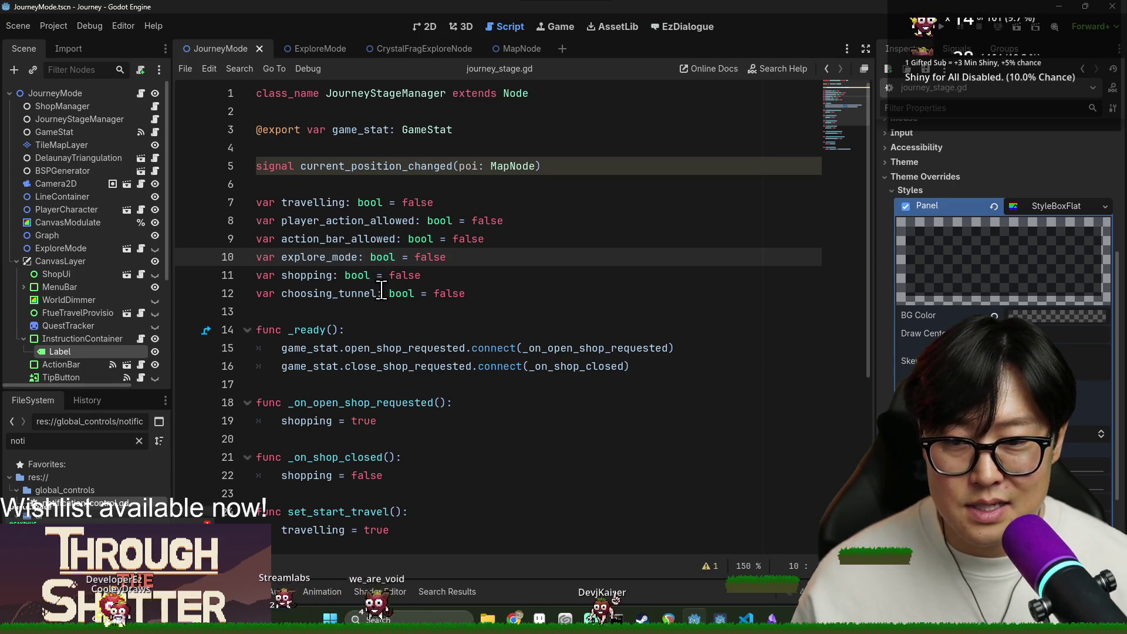
double_click(310, 295)
left_click(310, 295)
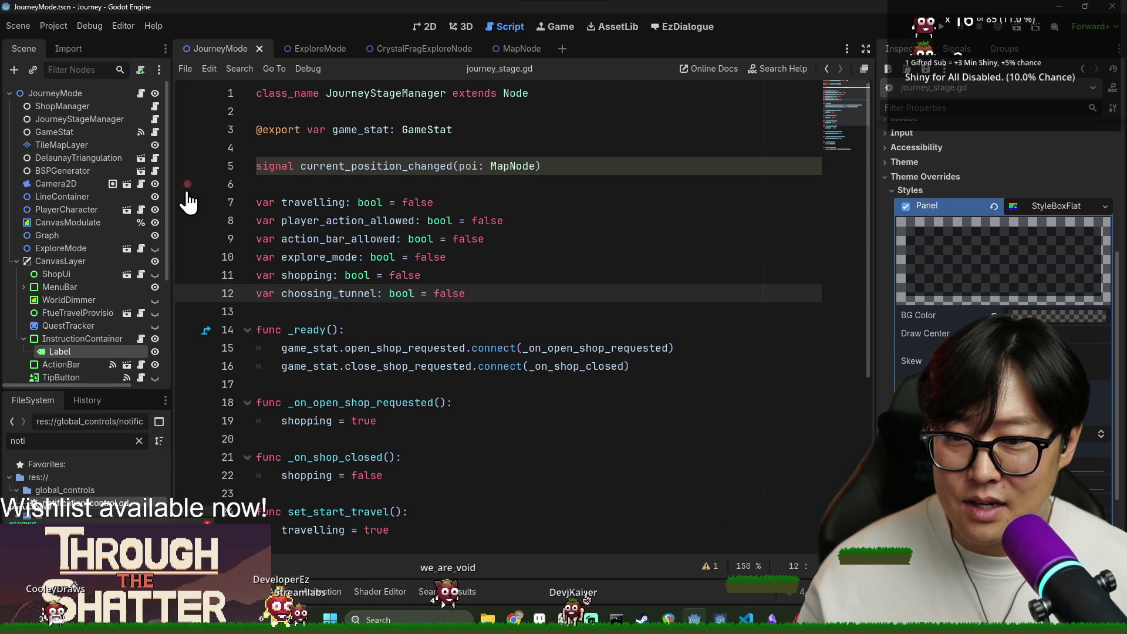
left_click(140, 93)
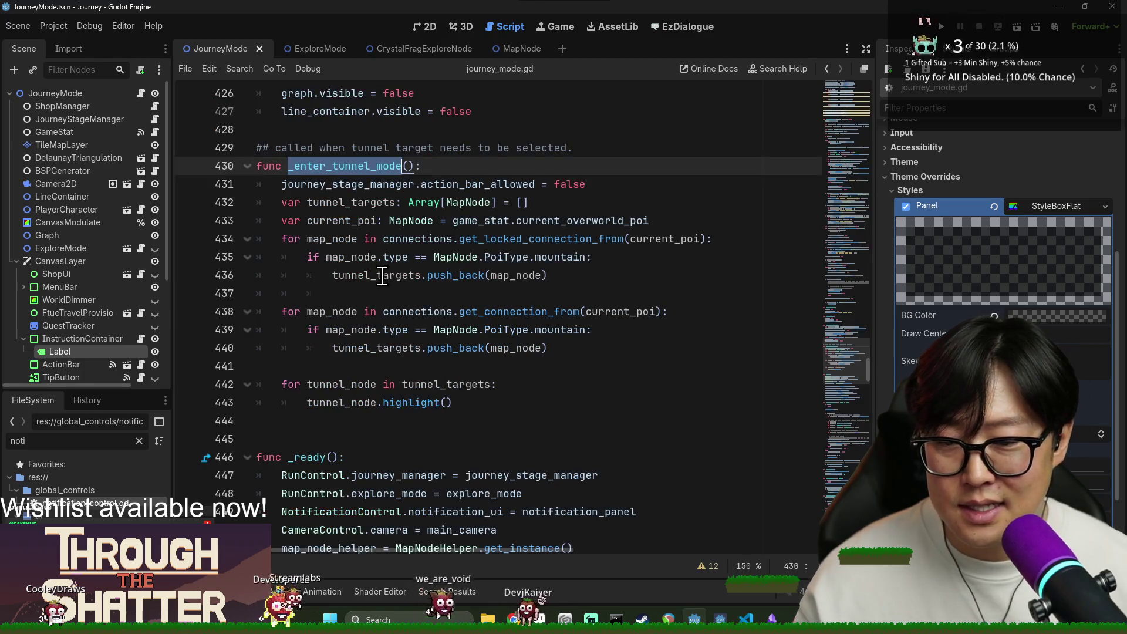
Remove the extra blank line and add NotificationControl.show_instruction("Choose a tunnel target.") below the highlight loop
scroll(381, 276, "down", 2)
scroll(379, 299, "up", 3)
scroll(390, 329, "down", 4)
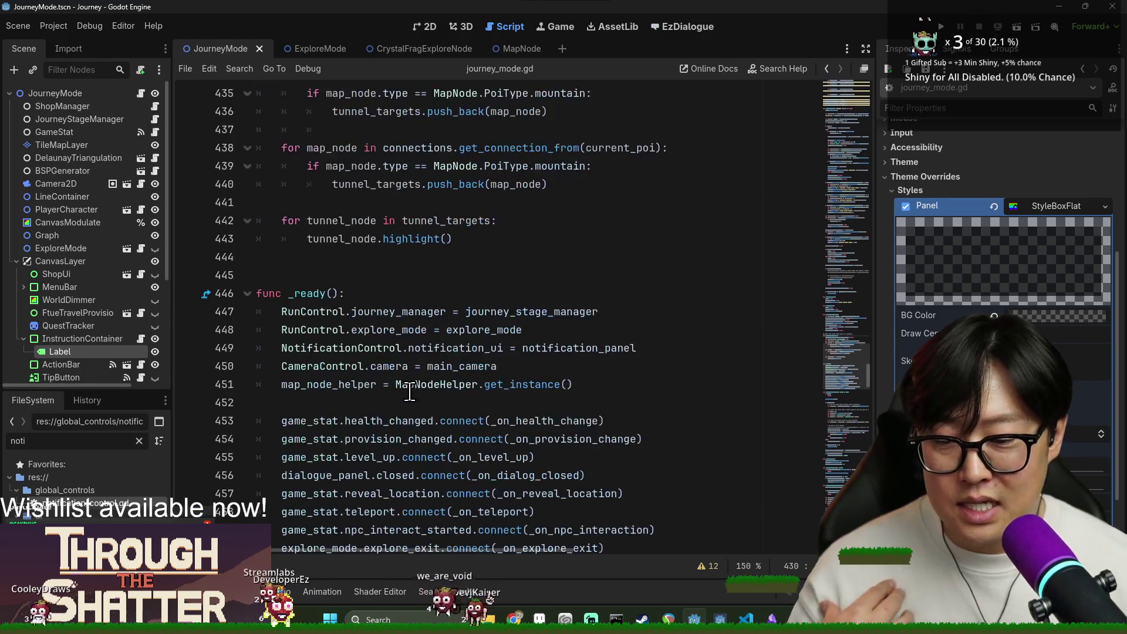
scroll(441, 432, "up", 3)
left_click(429, 424)
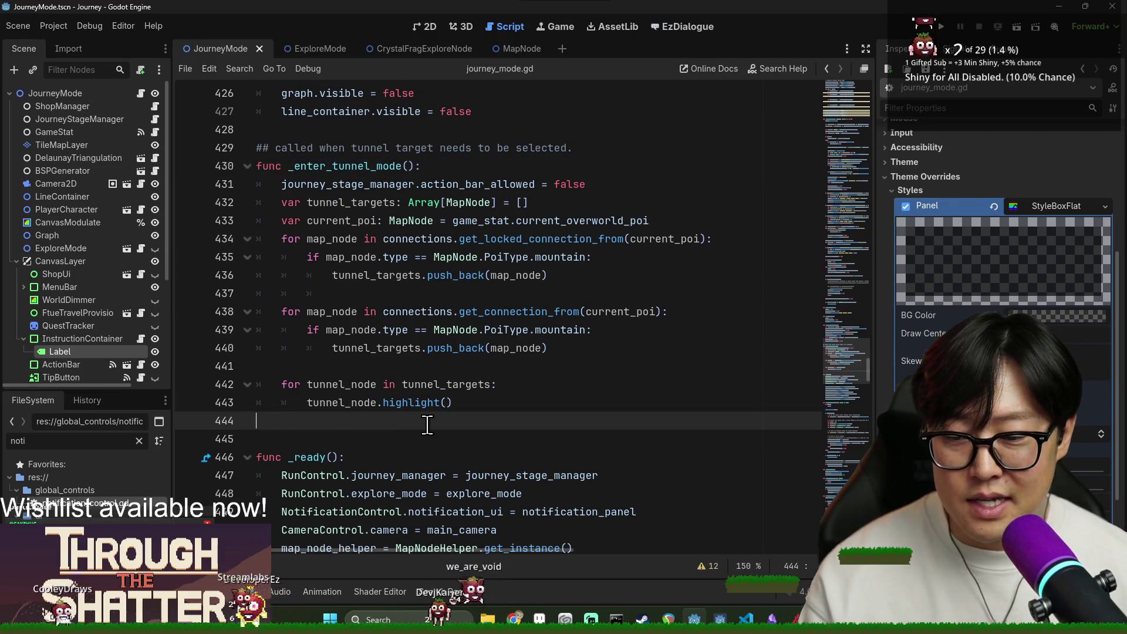
key("BackSpace")
scroll(360, 239, "down", 2)
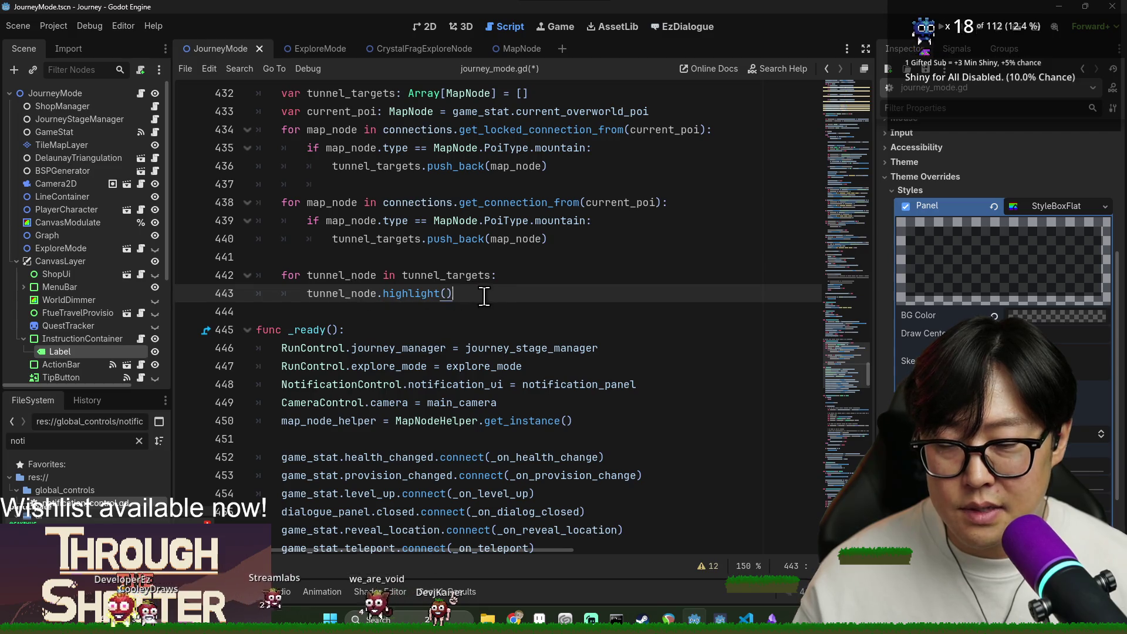
double_click(368, 291)
left_click(509, 288)
key("Return")
key("Return")
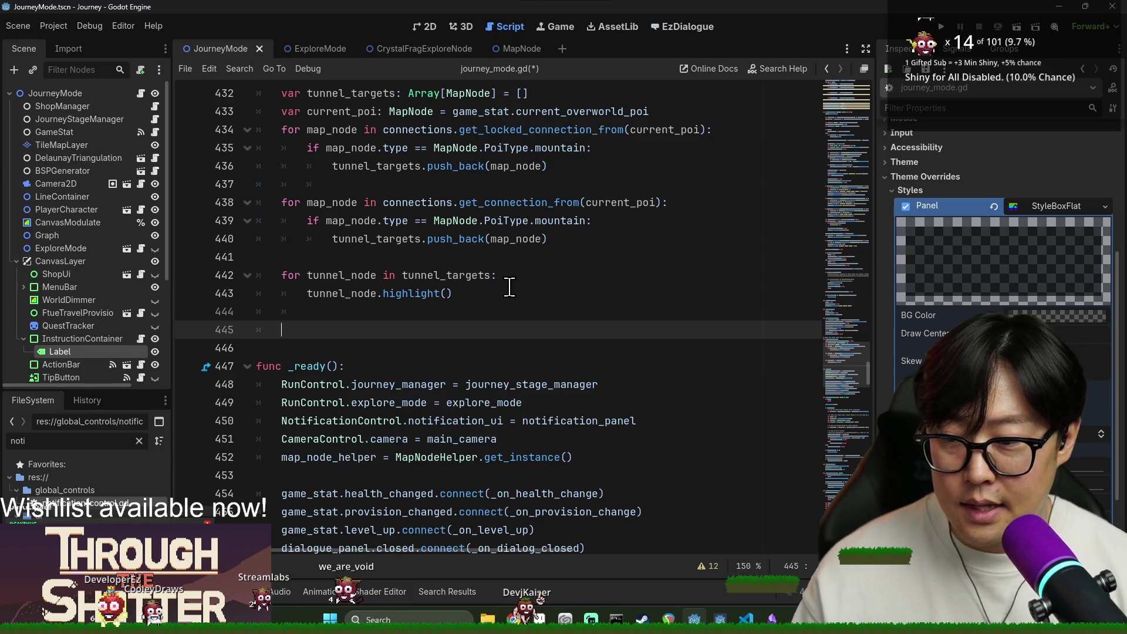
key("BackSpace")
key("BackSpace")
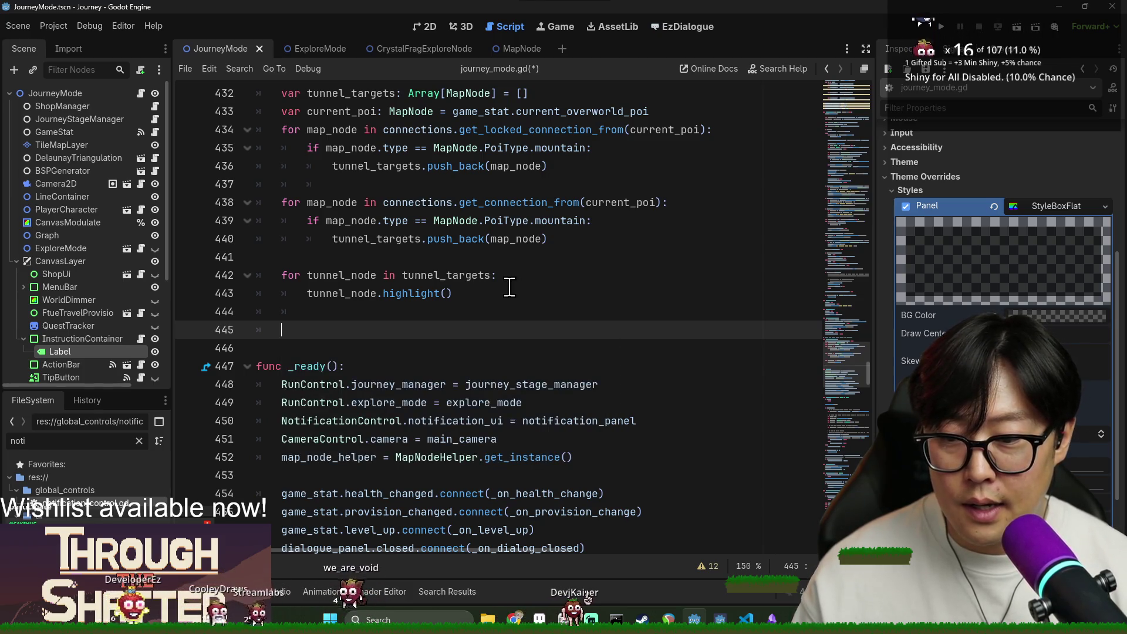
type("tificationControl.show_instruction(\"\")")
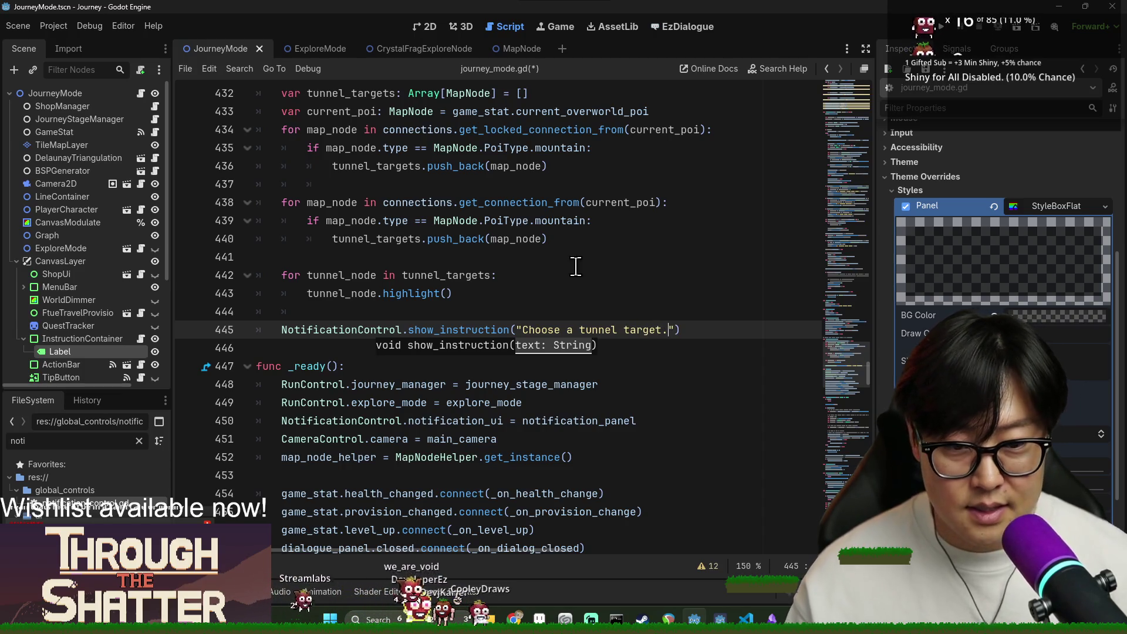
Save the script and bring up the find bar for a text search
double_click(599, 329)
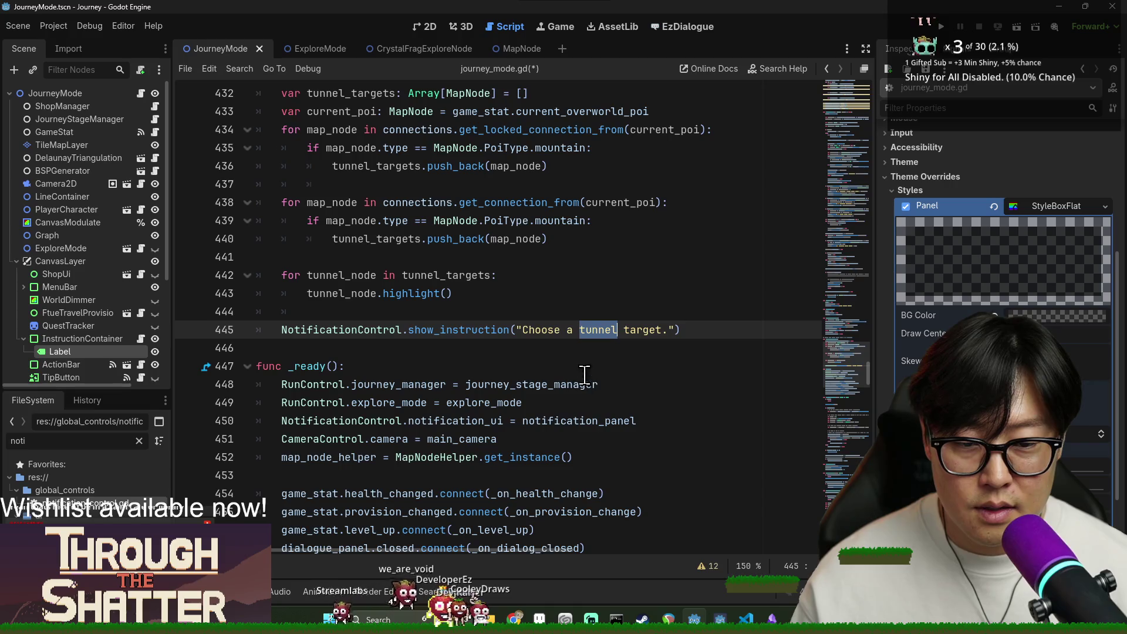
left_click(581, 277)
double_click(601, 329)
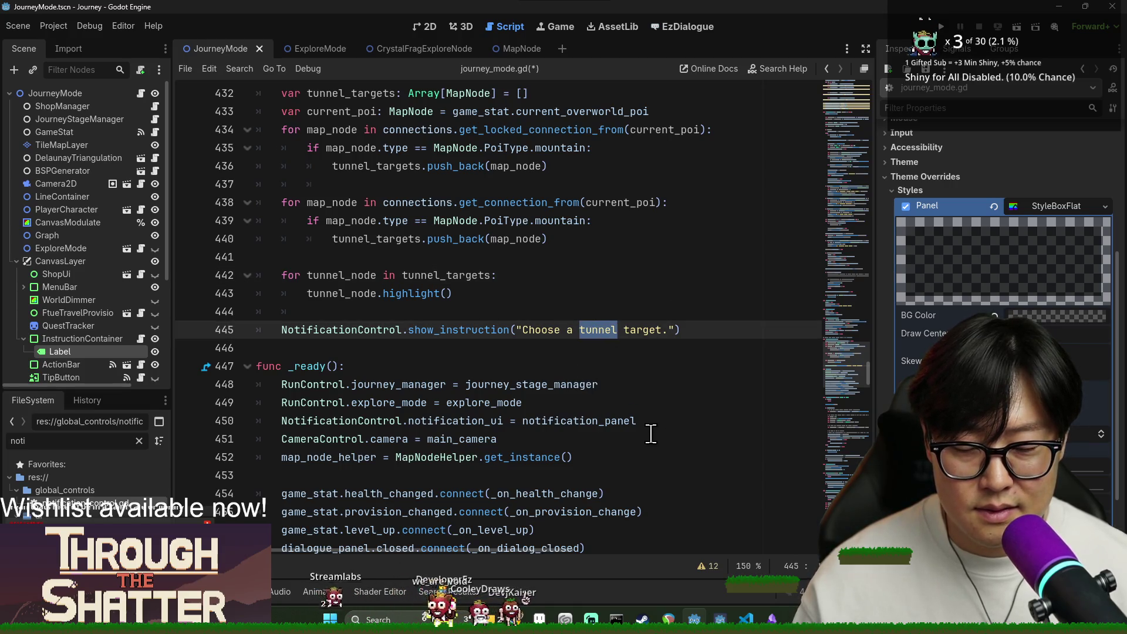
left_click(630, 306)
key("ctrl+s")
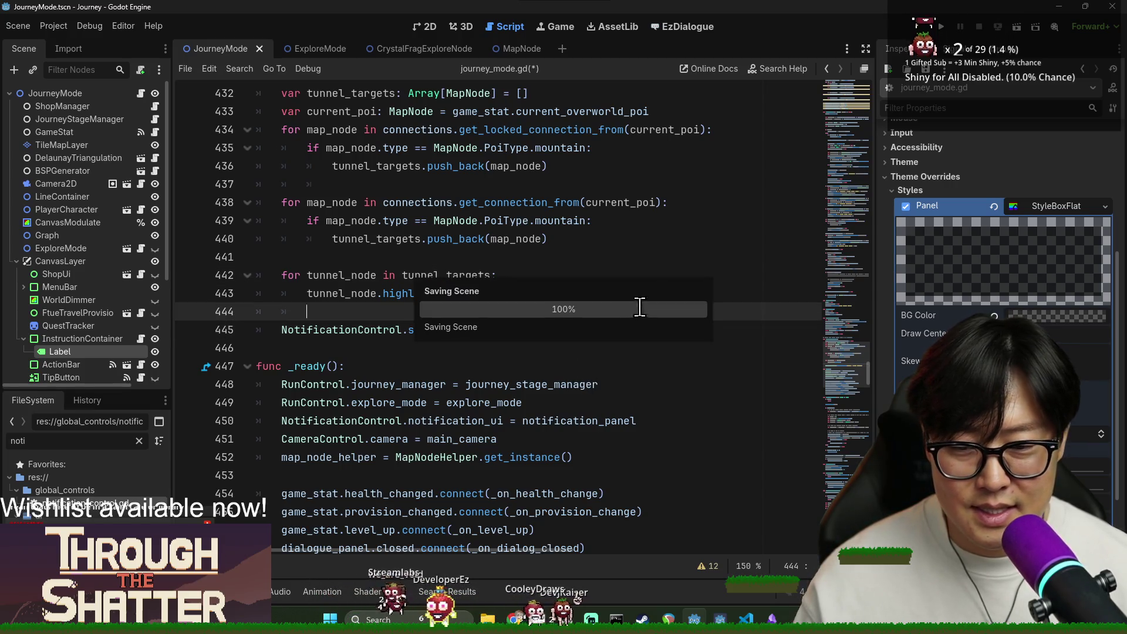
left_click(629, 202)
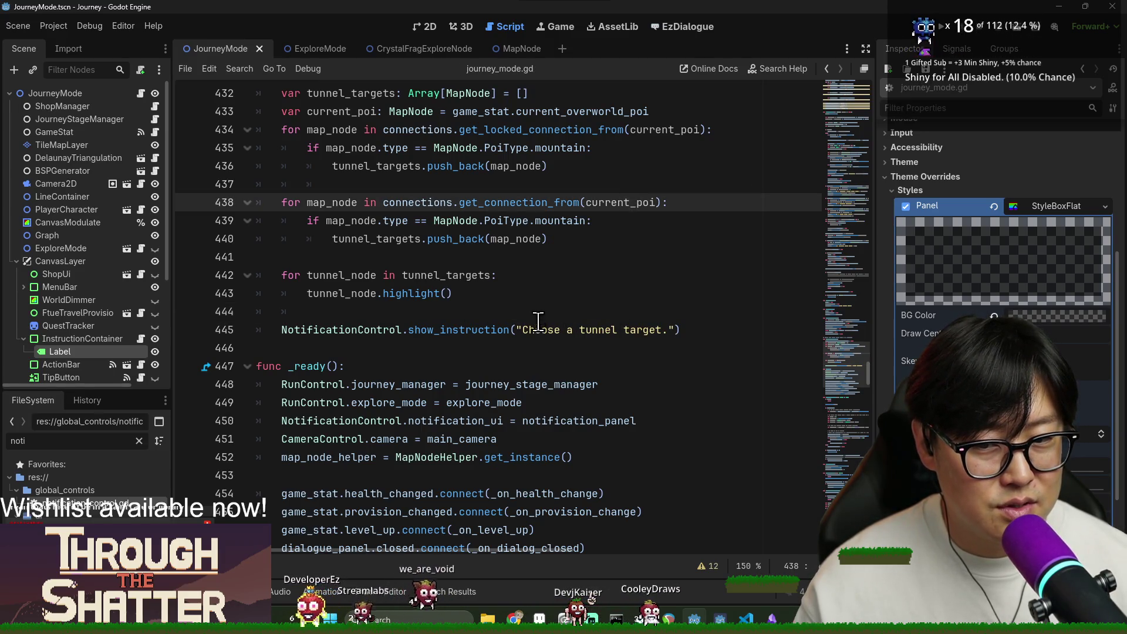
left_click(539, 295)
left_click(583, 317)
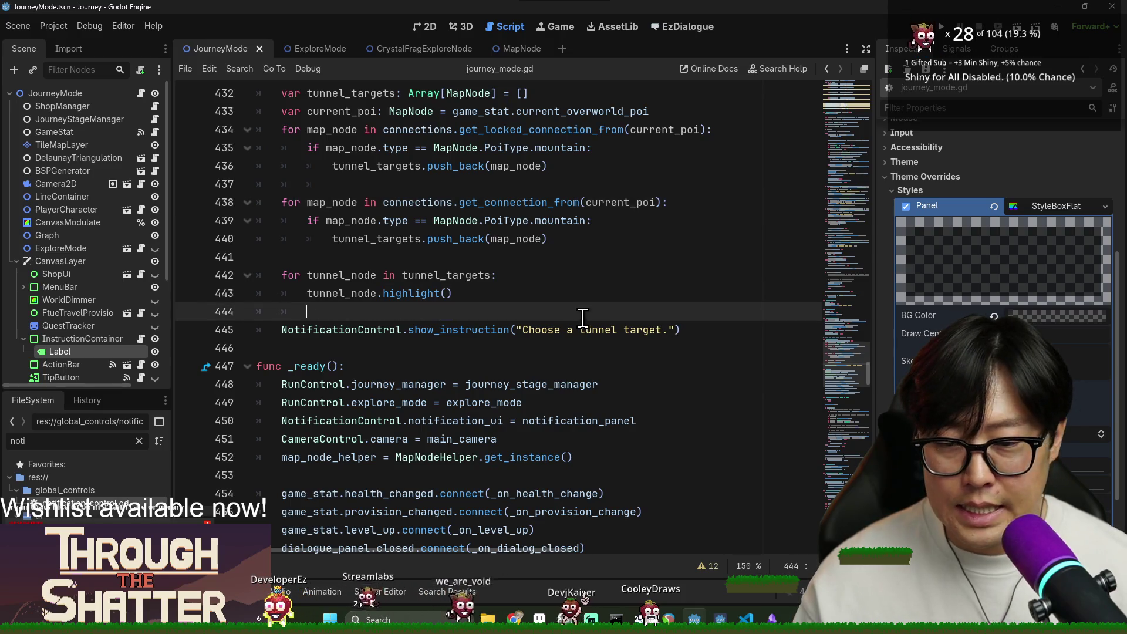
key("ctrl+f")
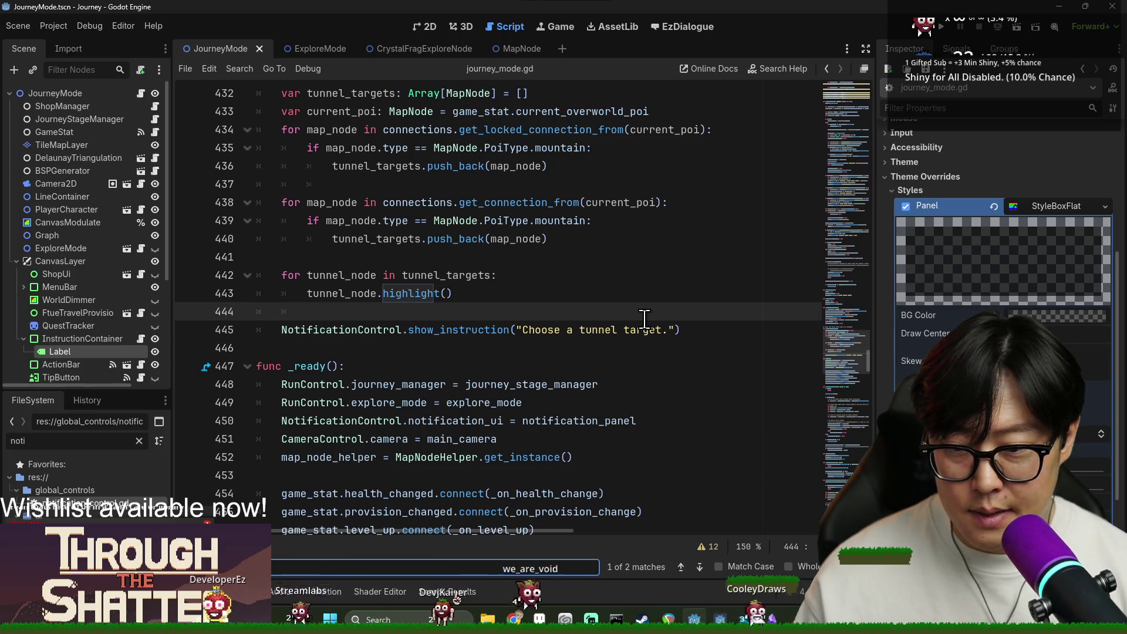
Search for travel_requested and scroll to _on_player_travel_requested at line 516
type("travell")
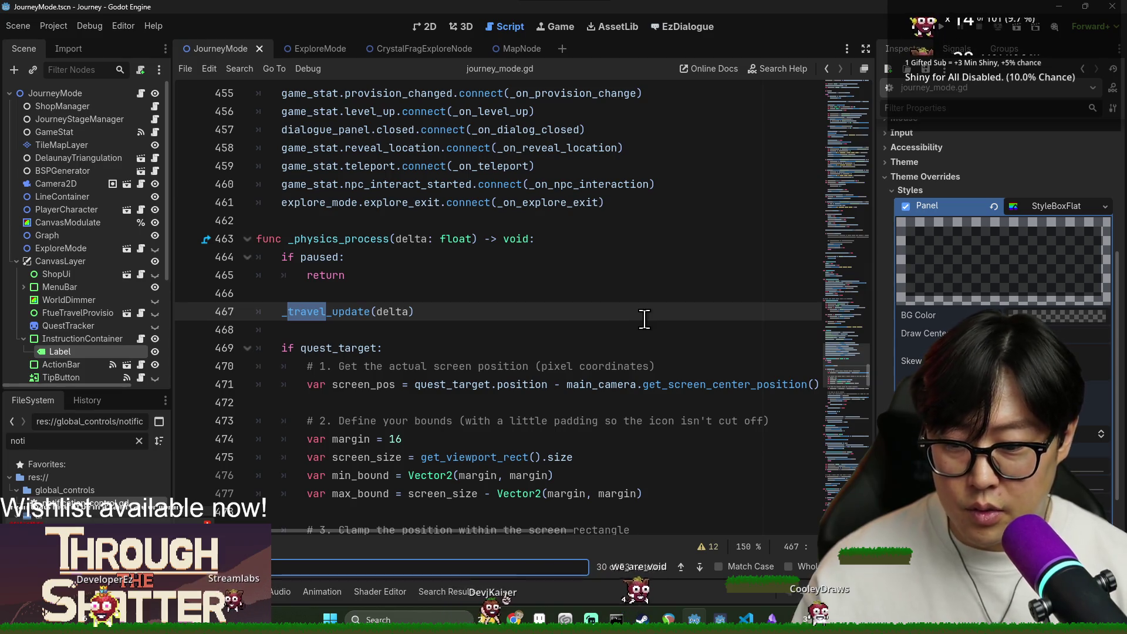
type("_requested")
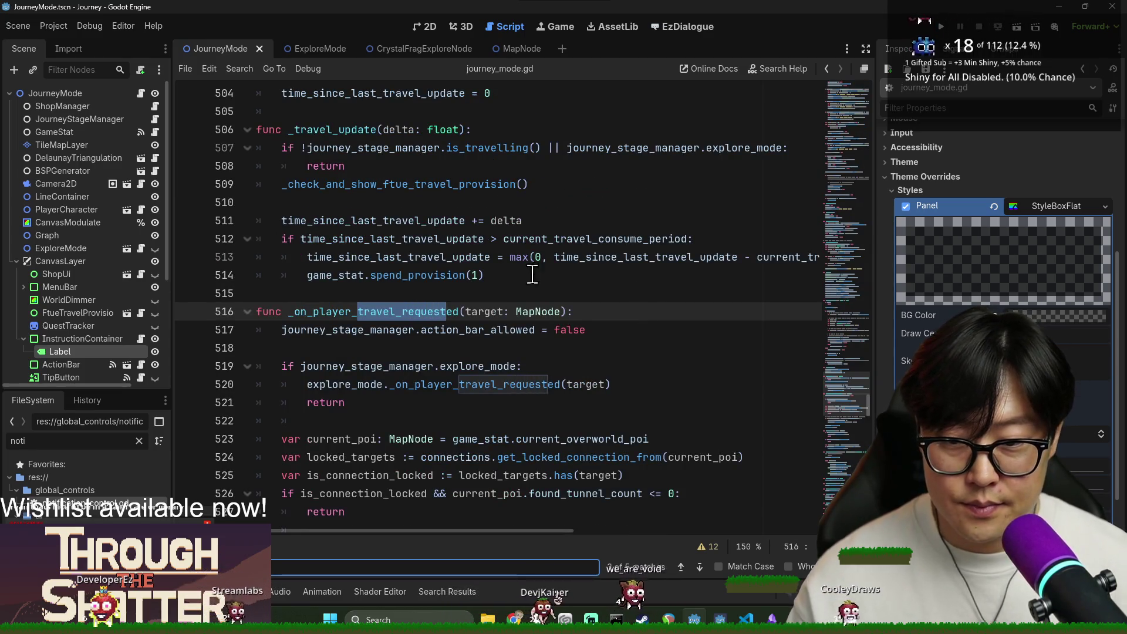
scroll(532, 274, "down", 2)
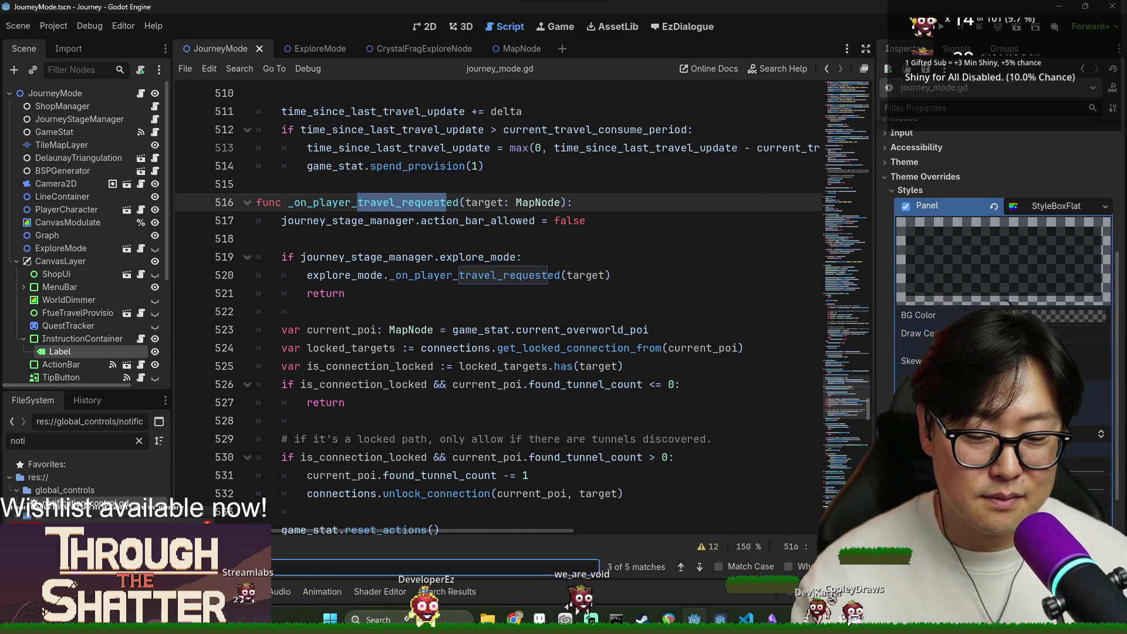
Close the search, review the explore-mode and locked_targets lines 520–524, and save the script
key("Escape")
left_click(437, 276)
key("ctrl+s")
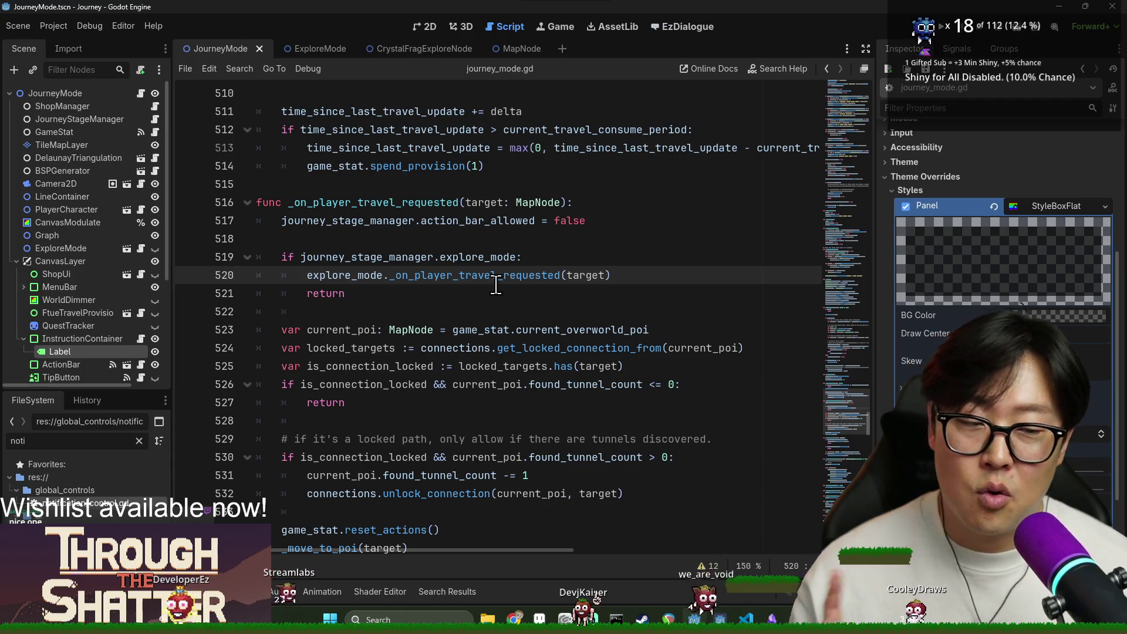
mouse_move(520, 281)
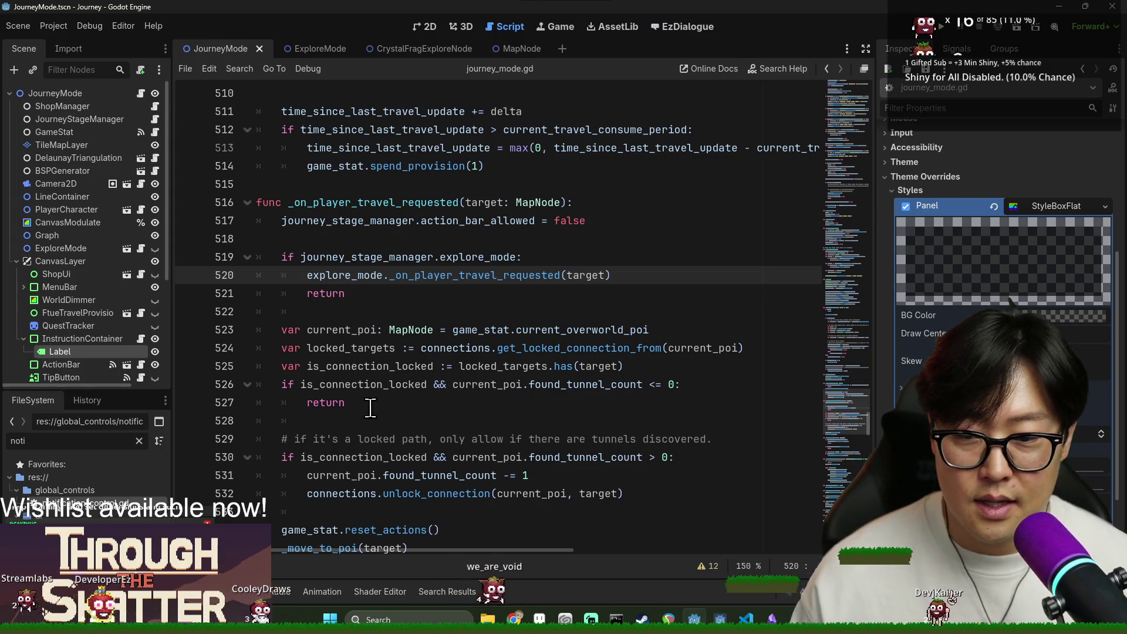
left_click(502, 295)
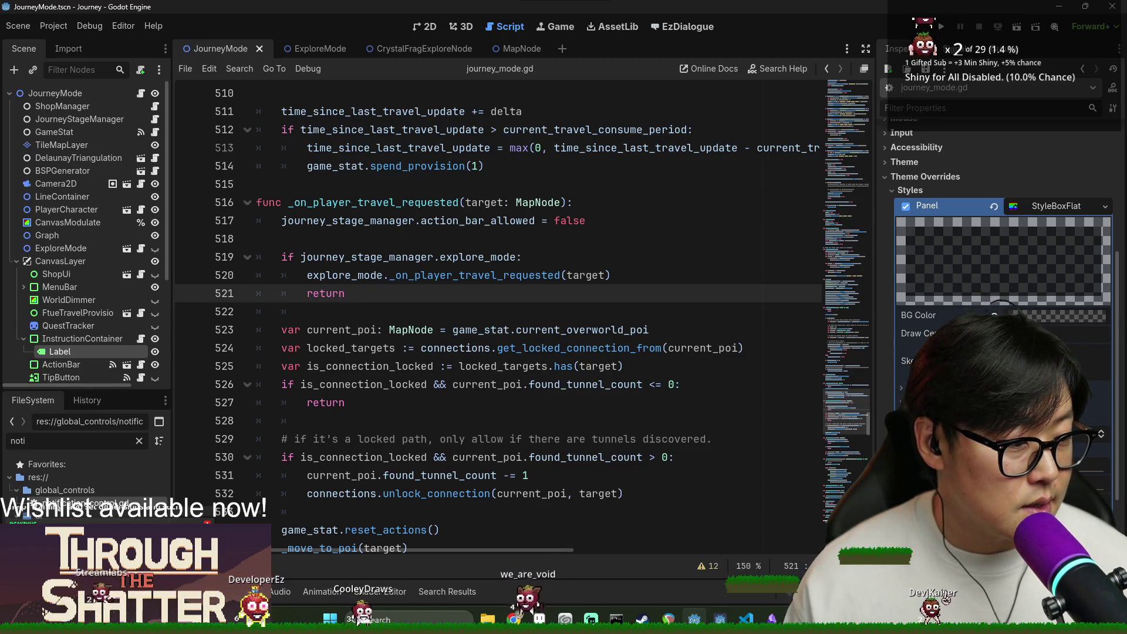
left_click(550, 348)
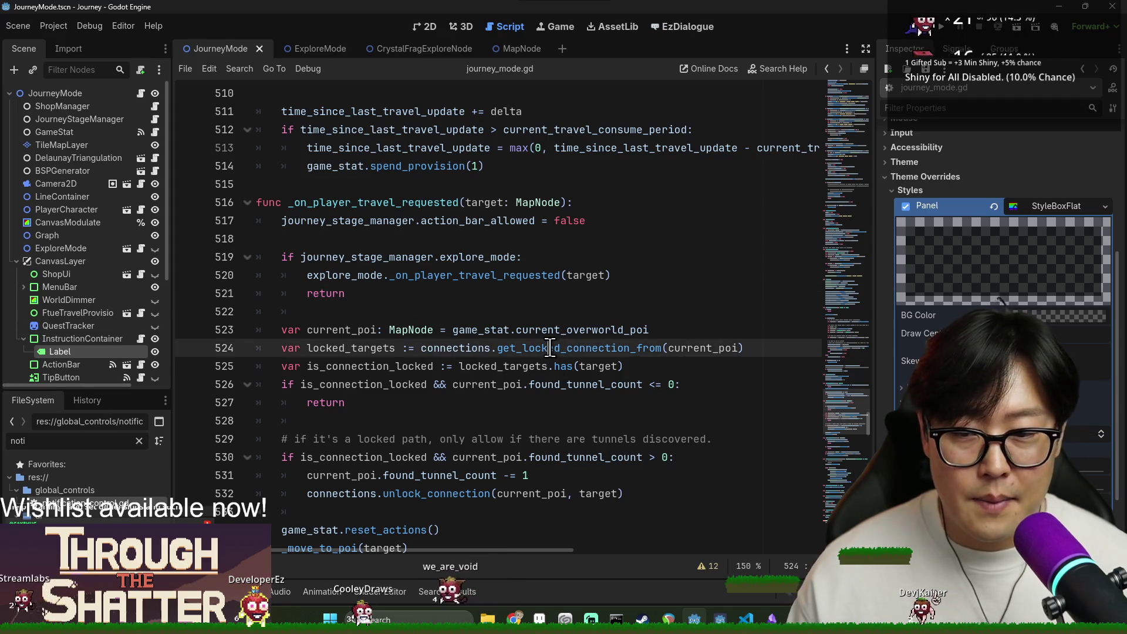
key("ctrl+s")
left_click(544, 313)
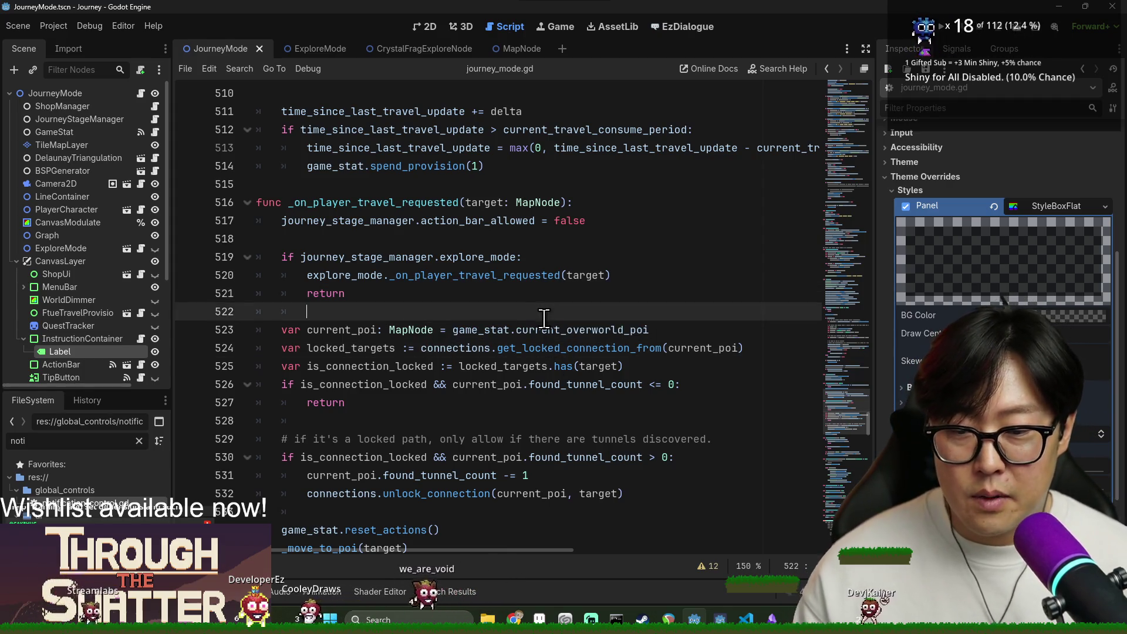
key("BackSpace")
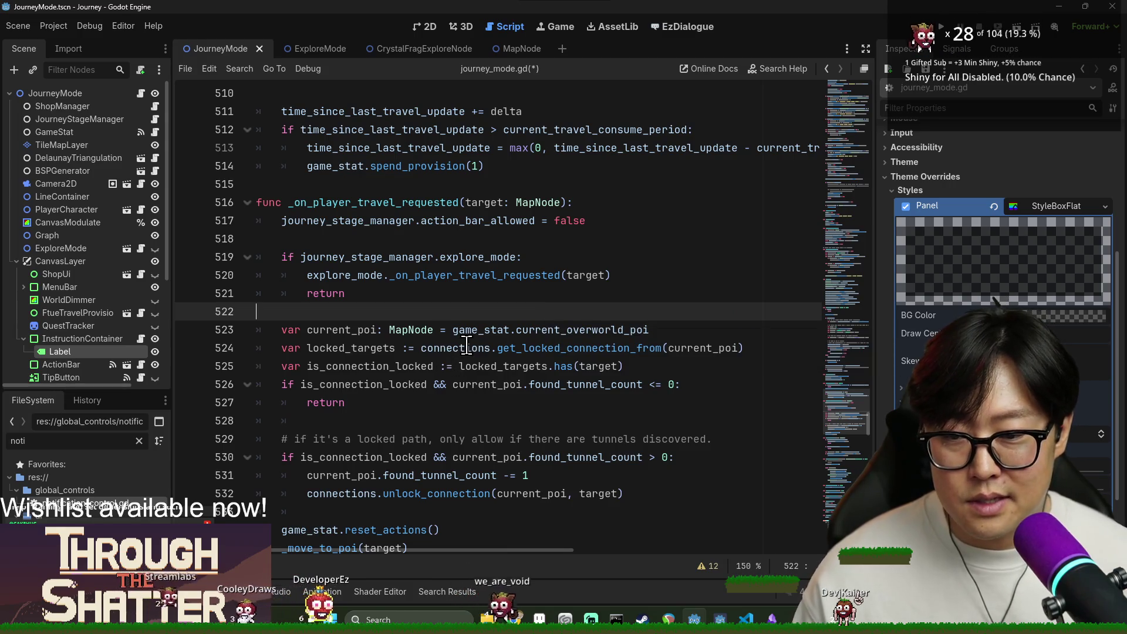
left_click(355, 237)
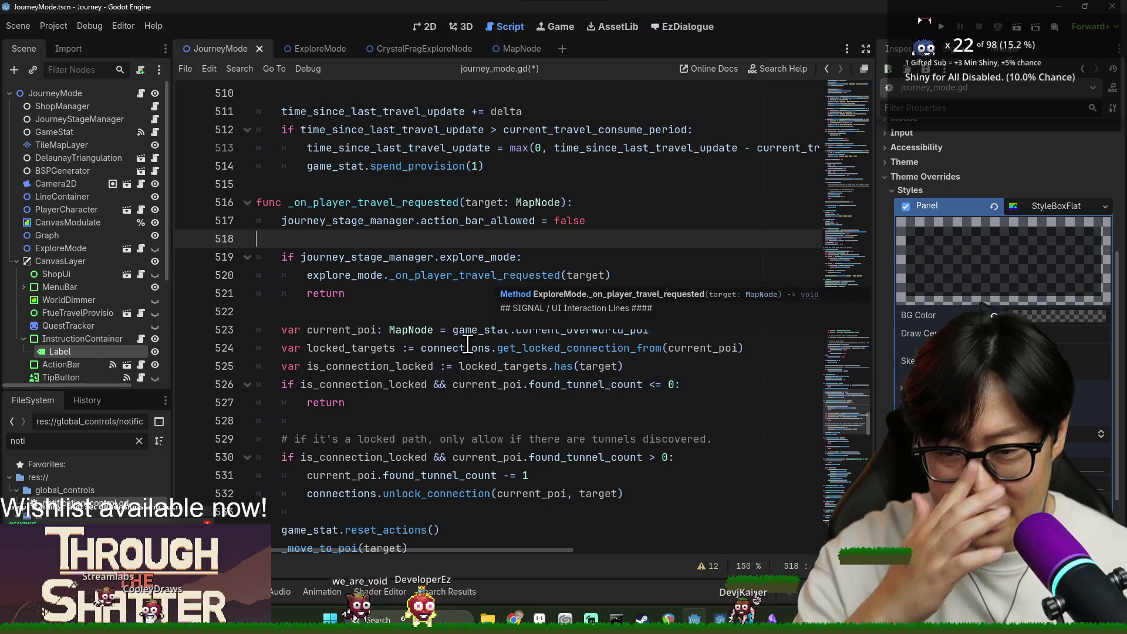
left_click(420, 307)
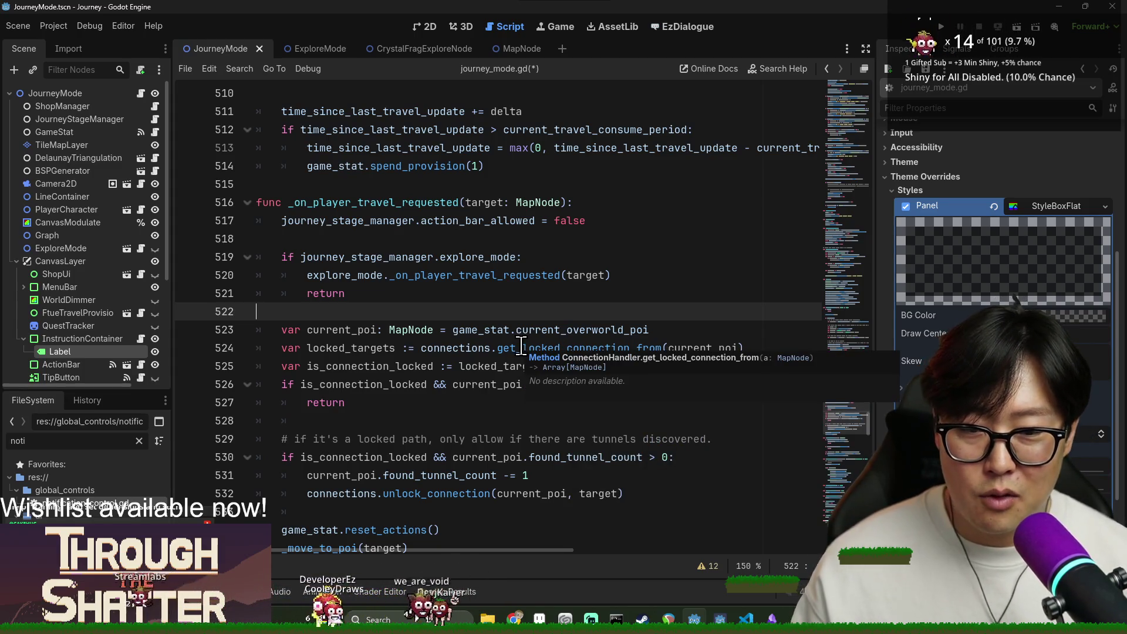
left_click(505, 290)
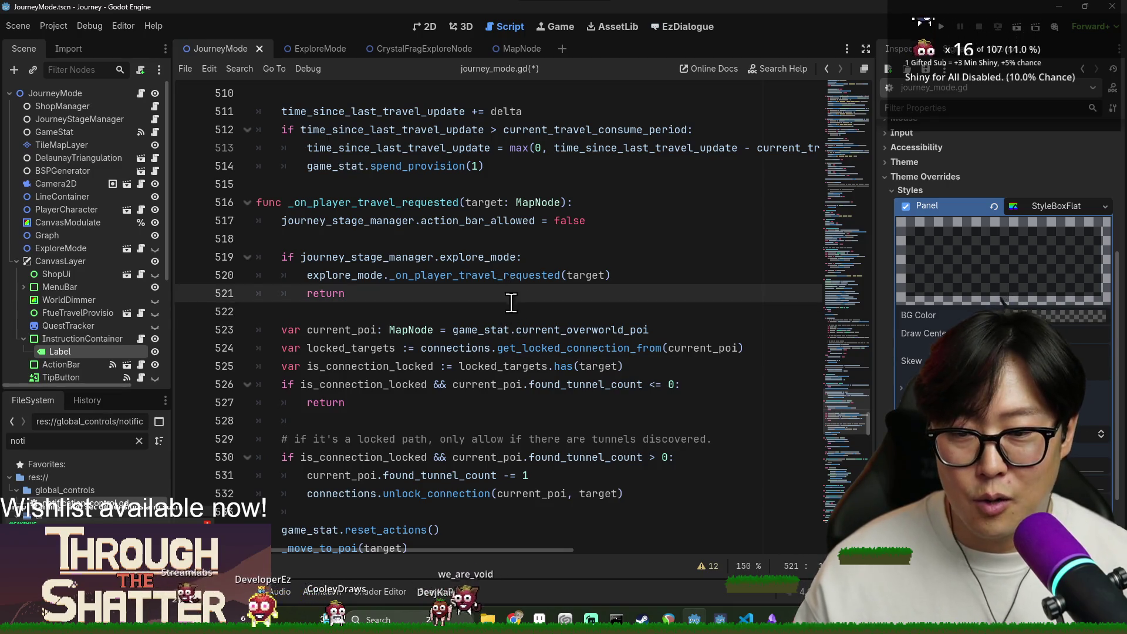
left_click(521, 308)
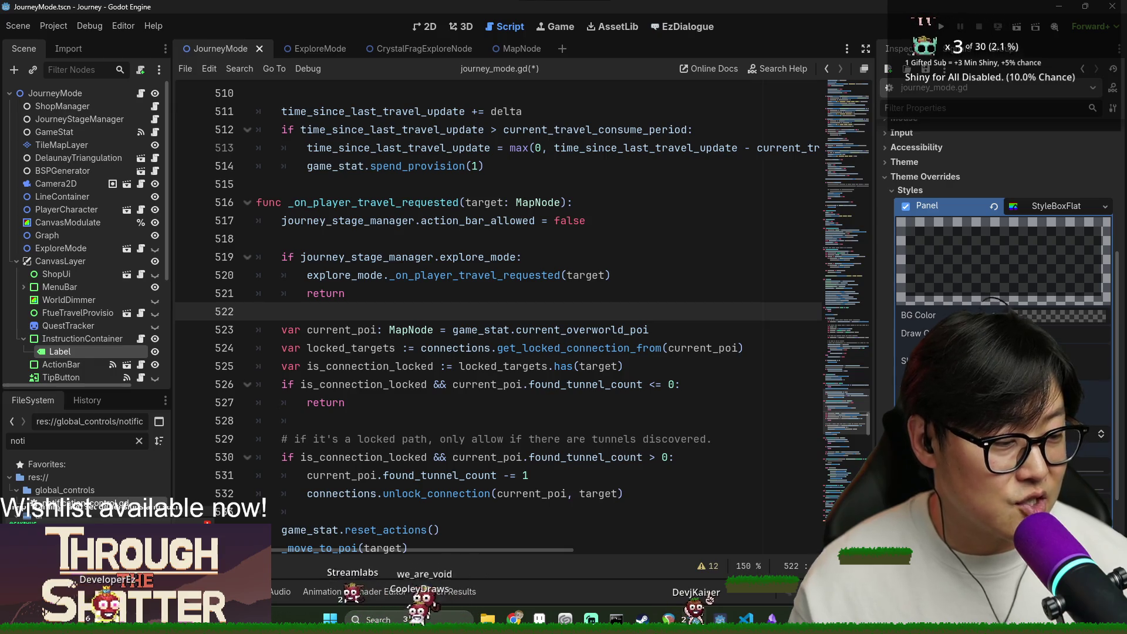
left_click(488, 383)
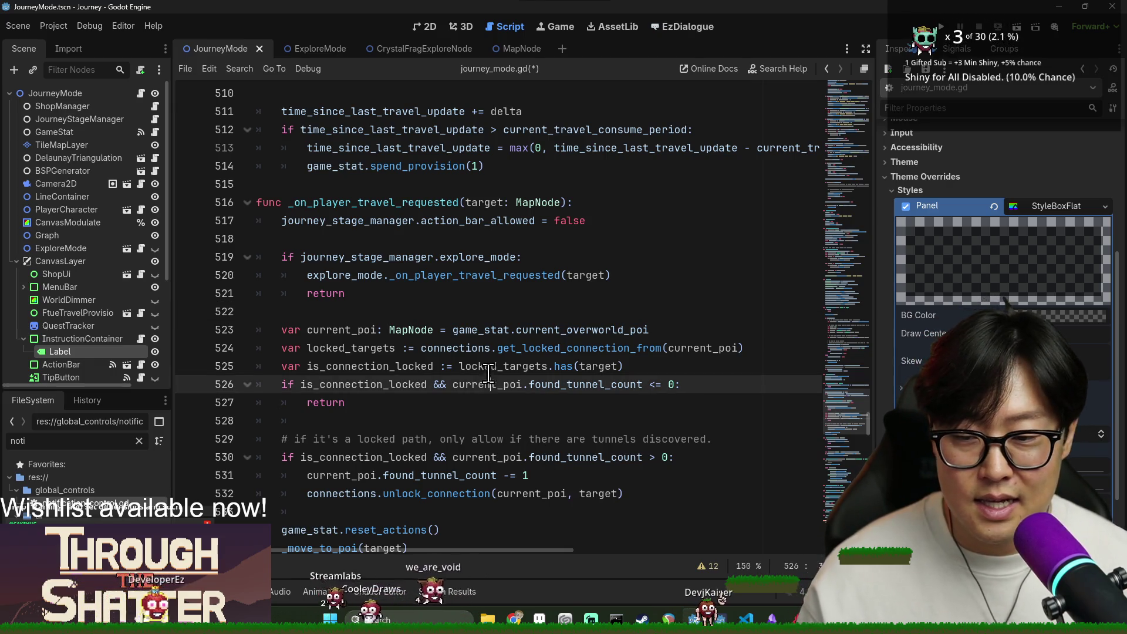
left_click(281, 275)
left_click(317, 311)
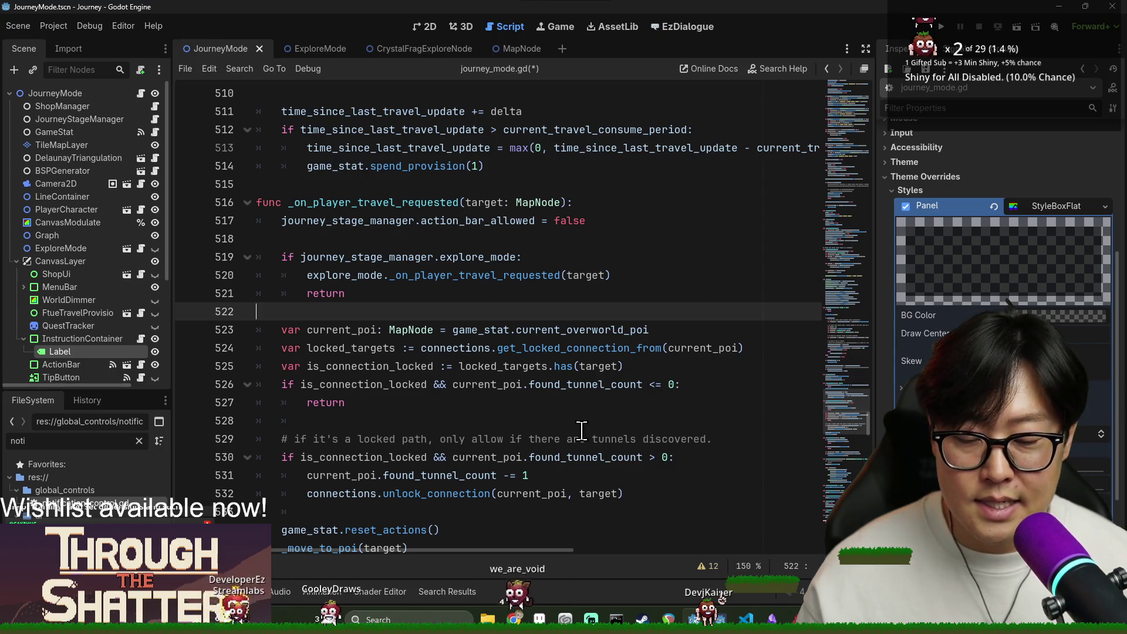
left_click(546, 419)
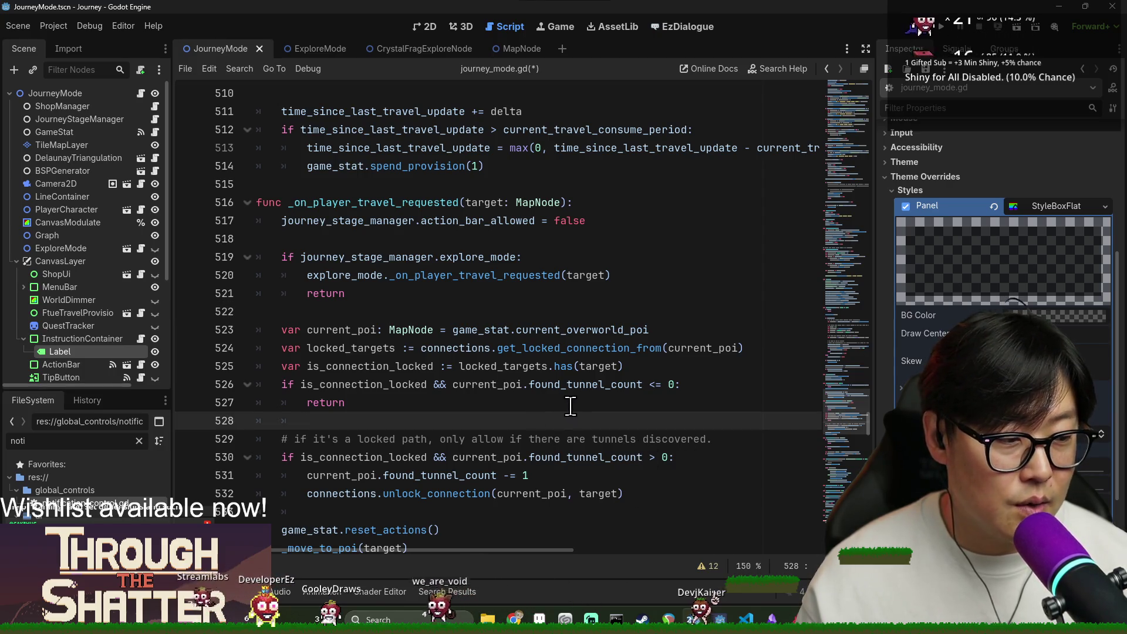
Remove the stray indentation on blank line 533 below the found_tunnel_count decrement and save
scroll(570, 405, "down", 1)
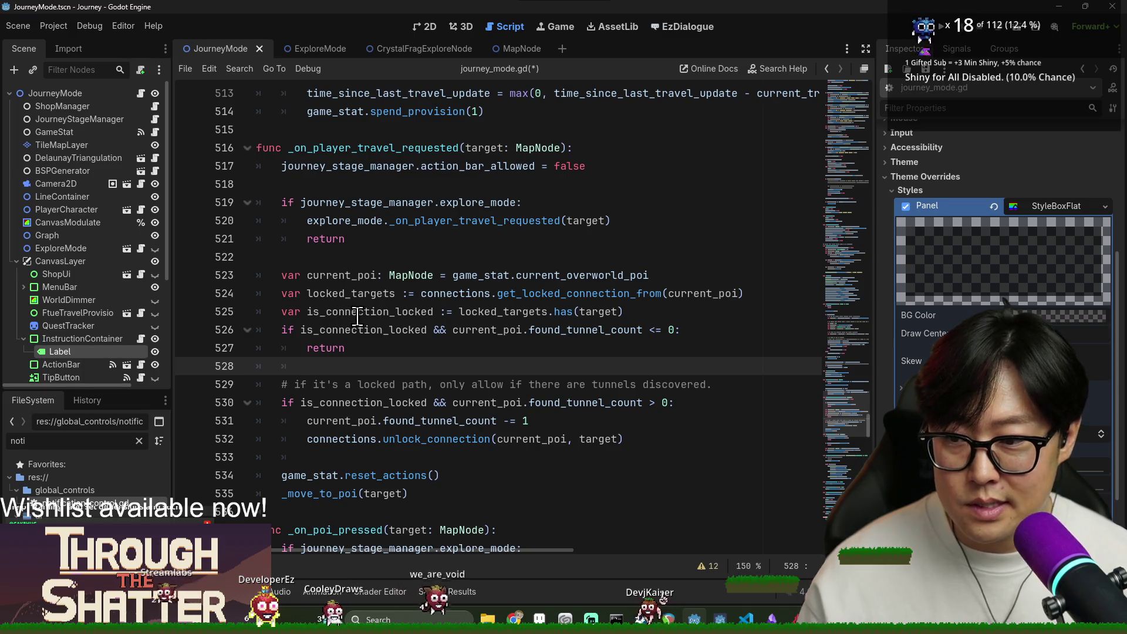
scroll(352, 376, "down", 2)
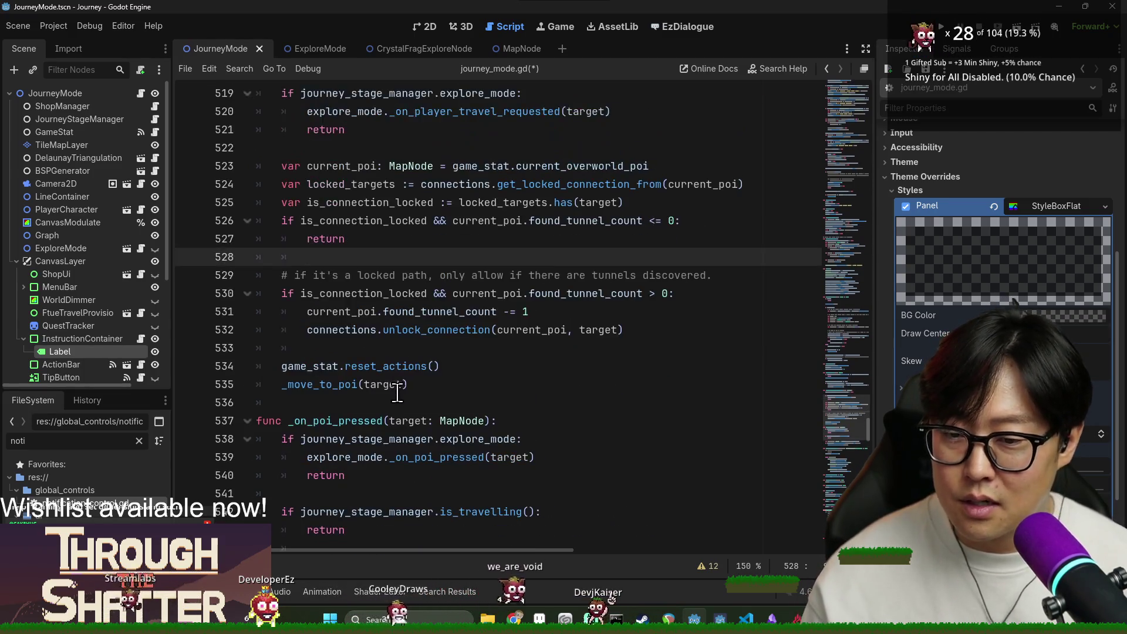
scroll(397, 393, "up", 3)
scroll(405, 393, "down", 3)
scroll(400, 387, "up", 1)
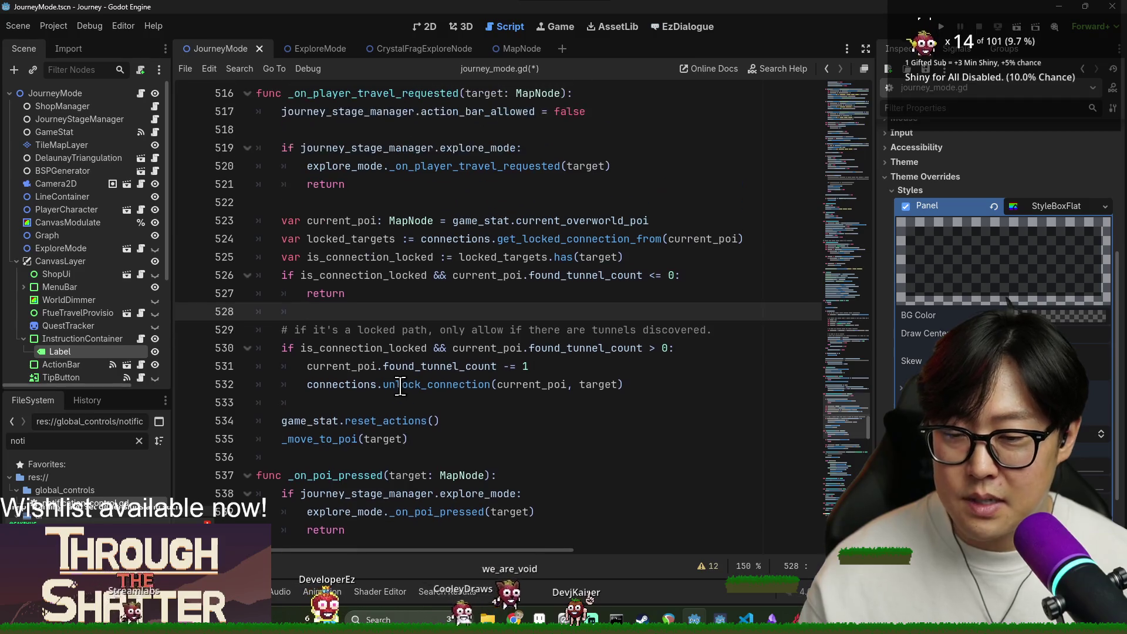
mouse_move(398, 383)
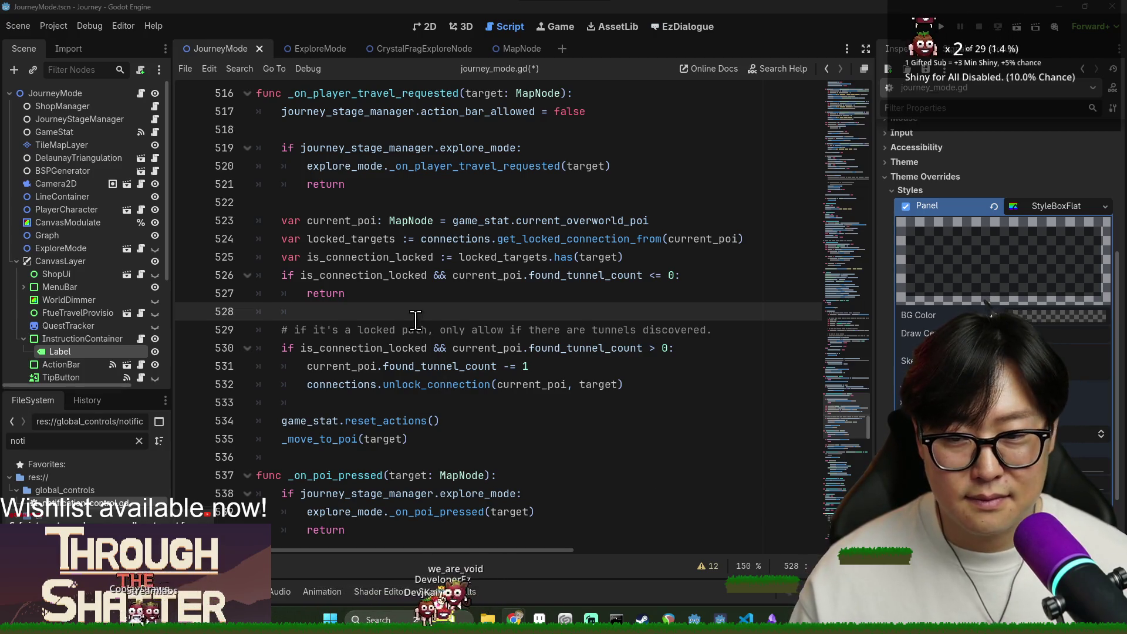
scroll(403, 314, "down", 3)
scroll(350, 274, "up", 2)
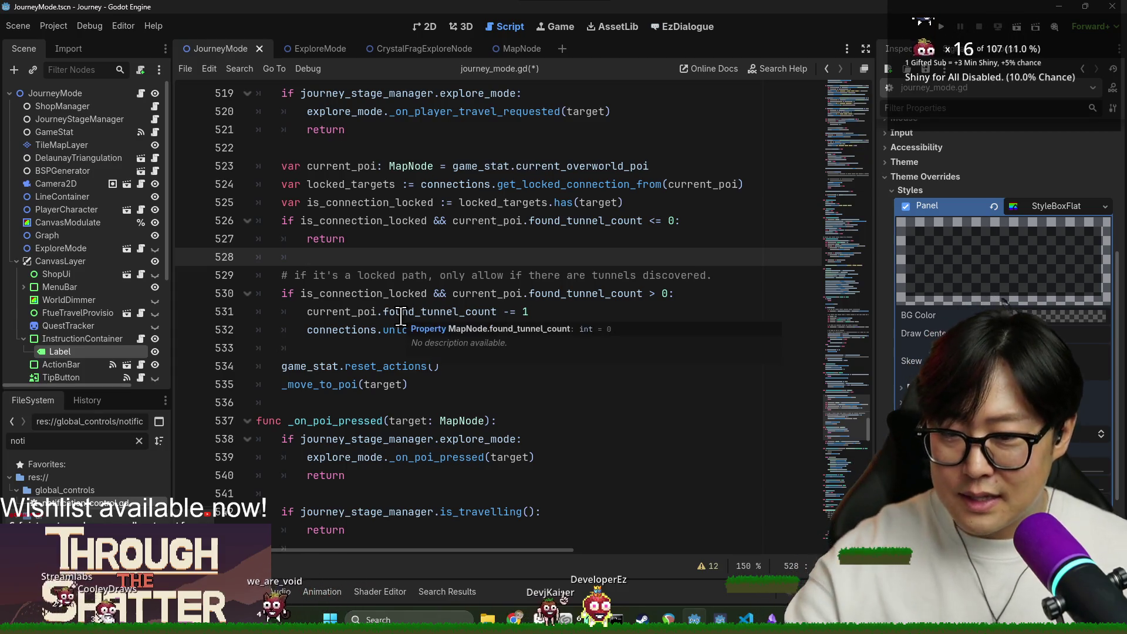
left_click(439, 312)
key("ctrl+s")
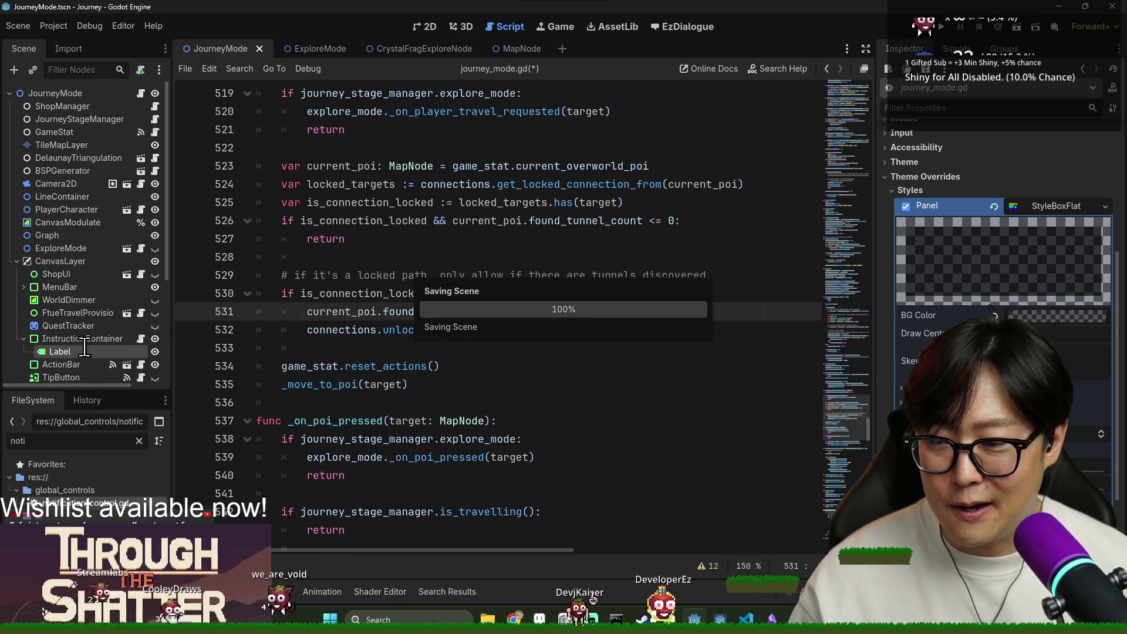
left_click(324, 348)
key("BackSpace")
key("BackSpace")
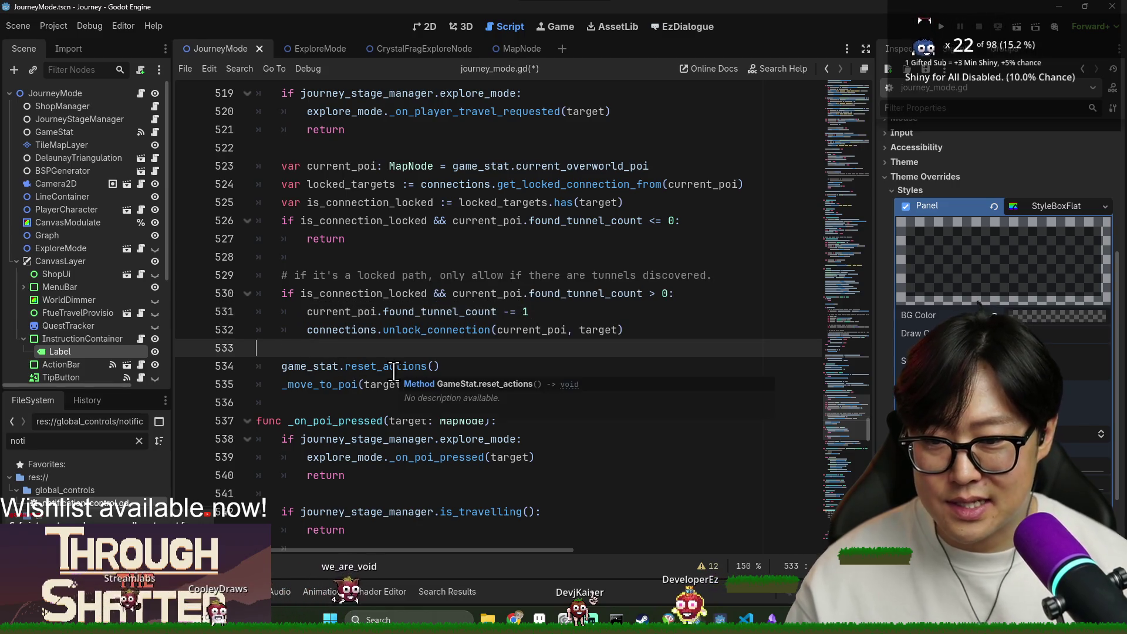
left_click(348, 259)
key("ctrl+s")
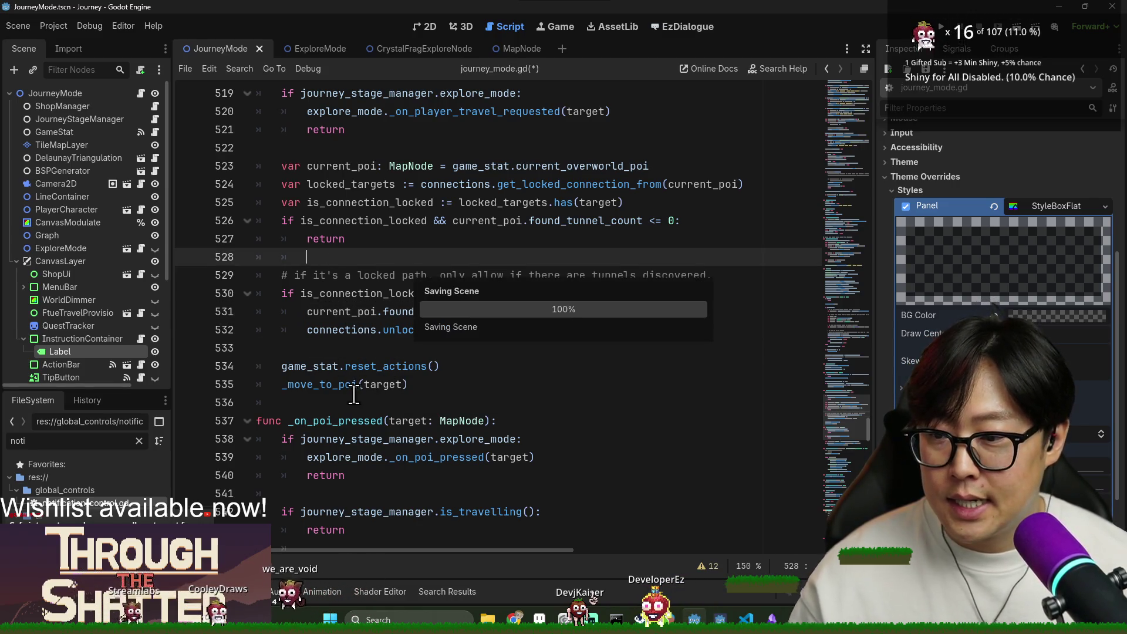
Highlight _on_player_travel_requested, found_tunnel_count and is_connection_locked to review their uses
left_click(315, 367)
double_click(316, 367)
scroll(364, 370, "down", 3)
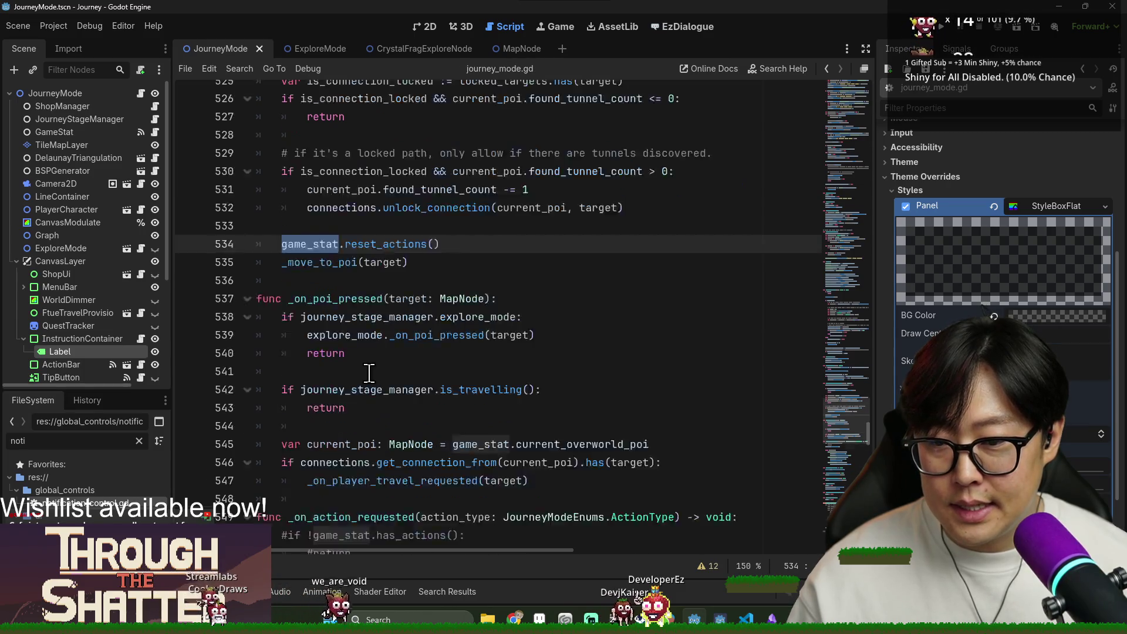
left_click(470, 369)
key("ctrl+f")
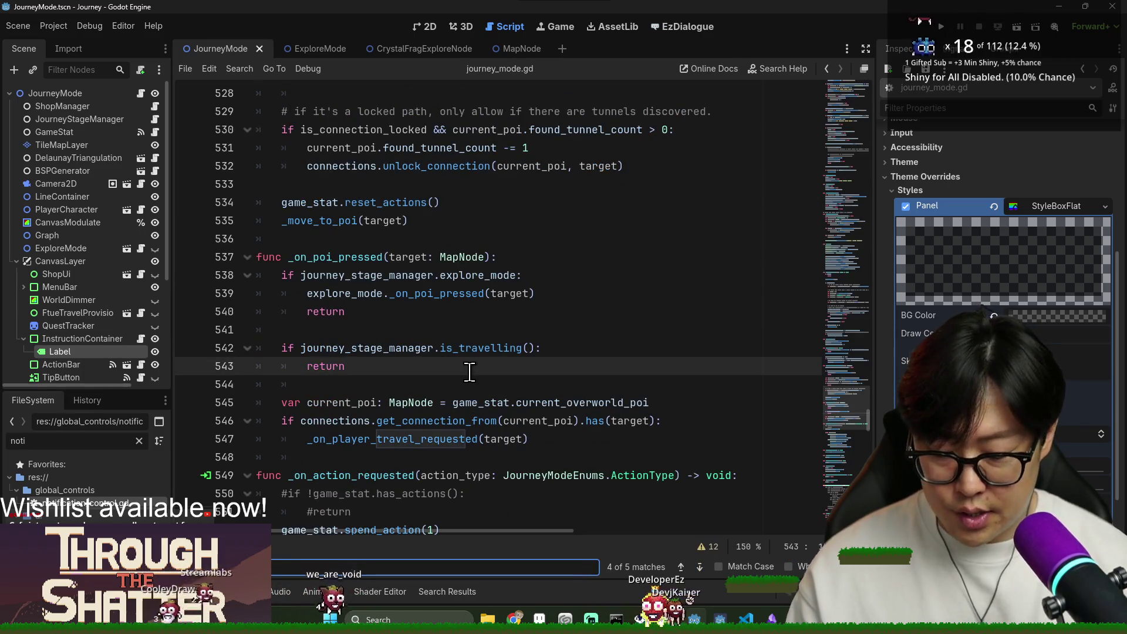
key("Escape")
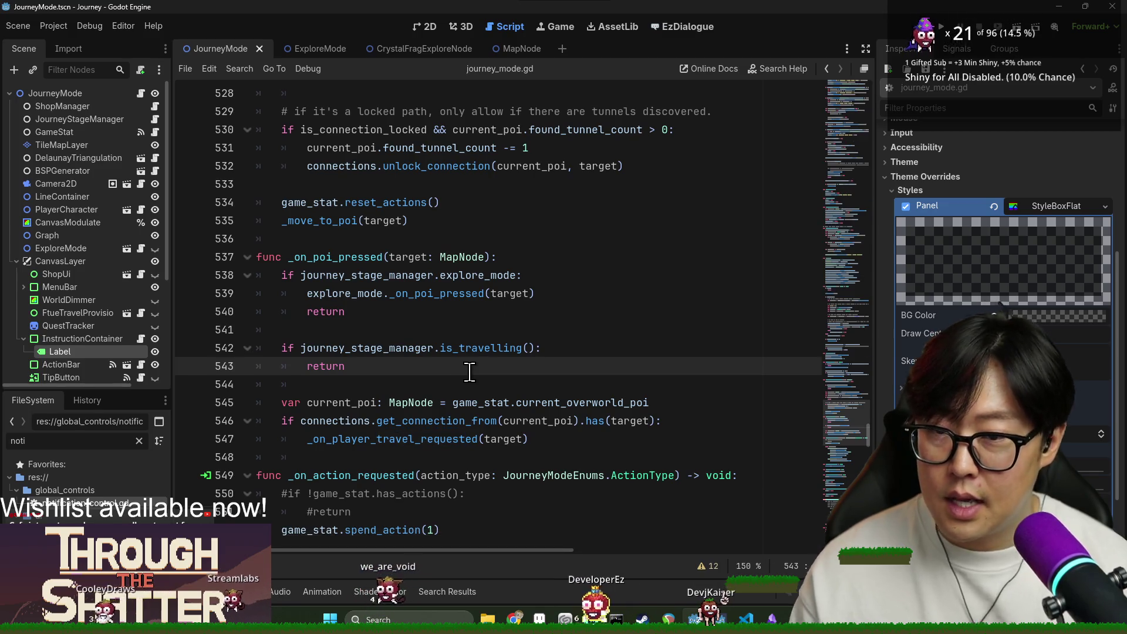
scroll(348, 283, "up", 6)
double_click(329, 202)
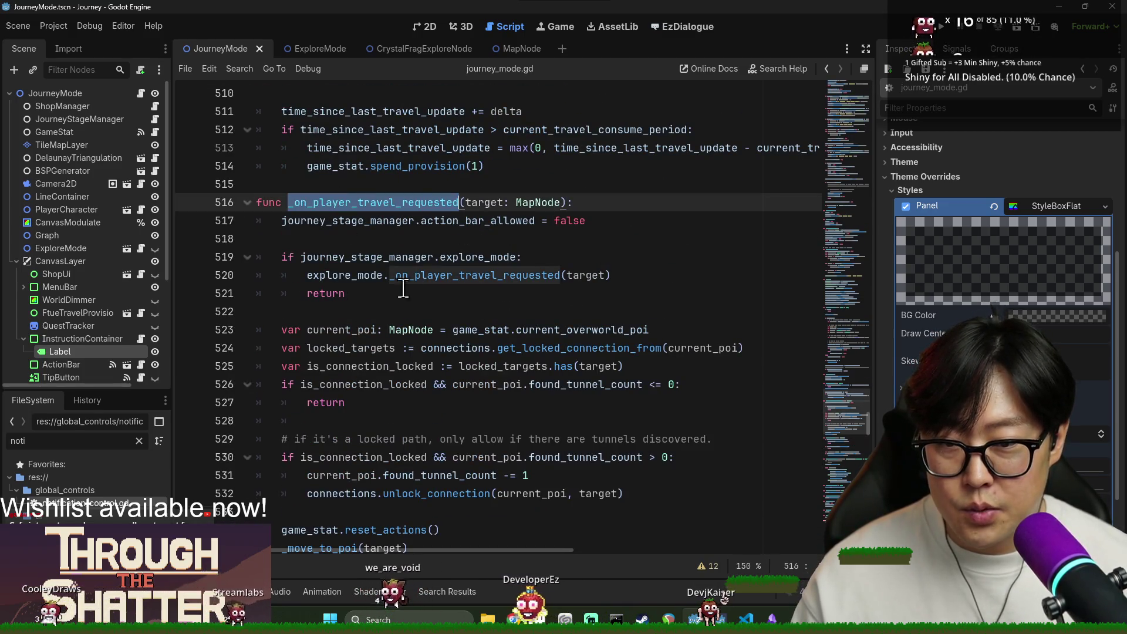
scroll(382, 234, "down", 2)
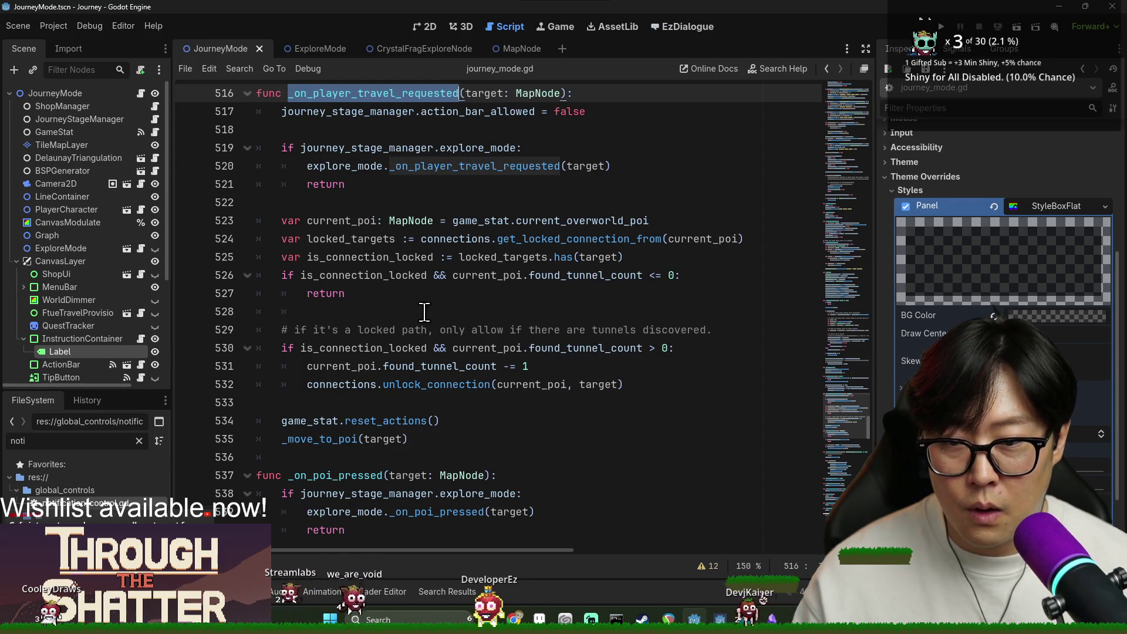
double_click(534, 352)
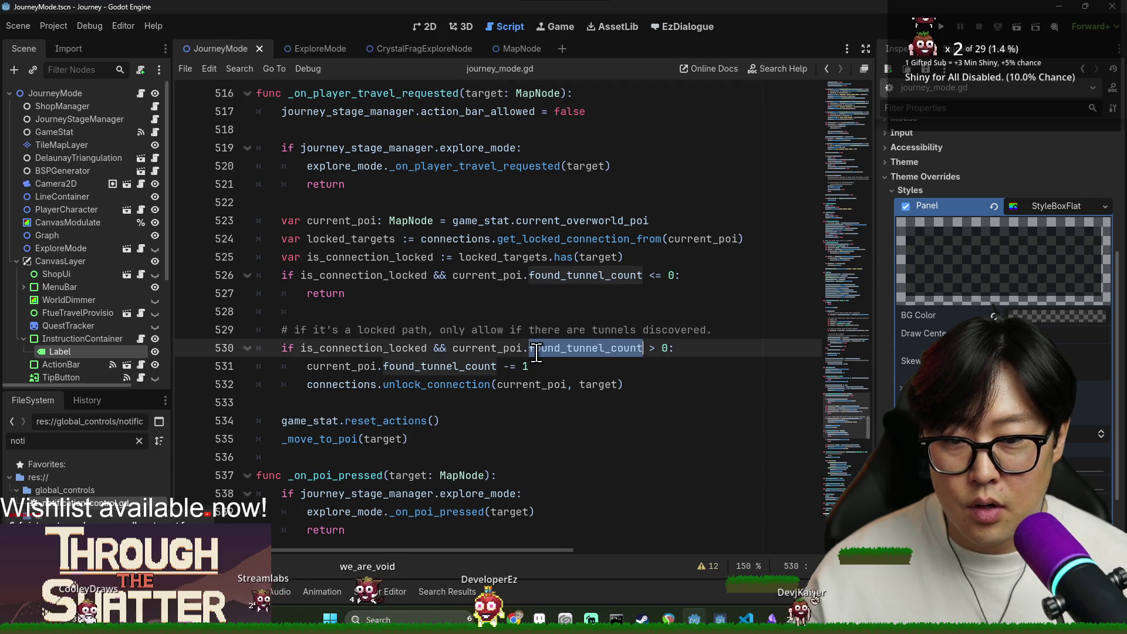
double_click(363, 348)
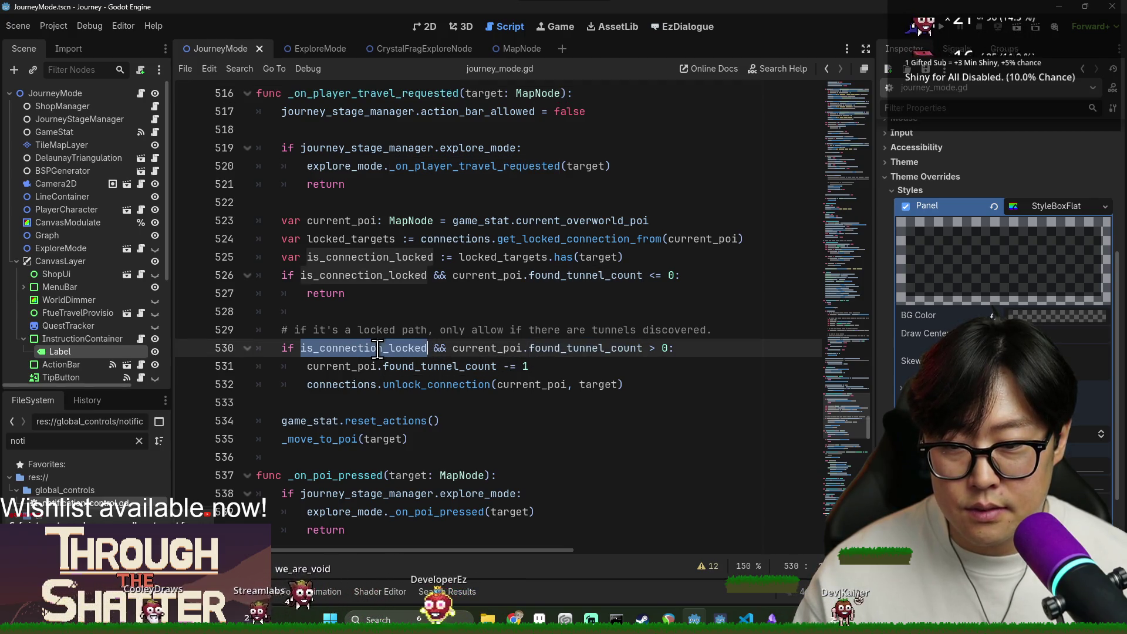
double_click(586, 348)
scroll(341, 332, "down", 2)
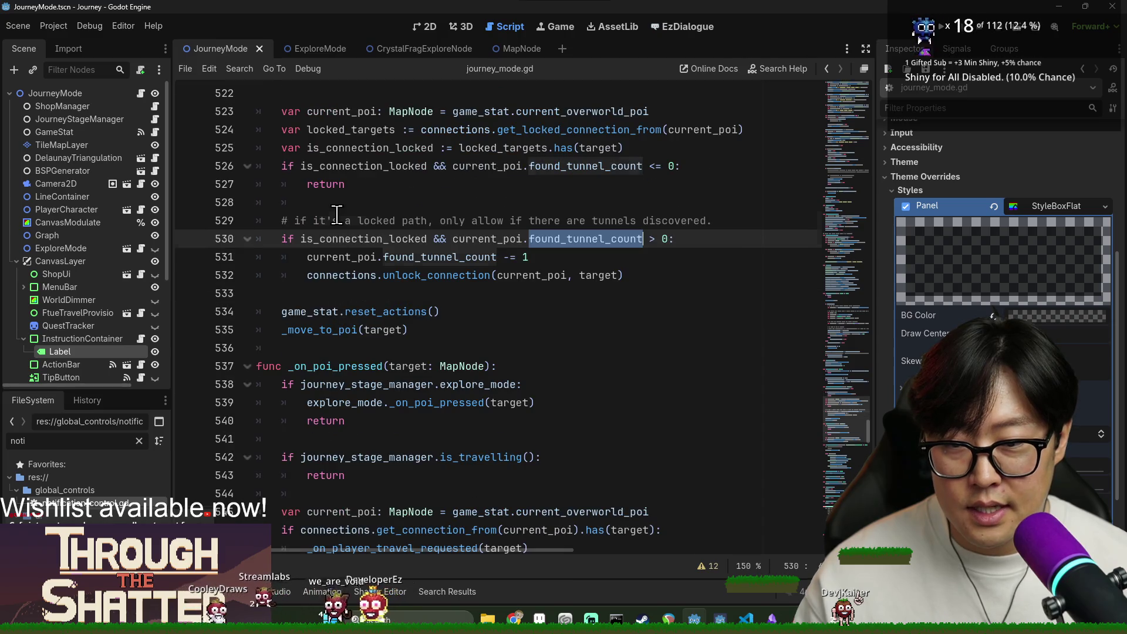
Review journey_stage_manager.action_bar_allowed on line 517 and place the caret after the explore-mode check
left_click(337, 216)
left_click(391, 209)
scroll(399, 247, "up", 4)
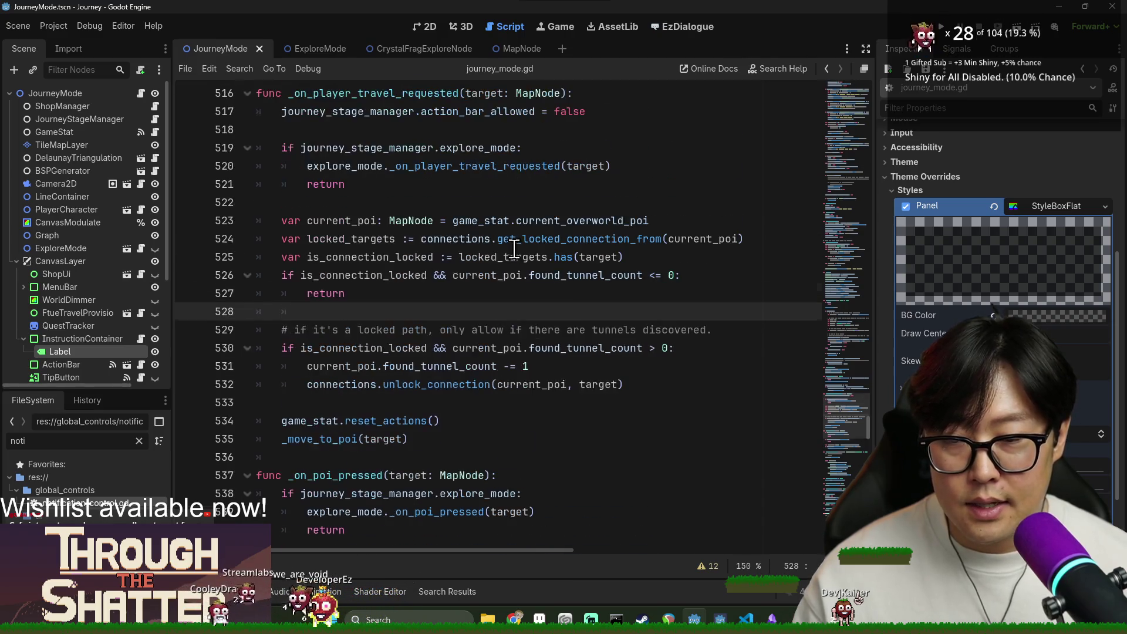
scroll(413, 272, "down", 3)
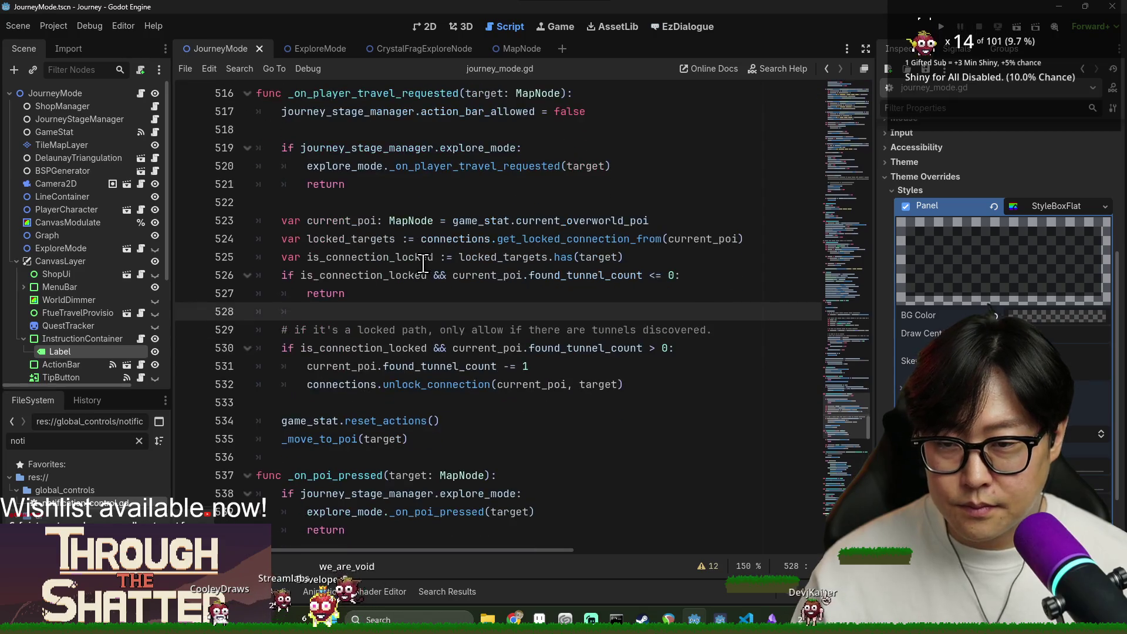
scroll(490, 236, "up", 3)
double_click(411, 222)
double_click(480, 222)
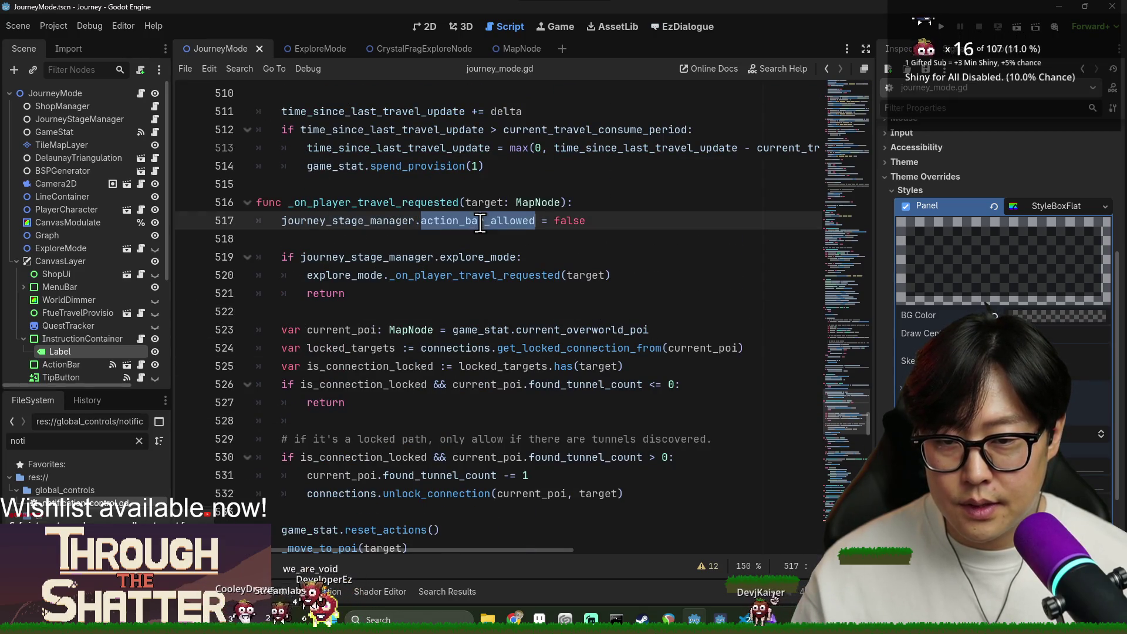
double_click(374, 222)
left_click(568, 222)
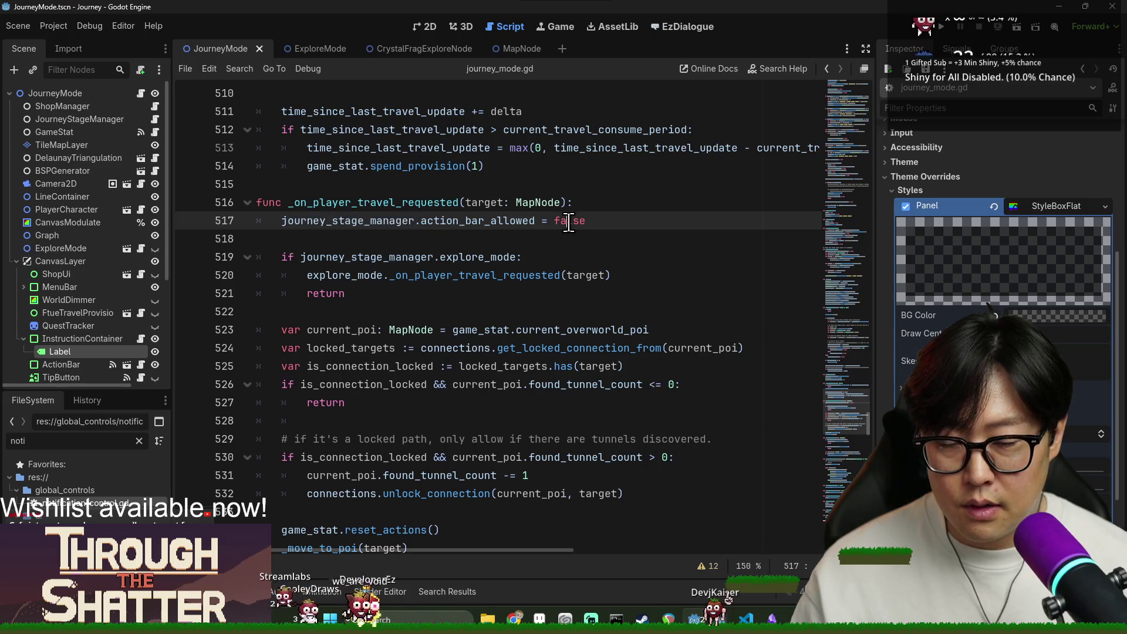
left_click(327, 329)
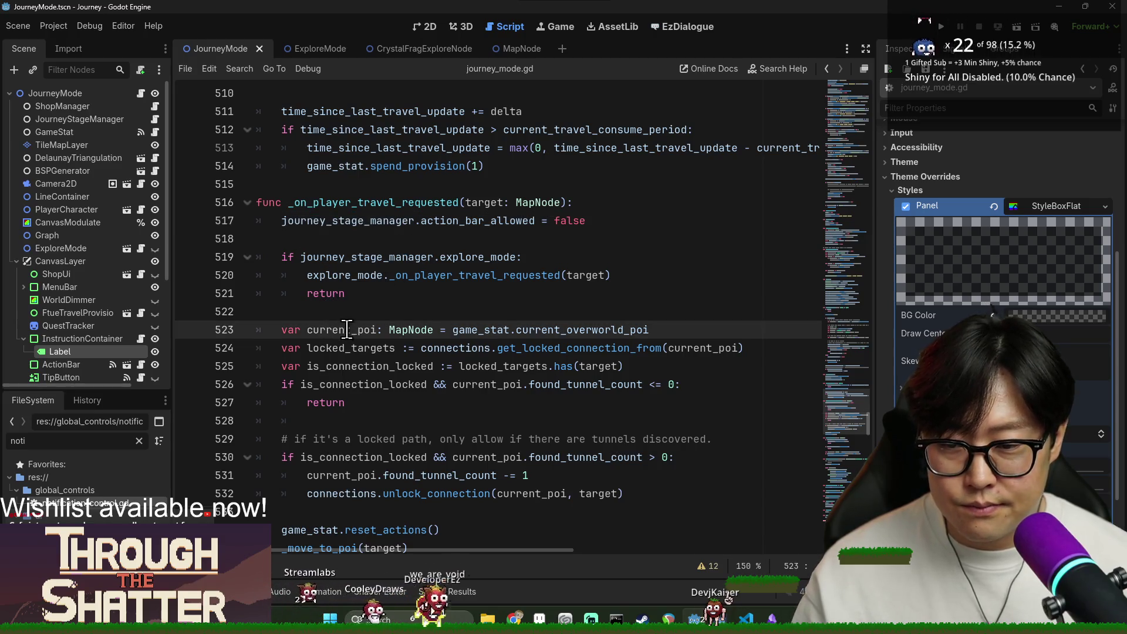
left_click(409, 310)
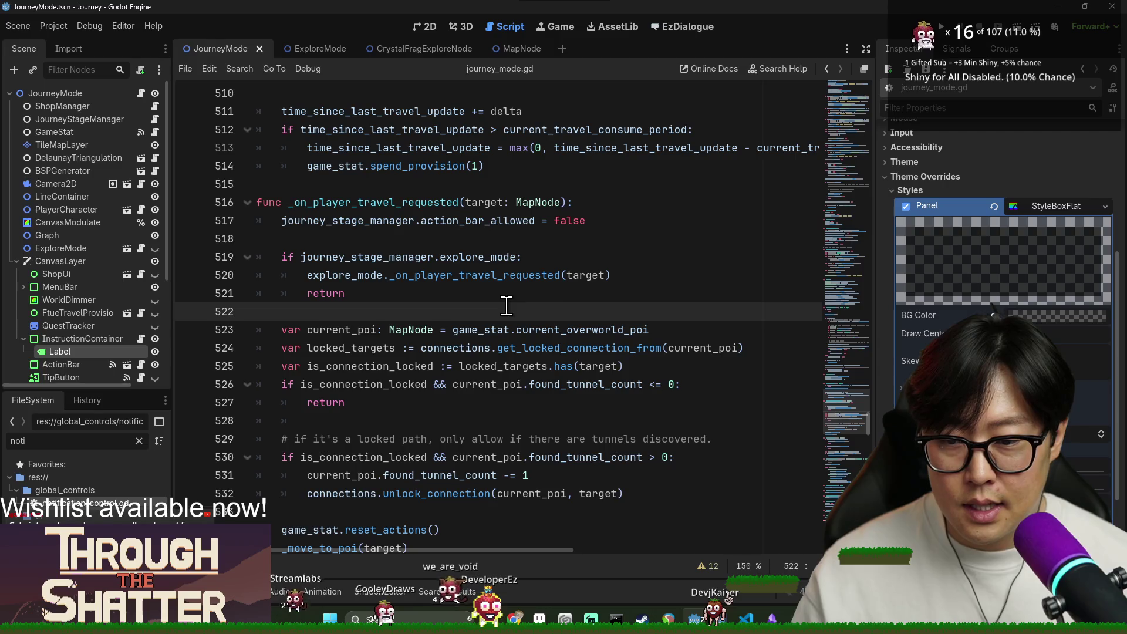
Add an 'if journey_stage_manager.choosing_tunnel:' branch with a placeholder pass body
key("Return")
type("s")
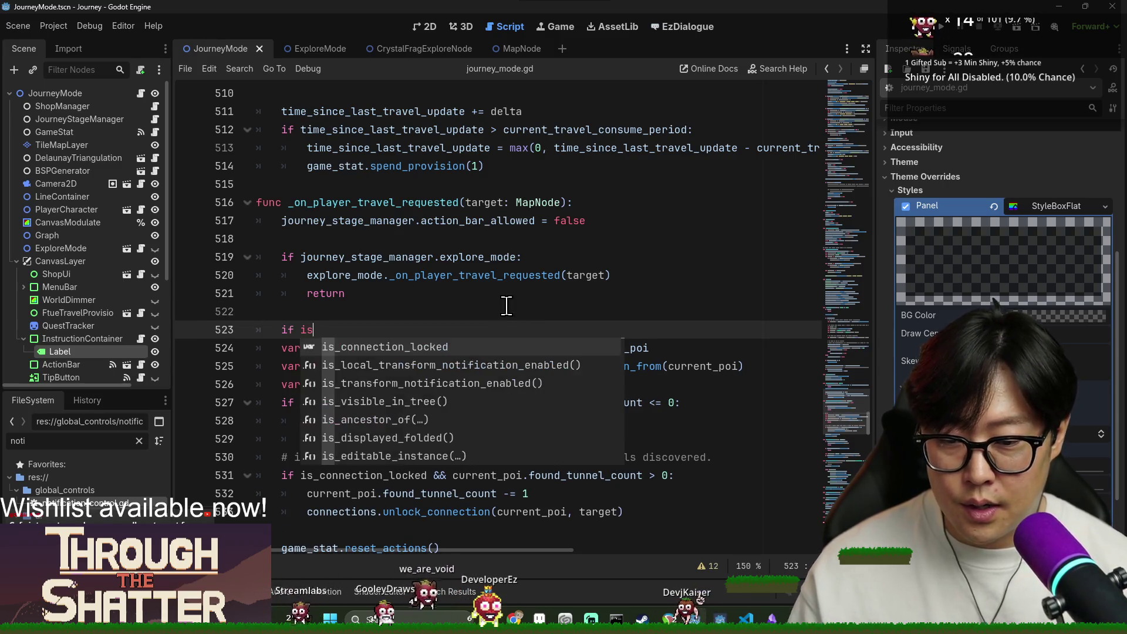
left_click(483, 309)
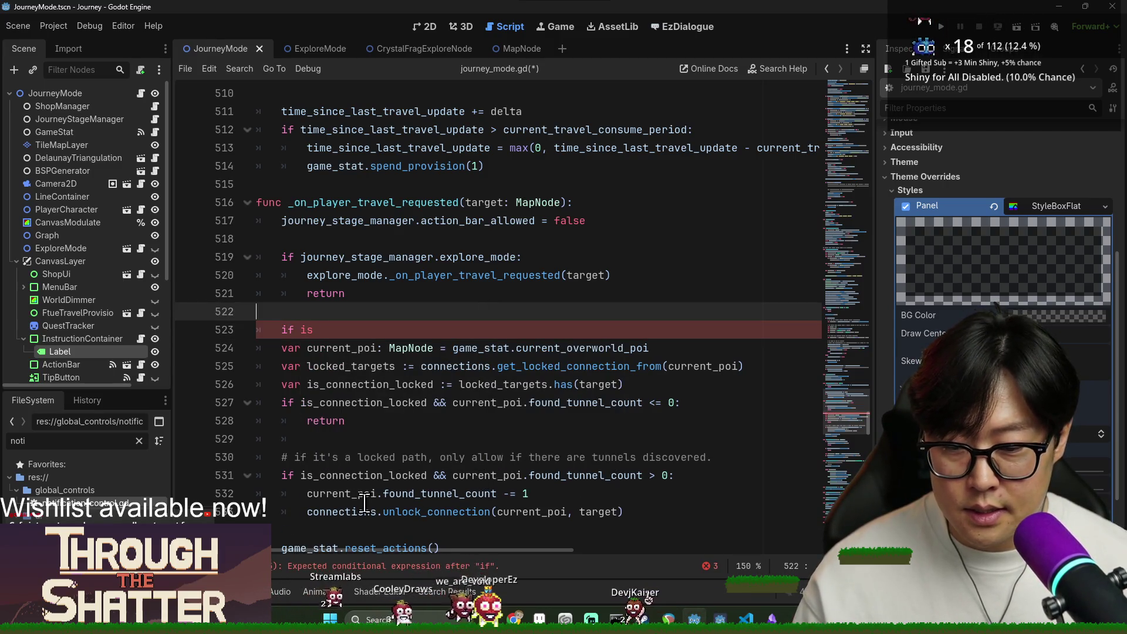
left_click(328, 323)
key("BackSpace")
key("BackSpace")
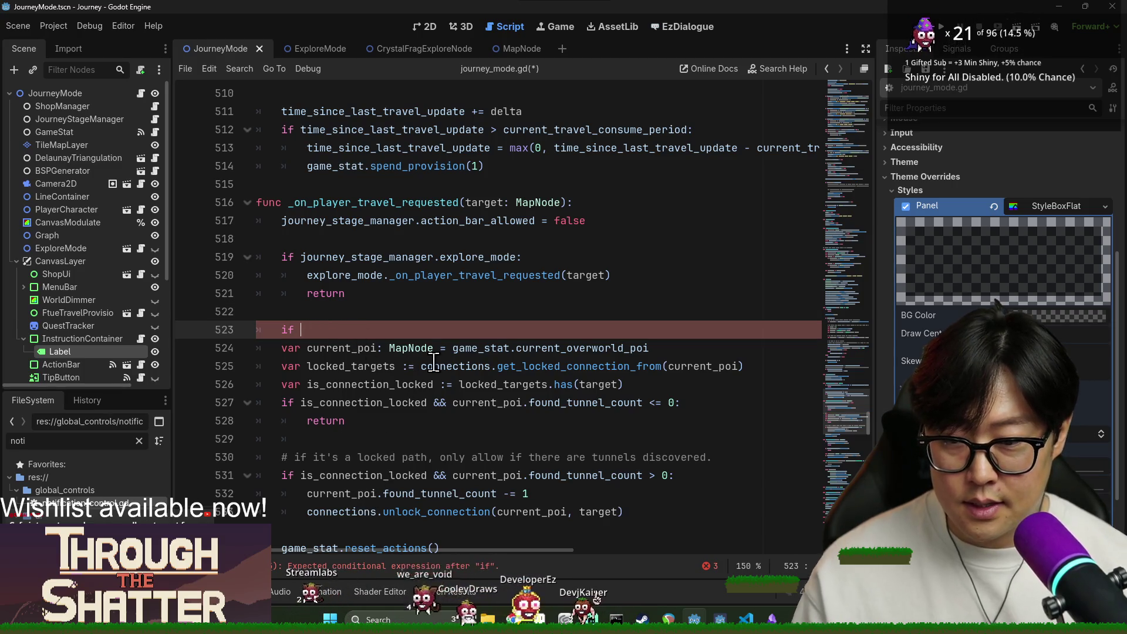
key("Return")
type(".")
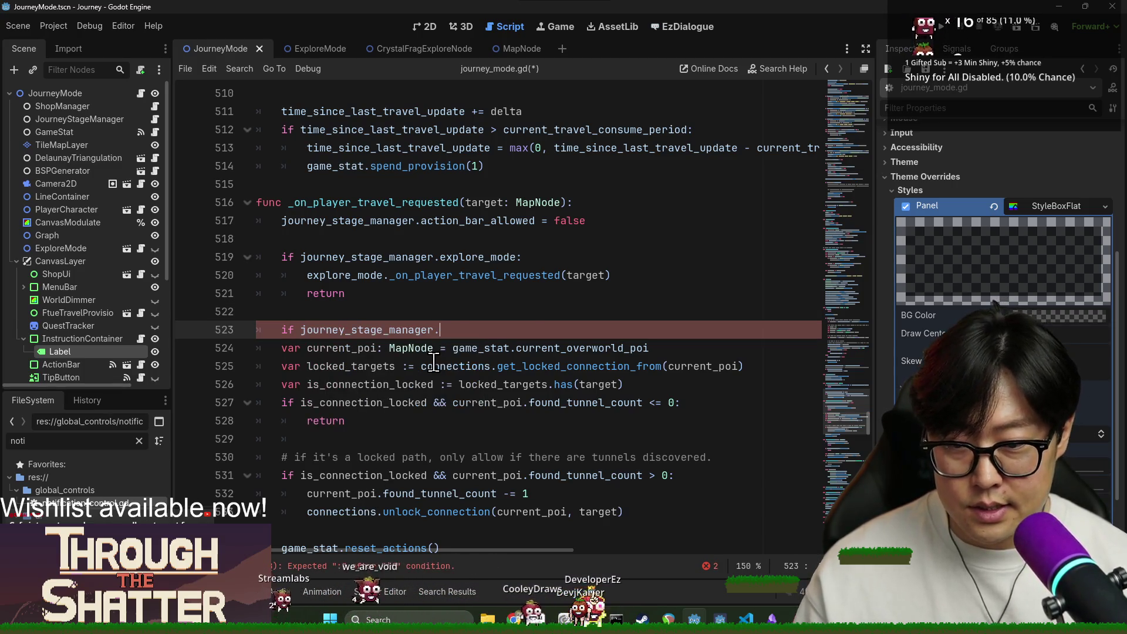
type("tunn")
key("Return")
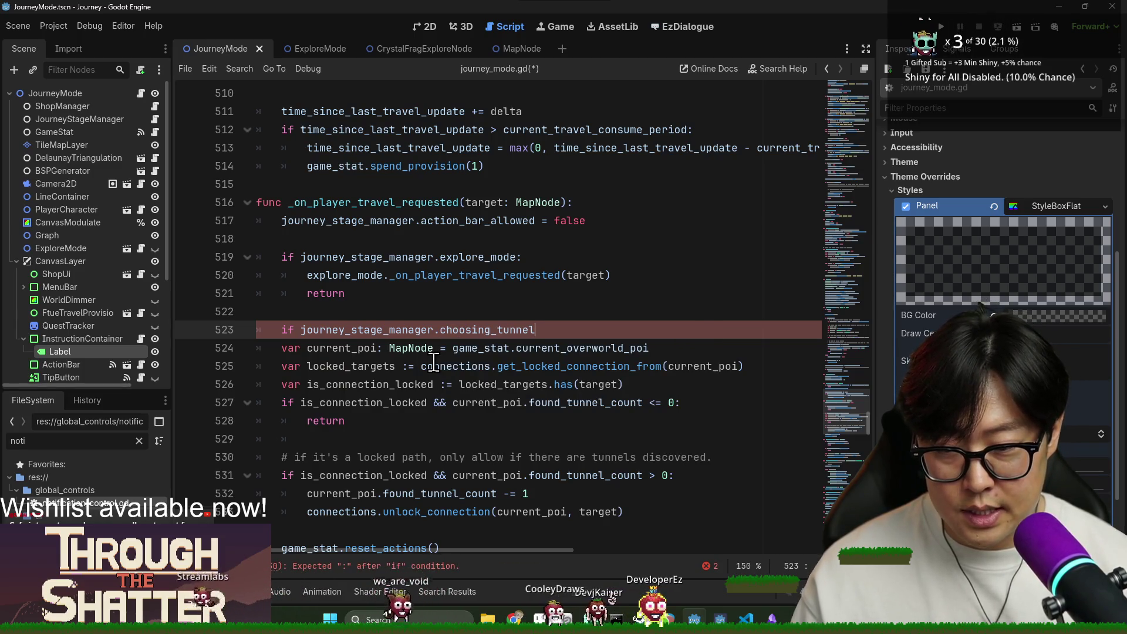
key("Return")
type("pass")
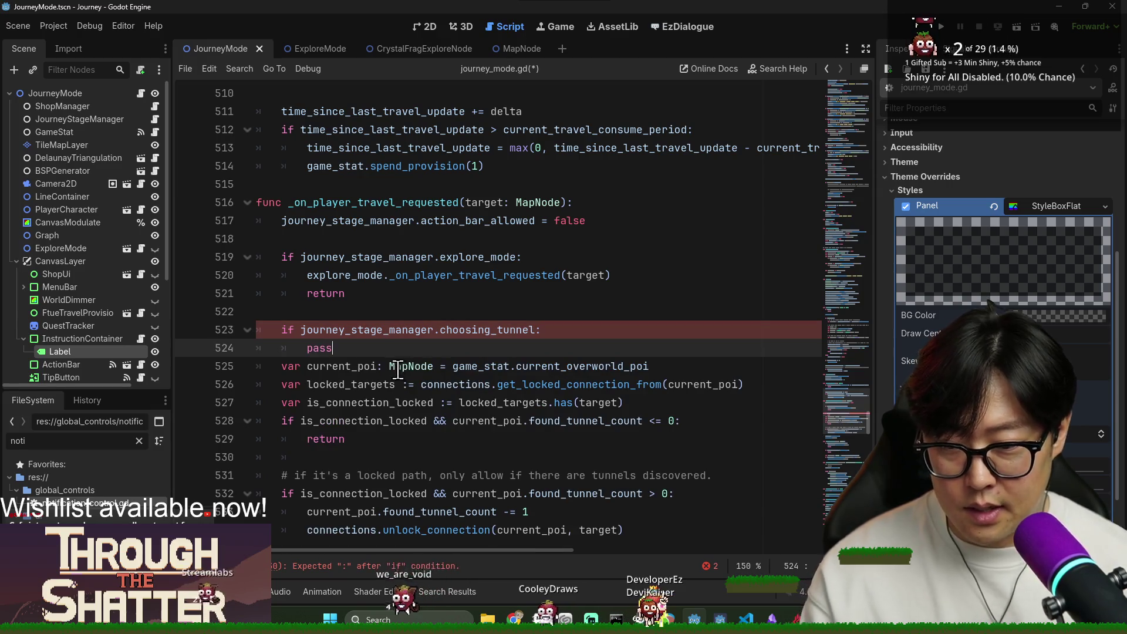
key("Return")
scroll(403, 389, "down", 2)
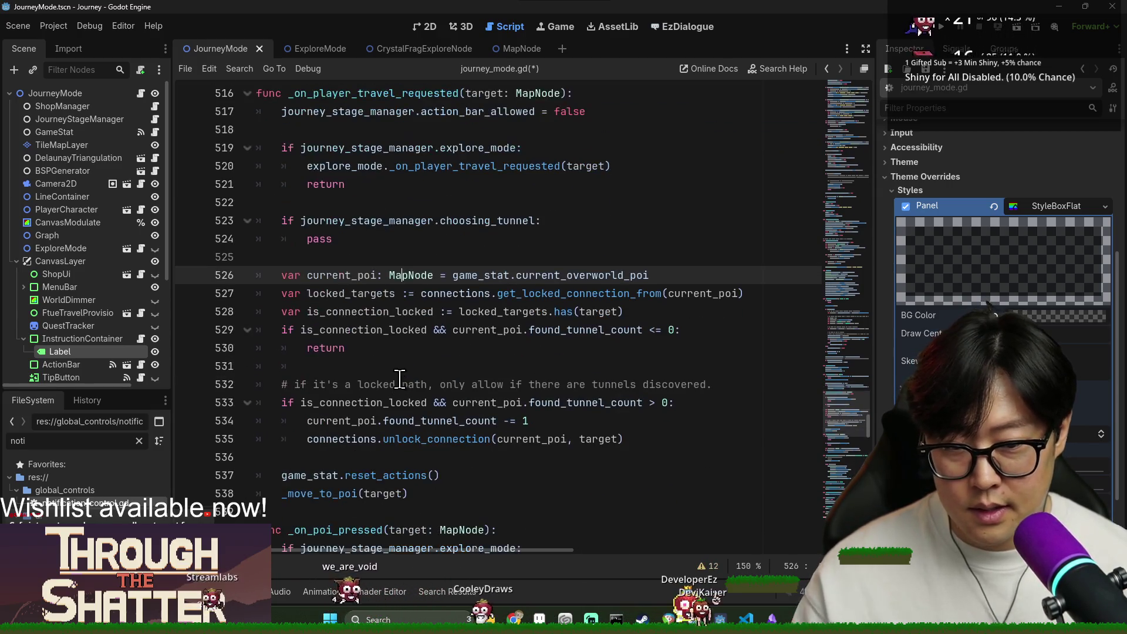
Move the current_poi declaration above the tunnel check and replace pass with return
triple_click(336, 283)
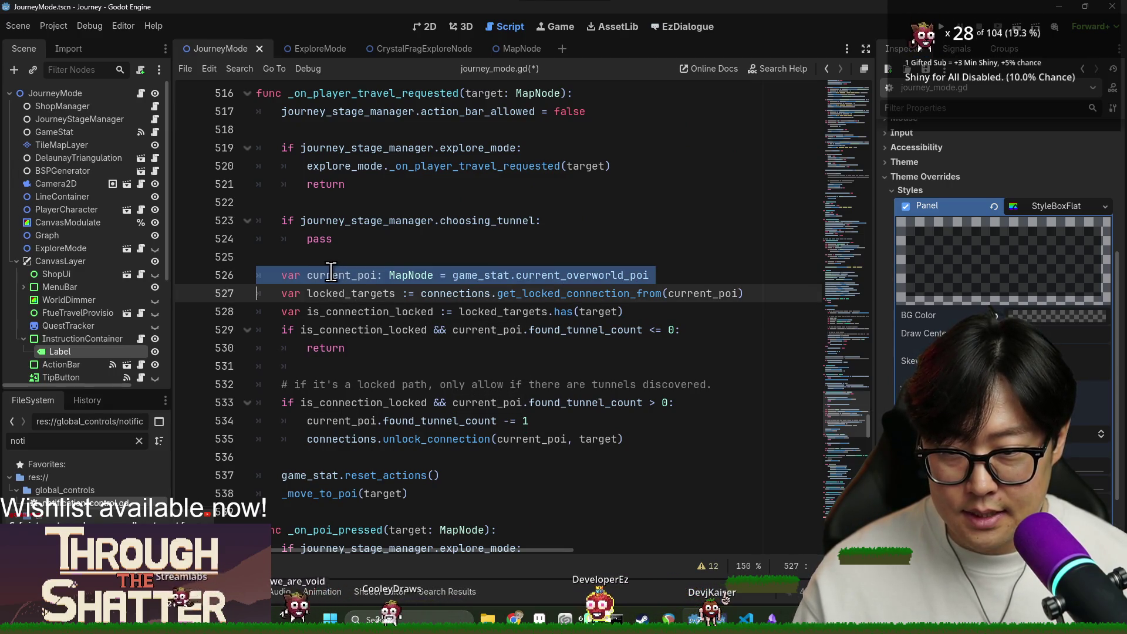
double_click(331, 273)
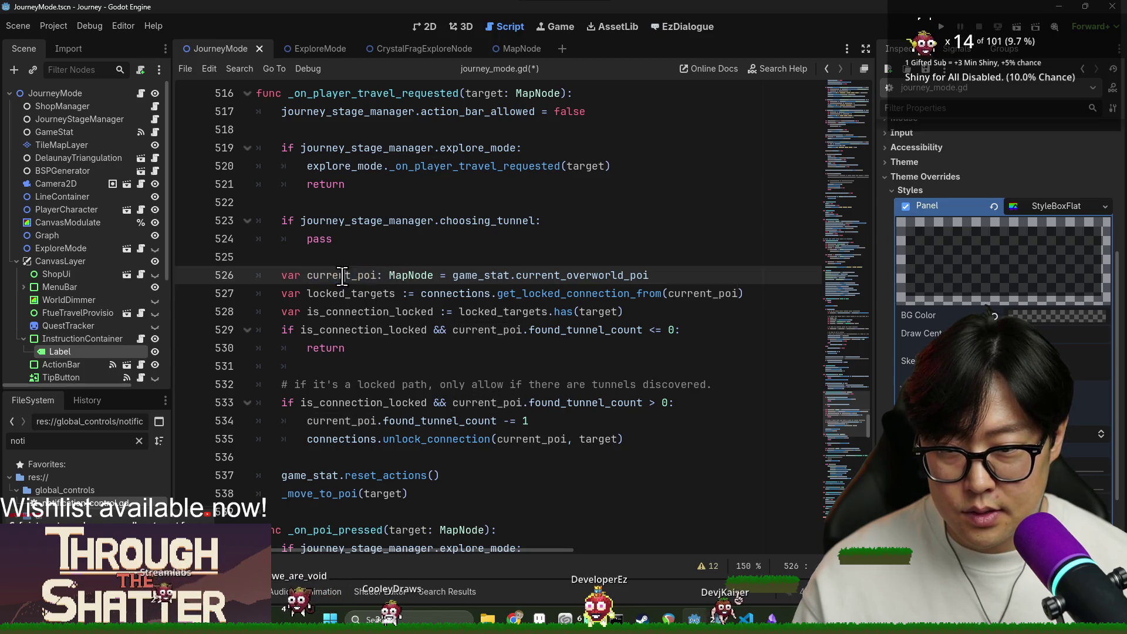
triple_click(342, 275)
key("ctrl+x")
left_click(347, 202)
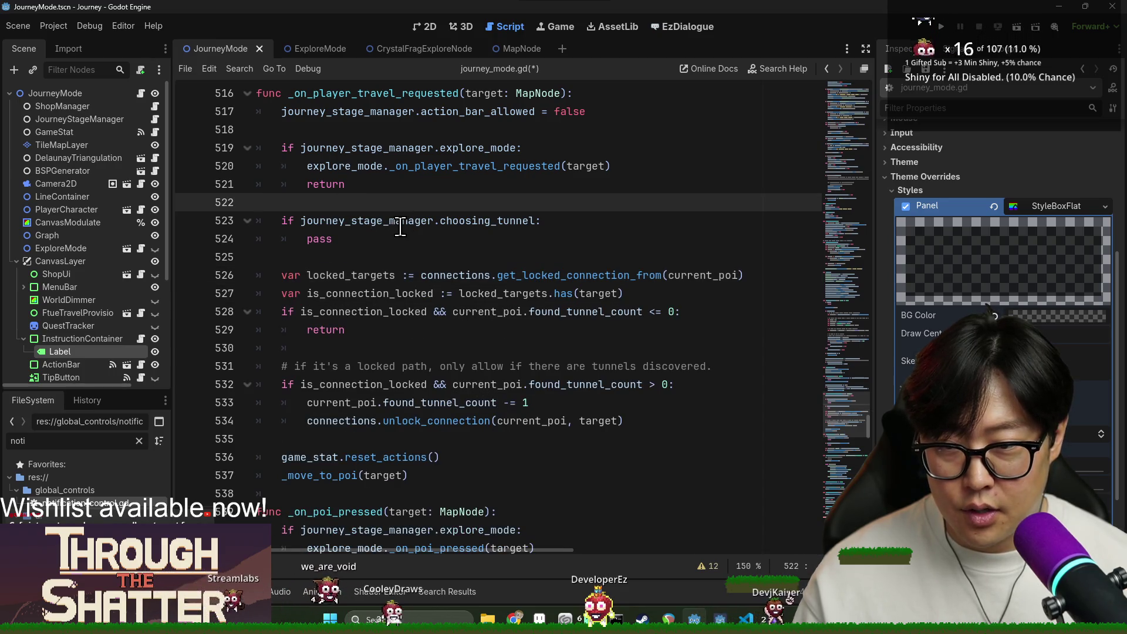
key("ctrl+v")
left_click(375, 292)
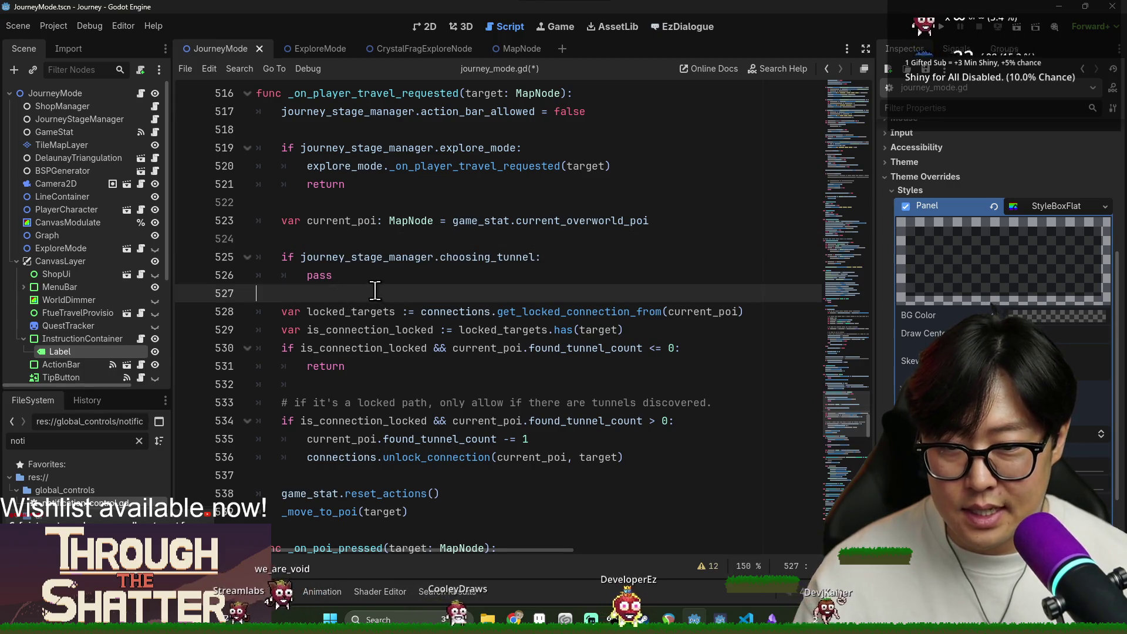
double_click(318, 276)
type("return")
key("Return")
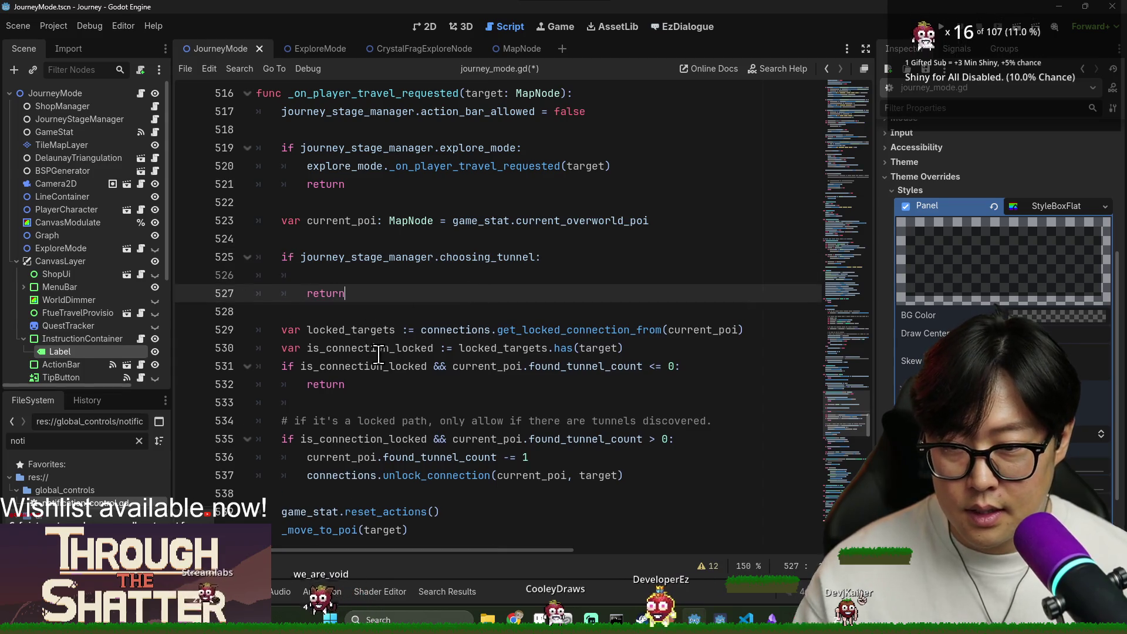
Begin appending a target.is_hi check to the choosing_tunnel condition
double_click(328, 258)
left_click(485, 259)
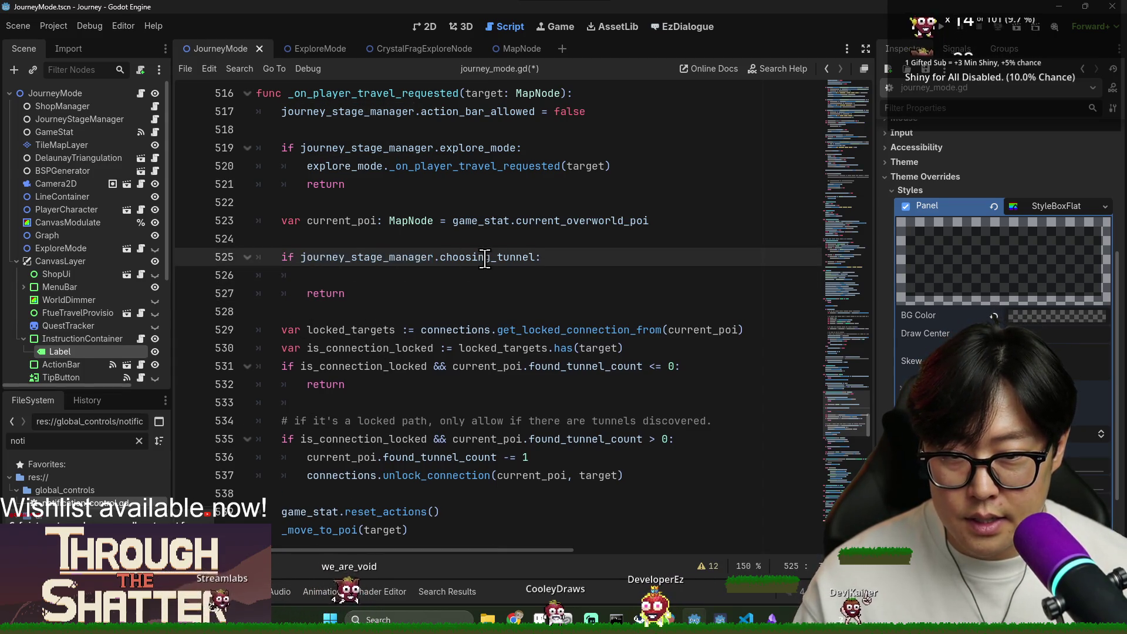
double_click(450, 331)
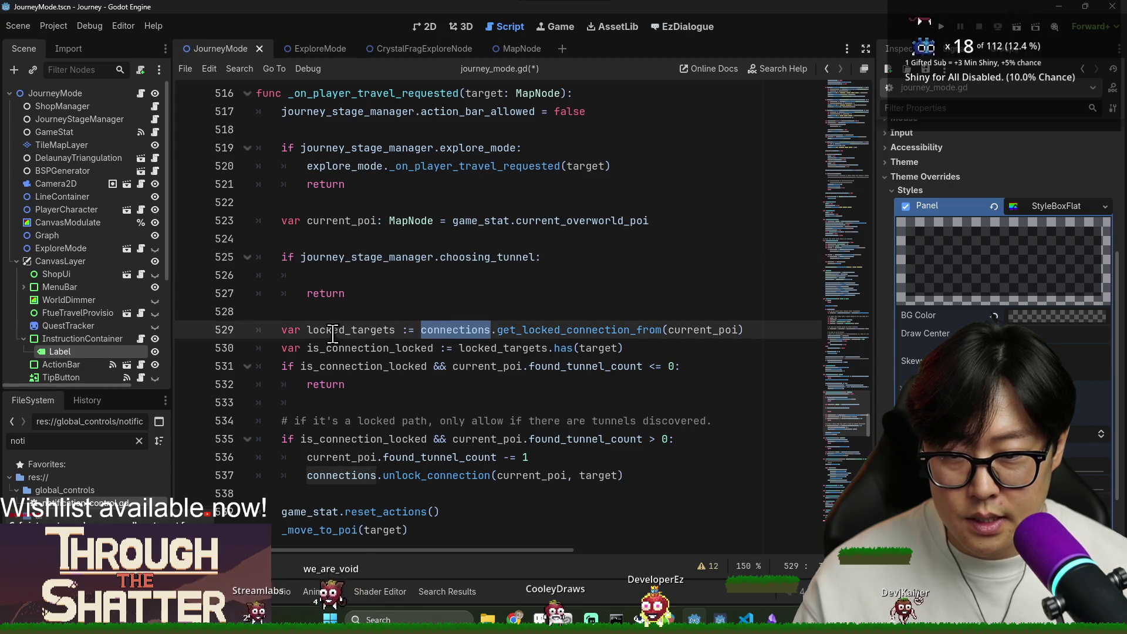
double_click(344, 331)
left_click(537, 261)
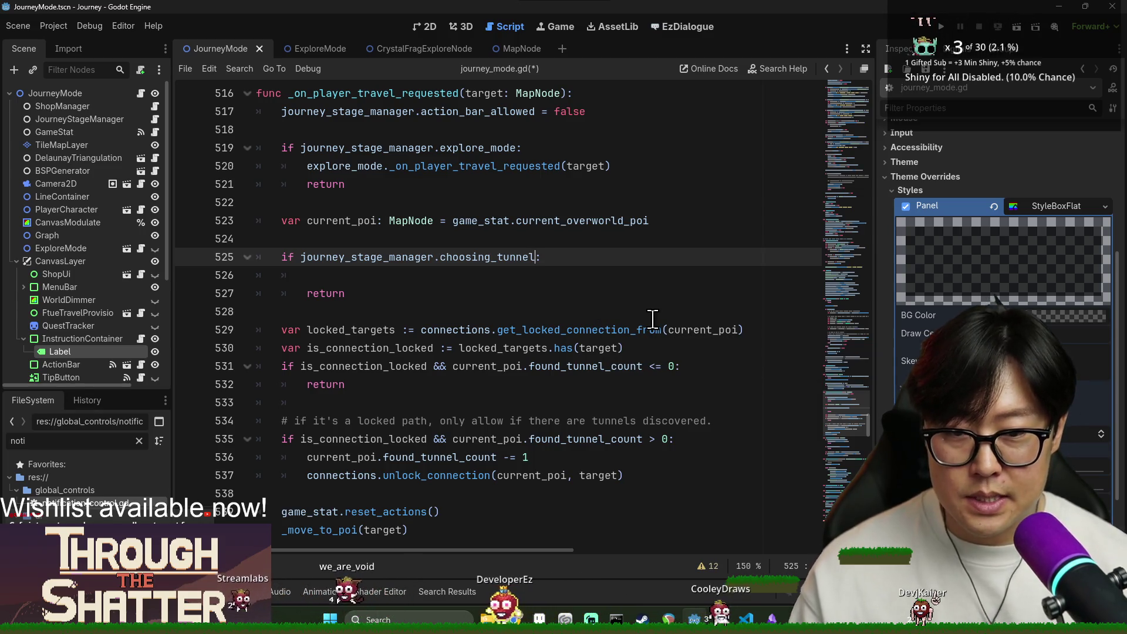
scroll(653, 319, "up", 2)
double_click(486, 203)
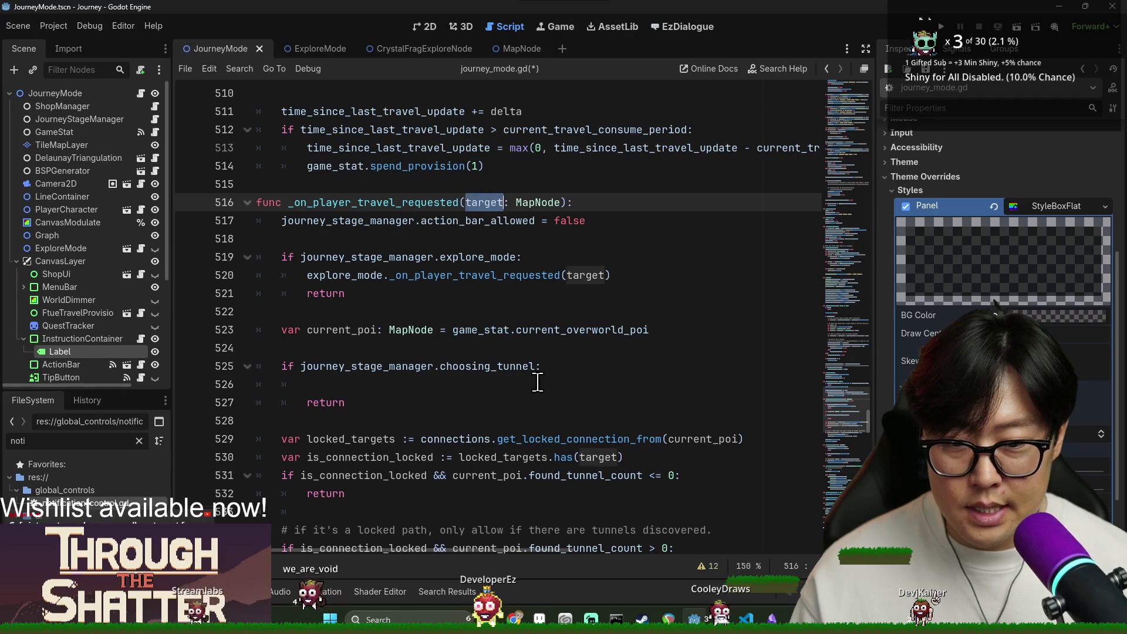
left_click(534, 369)
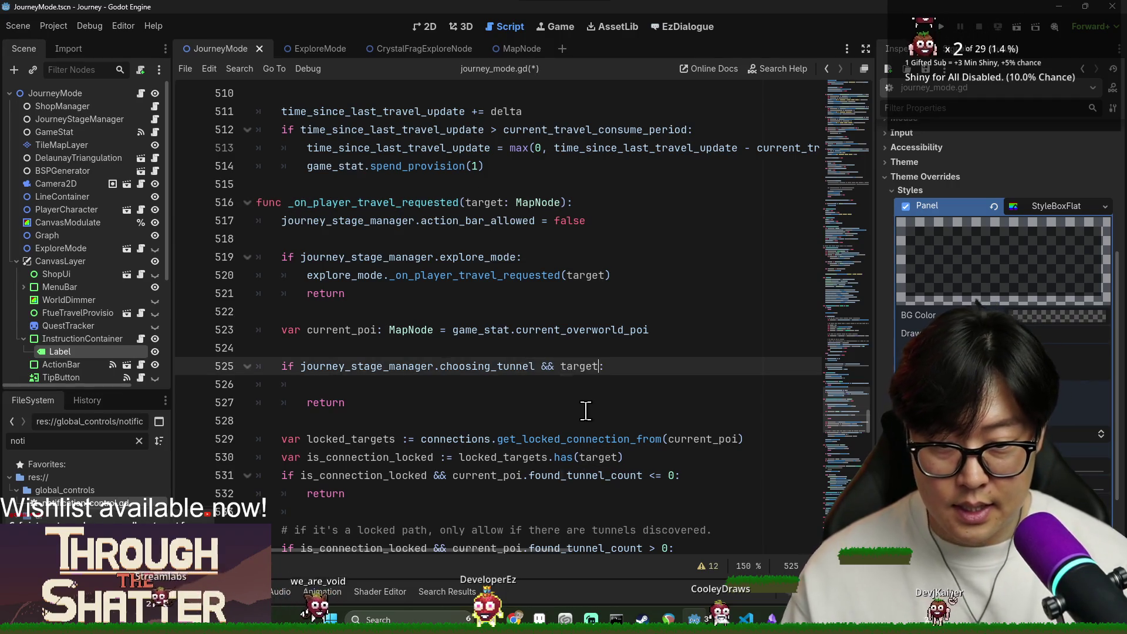
key("ctrl+space")
type(".is_")
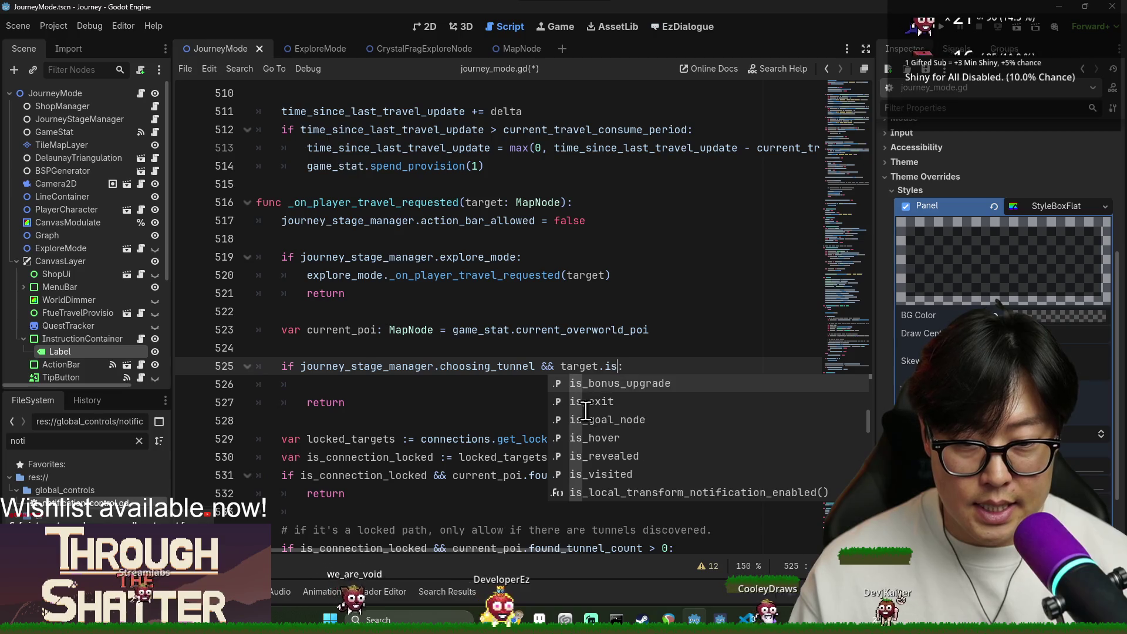
type("hi")
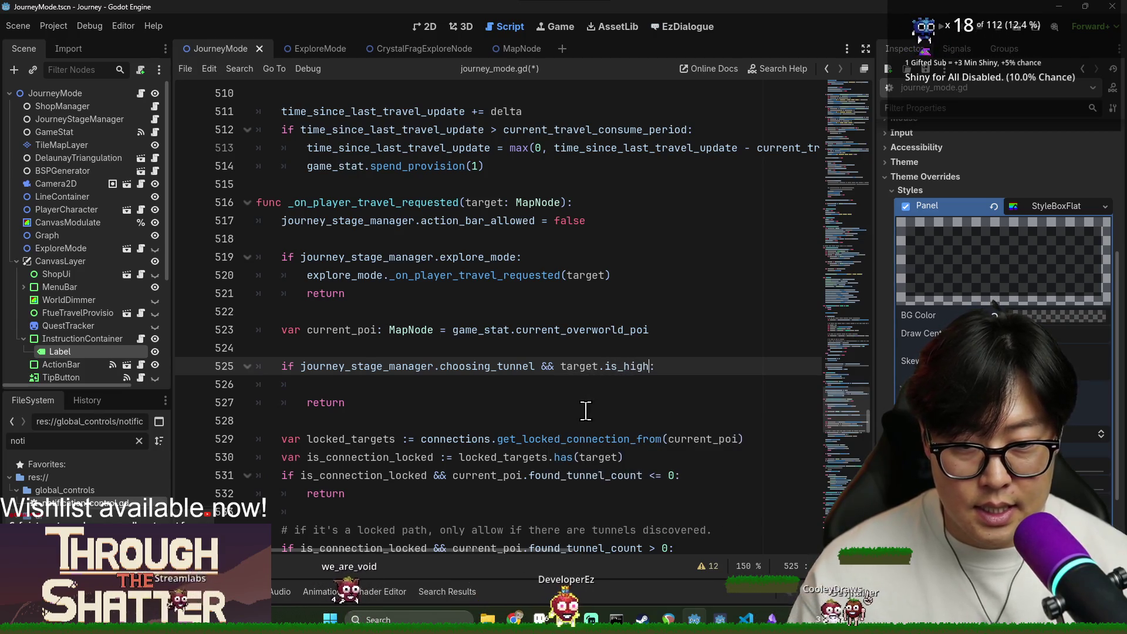
left_click(539, 202, "ctrl")
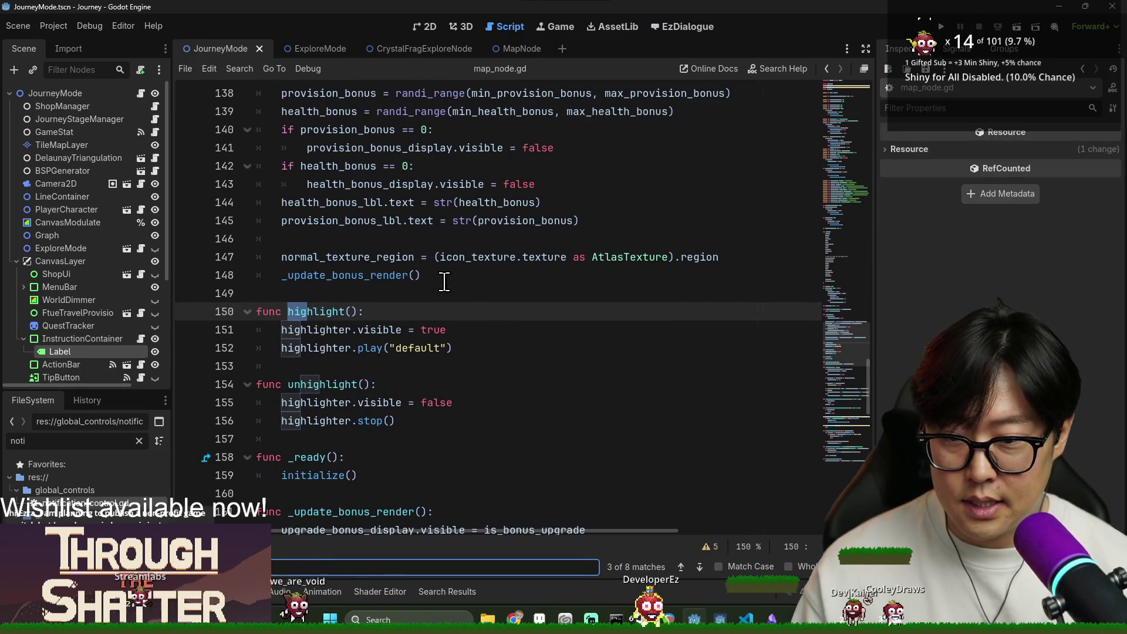
Below the unhighlight function in map_node.gd, add is_highlighted() -> bool returning highlighter.visible
left_click(394, 422)
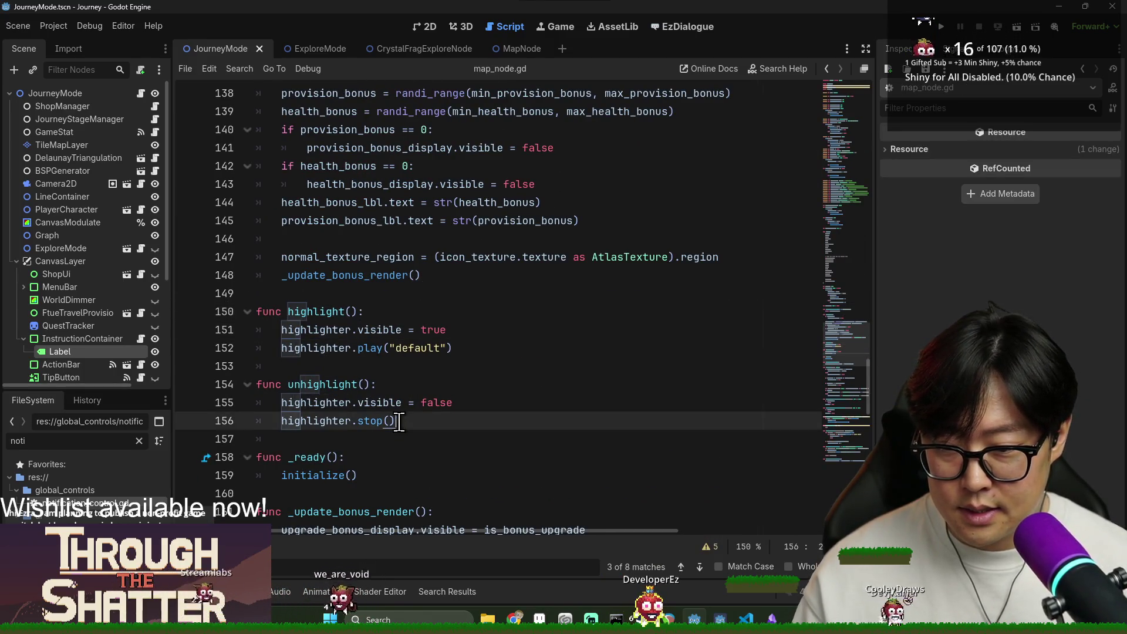
key("Return")
key("Return")
key("BackSpace")
type("func is_hig")
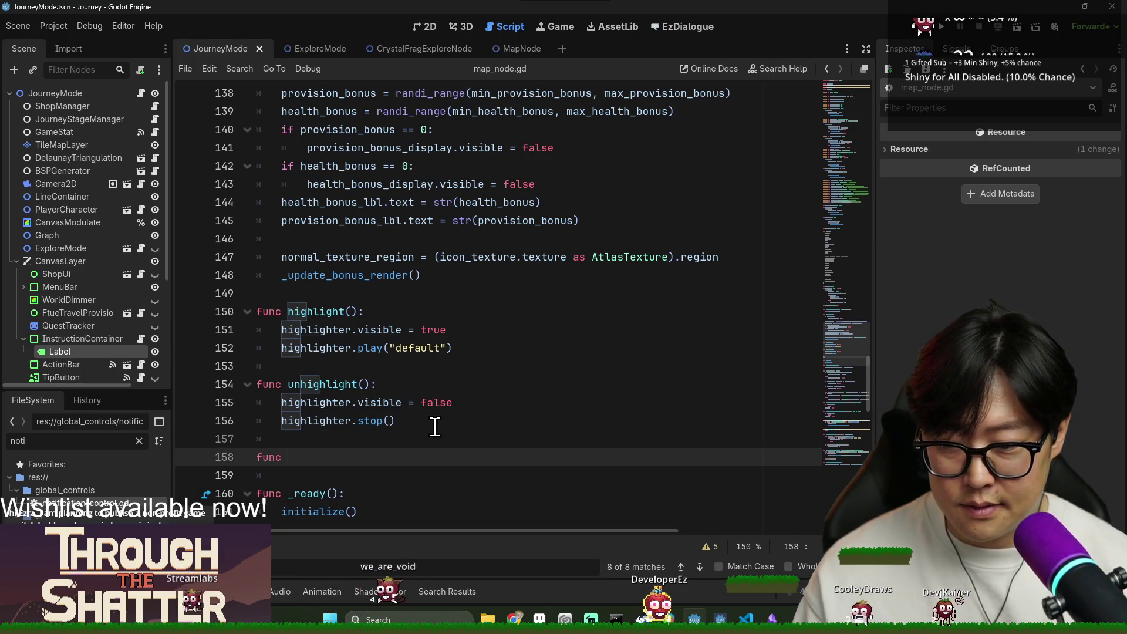
type("hlited()")
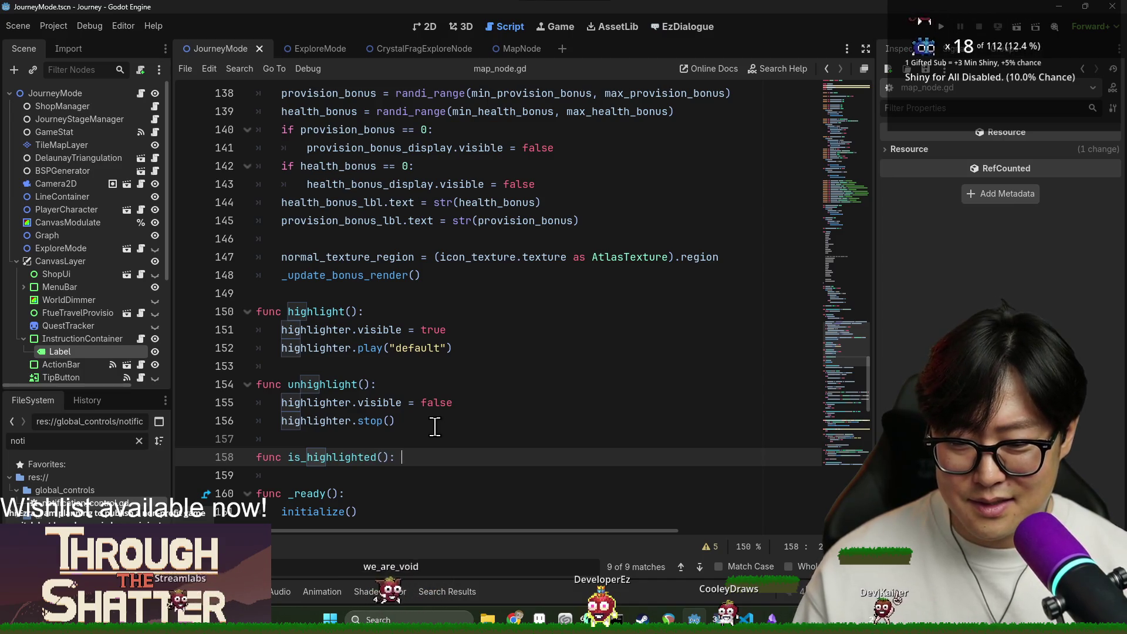
key("BackSpace")
key("BackSpace")
type("-> boo")
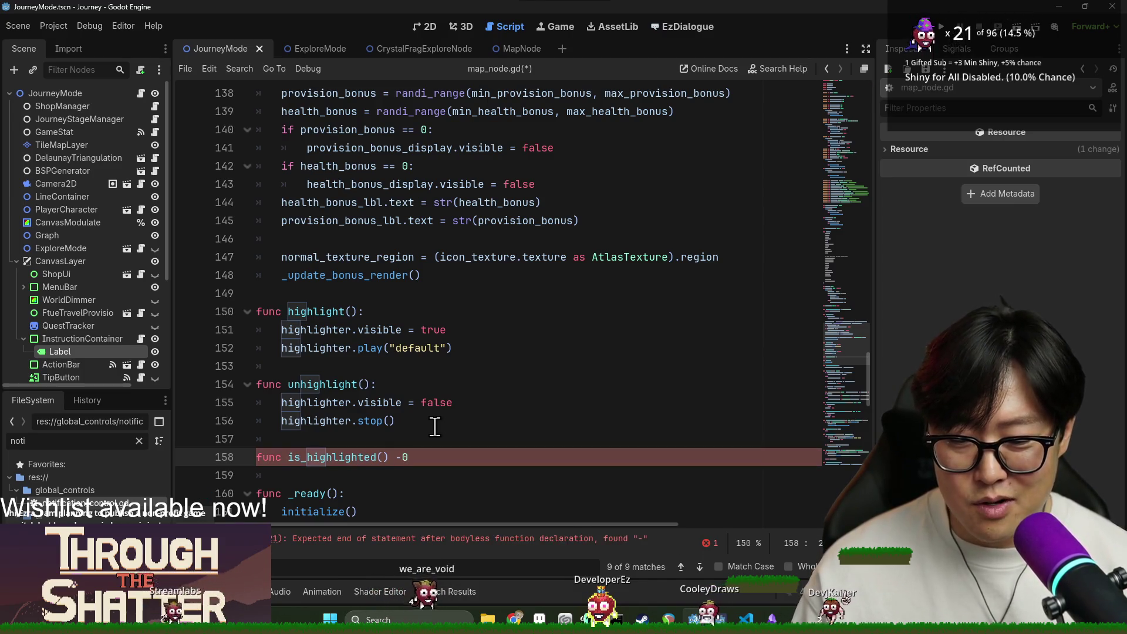
type("l:")
key("Return")
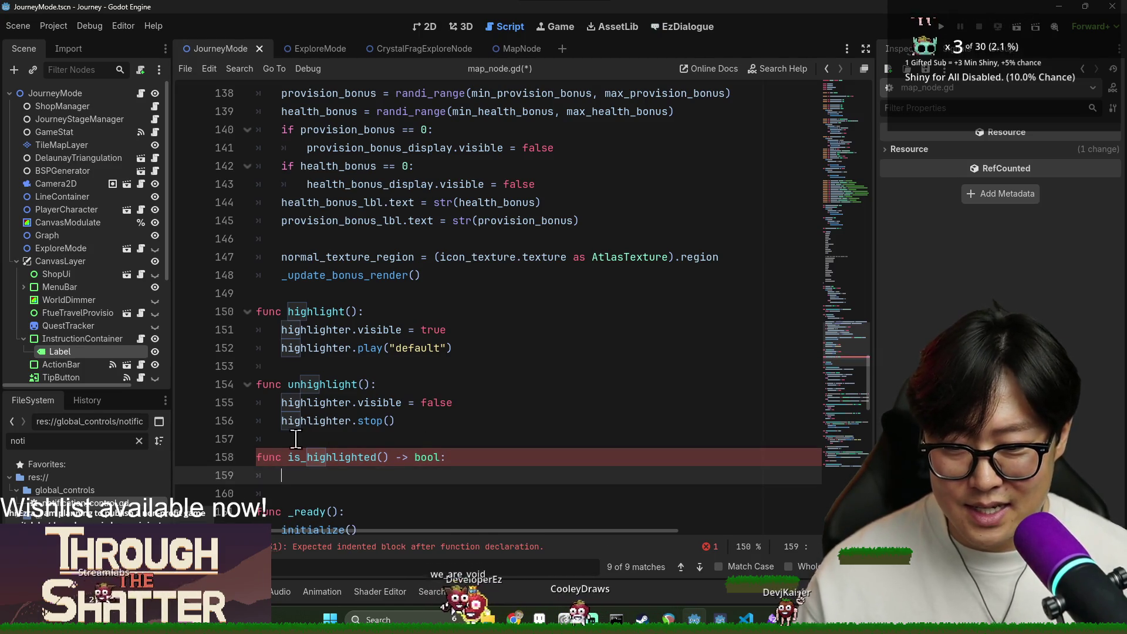
type("urn")
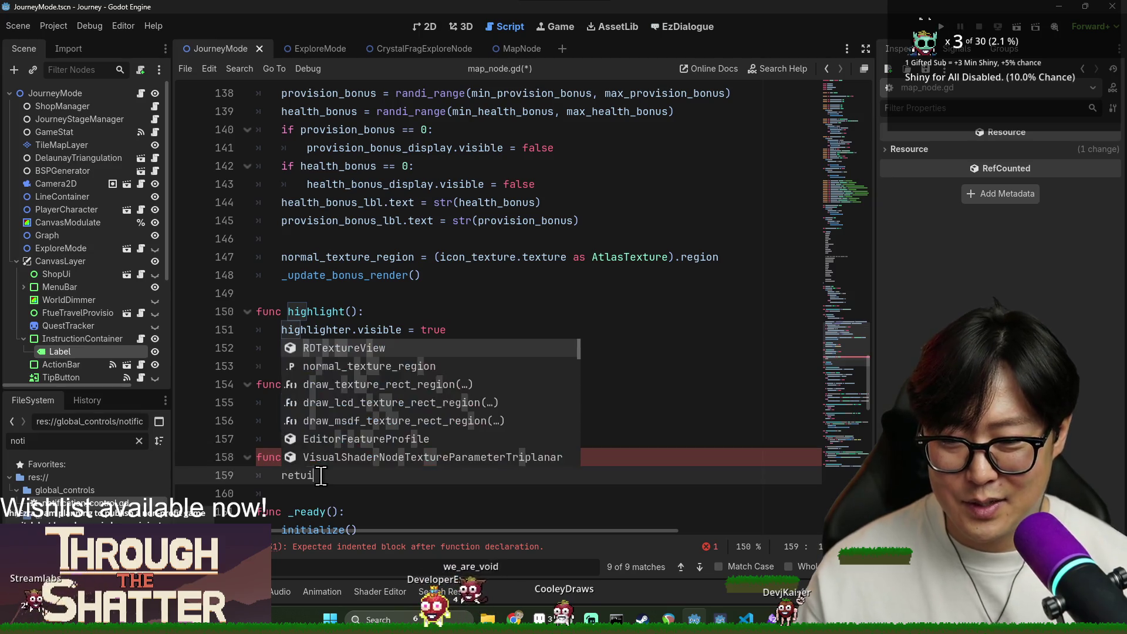
left_click(295, 327)
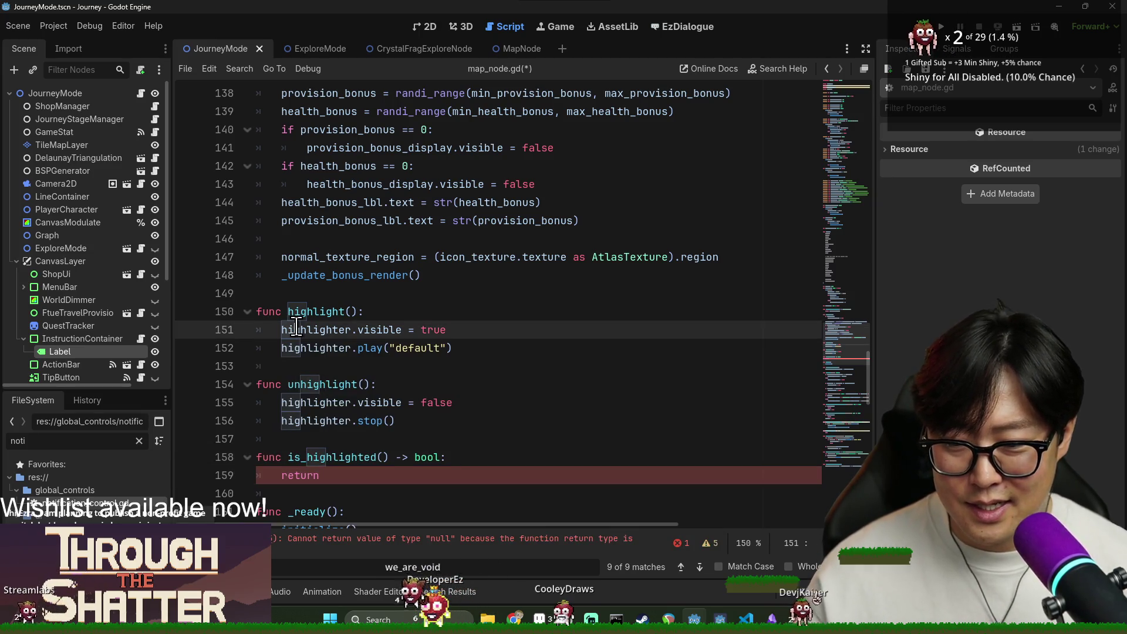
left_click(371, 476)
type("highlighter")
Save map_node.gd and go back to journey_mode.gd
key("ctrl+s")
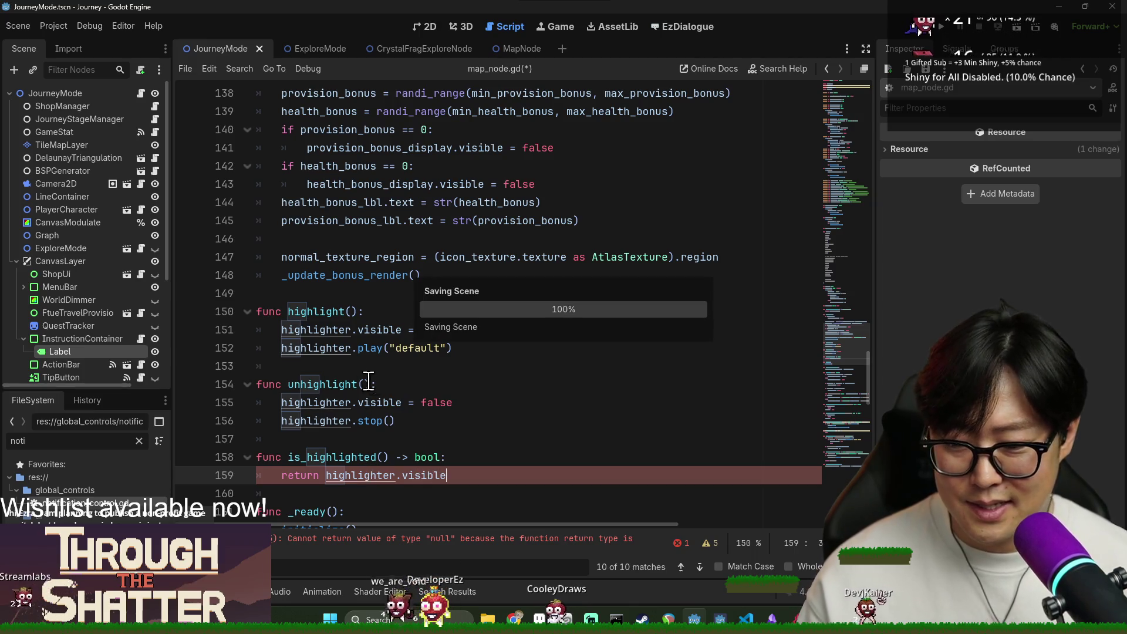
double_click(371, 475)
left_click(467, 447)
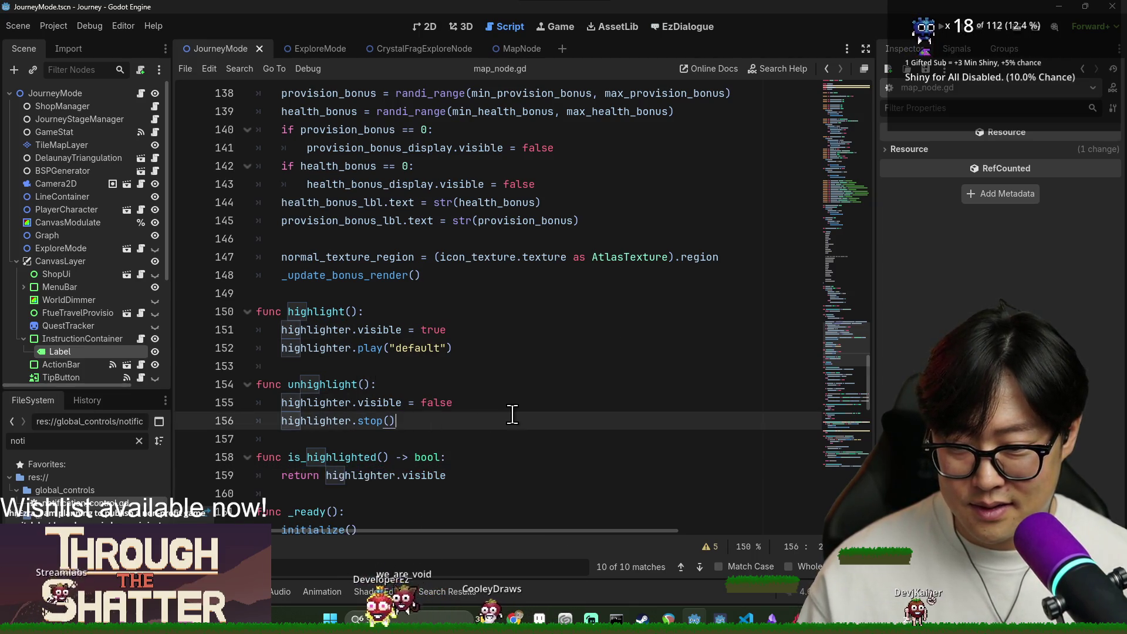
key("alt+Left")
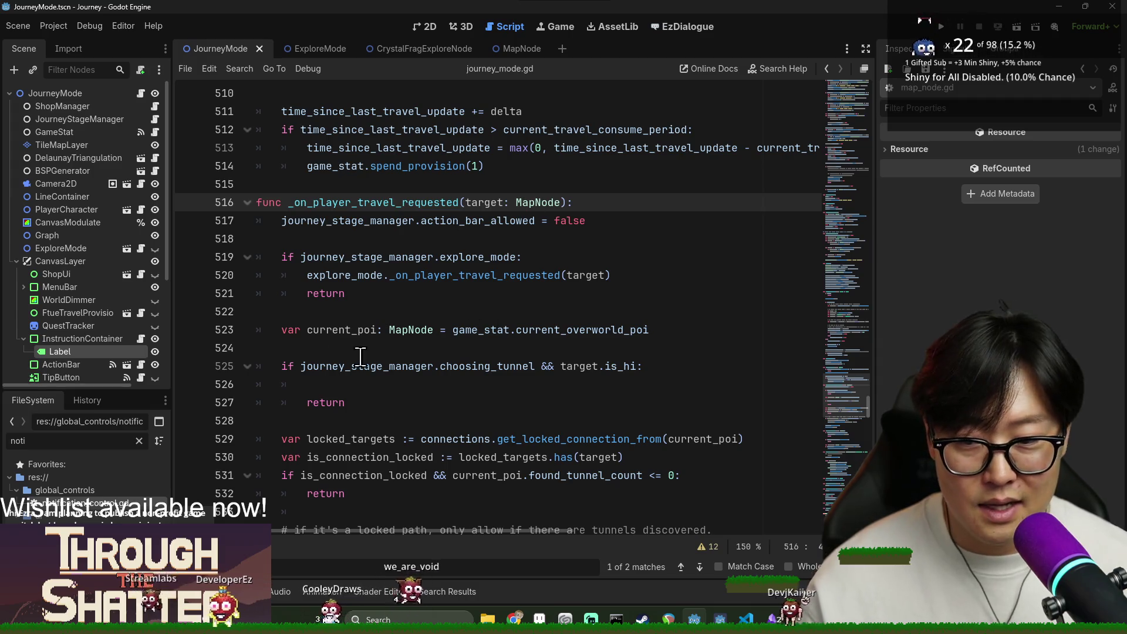
Indent line 526 and autocomplete the condition to target.is_highlighted(), ending after return on line 527
left_click(352, 384)
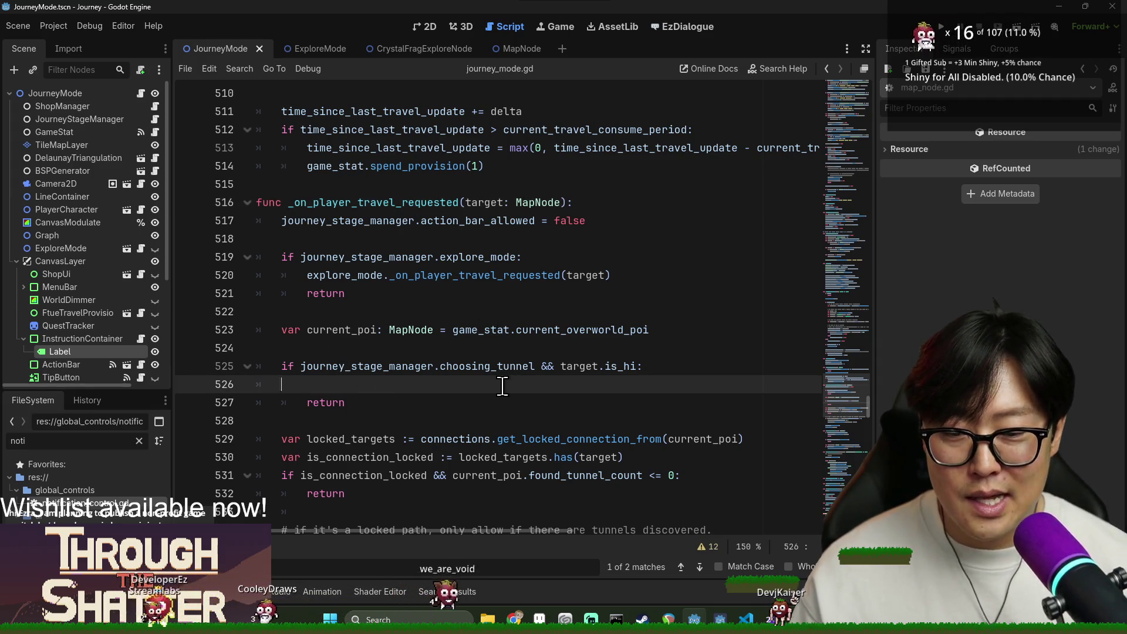
key("Tab")
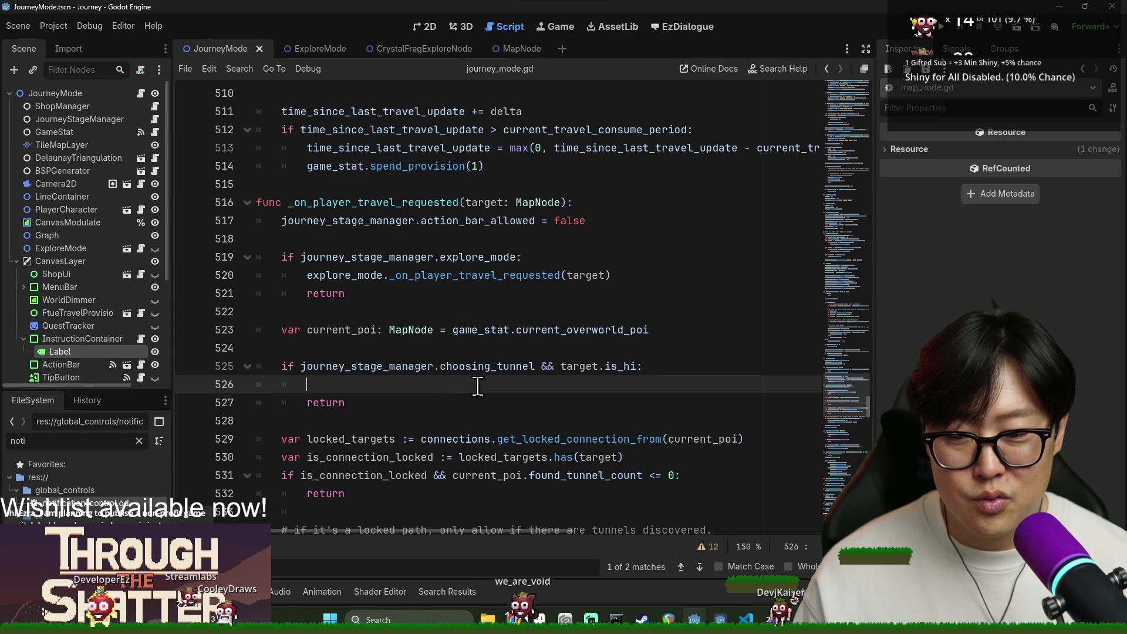
scroll(544, 384, "down", 2)
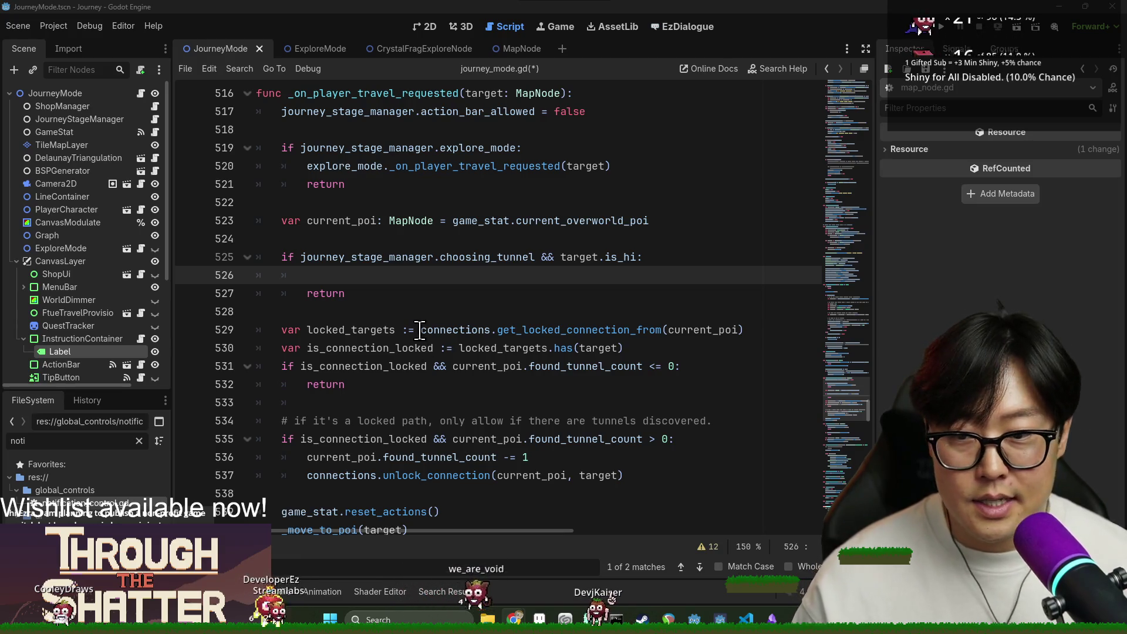
left_click(298, 259)
left_click(640, 258)
key("ctrl+space")
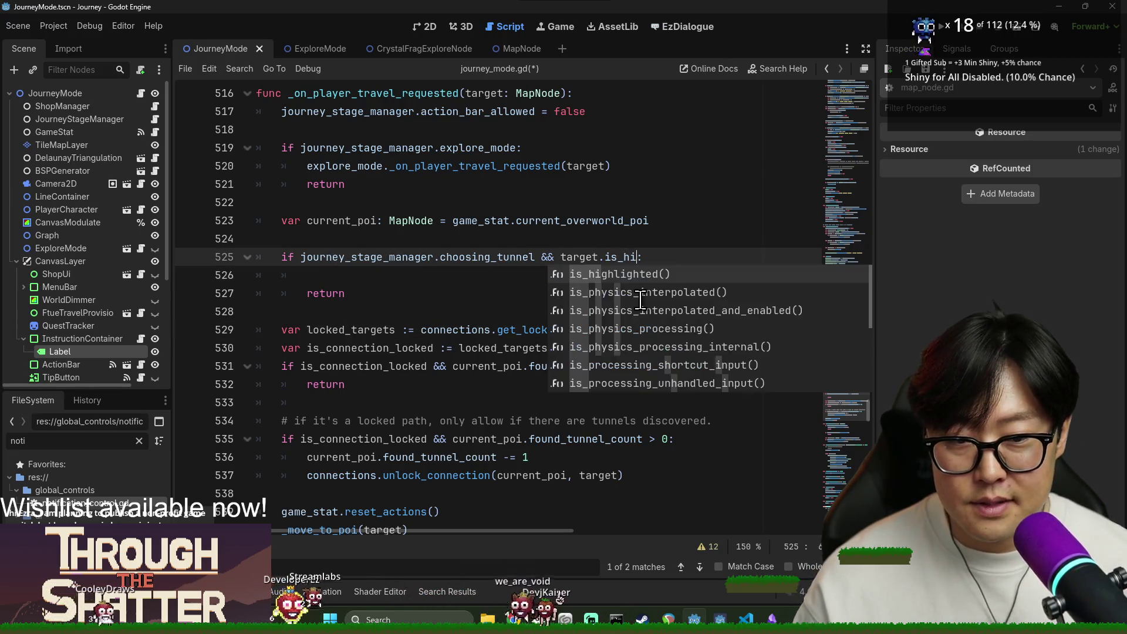
key("Down")
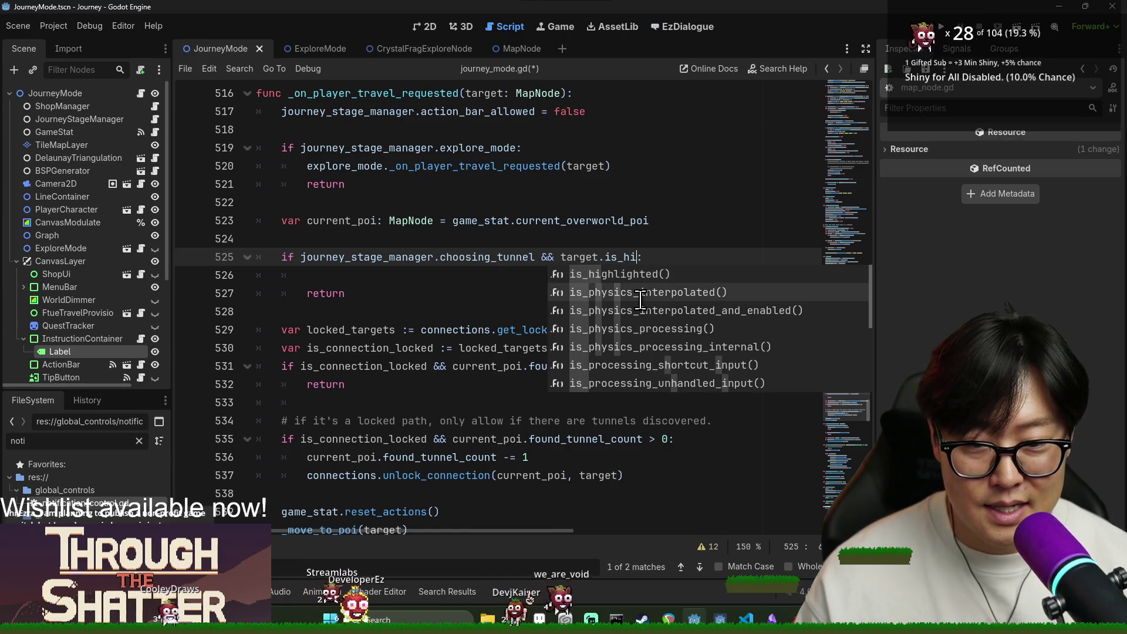
key("Up")
key("Return")
double_click(659, 258)
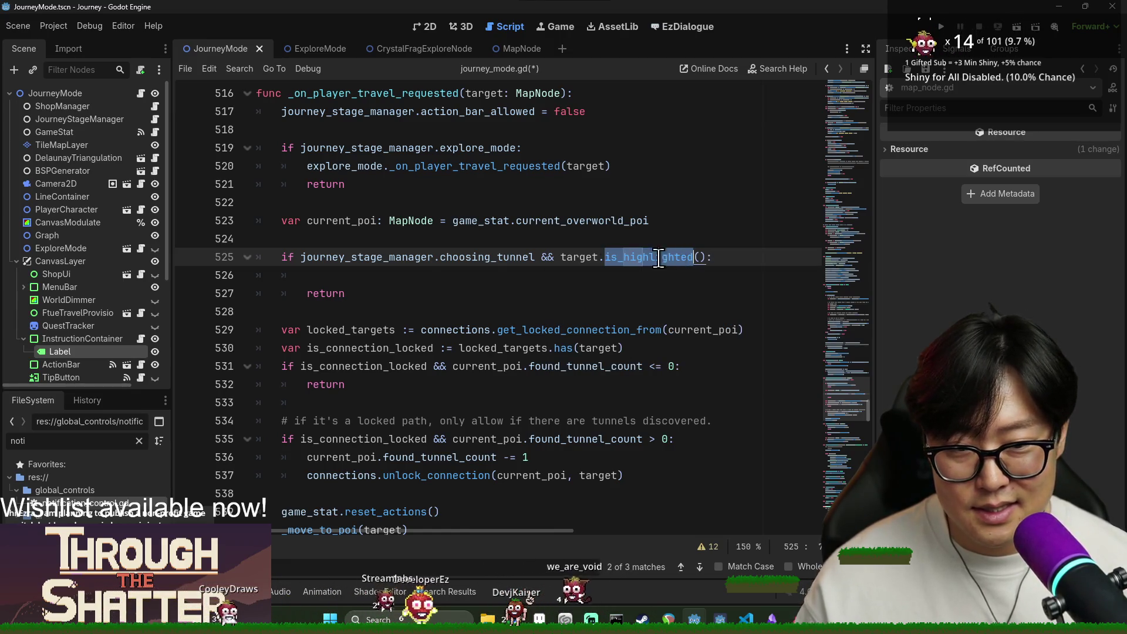
left_click(438, 281)
double_click(411, 257)
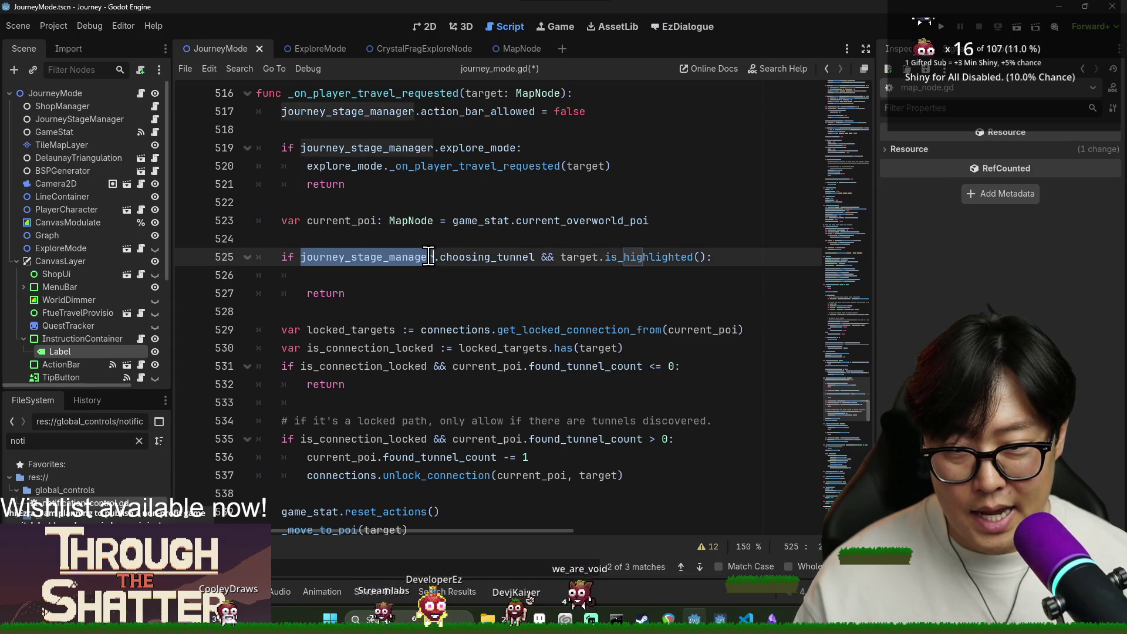
left_click(449, 299)
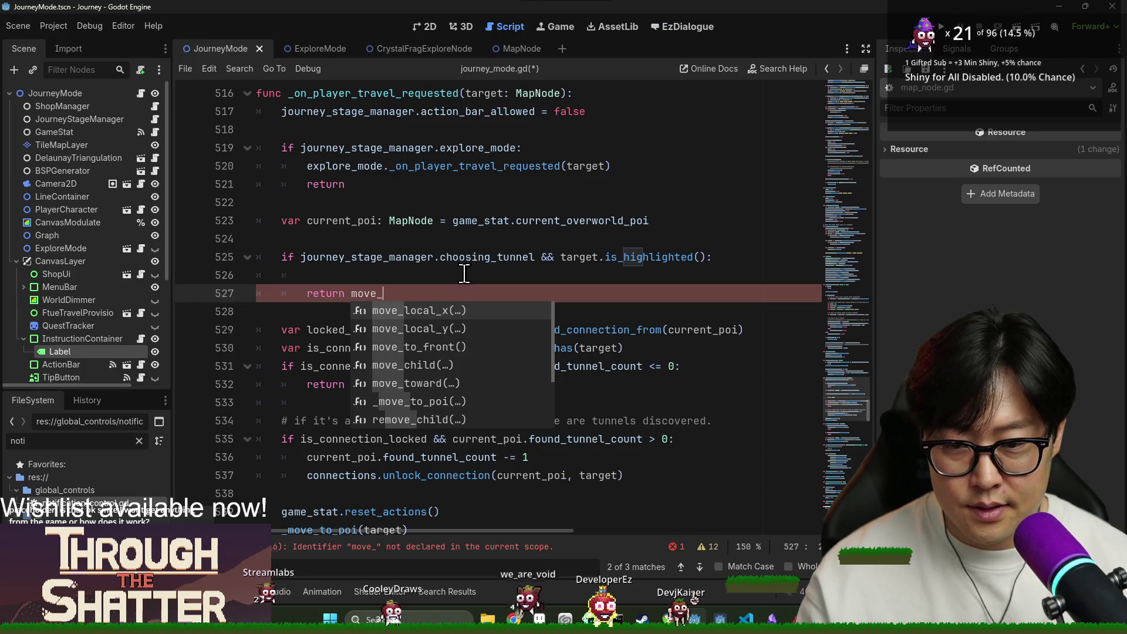
Rename the move_as_tunne() call on line 527 to _tunnel_to_poi(target)
type("as_tunne()")
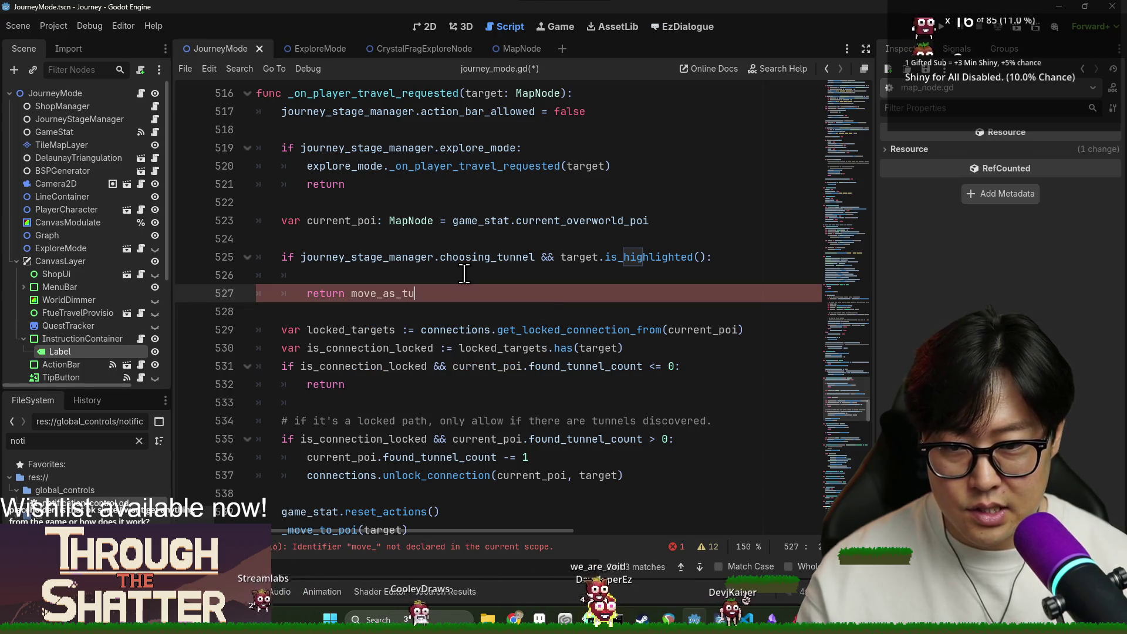
left_click_drag(351, 294, 456, 297)
left_click(345, 295)
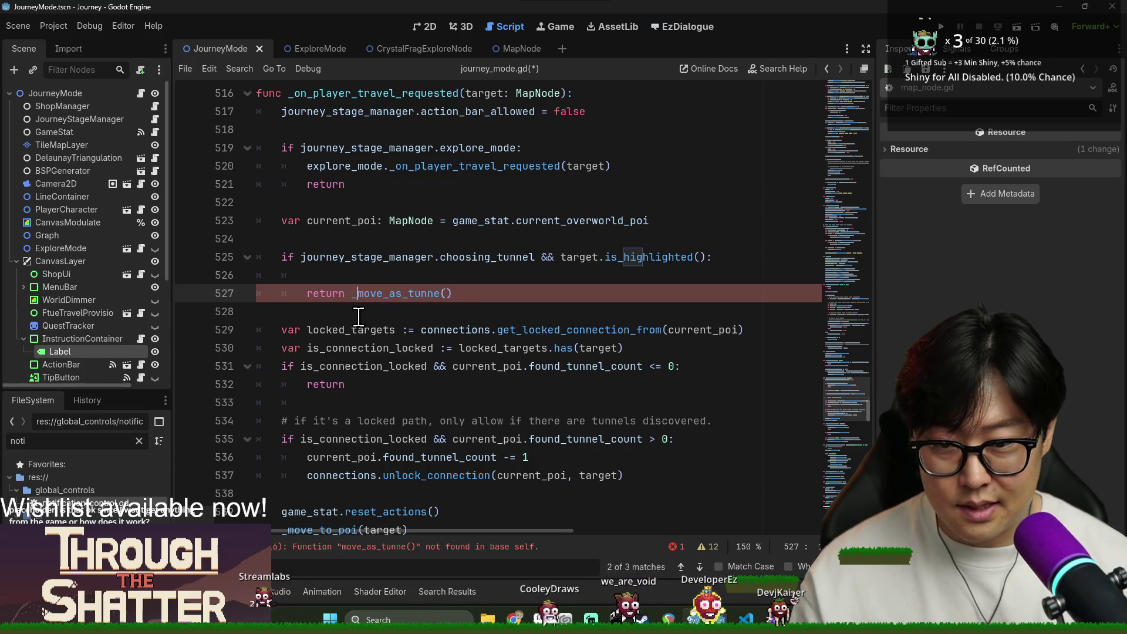
key("Escape")
left_click_drag(352, 294, 465, 297)
left_click(442, 294)
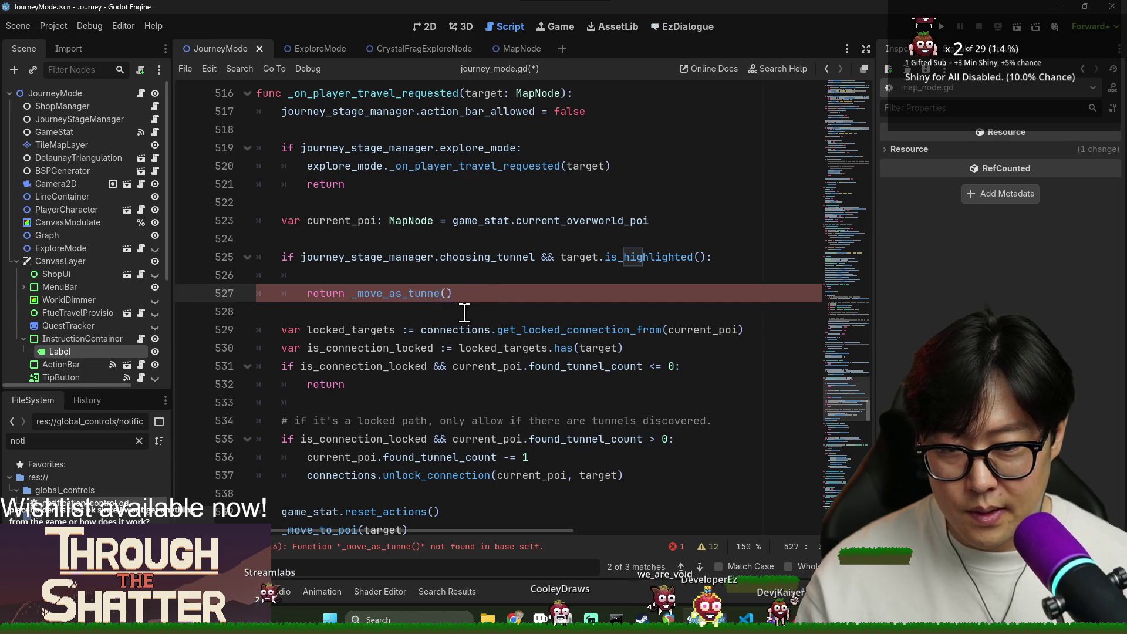
type("l")
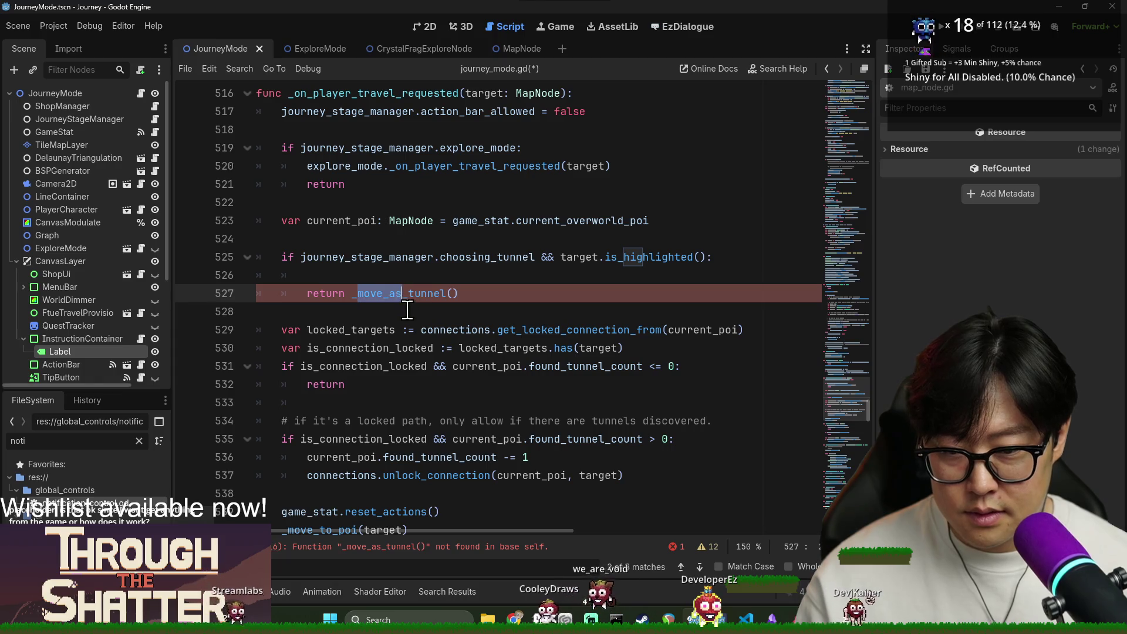
type("_to")
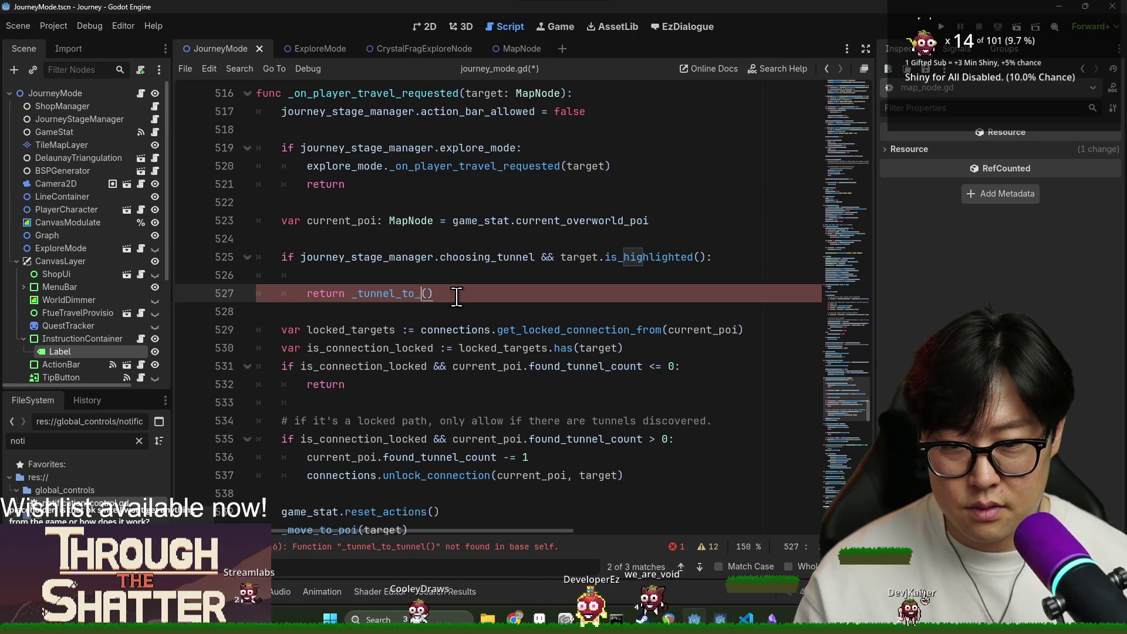
key("Left")
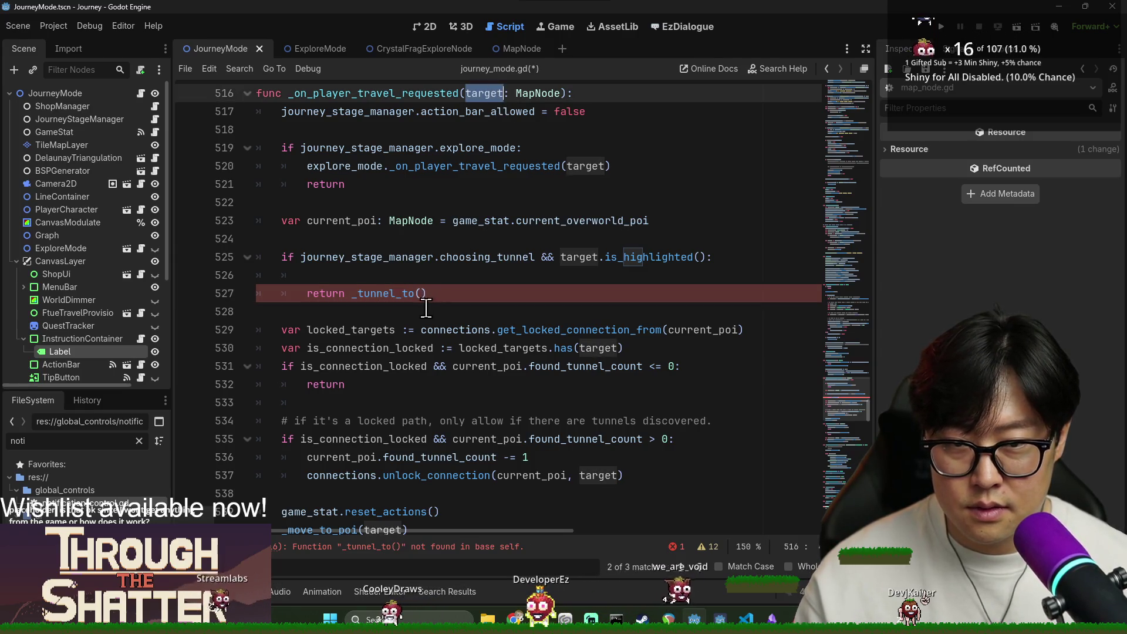
key("ctrl+z")
key("ctrl+z")
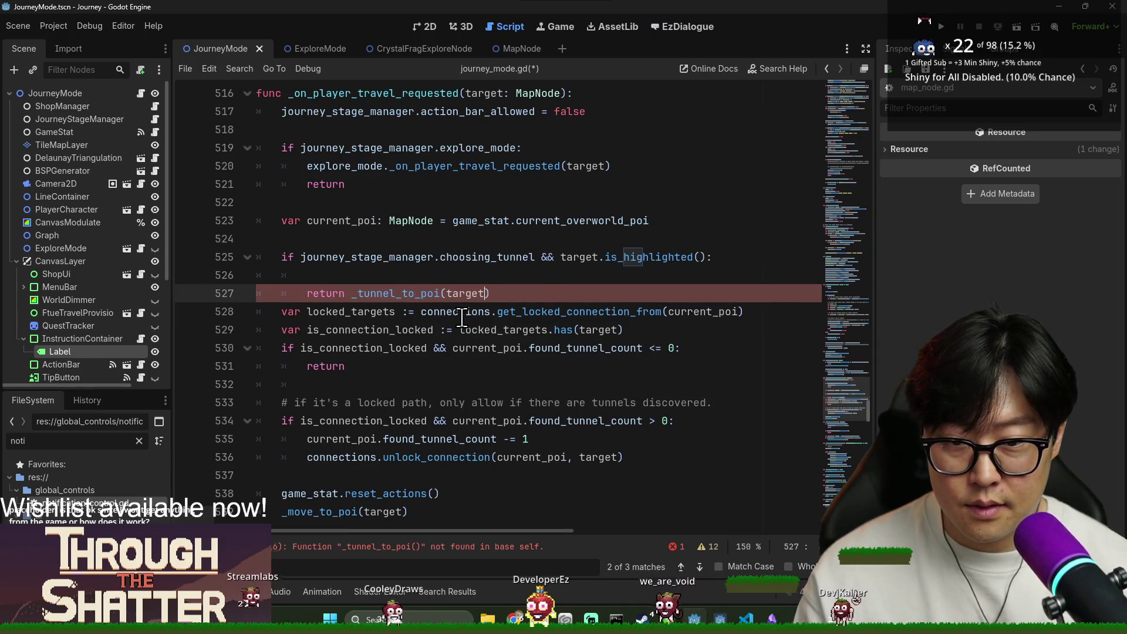
Drop the return before _tunnel_to_poi(target) and add a return on a new line after it
key("ctrl+Left")
key("ctrl+Left")
key("ctrl+Left")
key("BackSpace")
key("BackSpace")
key("BackSpace")
key("BackSpace")
key("Return")
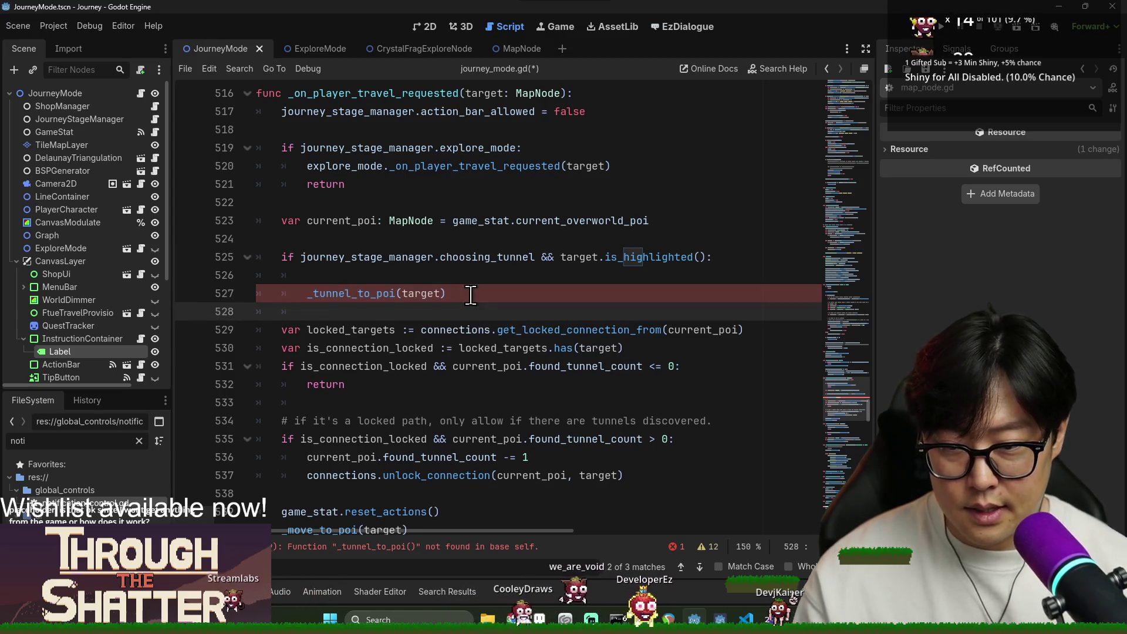
key("Return")
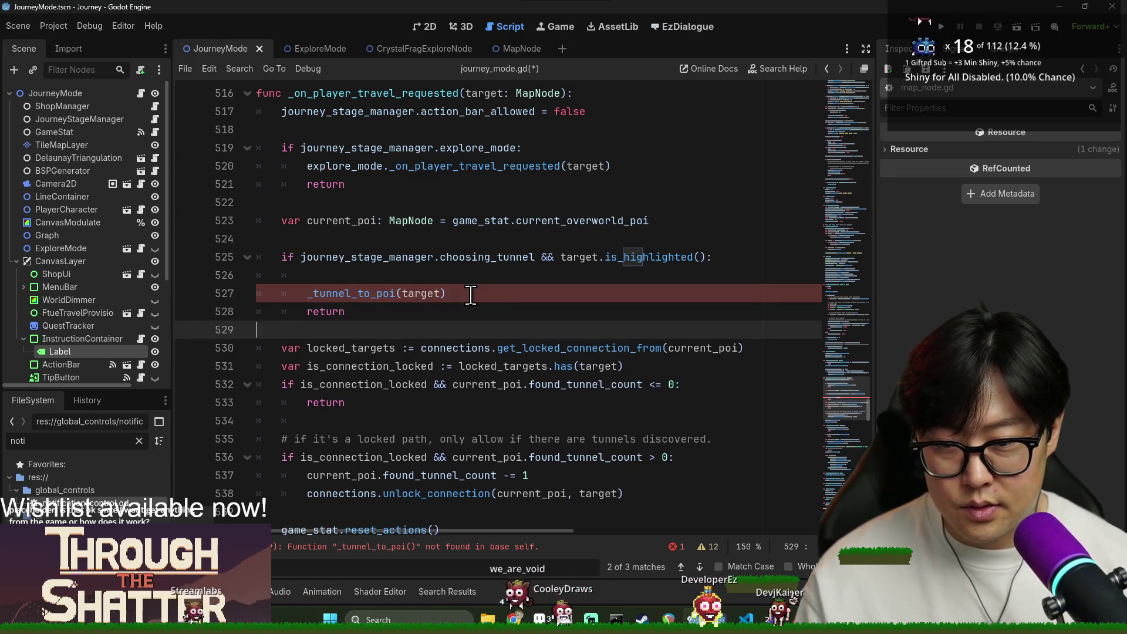
Select the locked-path comment and its found_tunnel_count if block, lines 534–538
double_click(376, 293)
double_click(340, 364)
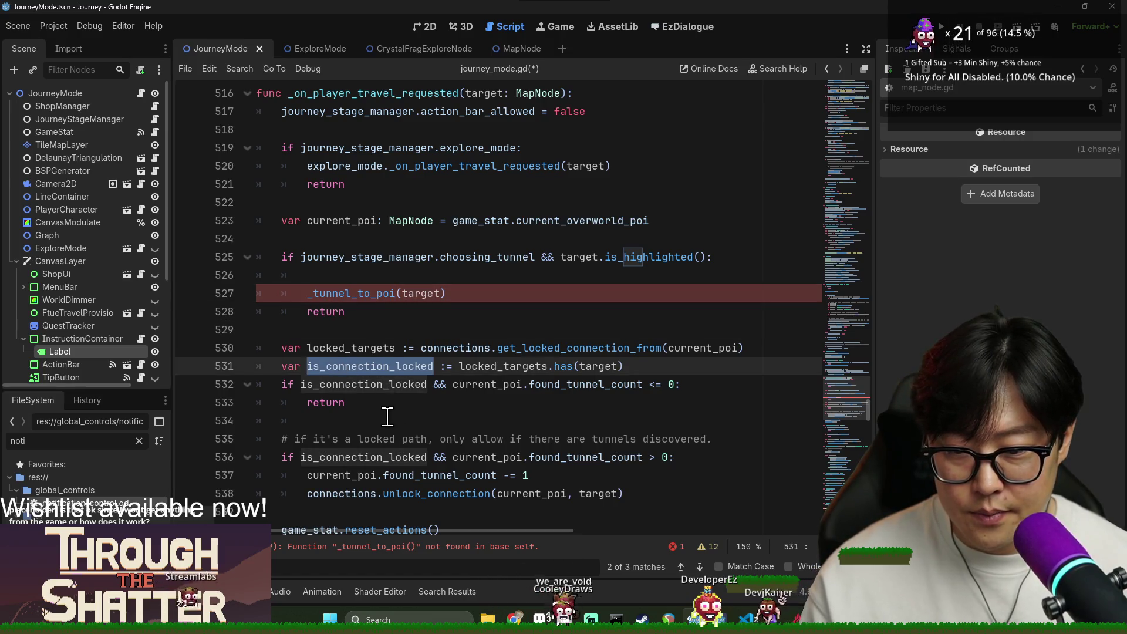
double_click(354, 294)
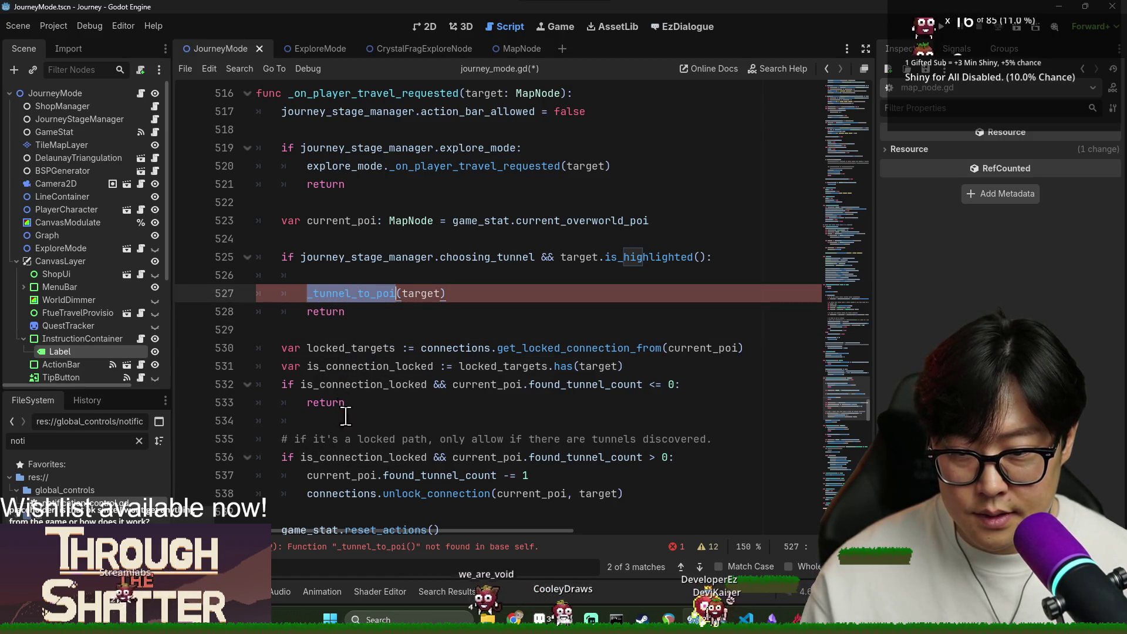
scroll(346, 416, "down", 1)
left_click(367, 400)
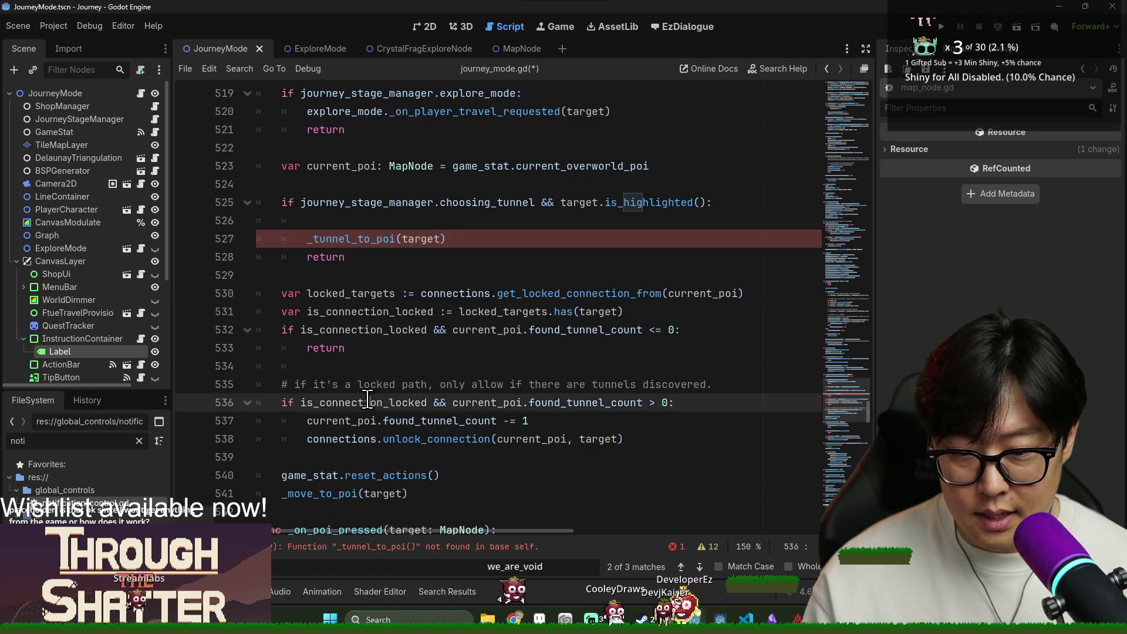
double_click(367, 402)
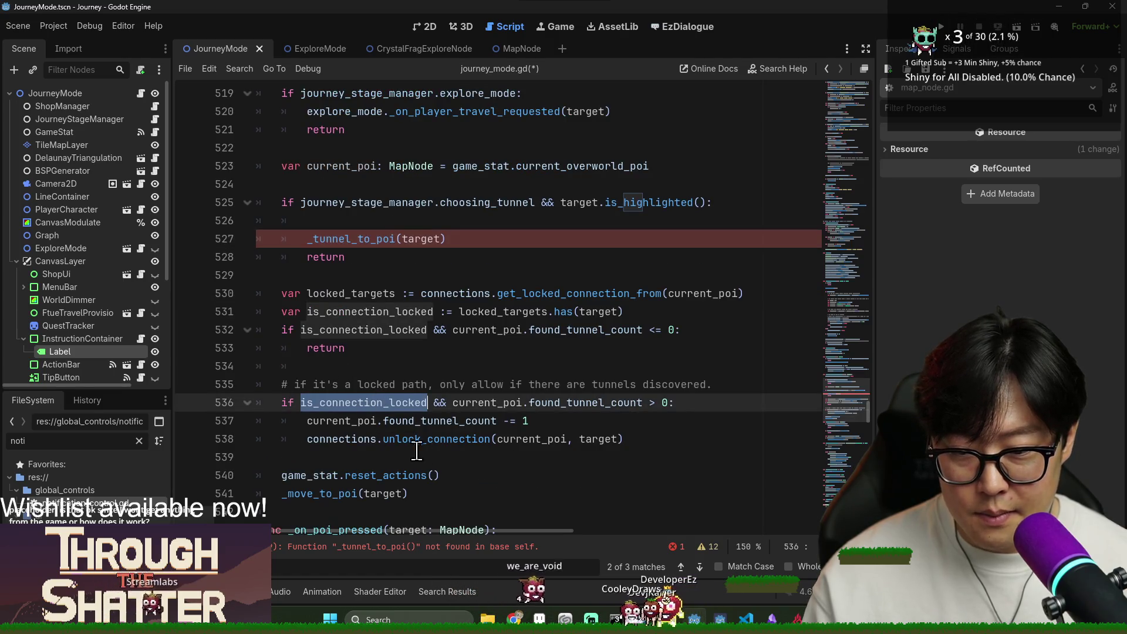
double_click(350, 293)
double_click(303, 385)
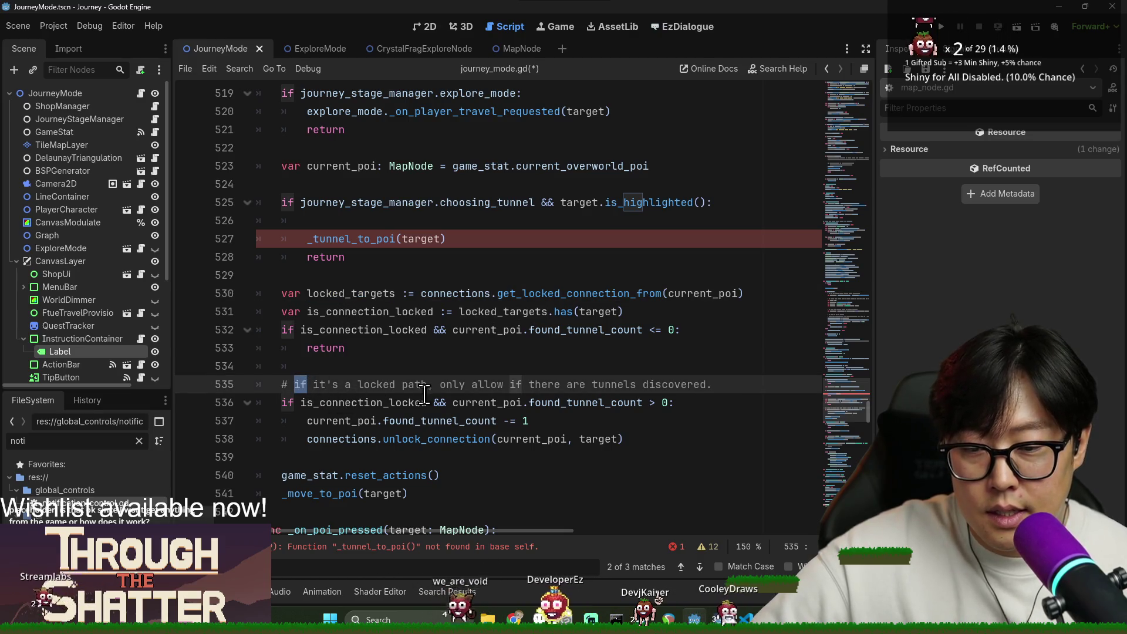
key("Up")
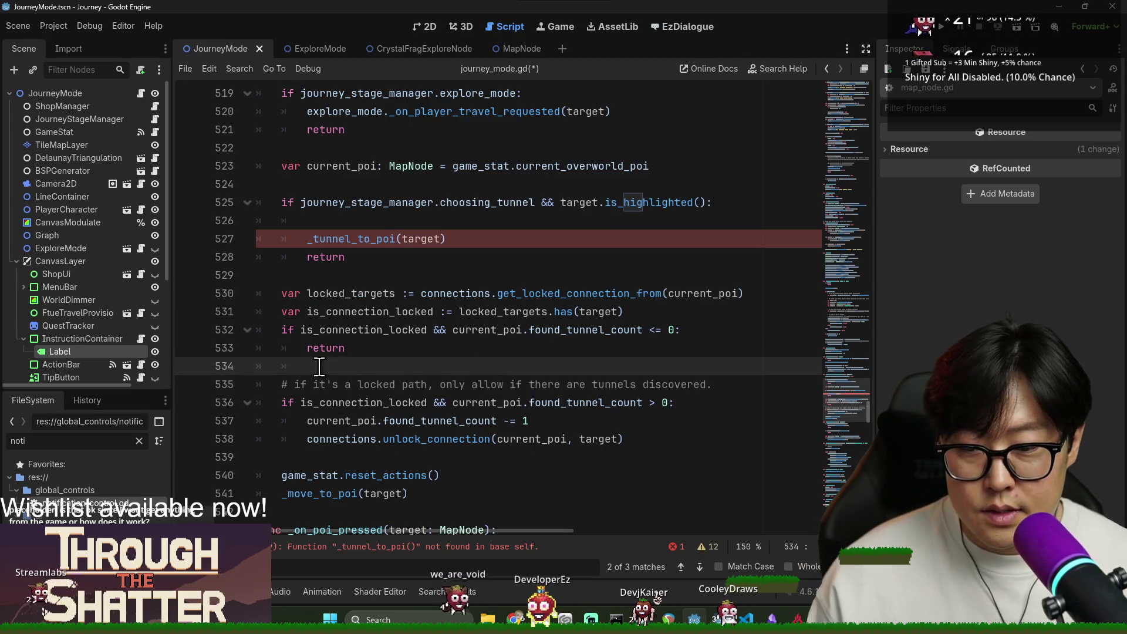
left_click(507, 460, "shift")
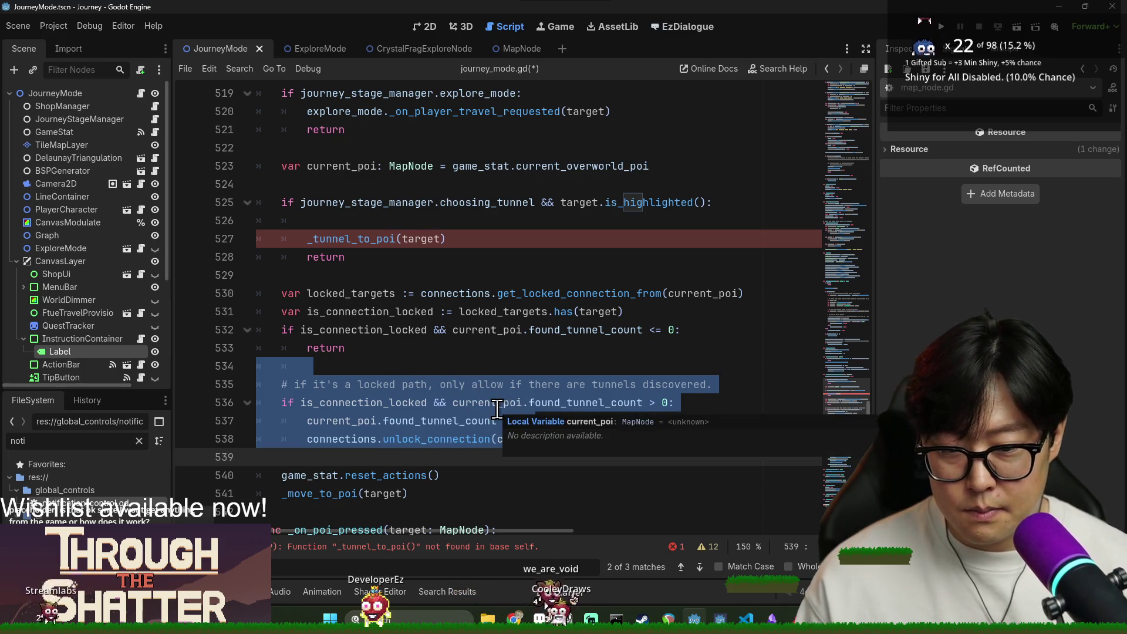
Delete the locked-path block and trim the lock check to just is_connection_locked
key("BackSpace")
left_click(435, 330)
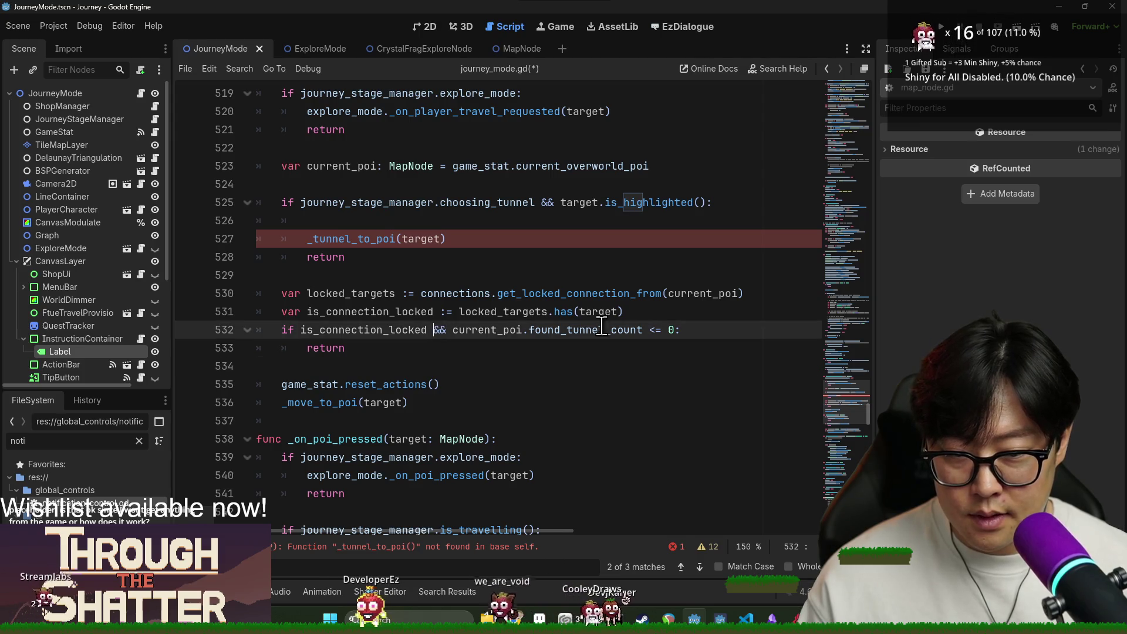
left_click_drag(435, 330, 674, 330)
key("BackSpace")
key("BackSpace")
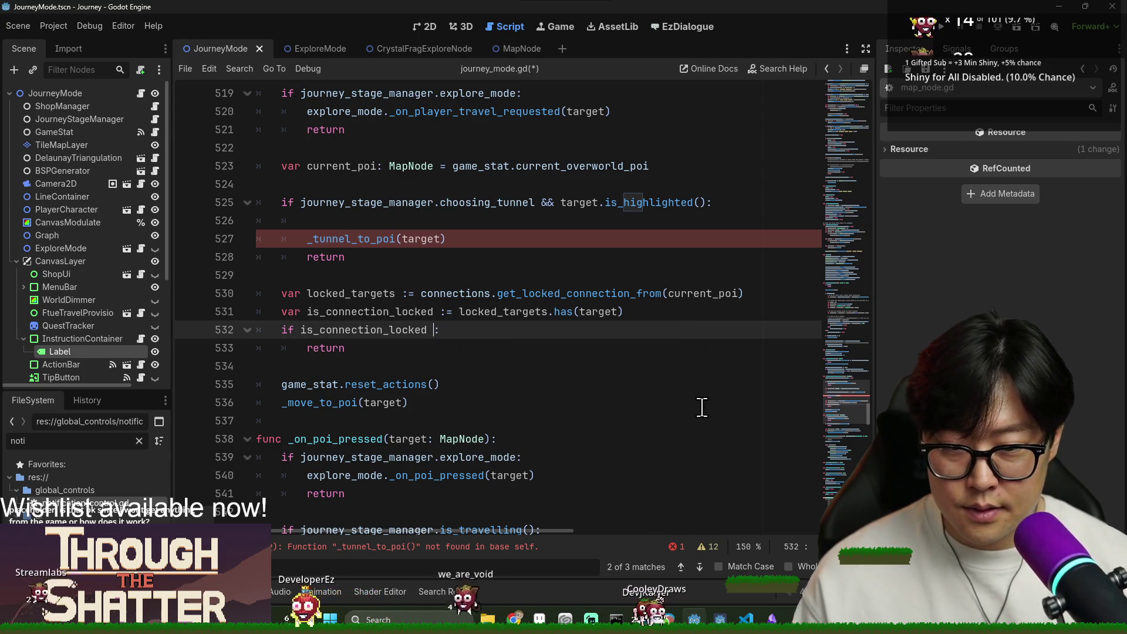
Remove the empty line 526 above the _tunnel_to_poi(target) call
left_click(403, 272)
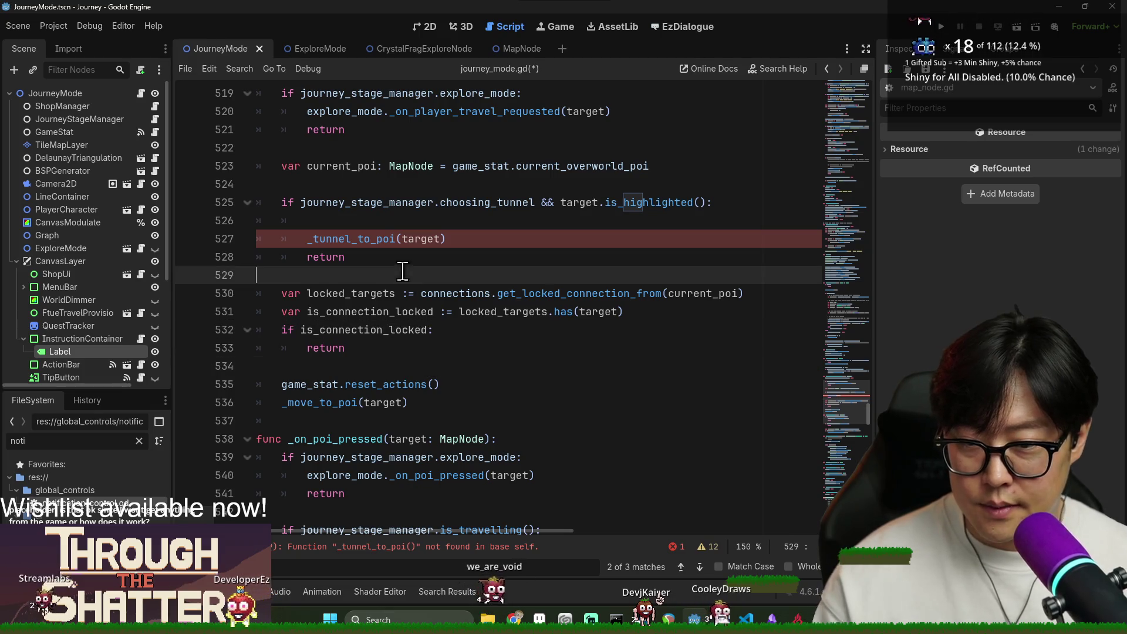
key("Up")
key("Up")
key("Up")
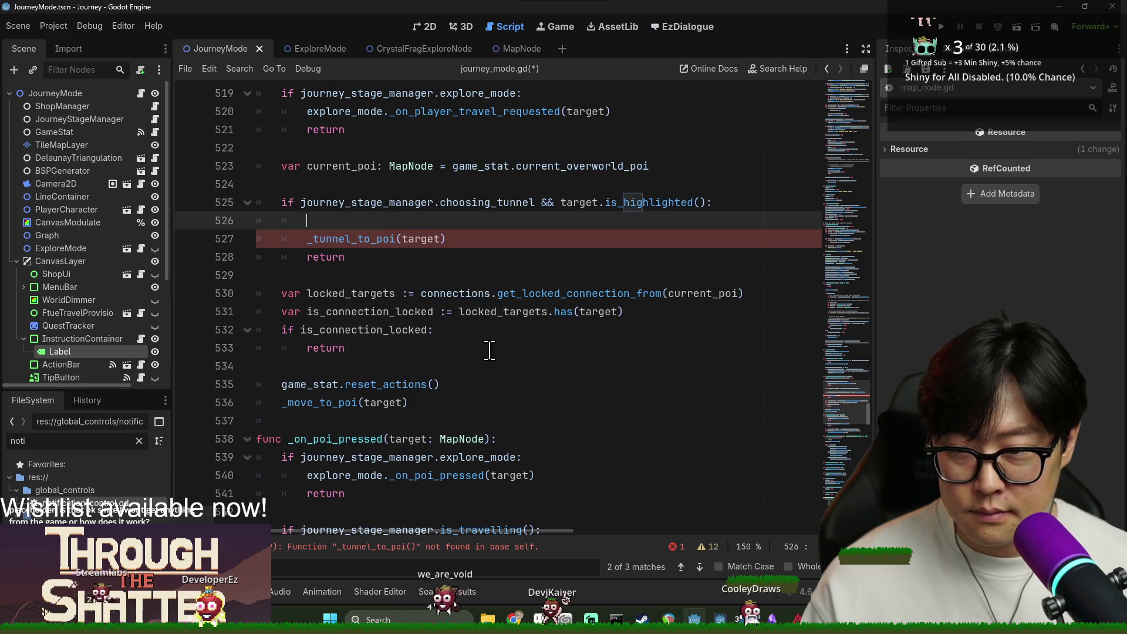
key("BackSpace")
key("BackSpace")
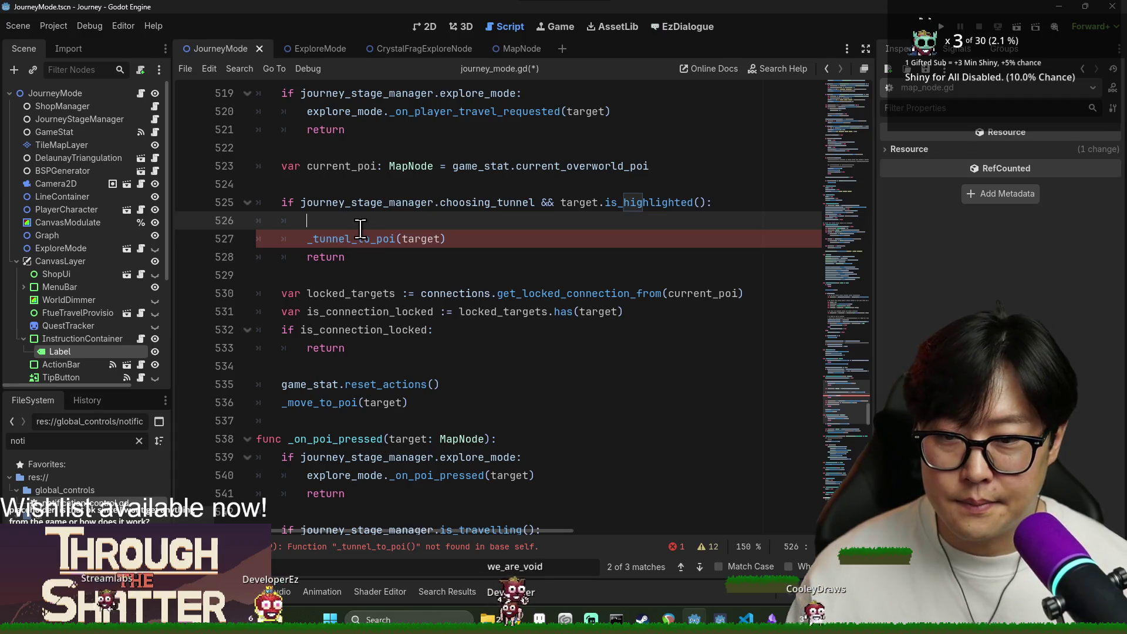
key("BackSpace")
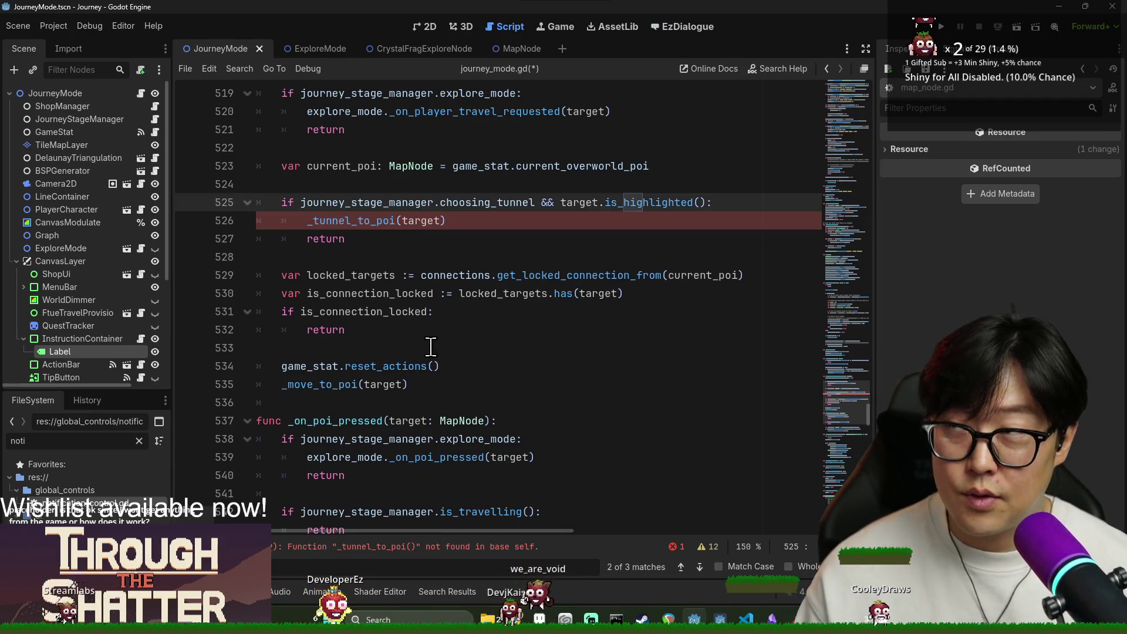
Search the script for '_move' to locate the _move_to_poi definition
double_click(369, 222)
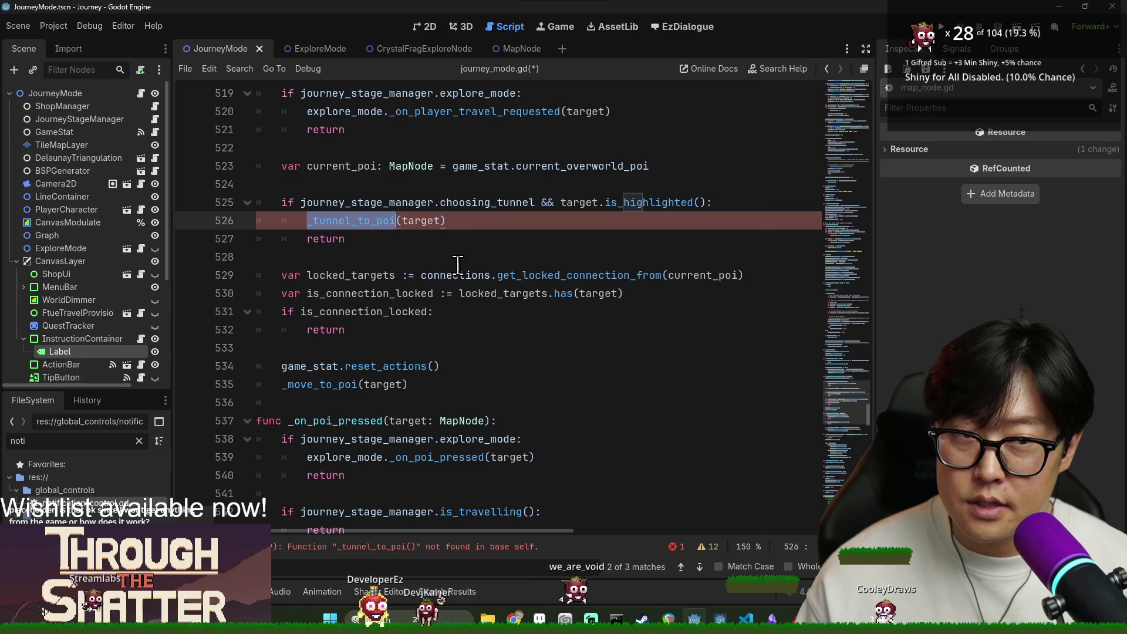
left_click(366, 222)
double_click(366, 222)
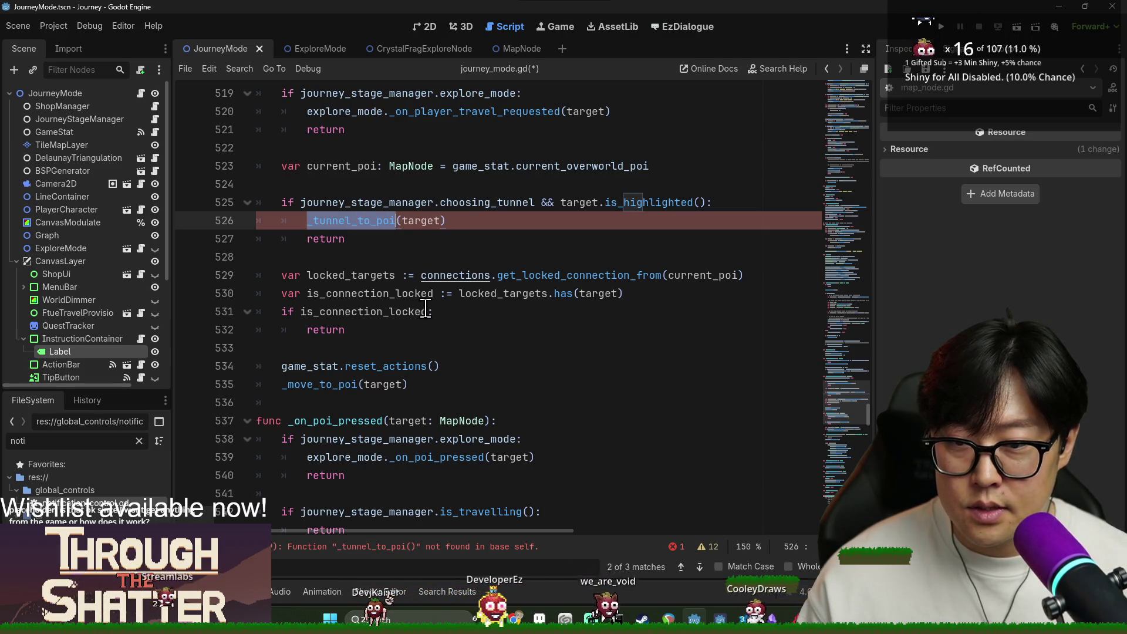
key("ctrl+f")
type("_move")
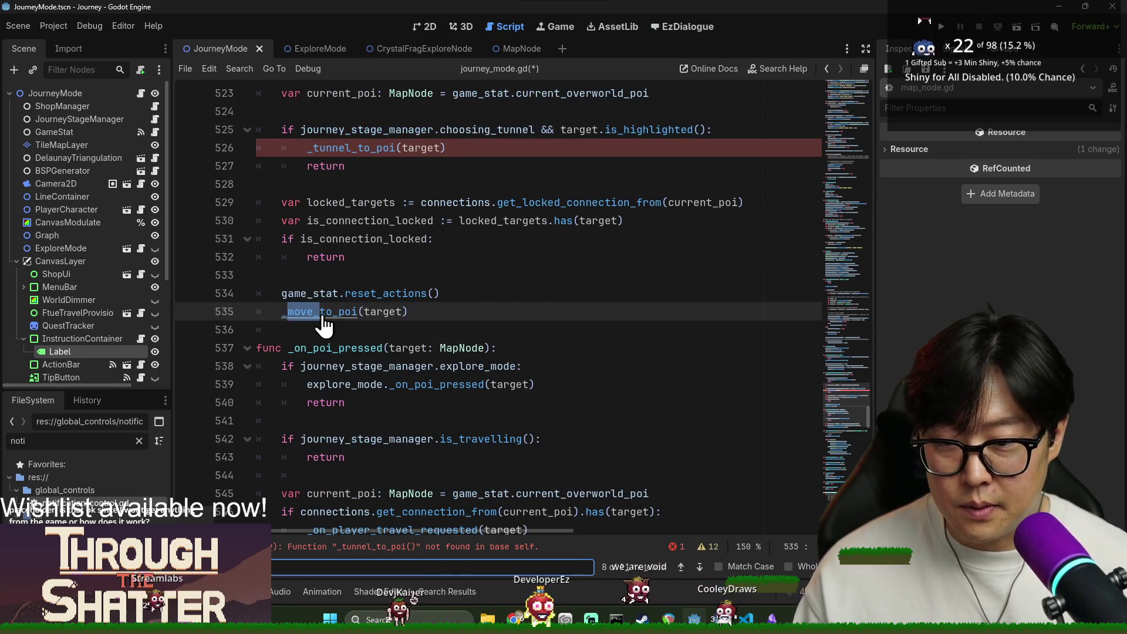
Insert blank lines just above the _move_to_poi function definition
left_click(329, 311, "ctrl")
key("Up")
scroll(557, 275, "up", 8)
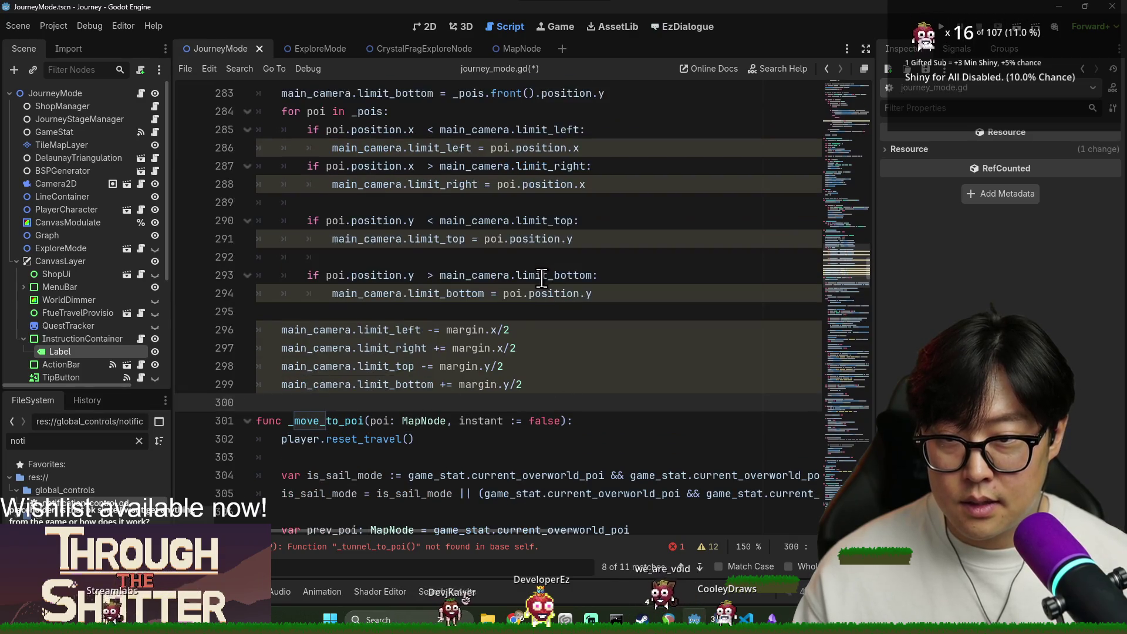
scroll(531, 312, "down", 8)
key("Return")
key("Return")
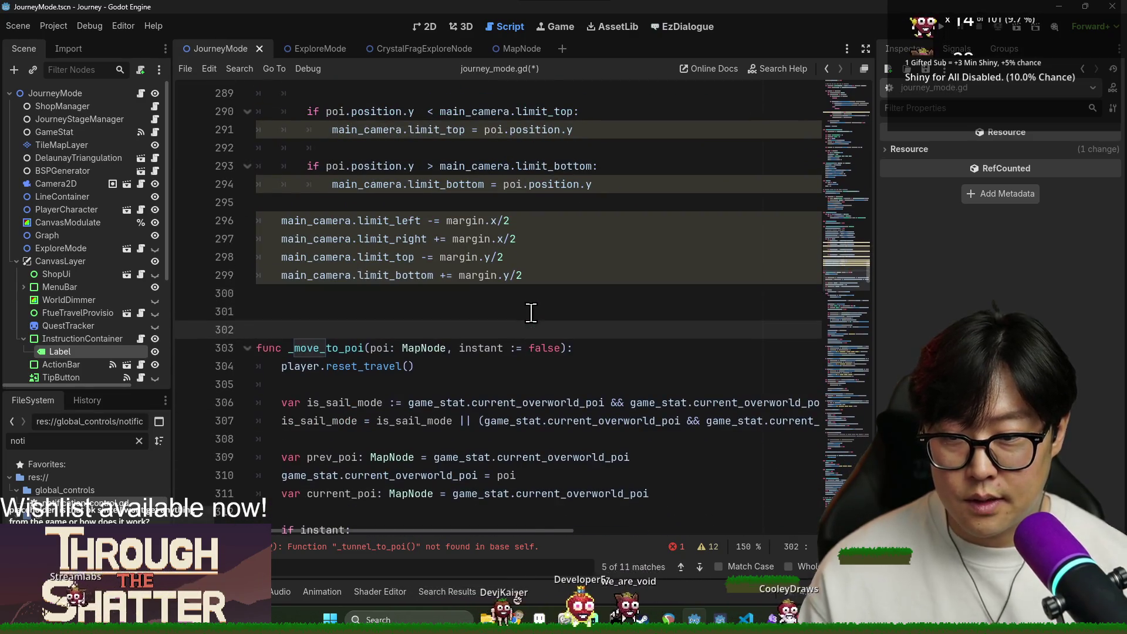
Write func _tunnel_to_poi(poi: MapNode) with the body _move_to_poi(poi, true)
key("BackSpace")
type("nc _tunnel_to_poi")
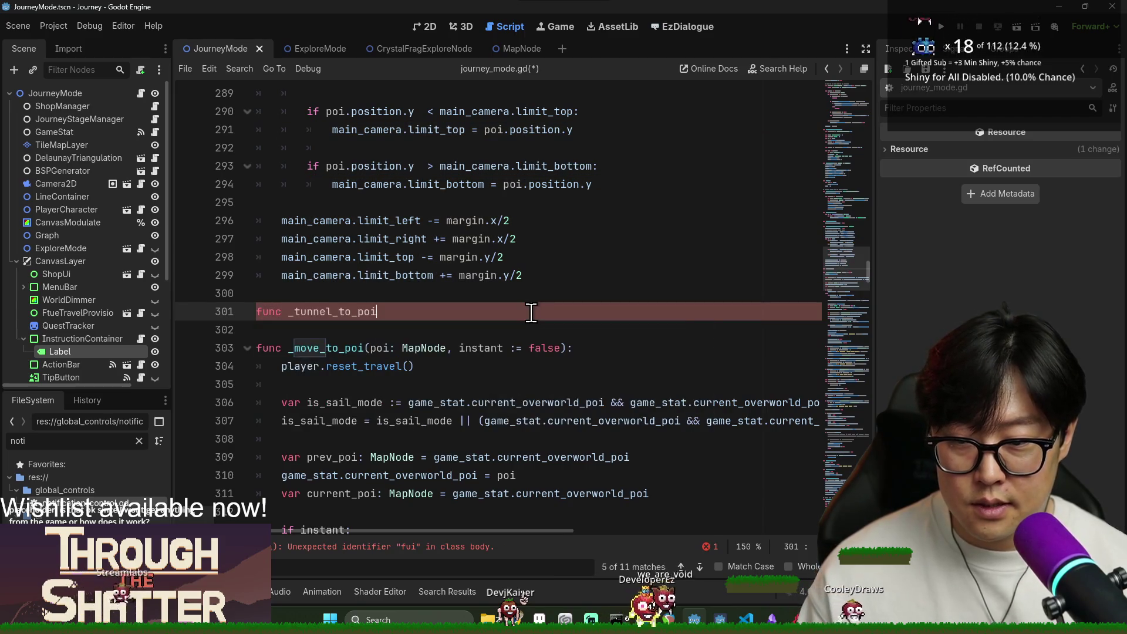
type(")")
type("poi")
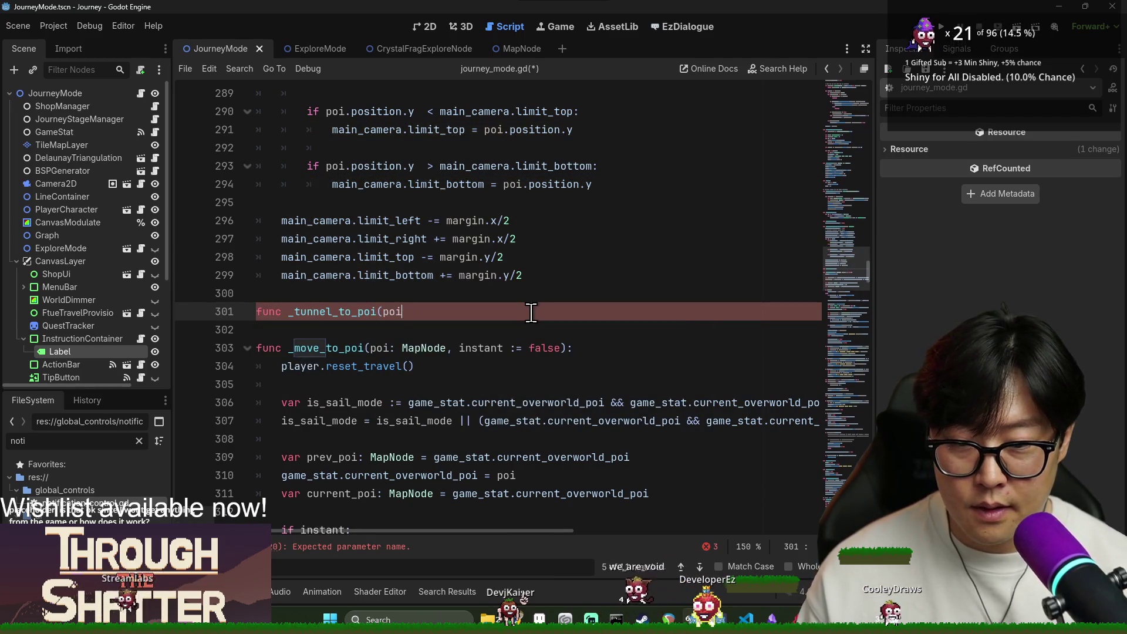
type(": MapNode)")
key("Return")
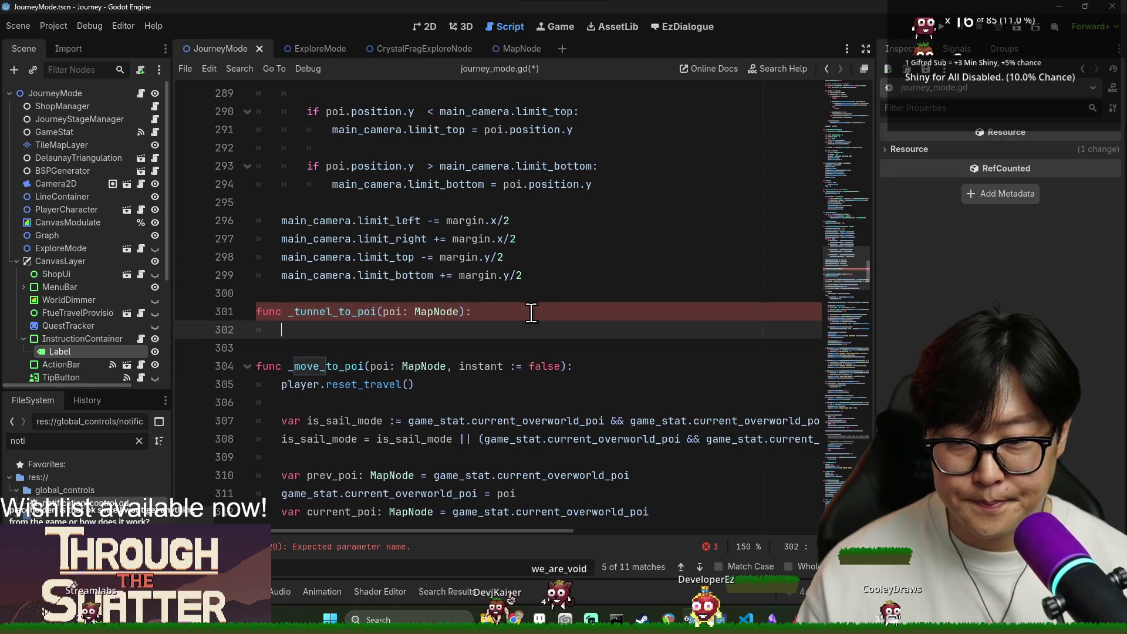
type("e_to_poi")
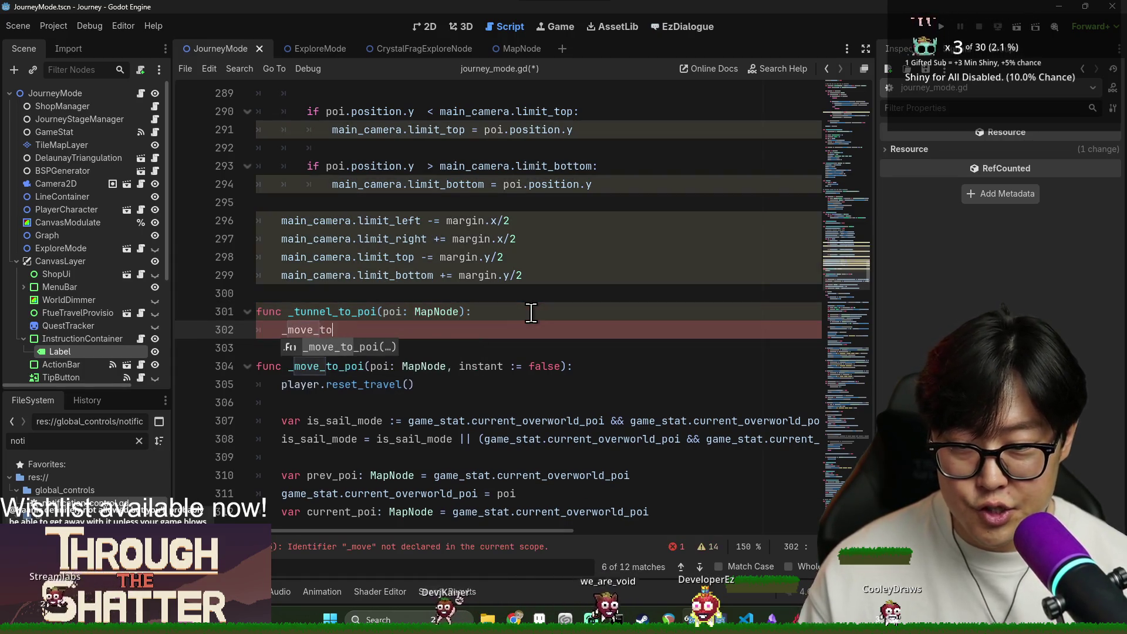
key("Return")
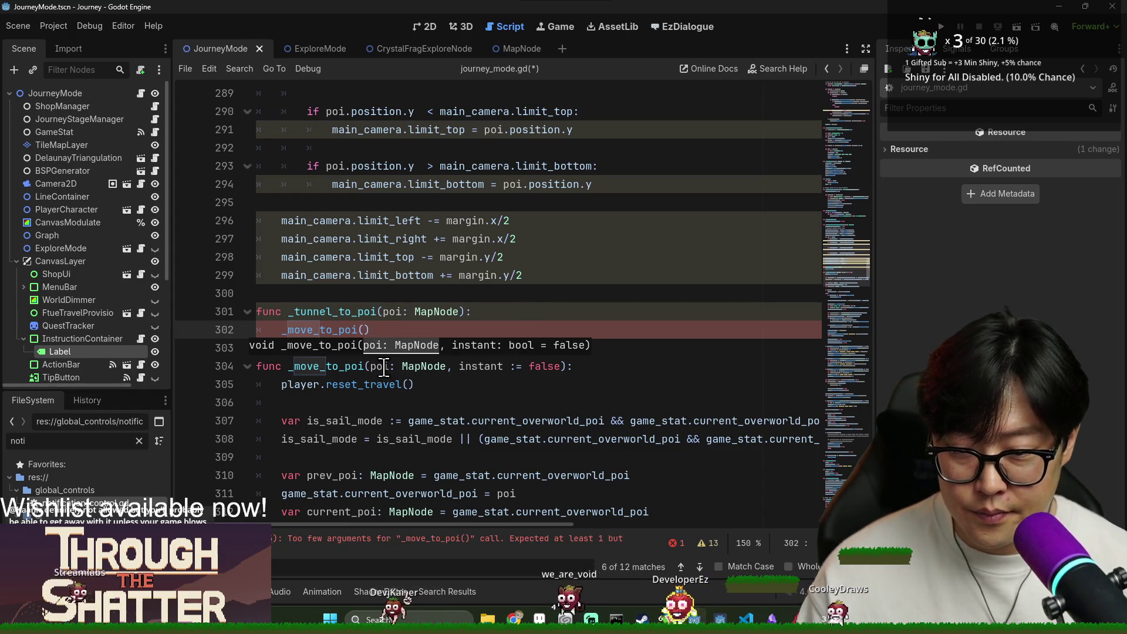
type("true")
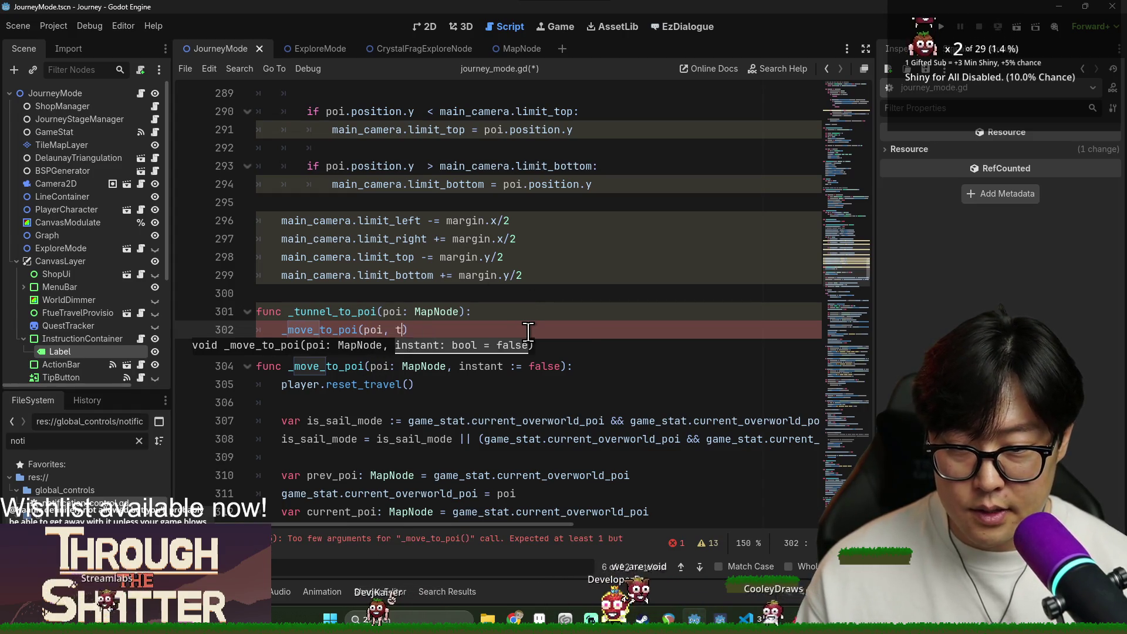
key("ctrl+shift+Return")
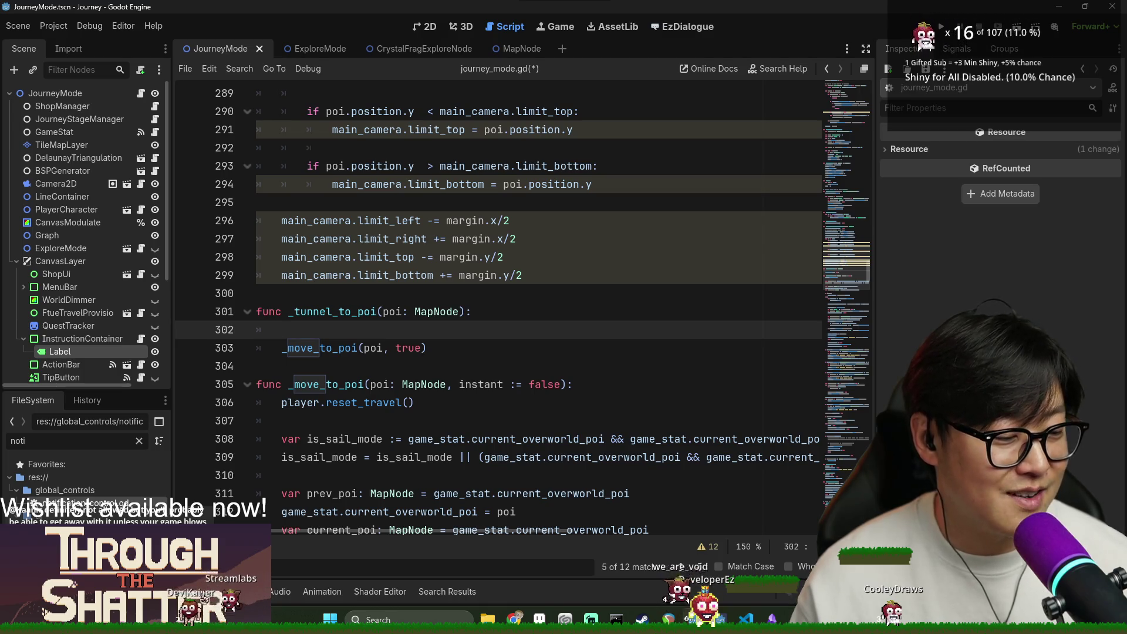
left_click(534, 370)
left_click(437, 344)
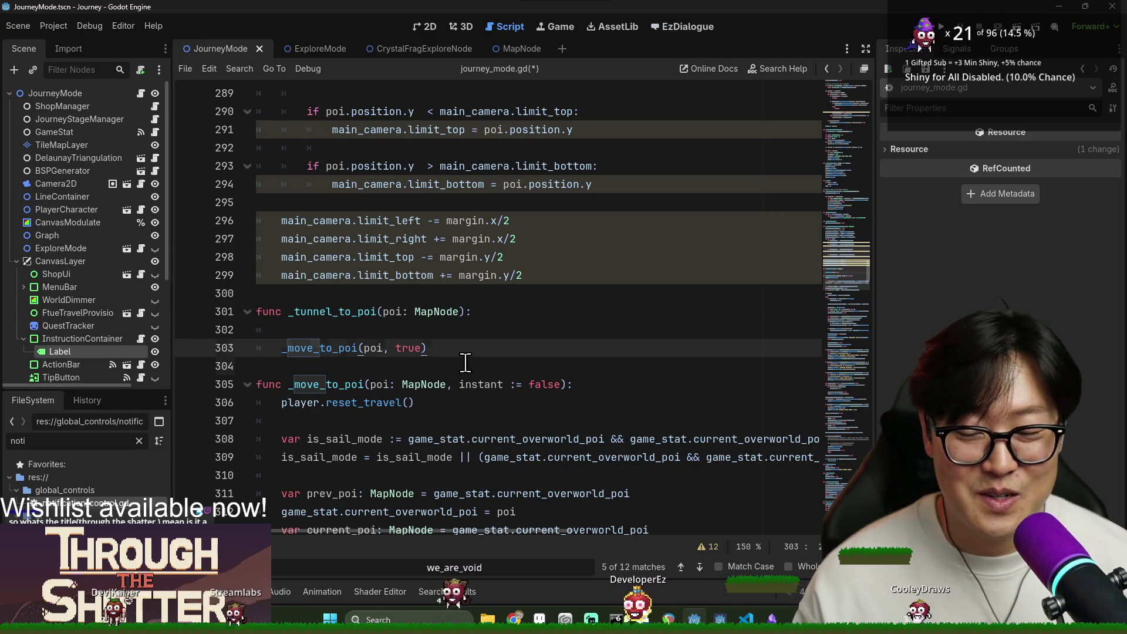
key("Down")
key("Up")
key("Up")
key("Up")
key("Down")
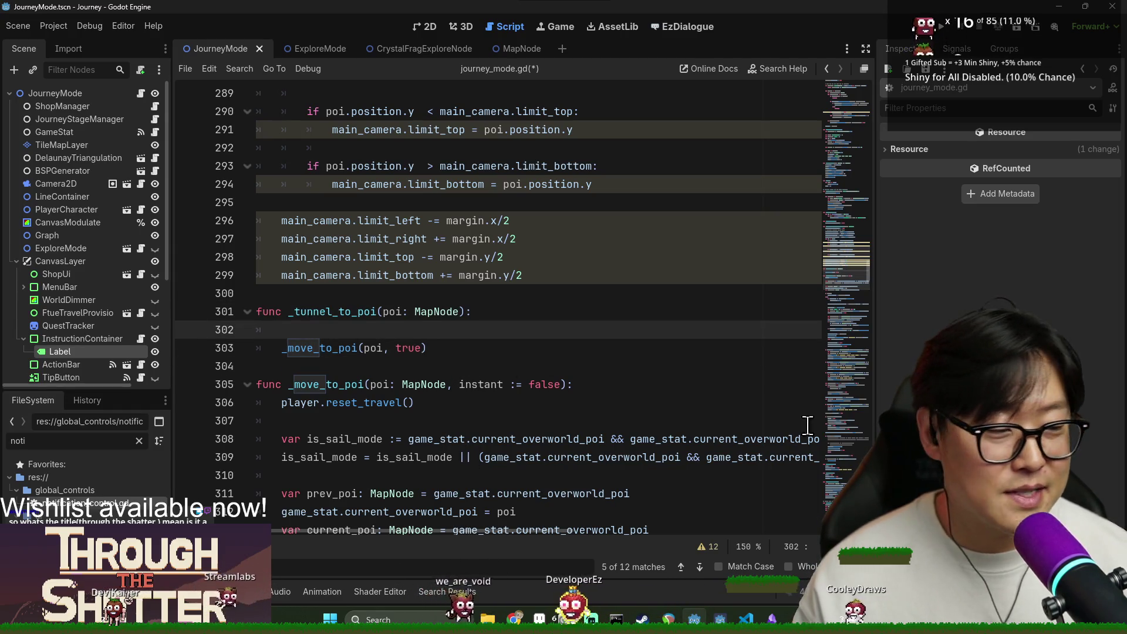
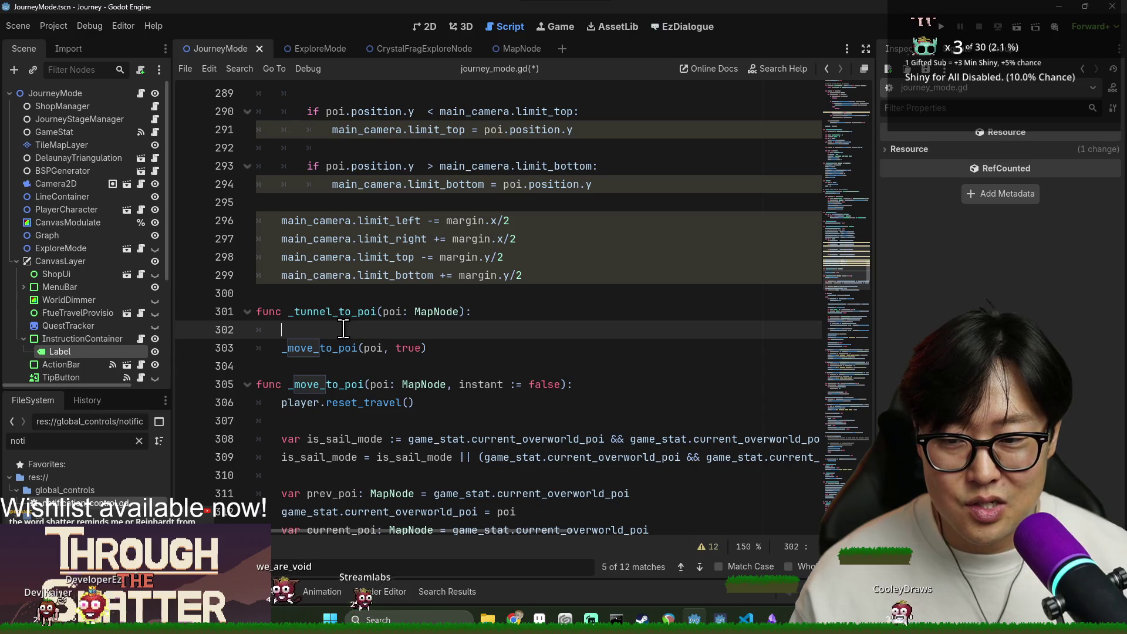
Select the _tunnel_to_poi function name on its header line 301
scroll(395, 360, "down", 3)
scroll(335, 265, "up", 1)
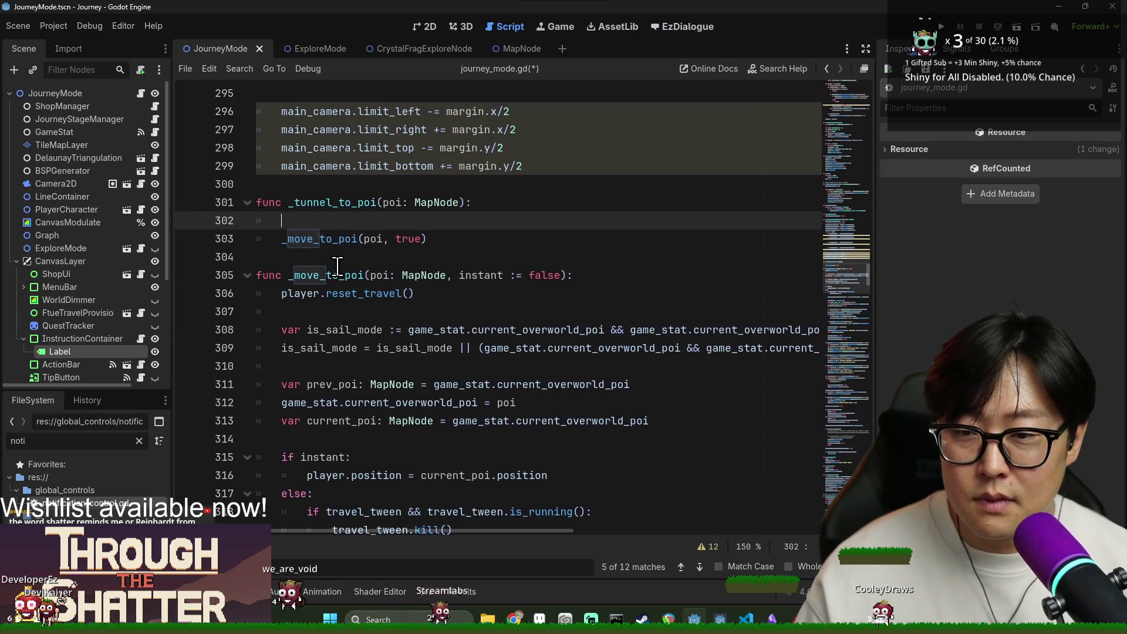
double_click(327, 203)
double_click(327, 239)
left_click(327, 221)
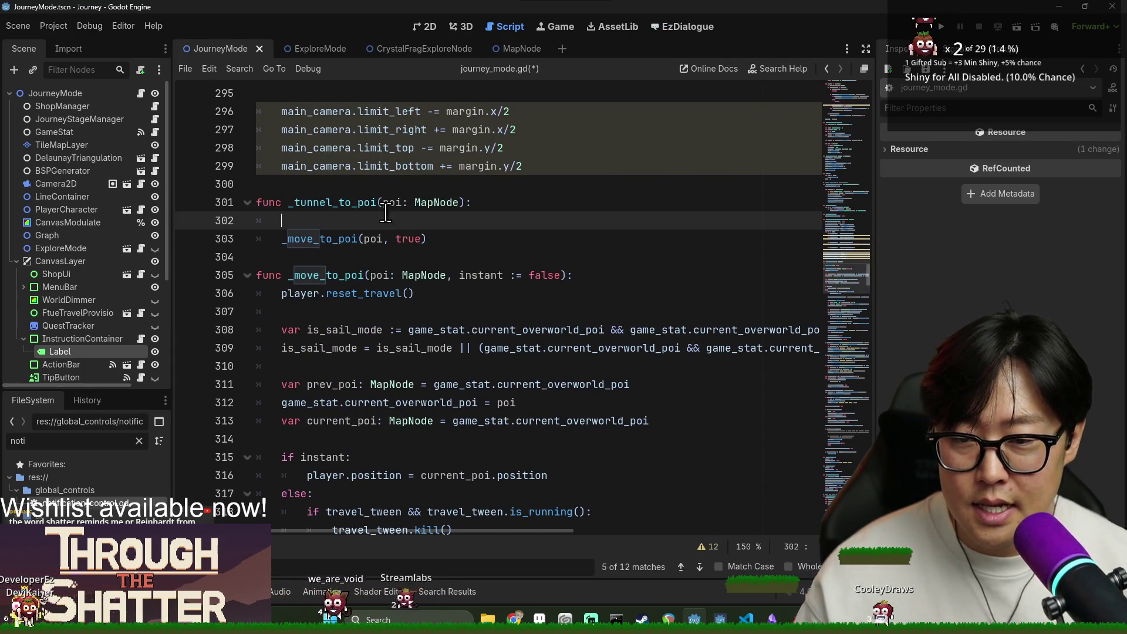
left_click(392, 203)
left_click(410, 228)
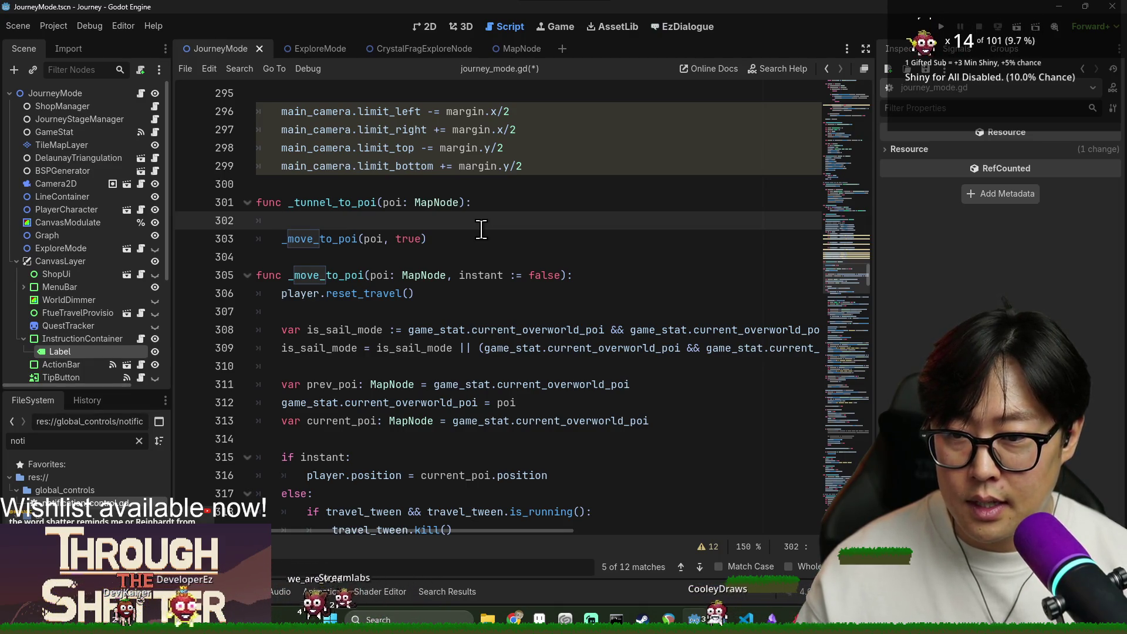
left_click(339, 196)
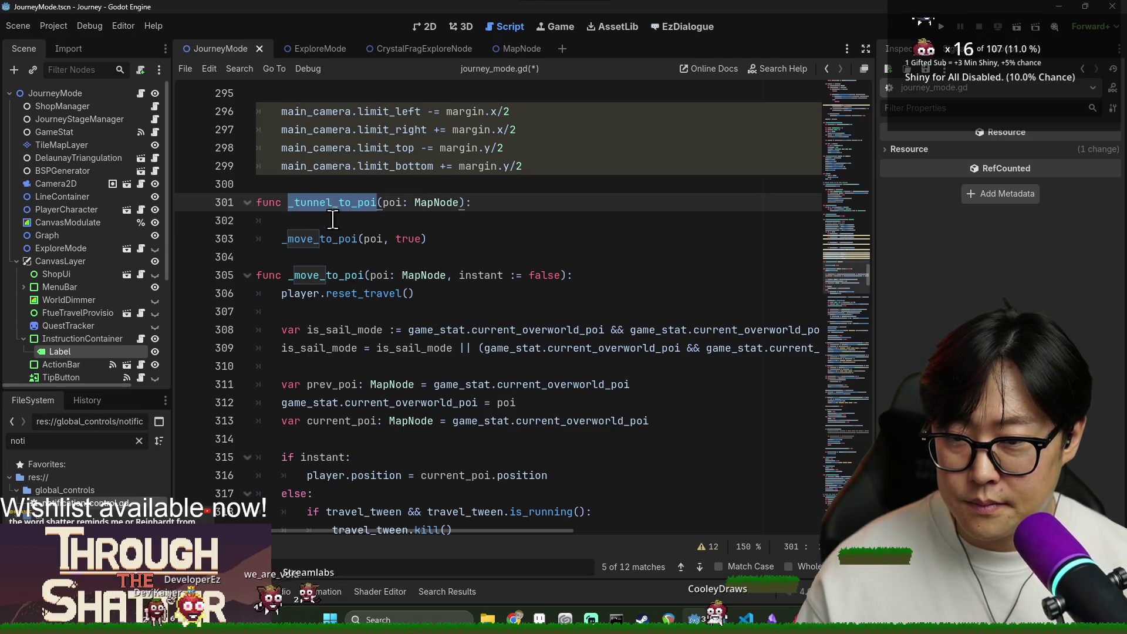
double_click(335, 203)
Find the _tunnel_to_poi call at line 530 and select the locked-connection check on lines 533–536
key("ctrl+f")
scroll(375, 369, "down", 2)
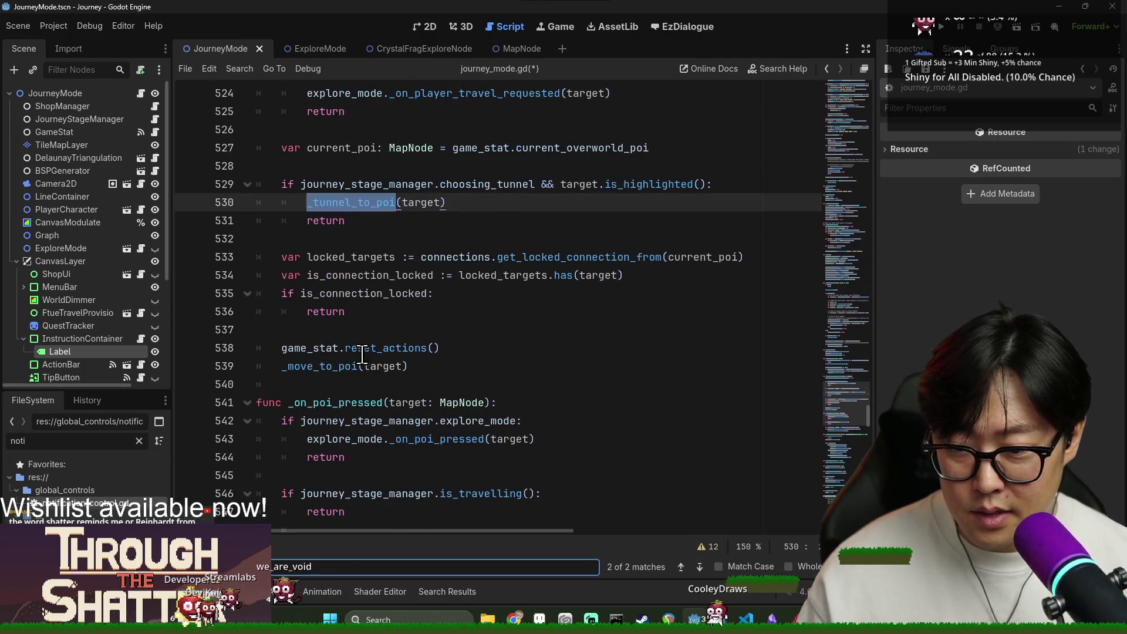
mouse_move(348, 292)
left_mouse_down()
mouse_move(311, 276)
mouse_move(352, 254)
left_mouse_up()
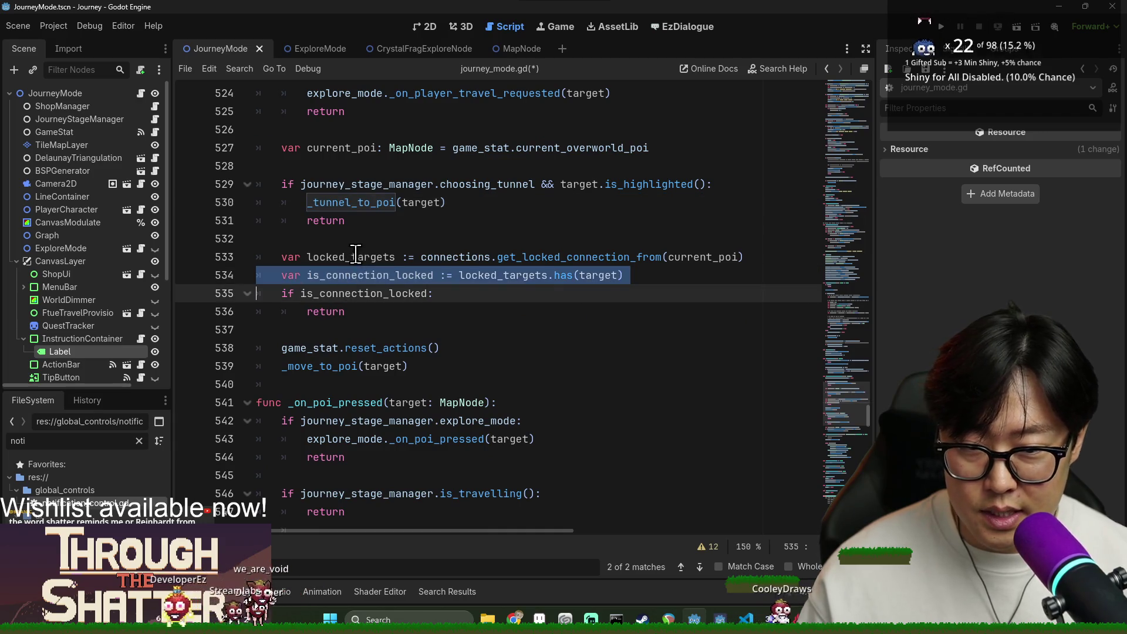
double_click(351, 257)
left_click(658, 258)
triple_click(331, 257)
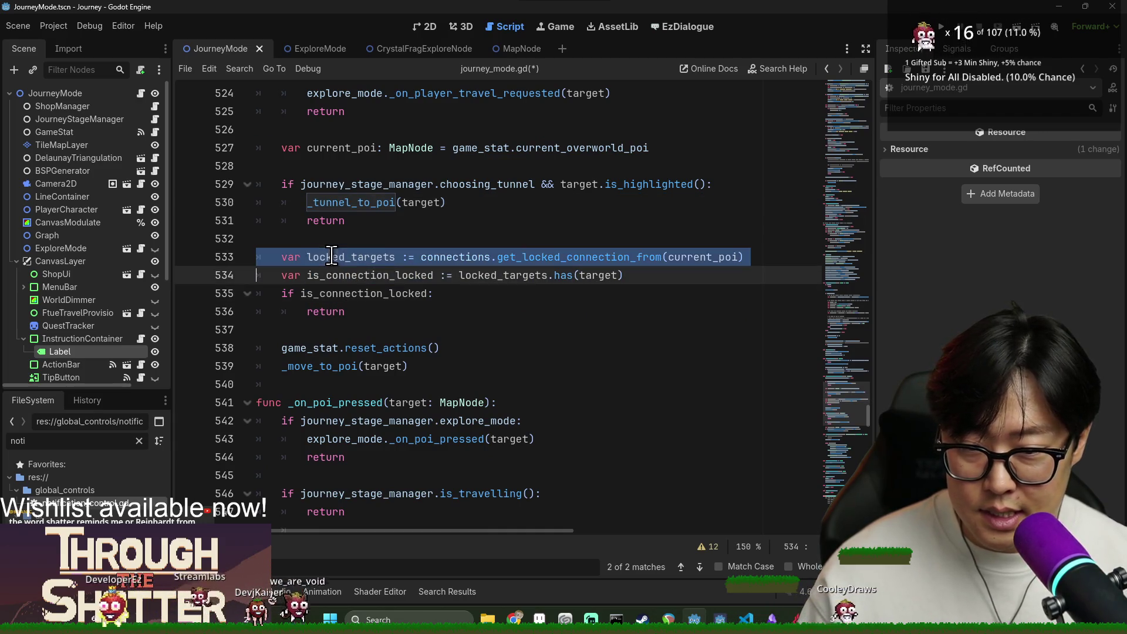
key("shift+Down")
triple_click(317, 258)
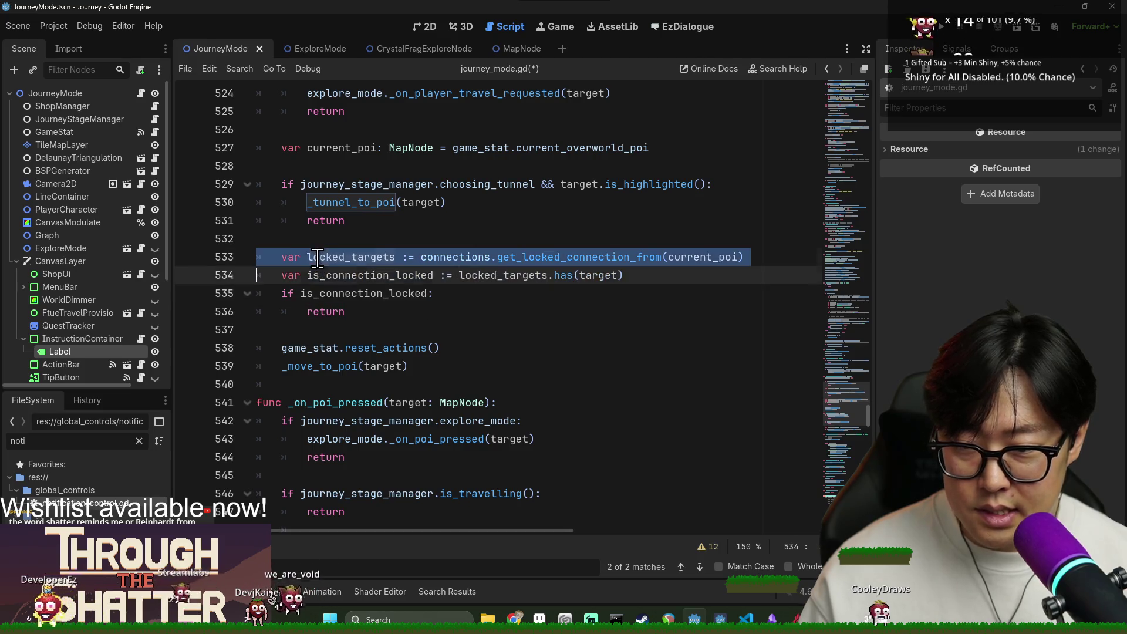
left_click(486, 310, "shift")
Copy the locked-connection check into _tunnel_to_poi at line 302 and fix its indentation
key("ctrl+c")
left_click(353, 209, "ctrl")
left_click(285, 330)
key("ctrl+v")
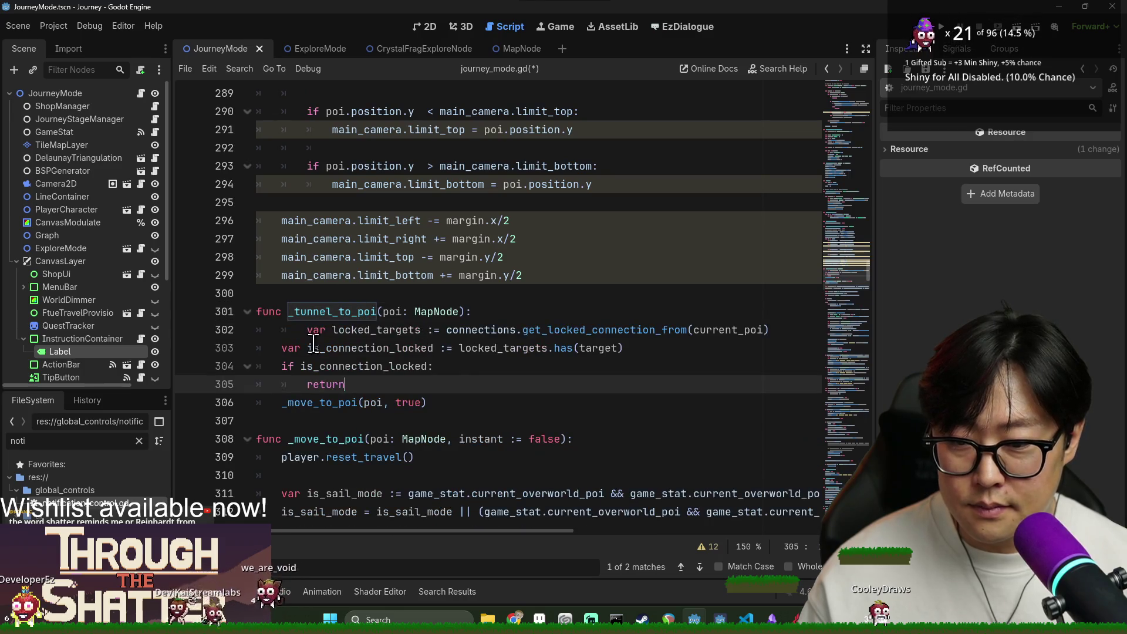
key("Up")
key("Up")
key("Up")
key("shift+Tab")
key("Down")
key("Down")
key("Down")
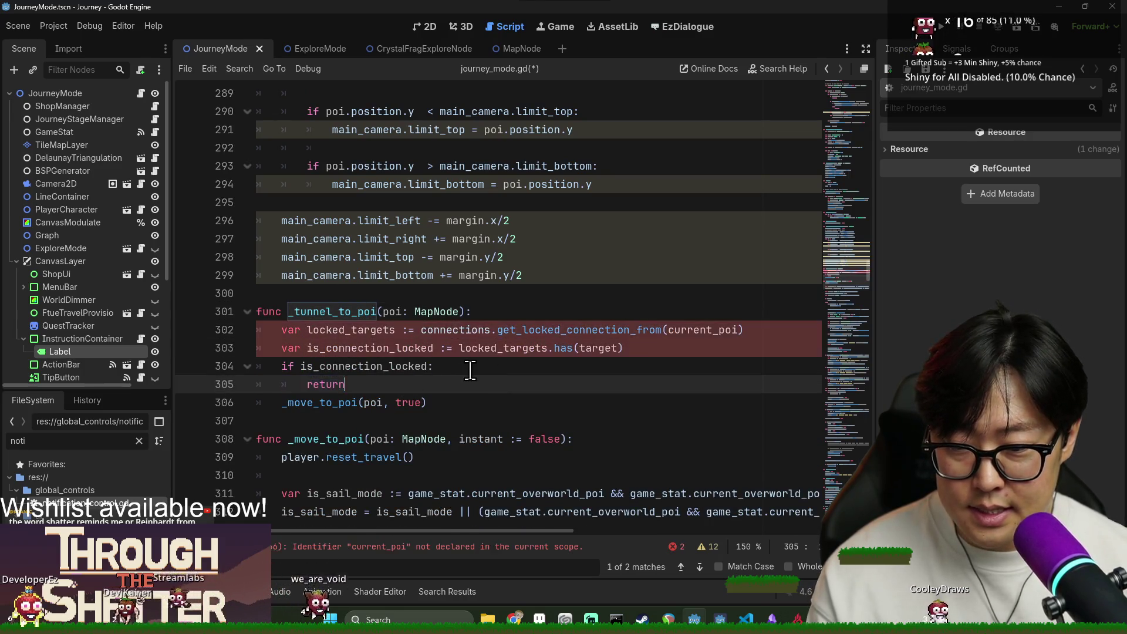
Add a connections.unlock_connection call on a new line above the return
key("Return")
key("Up")
key("Home")
key("Return")
key("Up")
type("co")
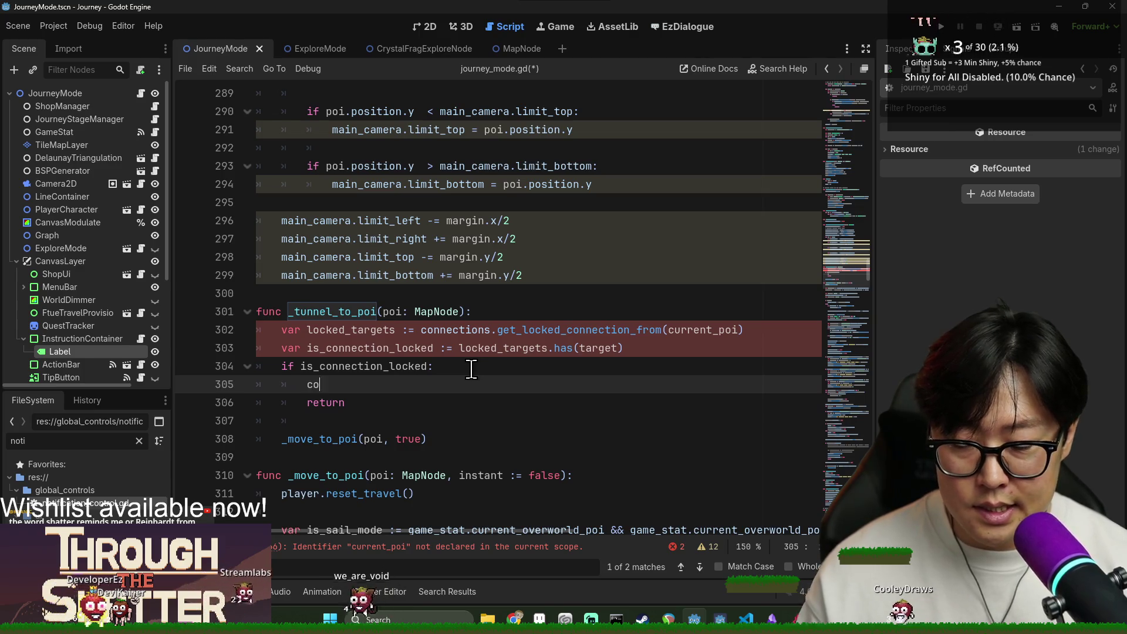
type("nnections.")
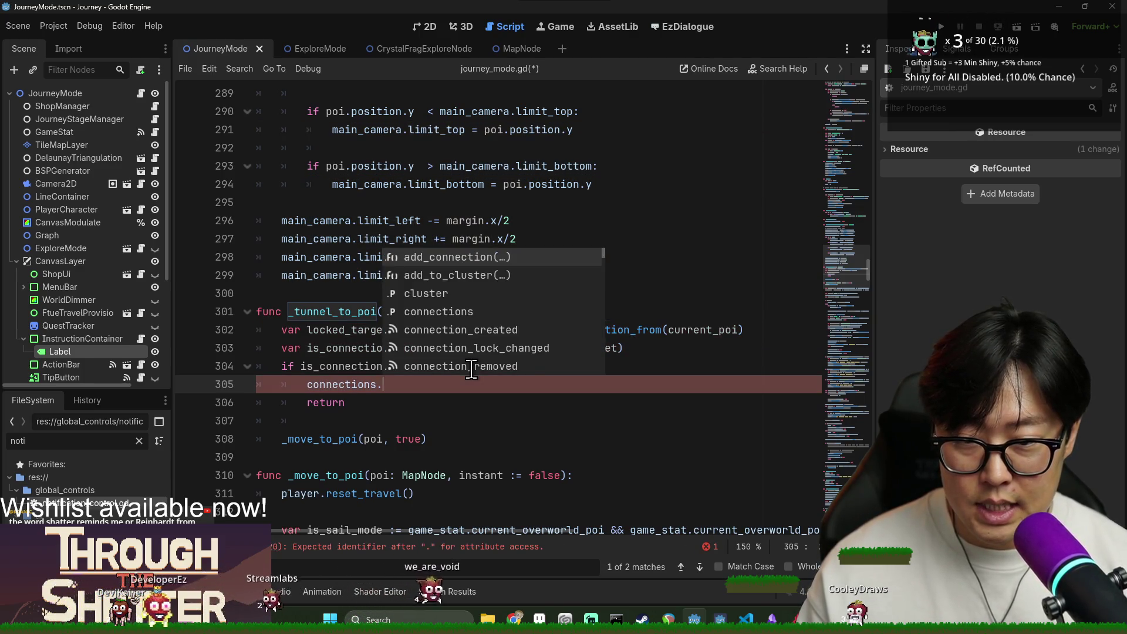
type("unlo")
key("Return")
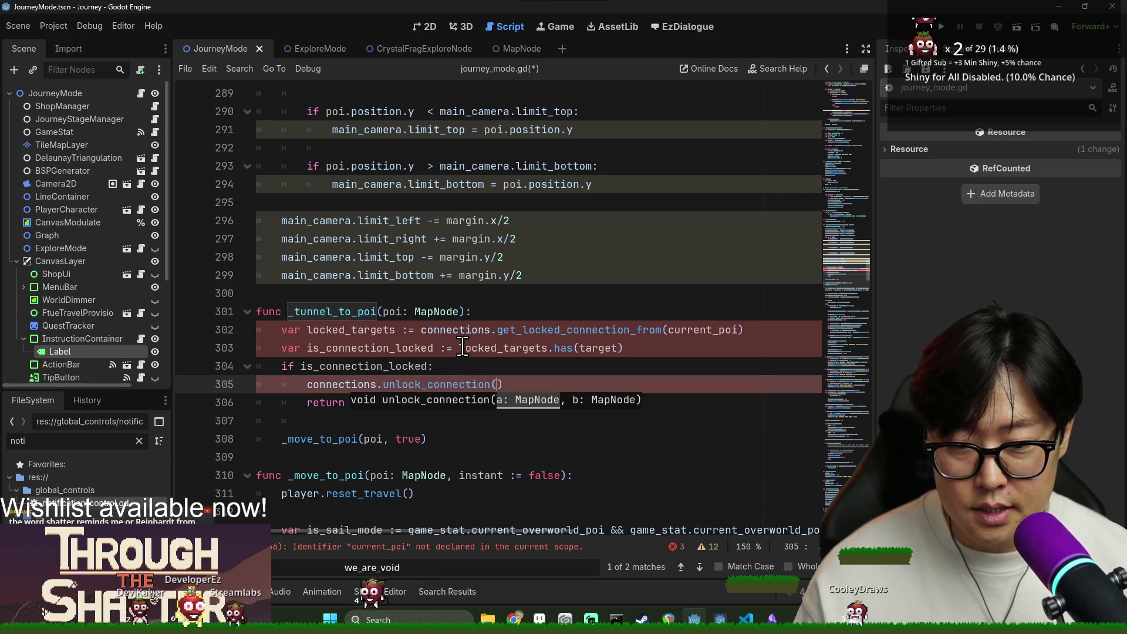
Pass game_stat.current_overworld_poi and poi as the unlock_connection arguments
left_click(460, 348)
left_click(497, 386)
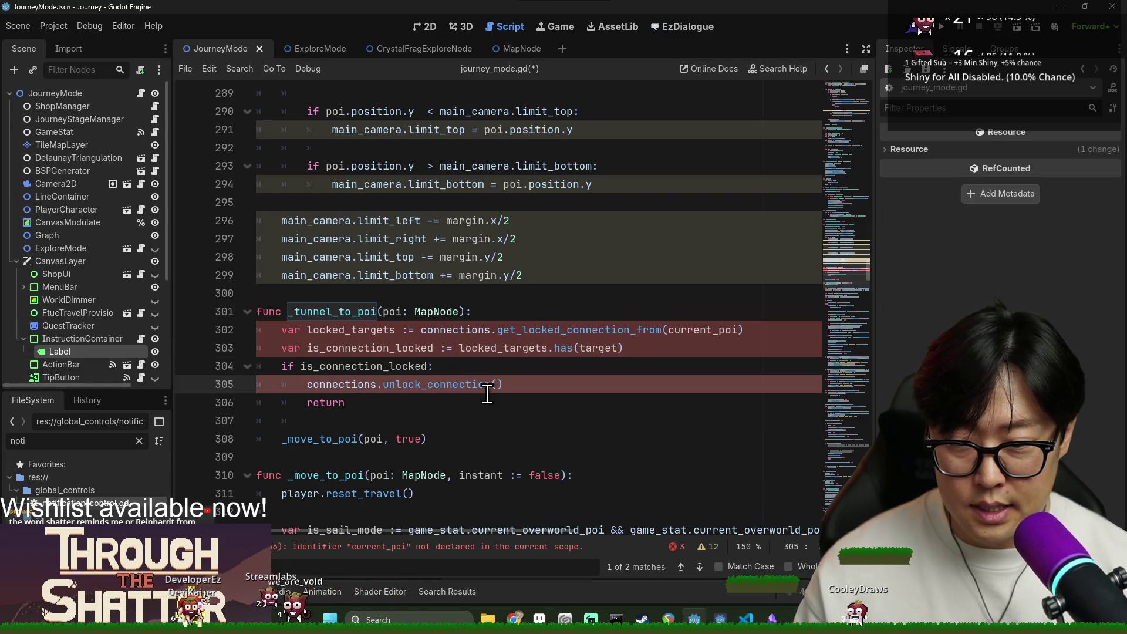
key("BackSpace")
key("BackSpace")
key("BackSpace")
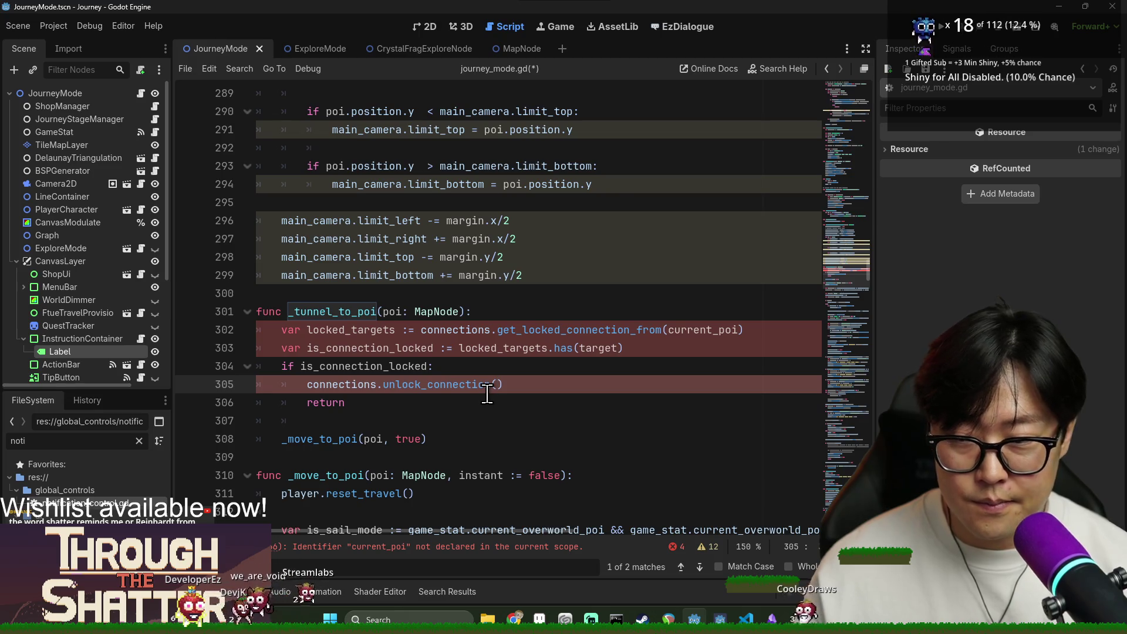
type("e.over")
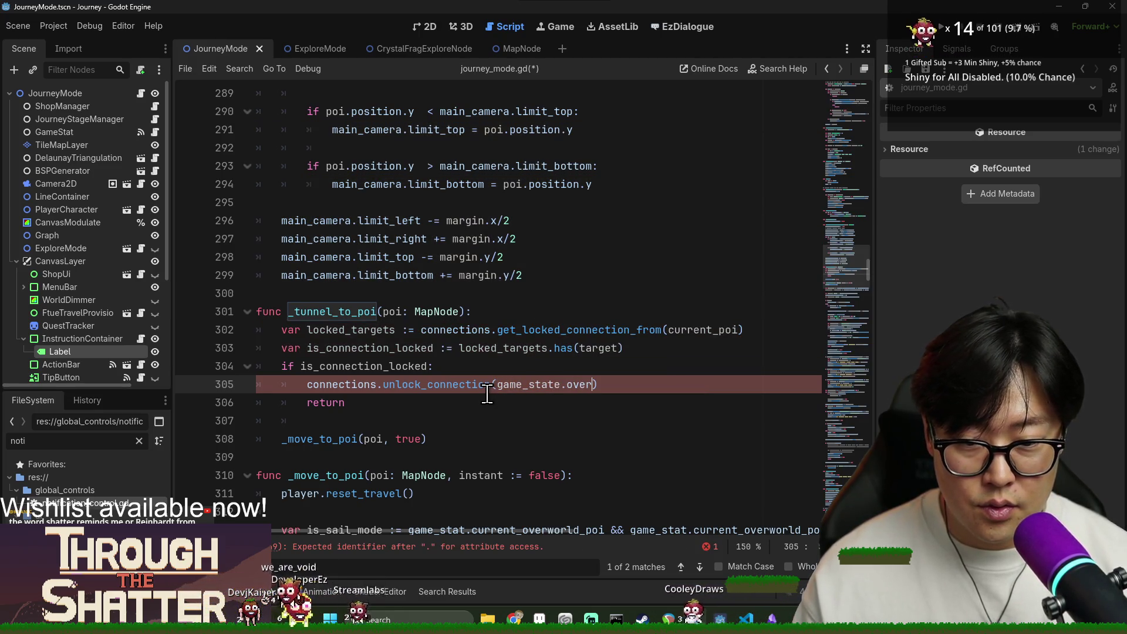
key("BackSpace")
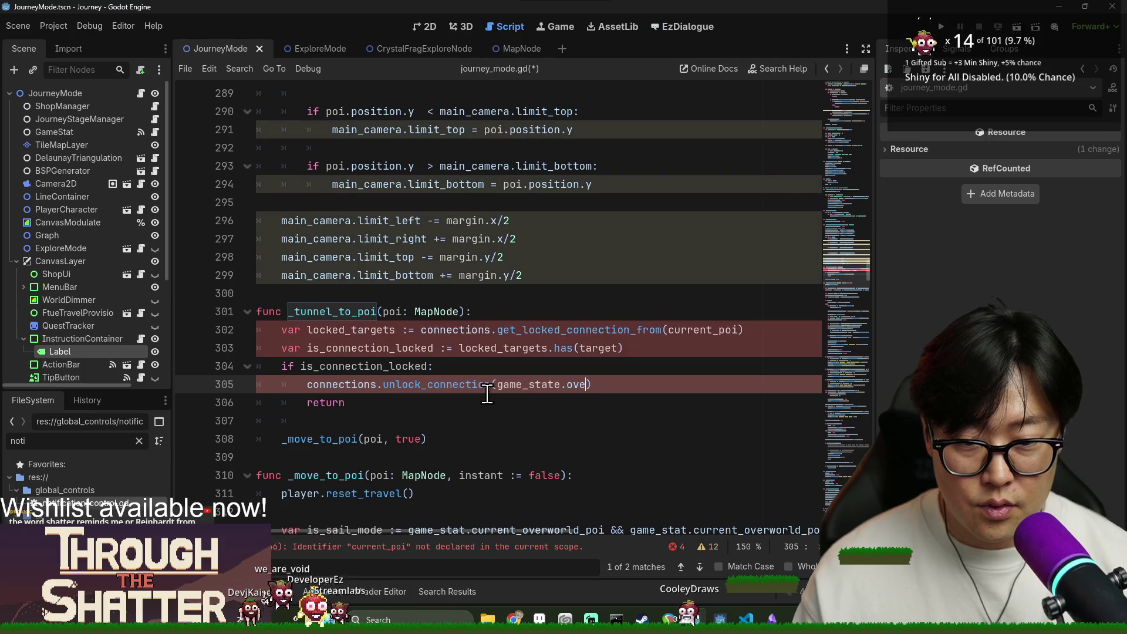
key("BackSpace")
key("BackSpace")
key("BackSpace")
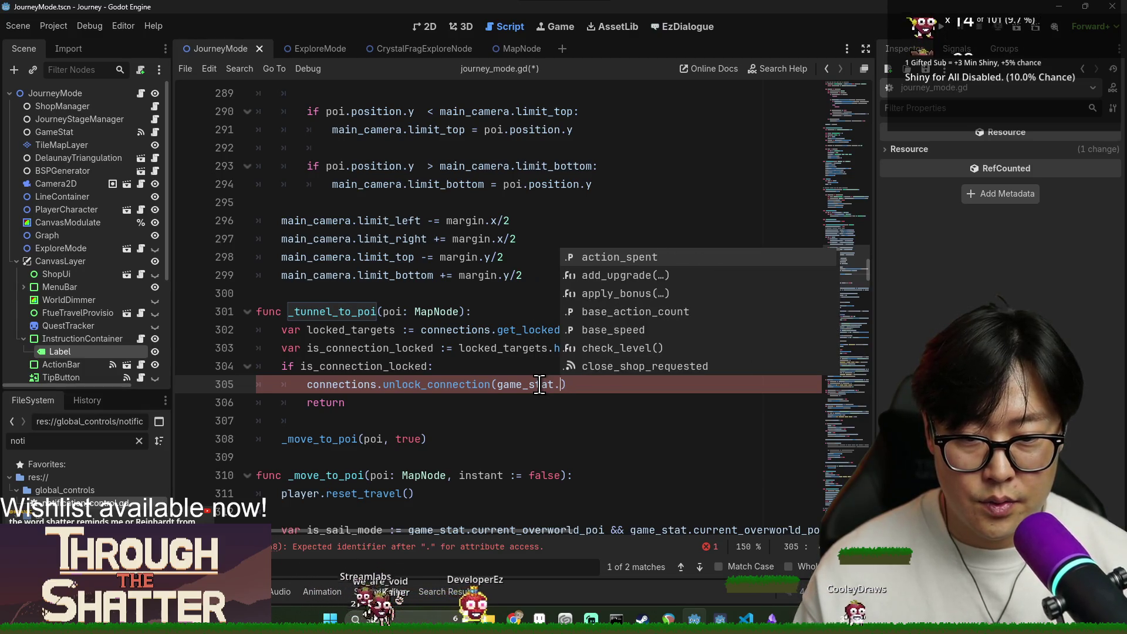
type("over")
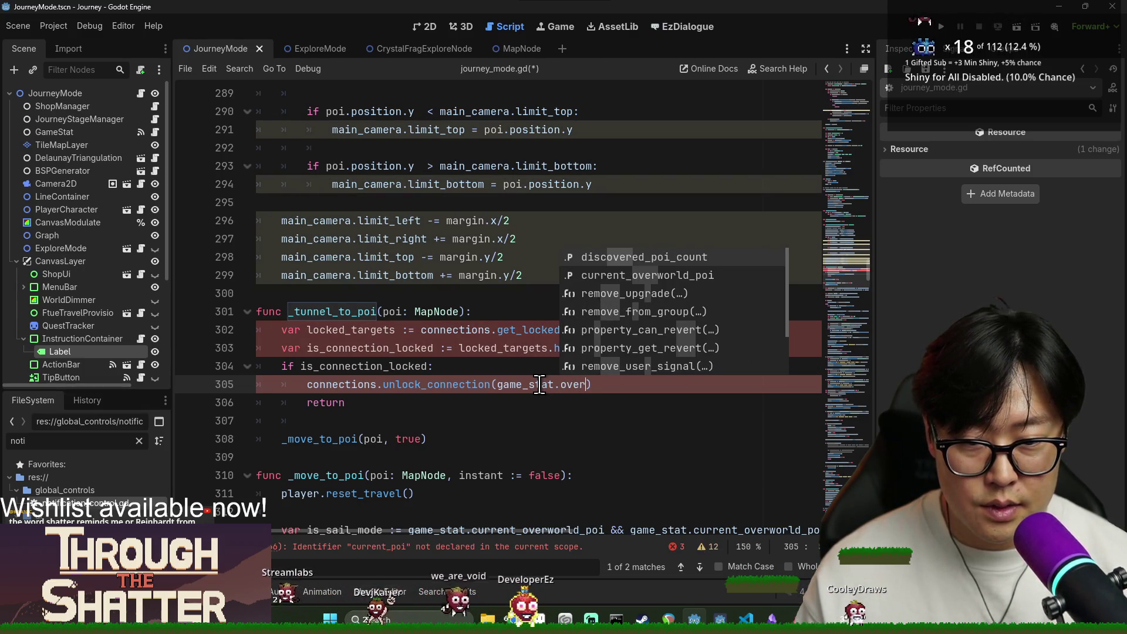
type("world")
key("Return")
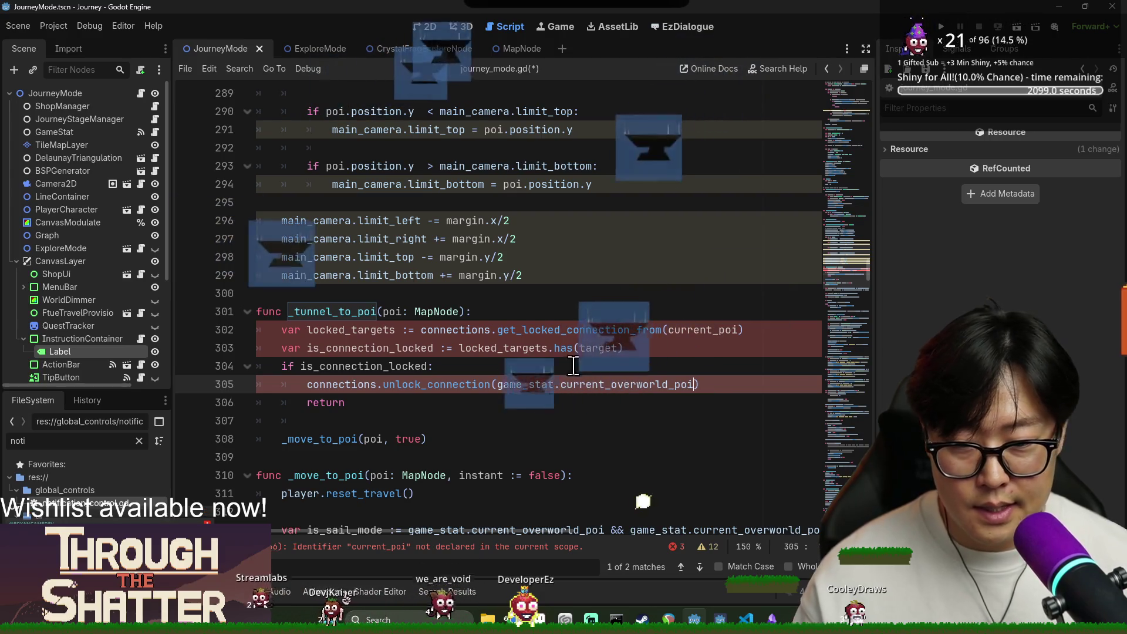
type(", poi")
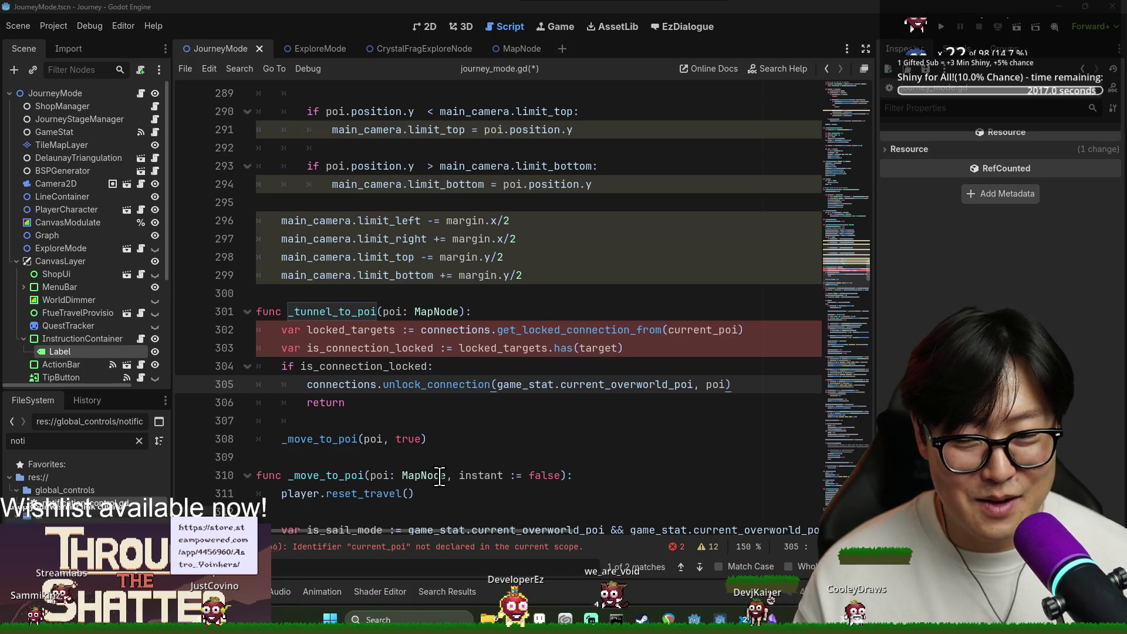
left_click(443, 367)
mouse_move(650, 387)
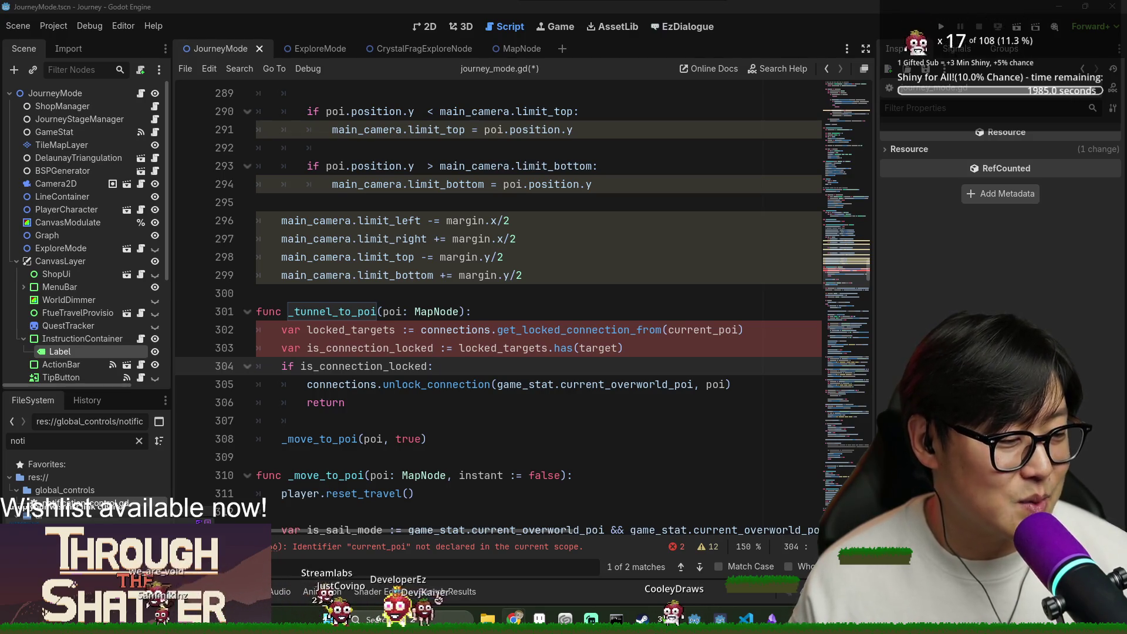
key("alt+Tab")
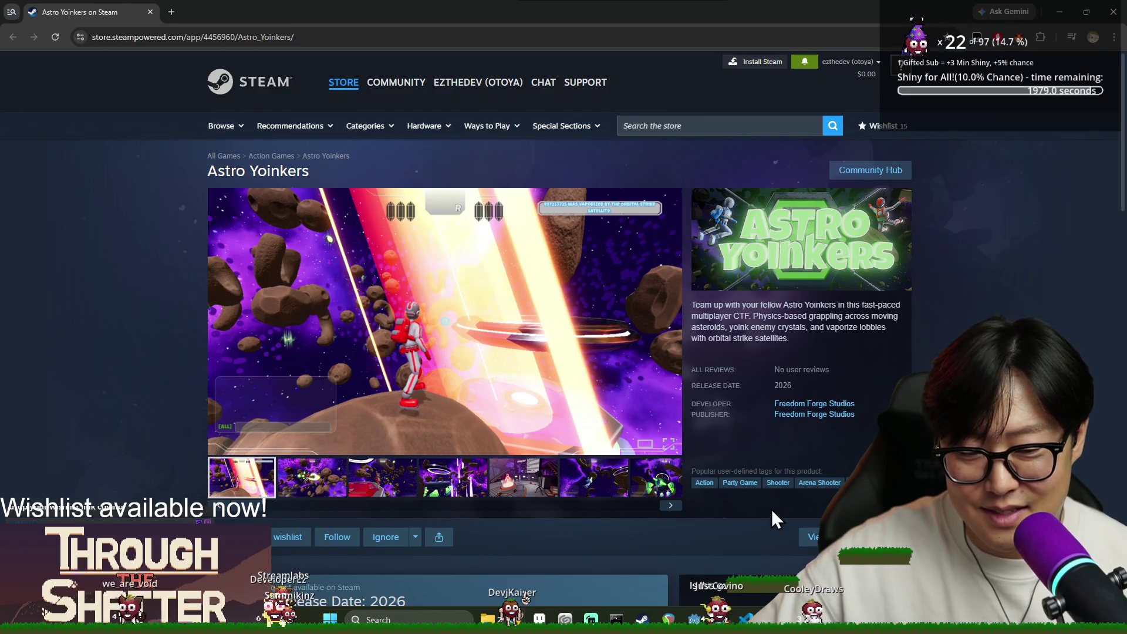
Add Astro Yoinkers to the Steam wishlist
scroll(771, 509, "down", 3)
left_click(623, 467)
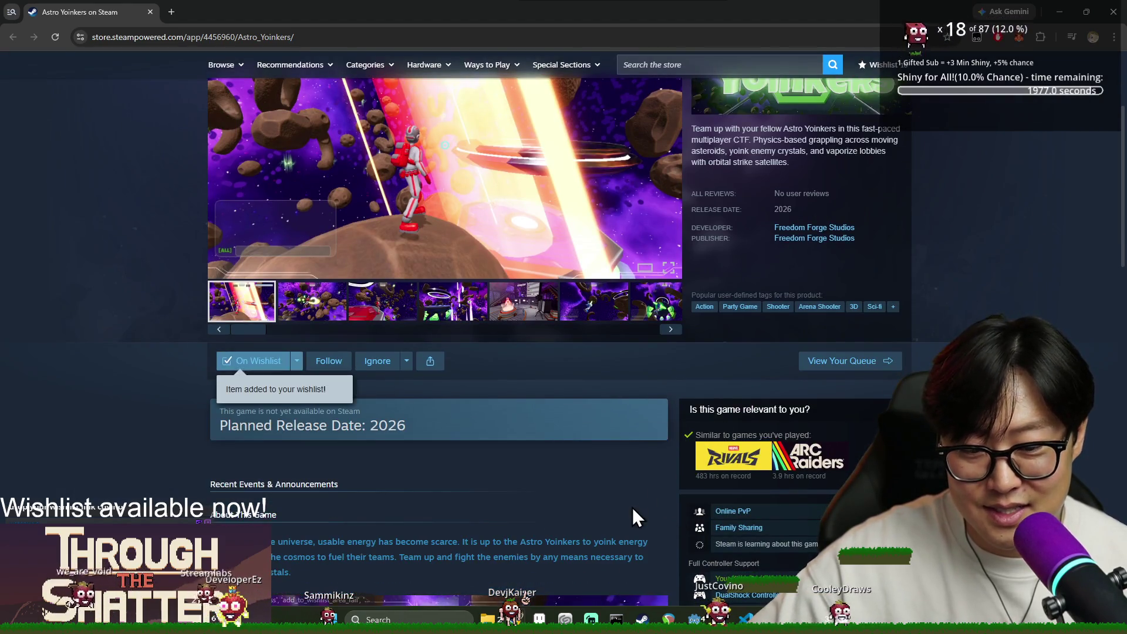
scroll(549, 442, "up", 3)
scroll(559, 442, "down", 4)
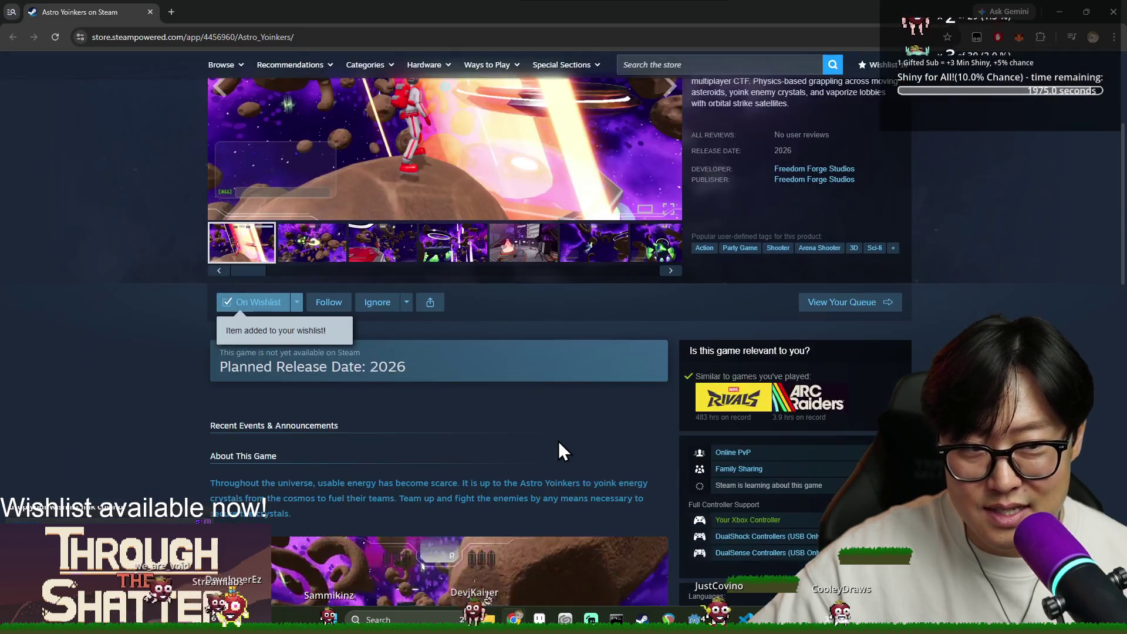
scroll(432, 340, "up", 2)
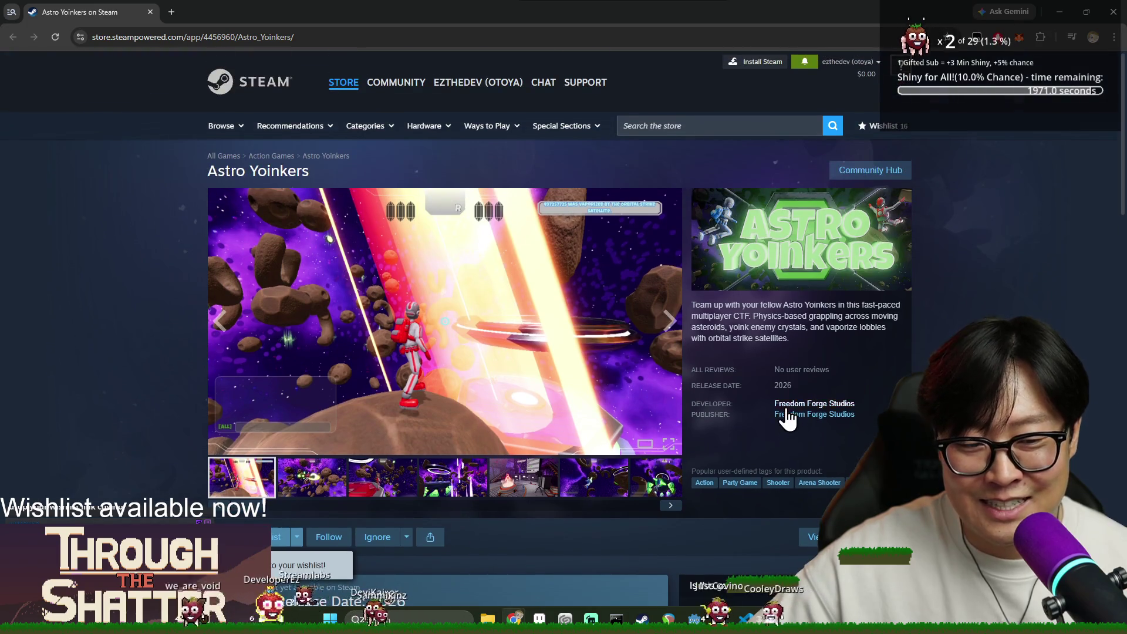
scroll(728, 368, "down", 1)
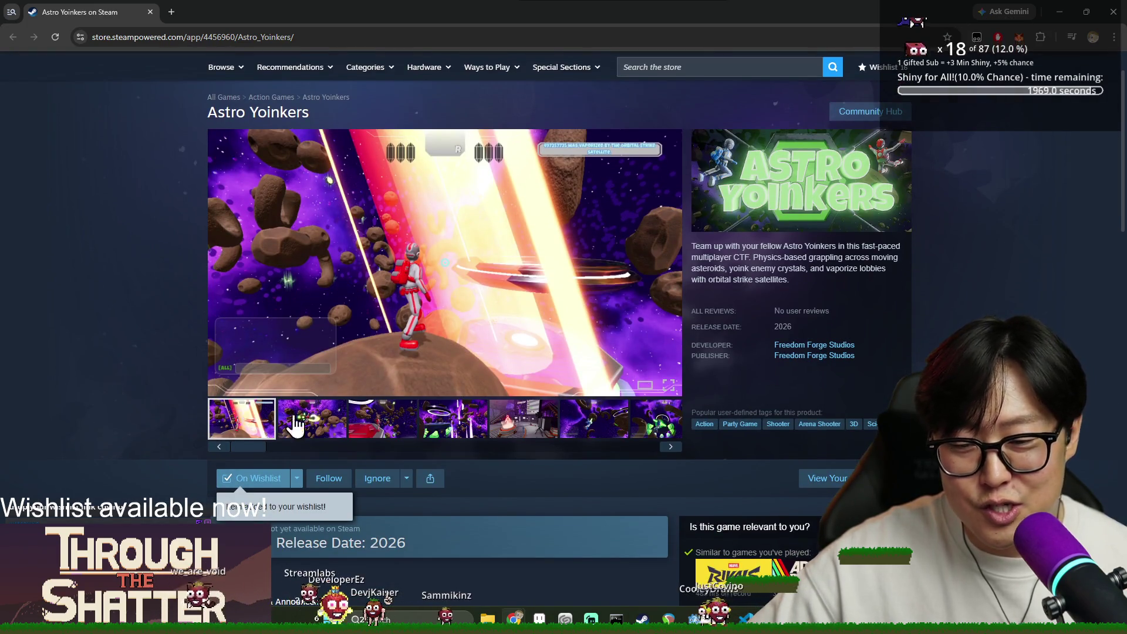
Browse through the game's screenshots, ending on the menu screen
left_click(295, 421)
left_click(382, 423)
left_click(453, 424)
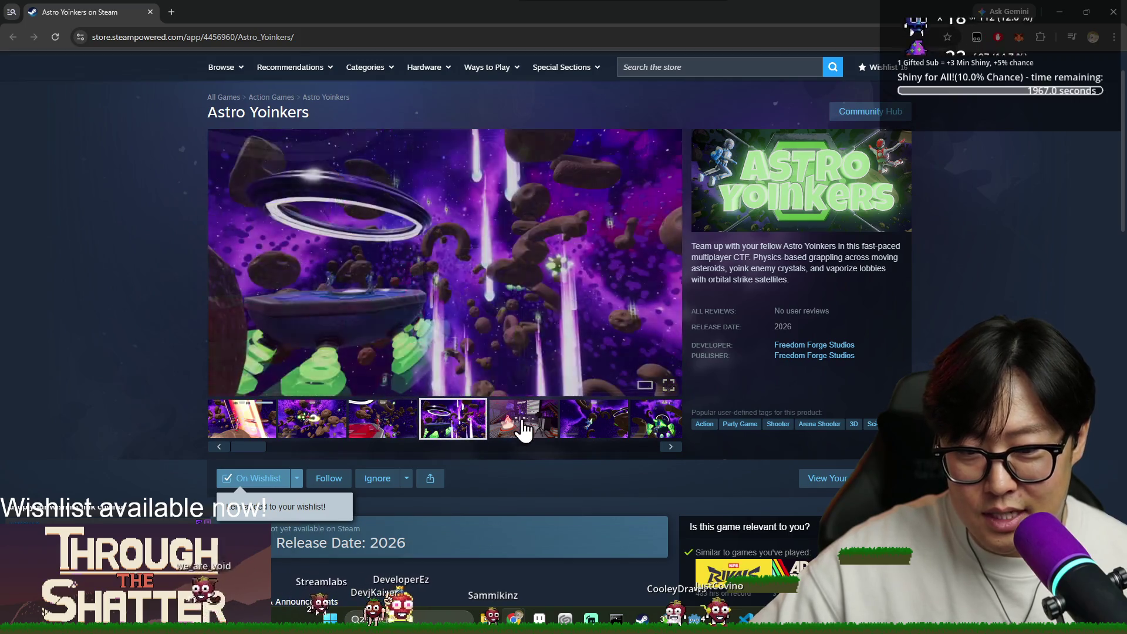
left_click(525, 430)
left_click(617, 432)
left_click(671, 448)
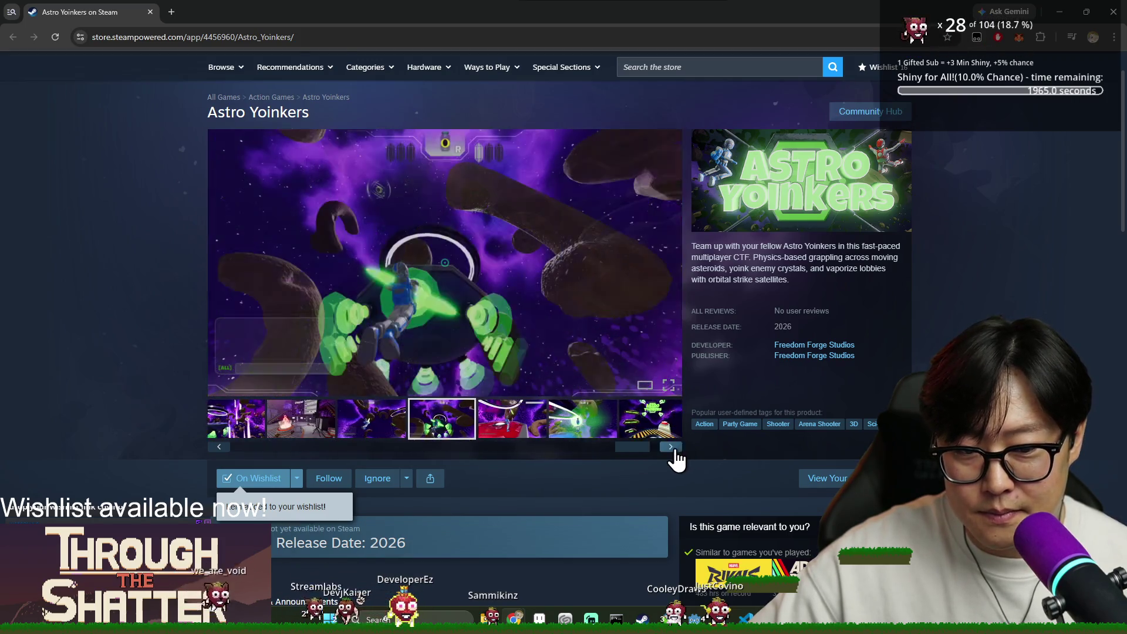
left_click(567, 430)
left_click(640, 427)
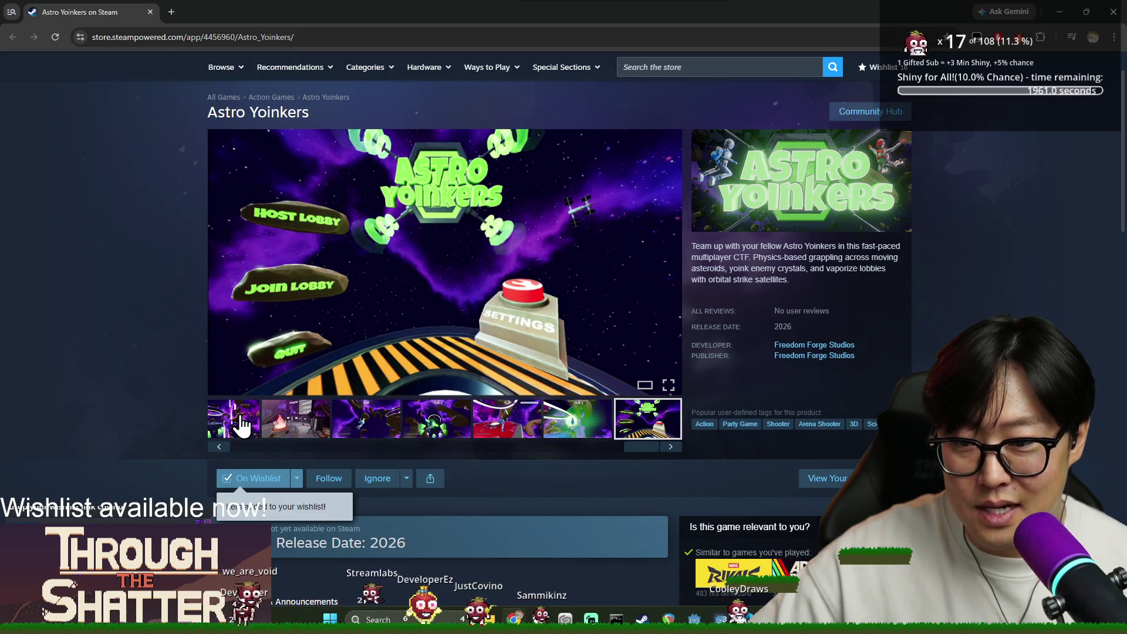
Read further down the store page, then minimize Chrome and return to line 305 in Godot
scroll(337, 417, "down", 10)
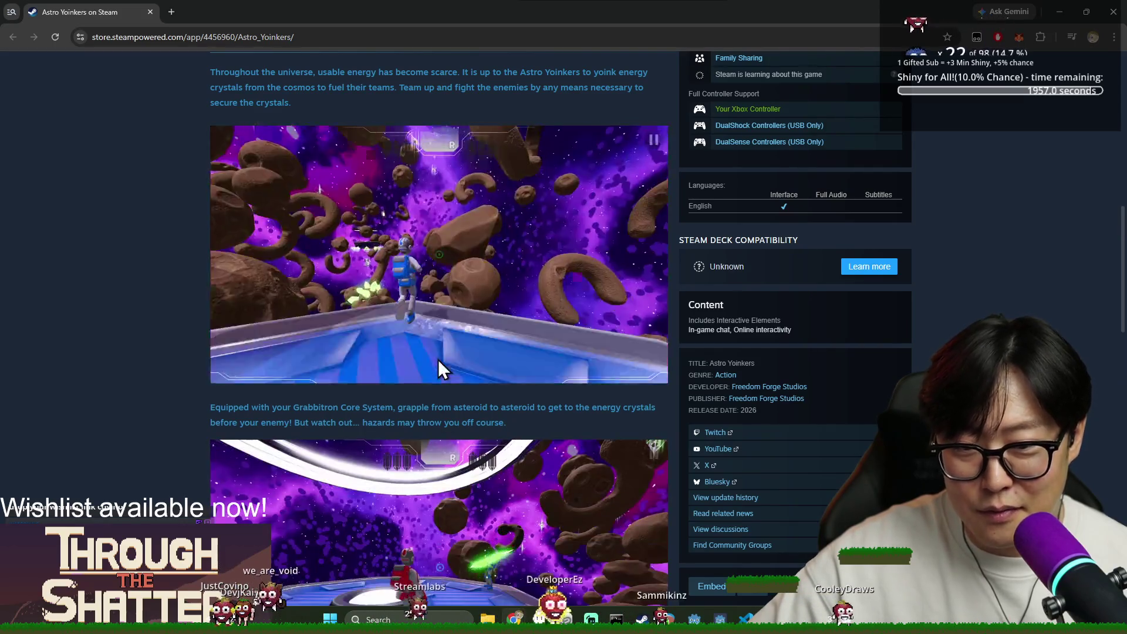
scroll(442, 352, "down", 5)
scroll(456, 339, "down", 5)
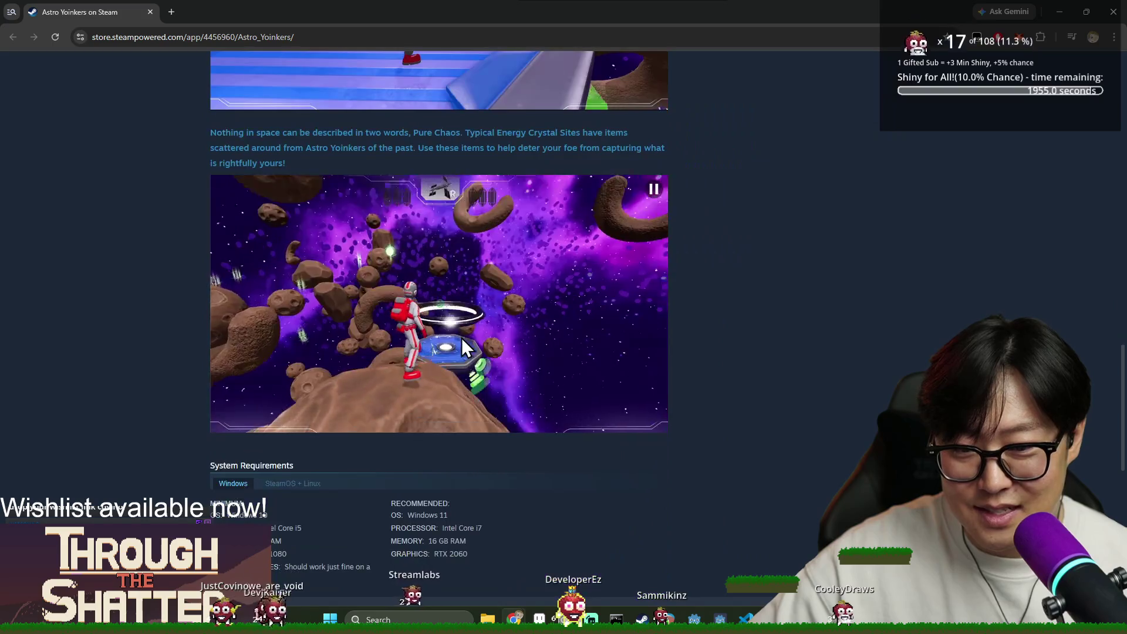
scroll(470, 343, "down", 5)
scroll(503, 365, "up", 20)
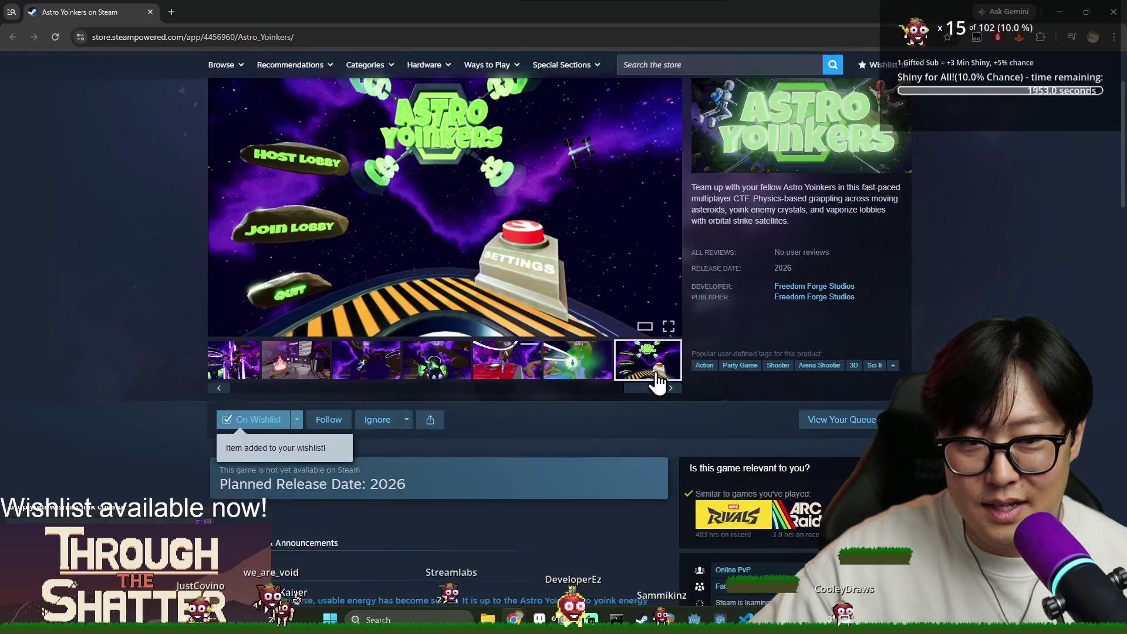
scroll(658, 381, "up", 2)
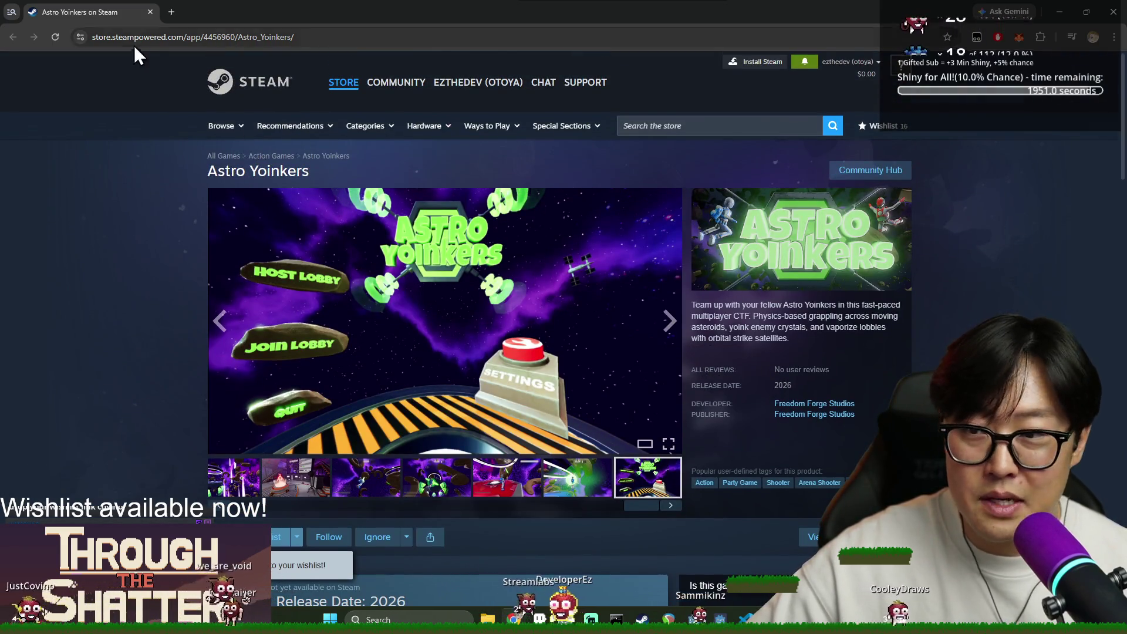
scroll(778, 339, "down", 3)
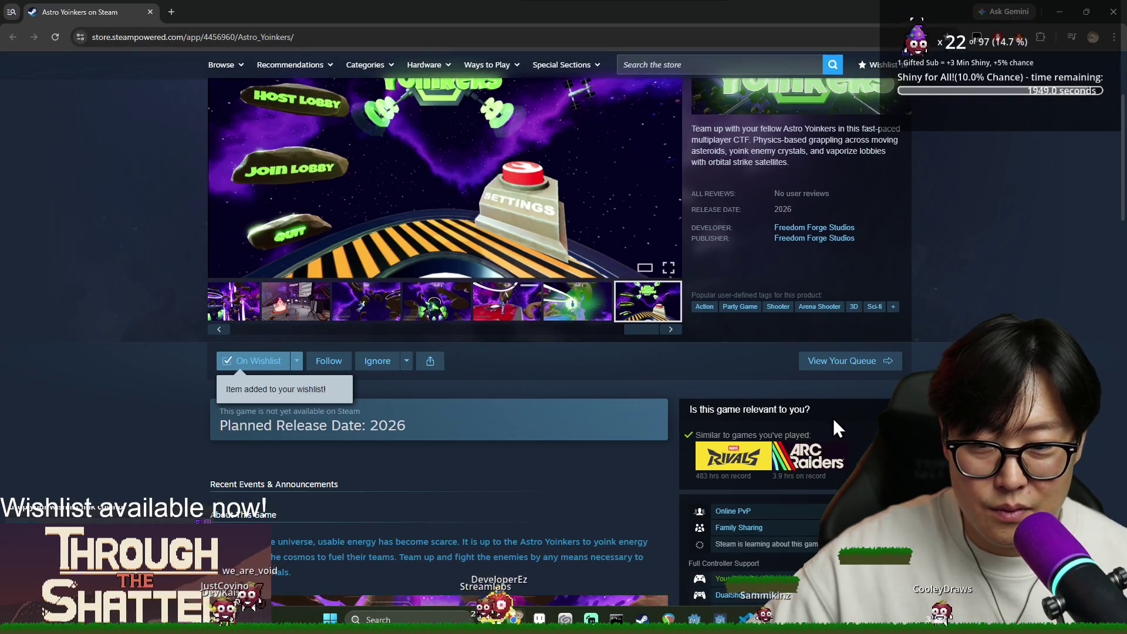
scroll(837, 421, "down", 3)
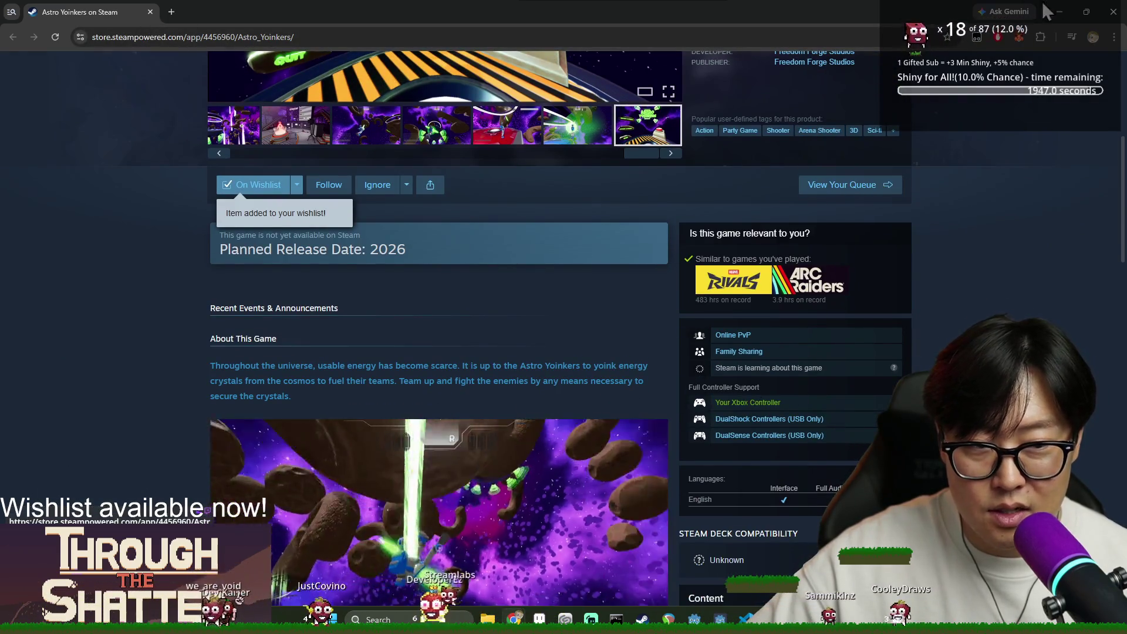
left_click(1060, 12)
left_click(538, 385)
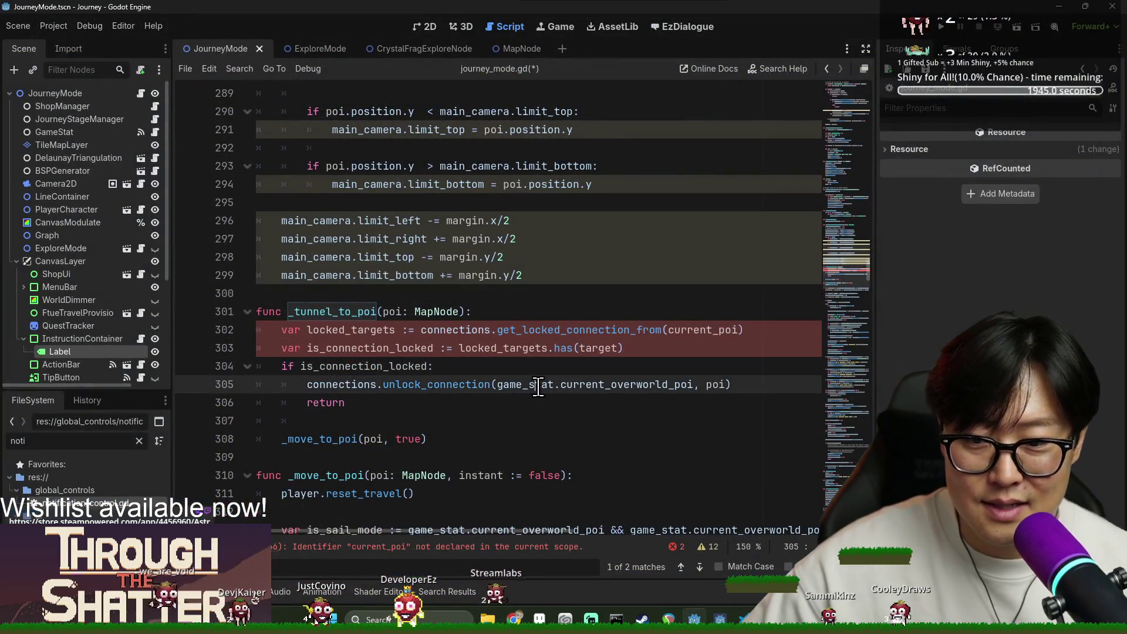